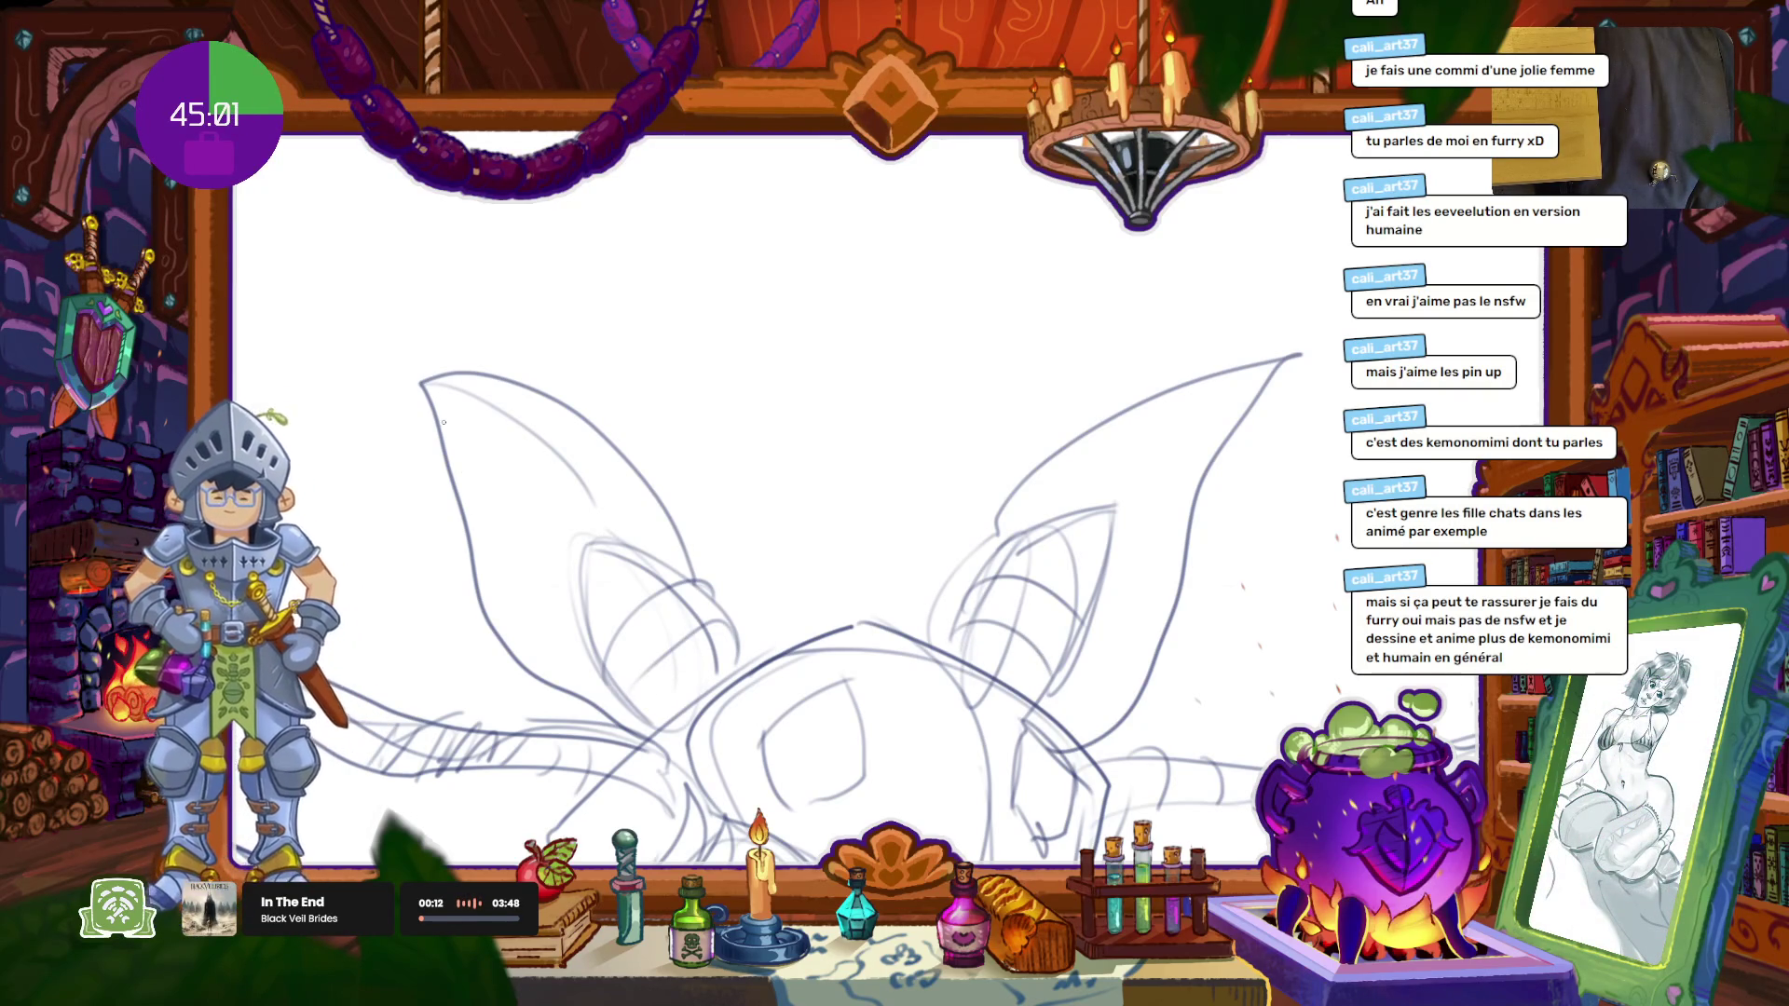
Step: Turn the view away from the big-eared creature sketch onto a blank stretch of canvas
{"action": "mouse_move", "coordinate": [575, 577]}
{"action": "left_mouse_down"}
{"action": "mouse_move", "coordinate": [651, 580]}
{"action": "mouse_move", "coordinate": [760, 449]}
{"action": "left_mouse_up"}
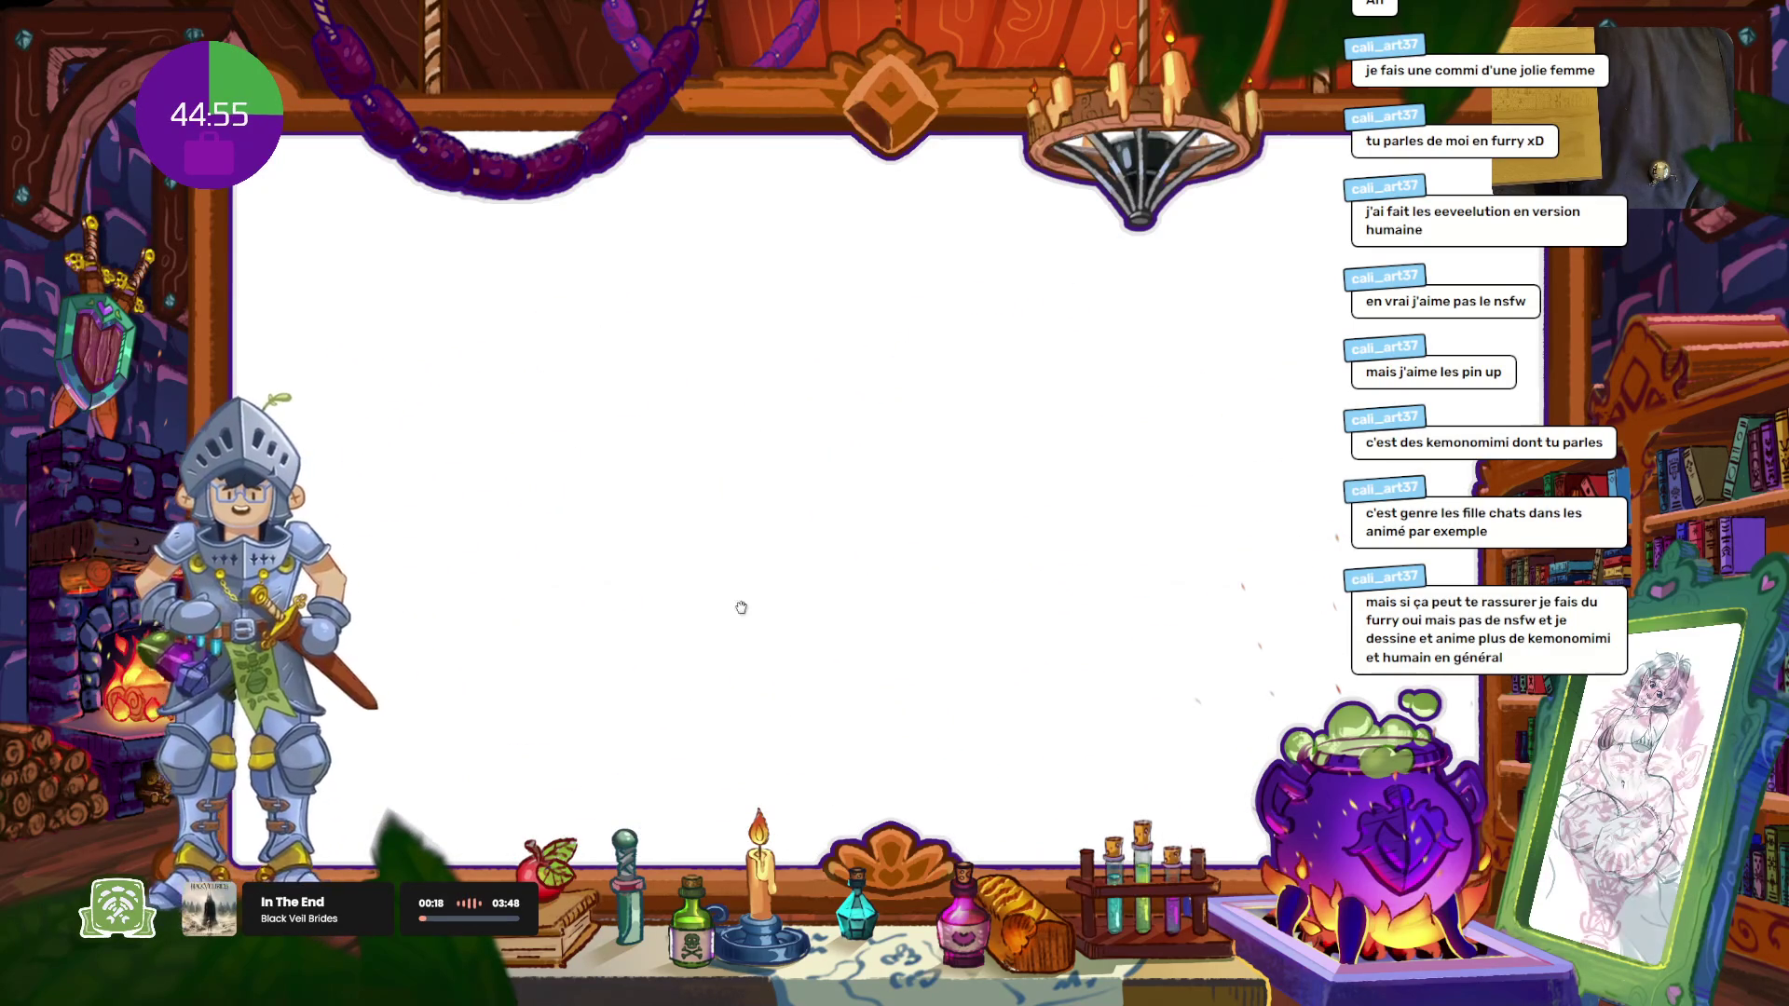
Step: Pencil the first pointed-ear outline, running its long right-hand edge down to the bottom
{"action": "mouse_move", "coordinate": [710, 722]}
{"action": "left_mouse_down"}
{"action": "mouse_move", "coordinate": [742, 548]}
{"action": "mouse_move", "coordinate": [1069, 503]}
{"action": "mouse_move", "coordinate": [673, 695]}
{"action": "mouse_move", "coordinate": [783, 424]}
{"action": "mouse_move", "coordinate": [988, 231]}
{"action": "left_mouse_up"}
{"action": "left_click_drag", "start_coordinate": [1204, 577], "coordinate": [1078, 726]}
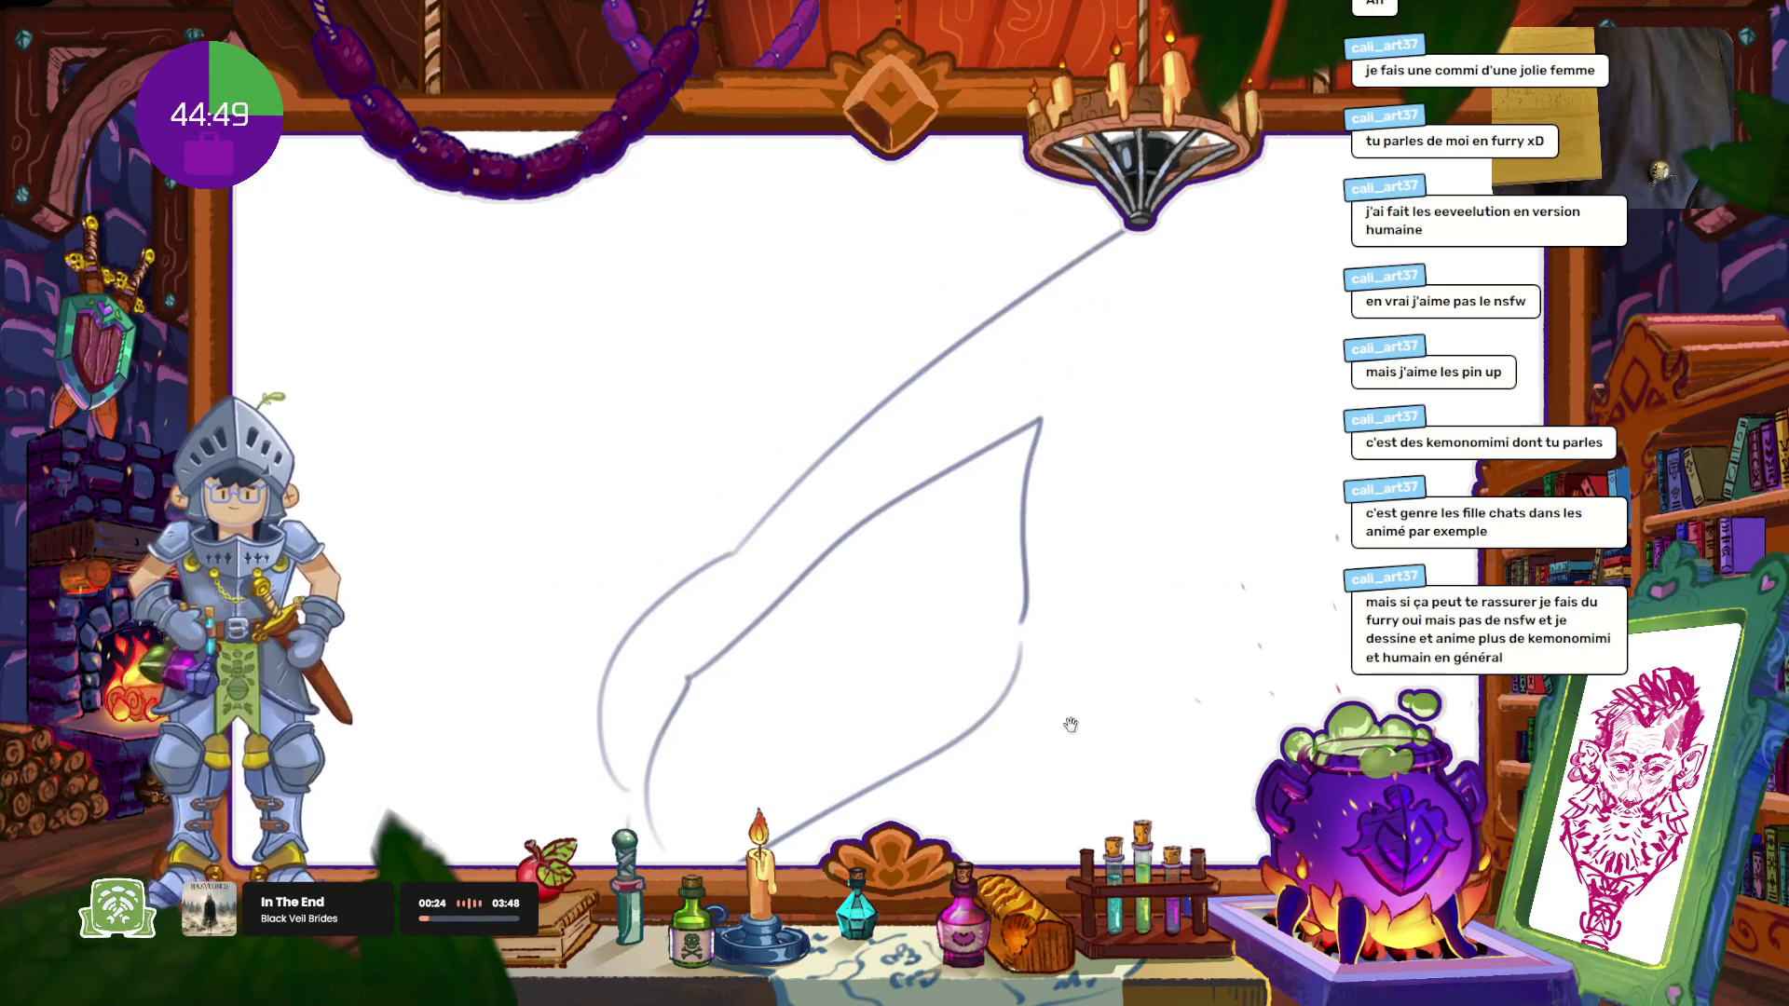
{"action": "mouse_move", "coordinate": [1213, 187]}
{"action": "left_mouse_down"}
{"action": "mouse_move", "coordinate": [1189, 512]}
{"action": "mouse_move", "coordinate": [1118, 684]}
{"action": "mouse_move", "coordinate": [900, 824]}
{"action": "left_mouse_up"}
{"action": "left_click_drag", "start_coordinate": [850, 681], "coordinate": [882, 579]}
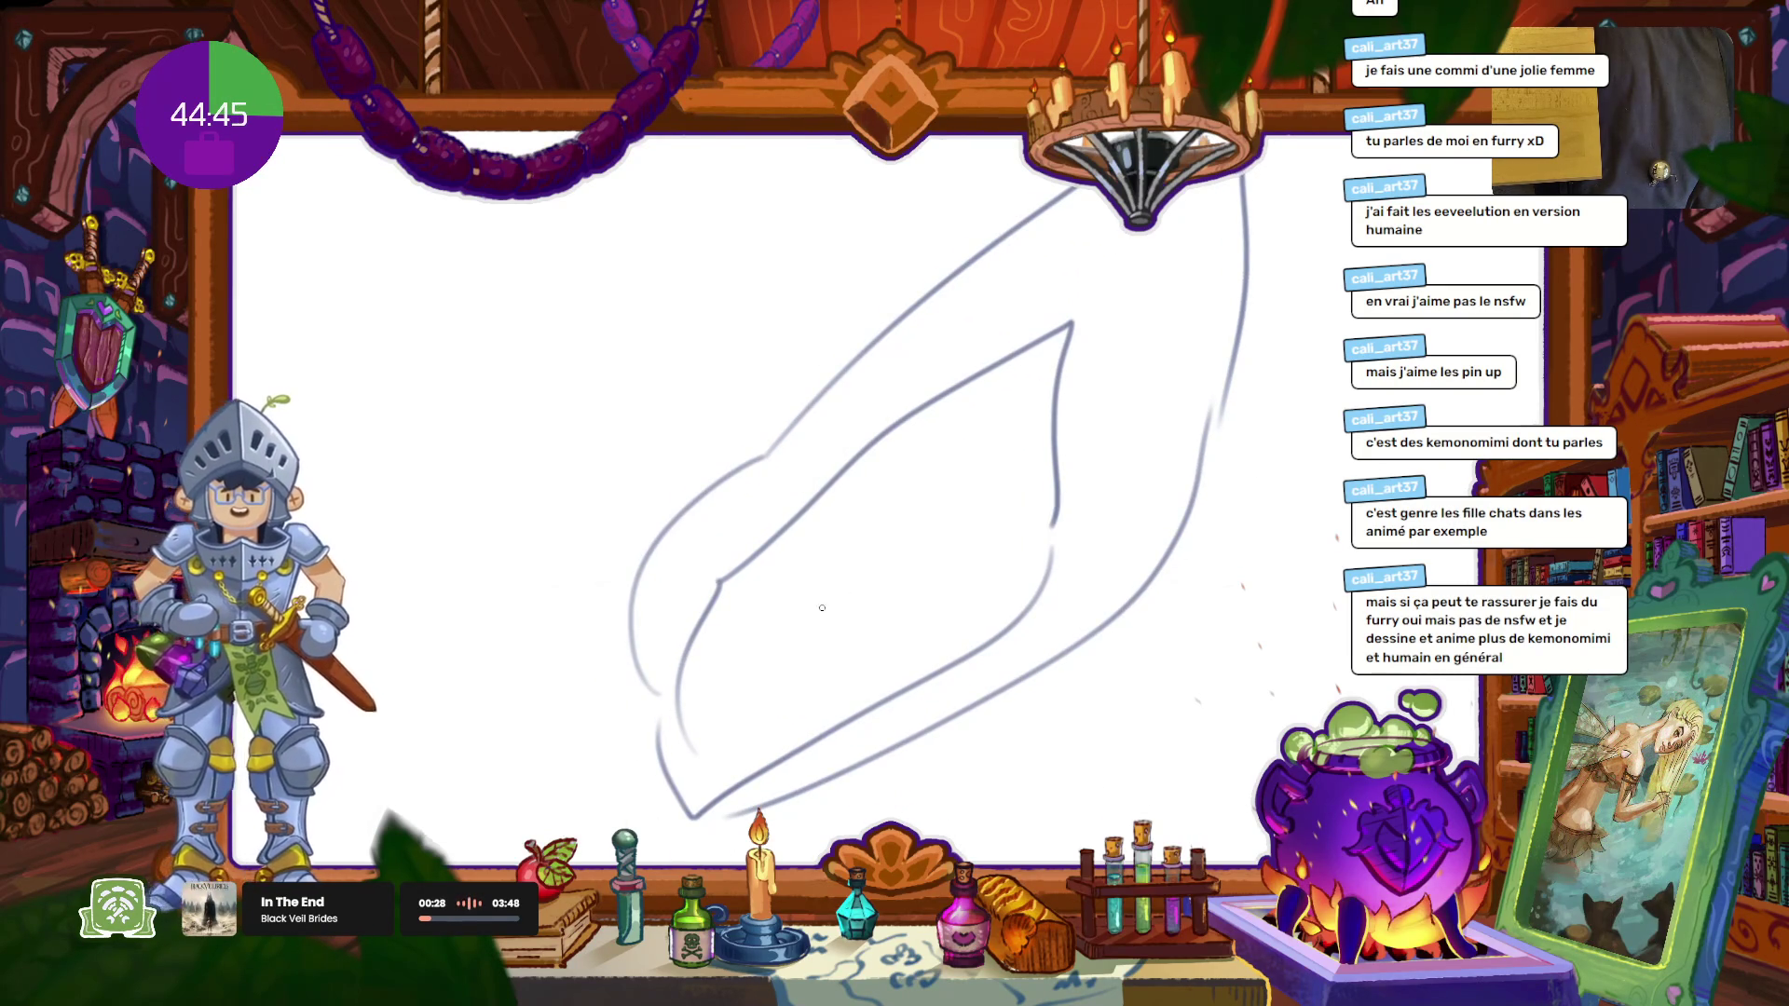
{"action": "mouse_move", "coordinate": [774, 583]}
{"action": "left_mouse_down"}
{"action": "mouse_move", "coordinate": [745, 602]}
{"action": "mouse_move", "coordinate": [773, 741]}
{"action": "left_mouse_up"}
Step: Add inner fold lines, rework the lower left tip and edge, and trace a larger outer outline
{"action": "left_click_drag", "start_coordinate": [822, 548], "coordinate": [867, 660]}
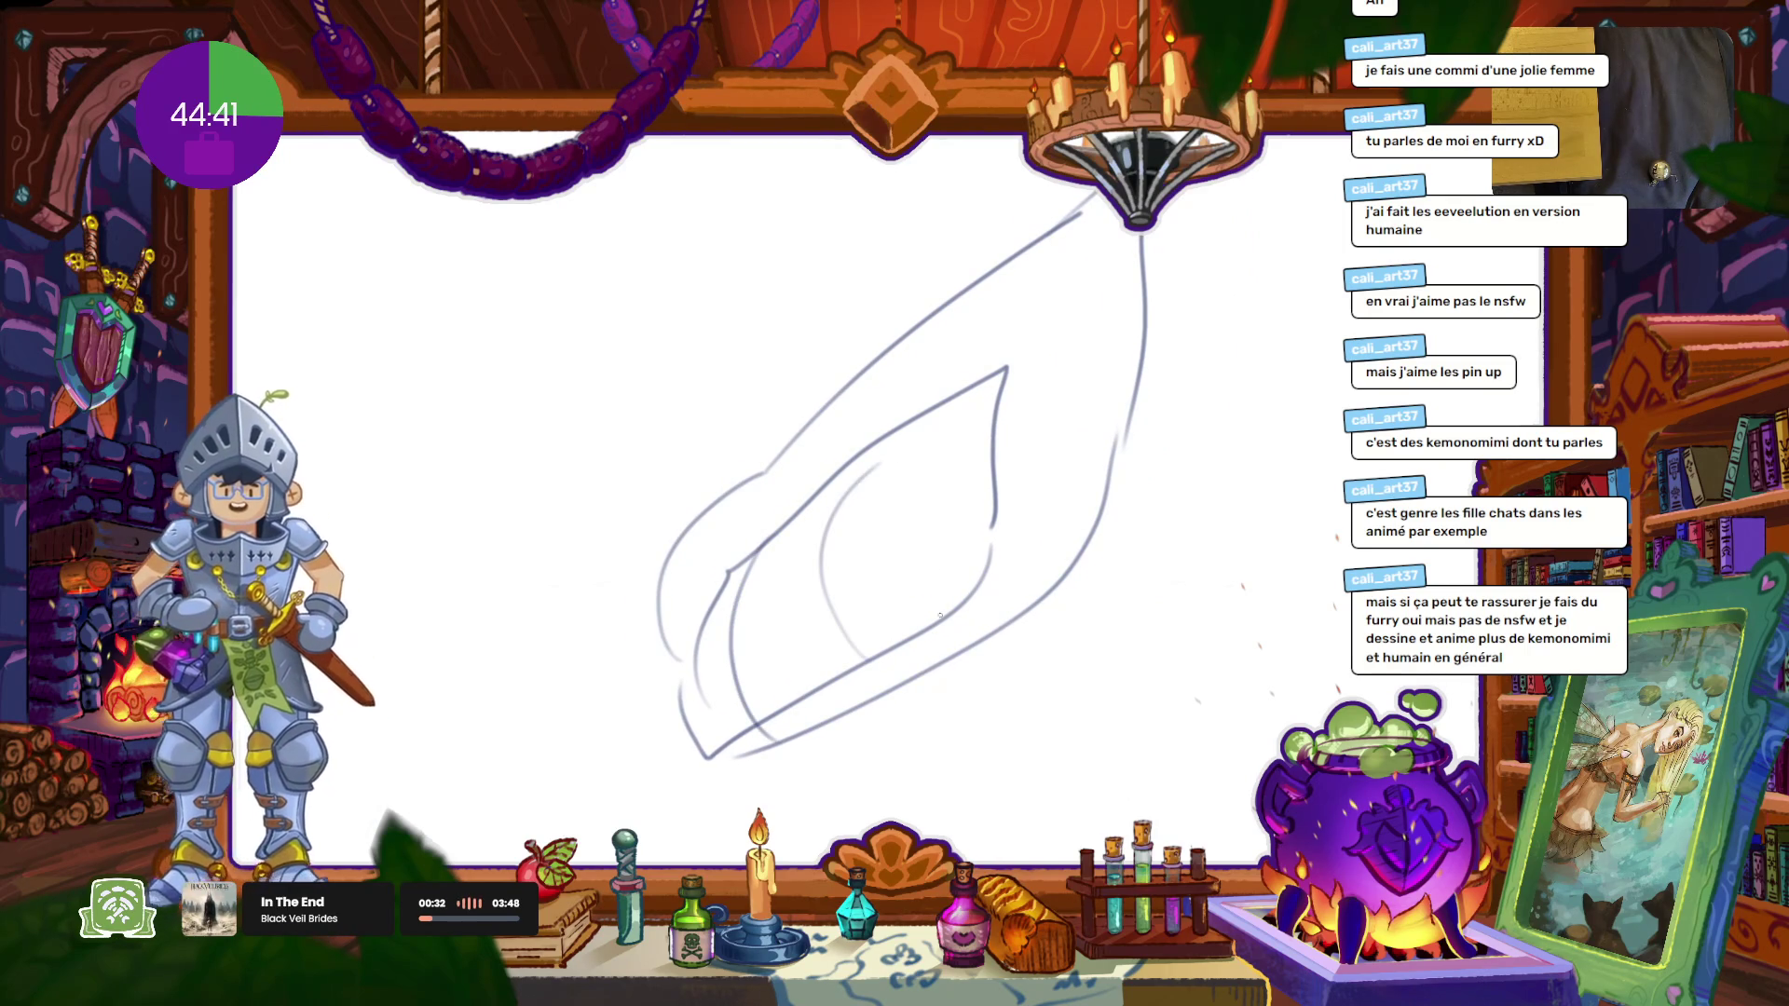
{"action": "mouse_move", "coordinate": [770, 559]}
{"action": "left_mouse_down"}
{"action": "mouse_move", "coordinate": [869, 663]}
{"action": "mouse_move", "coordinate": [801, 766]}
{"action": "mouse_move", "coordinate": [732, 760]}
{"action": "left_mouse_up"}
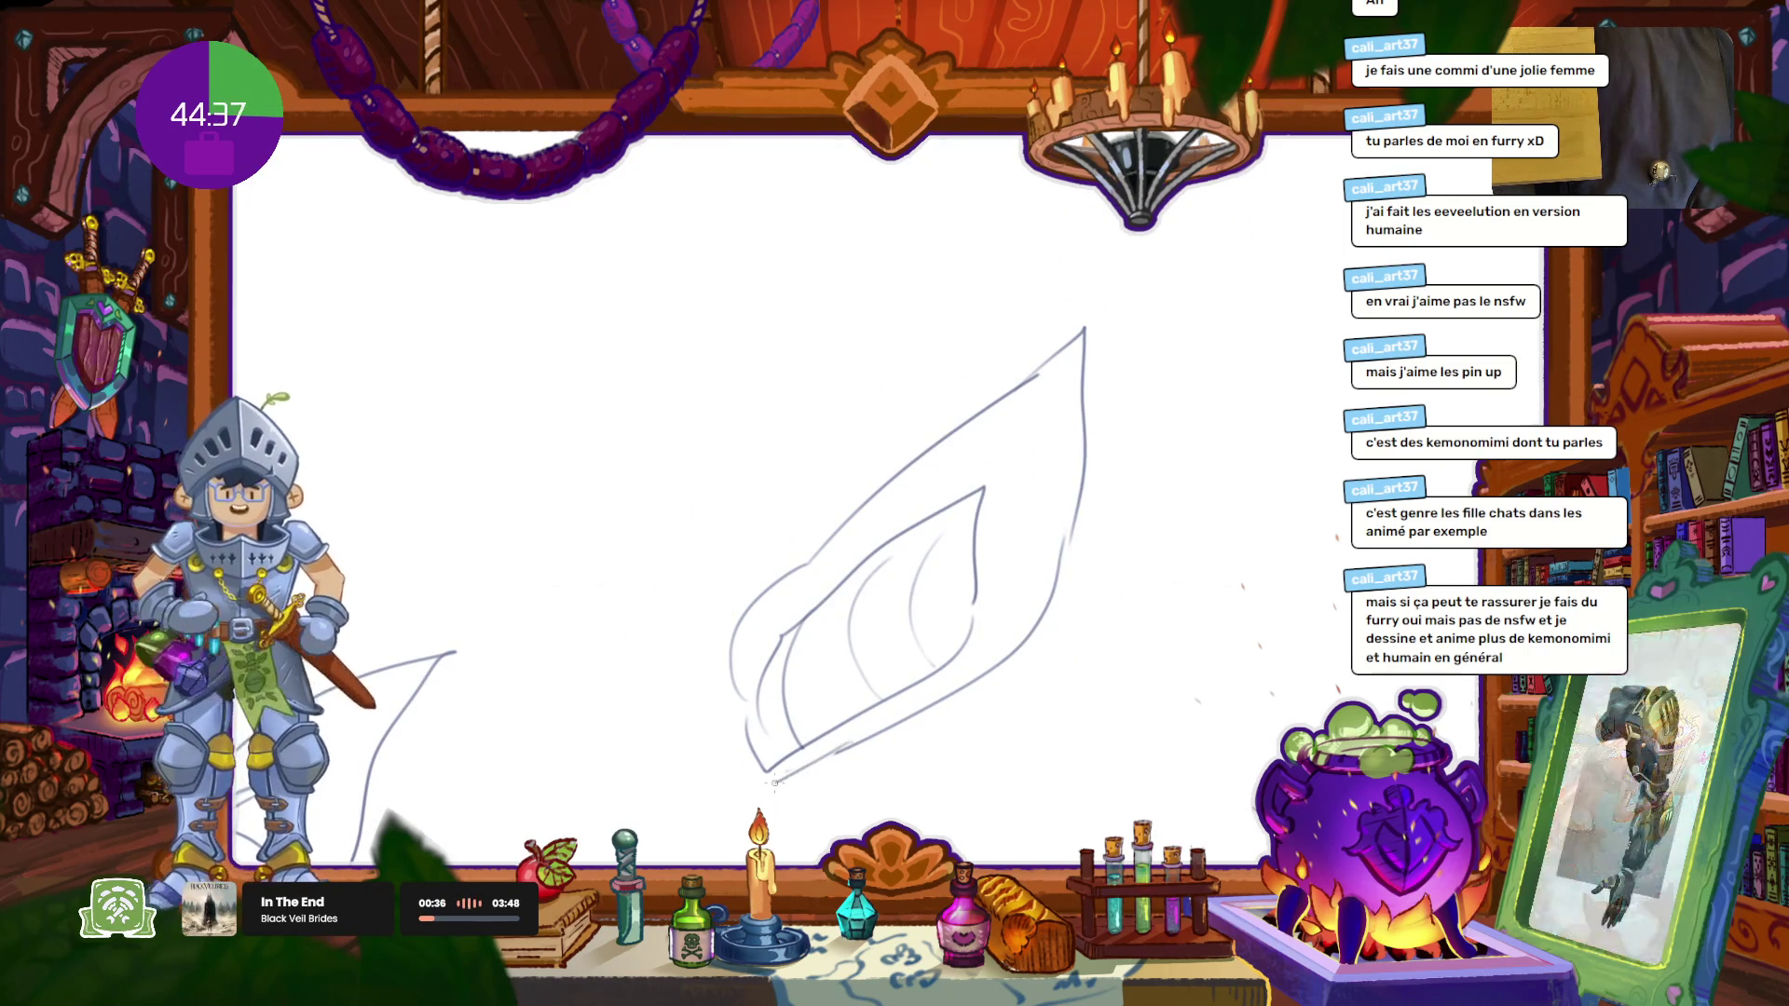
{"action": "left_click_drag", "start_coordinate": [736, 694], "coordinate": [733, 764]}
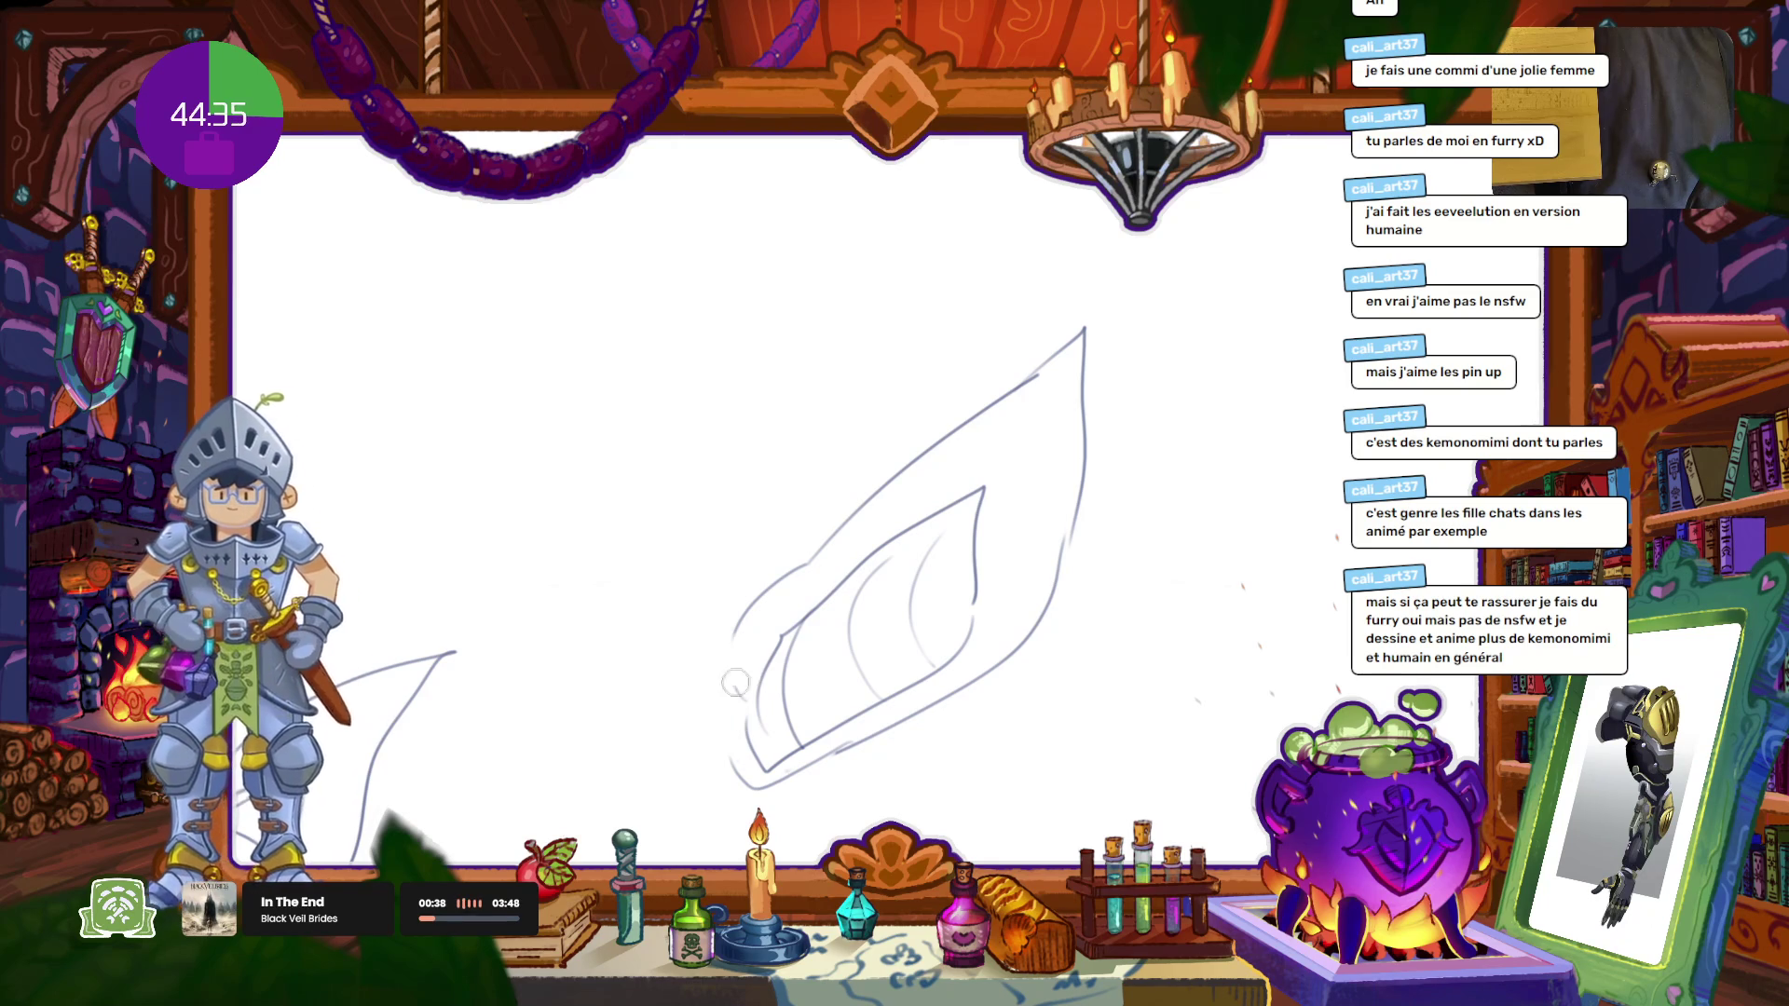
{"action": "left_click_drag", "start_coordinate": [729, 628], "coordinate": [727, 773]}
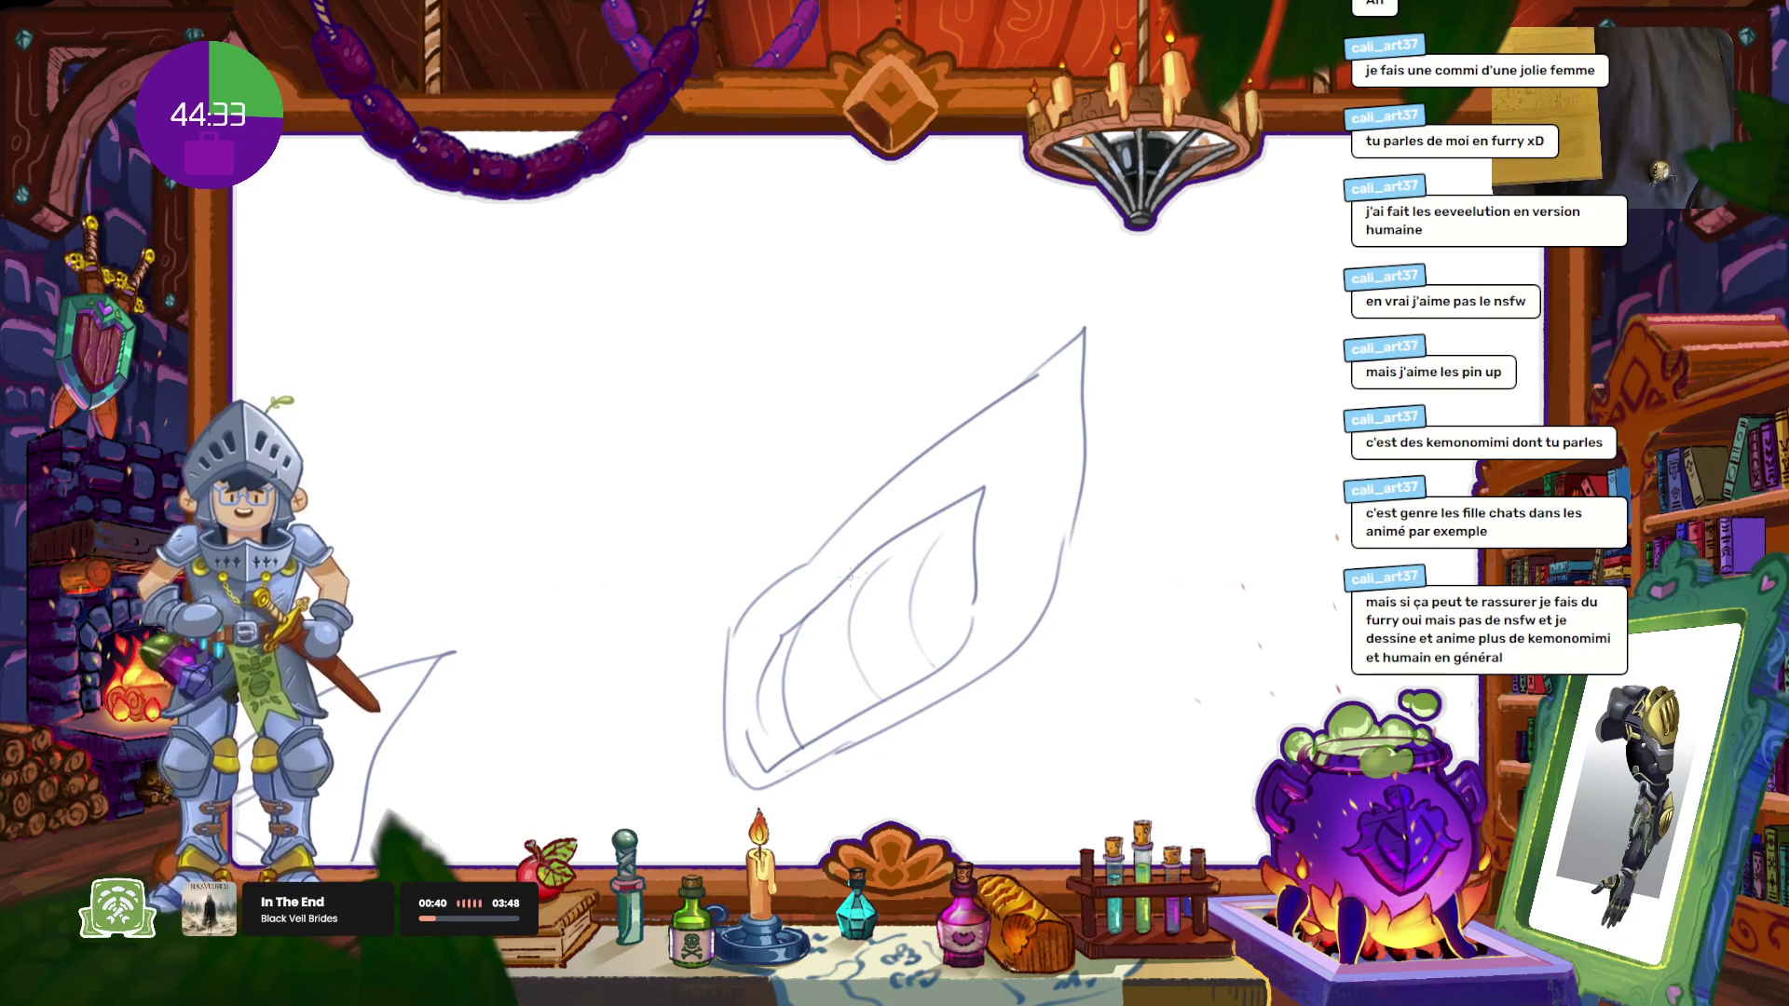
{"action": "left_click_drag", "start_coordinate": [740, 566], "coordinate": [1105, 201]}
{"action": "mouse_move", "coordinate": [1235, 179]}
{"action": "left_mouse_down"}
{"action": "mouse_move", "coordinate": [1189, 513]}
{"action": "mouse_move", "coordinate": [747, 793]}
{"action": "left_mouse_up"}
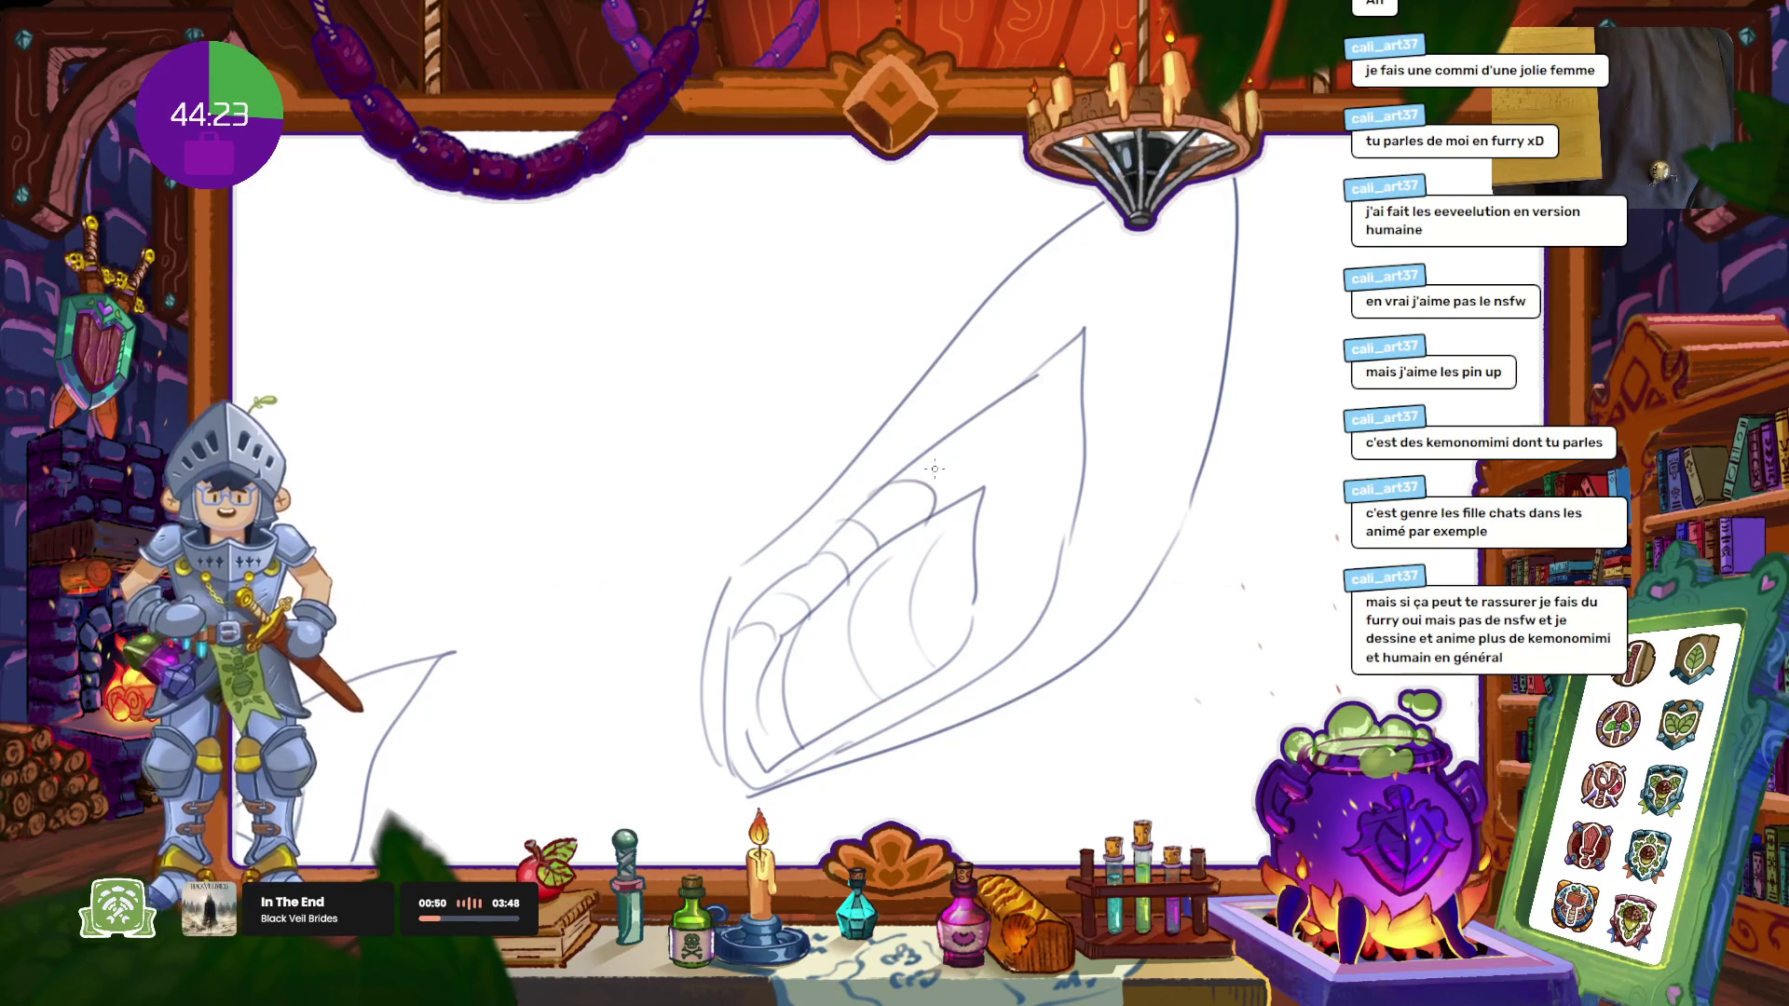
Step: Draw one more inner curve in the ear, then zoom out and pan toward the creature sketch
{"action": "left_click_drag", "start_coordinate": [1006, 391], "coordinate": [969, 545]}
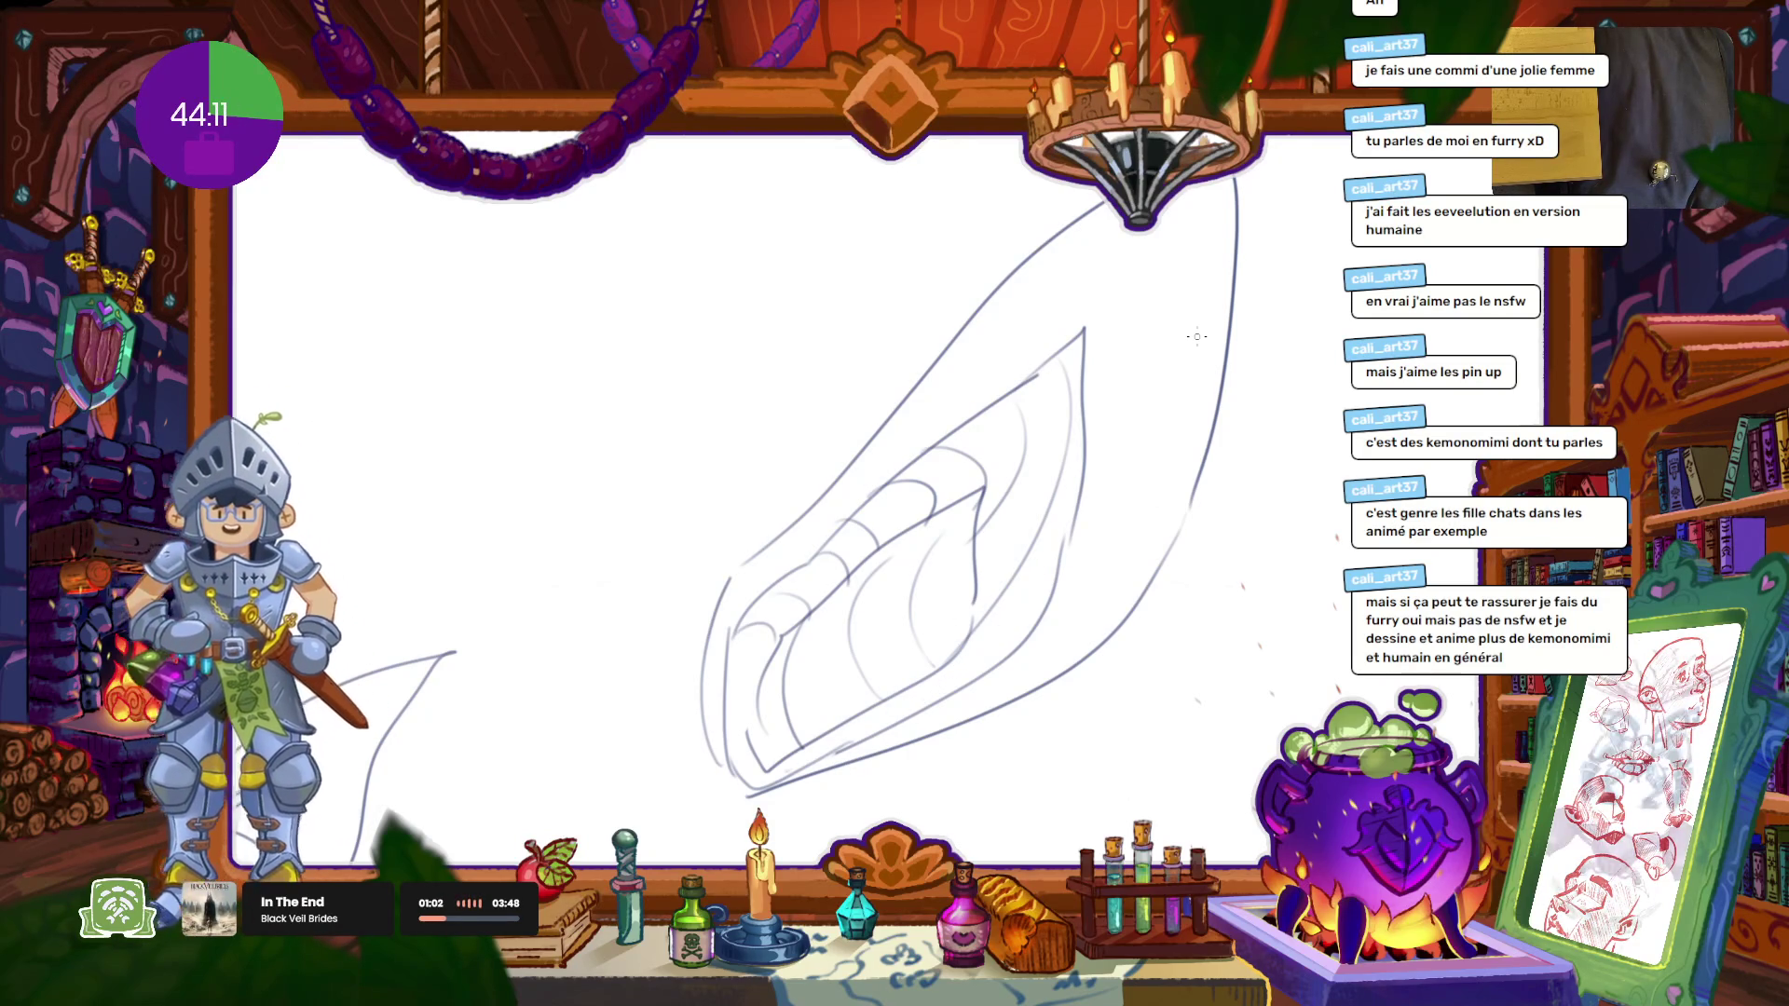
{"action": "scroll", "coordinate": [677, 432], "scroll_direction": "down", "scroll_amount": 2}
{"action": "mouse_move", "coordinate": [823, 550]}
{"action": "left_mouse_down"}
{"action": "mouse_move", "coordinate": [962, 617]}
{"action": "mouse_move", "coordinate": [685, 425]}
{"action": "mouse_move", "coordinate": [606, 545]}
{"action": "left_mouse_up"}
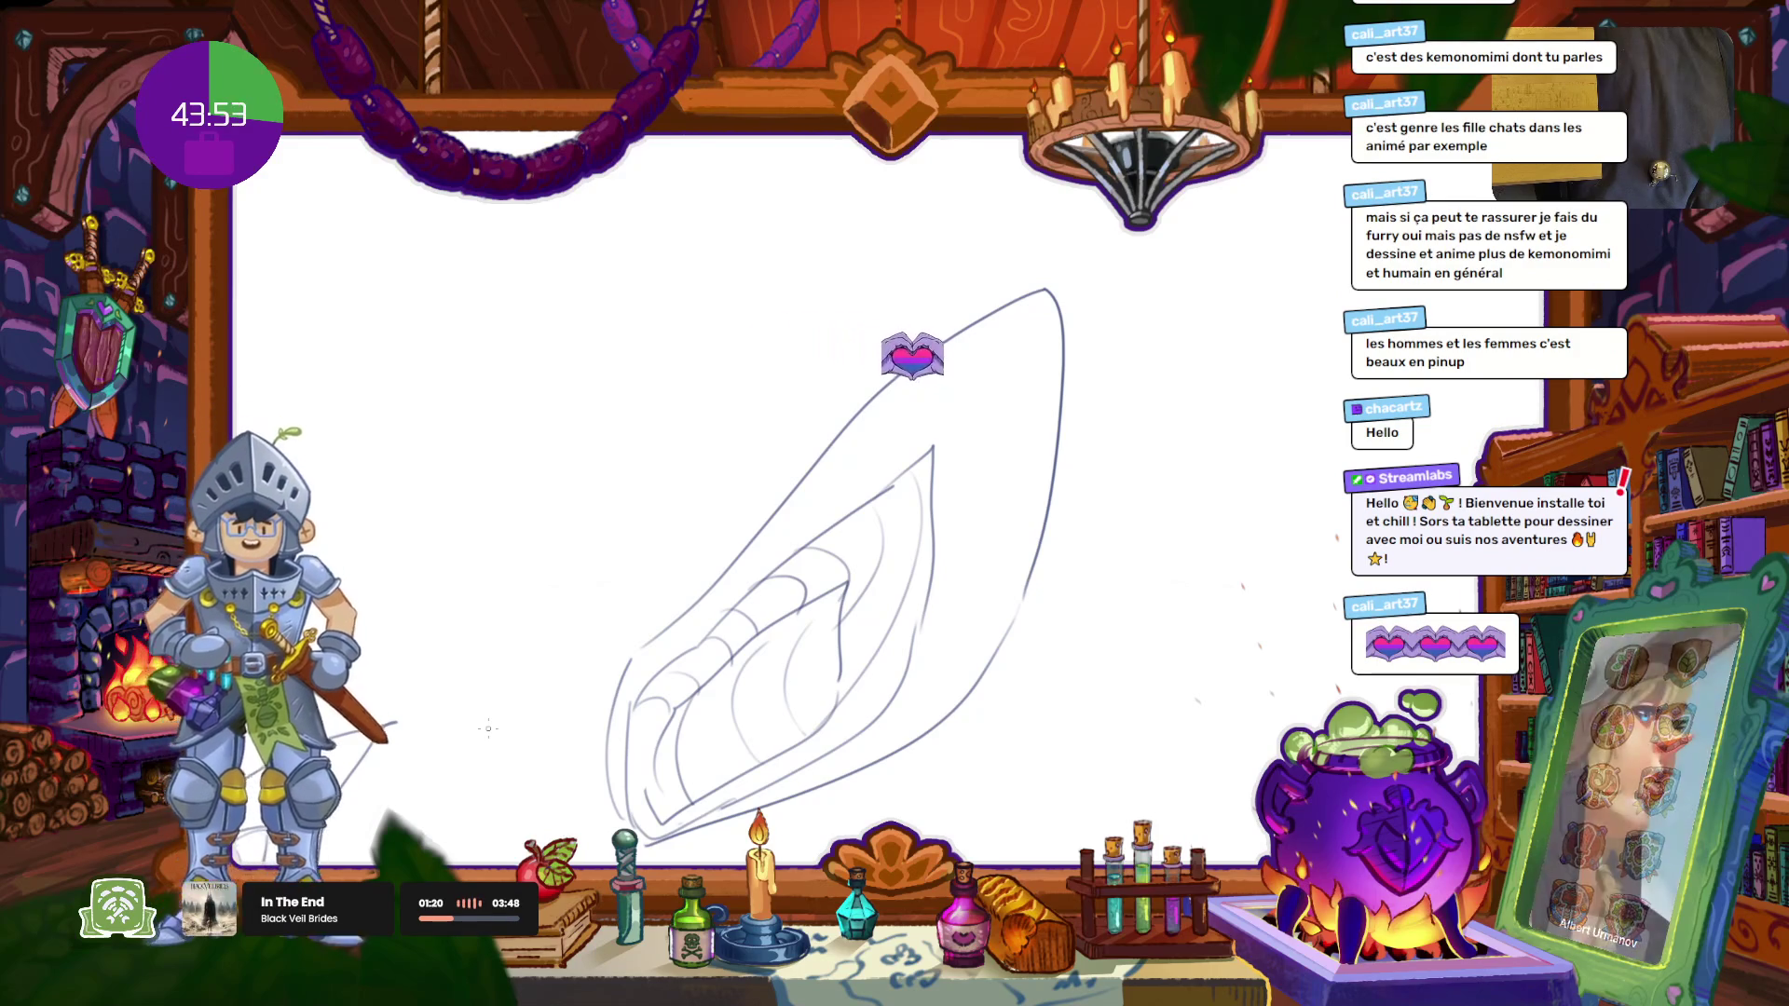
{"action": "mouse_move", "coordinate": [488, 729]}
{"action": "left_mouse_down"}
{"action": "mouse_move", "coordinate": [901, 437]}
{"action": "mouse_move", "coordinate": [880, 512]}
{"action": "mouse_move", "coordinate": [772, 588]}
{"action": "left_mouse_up"}
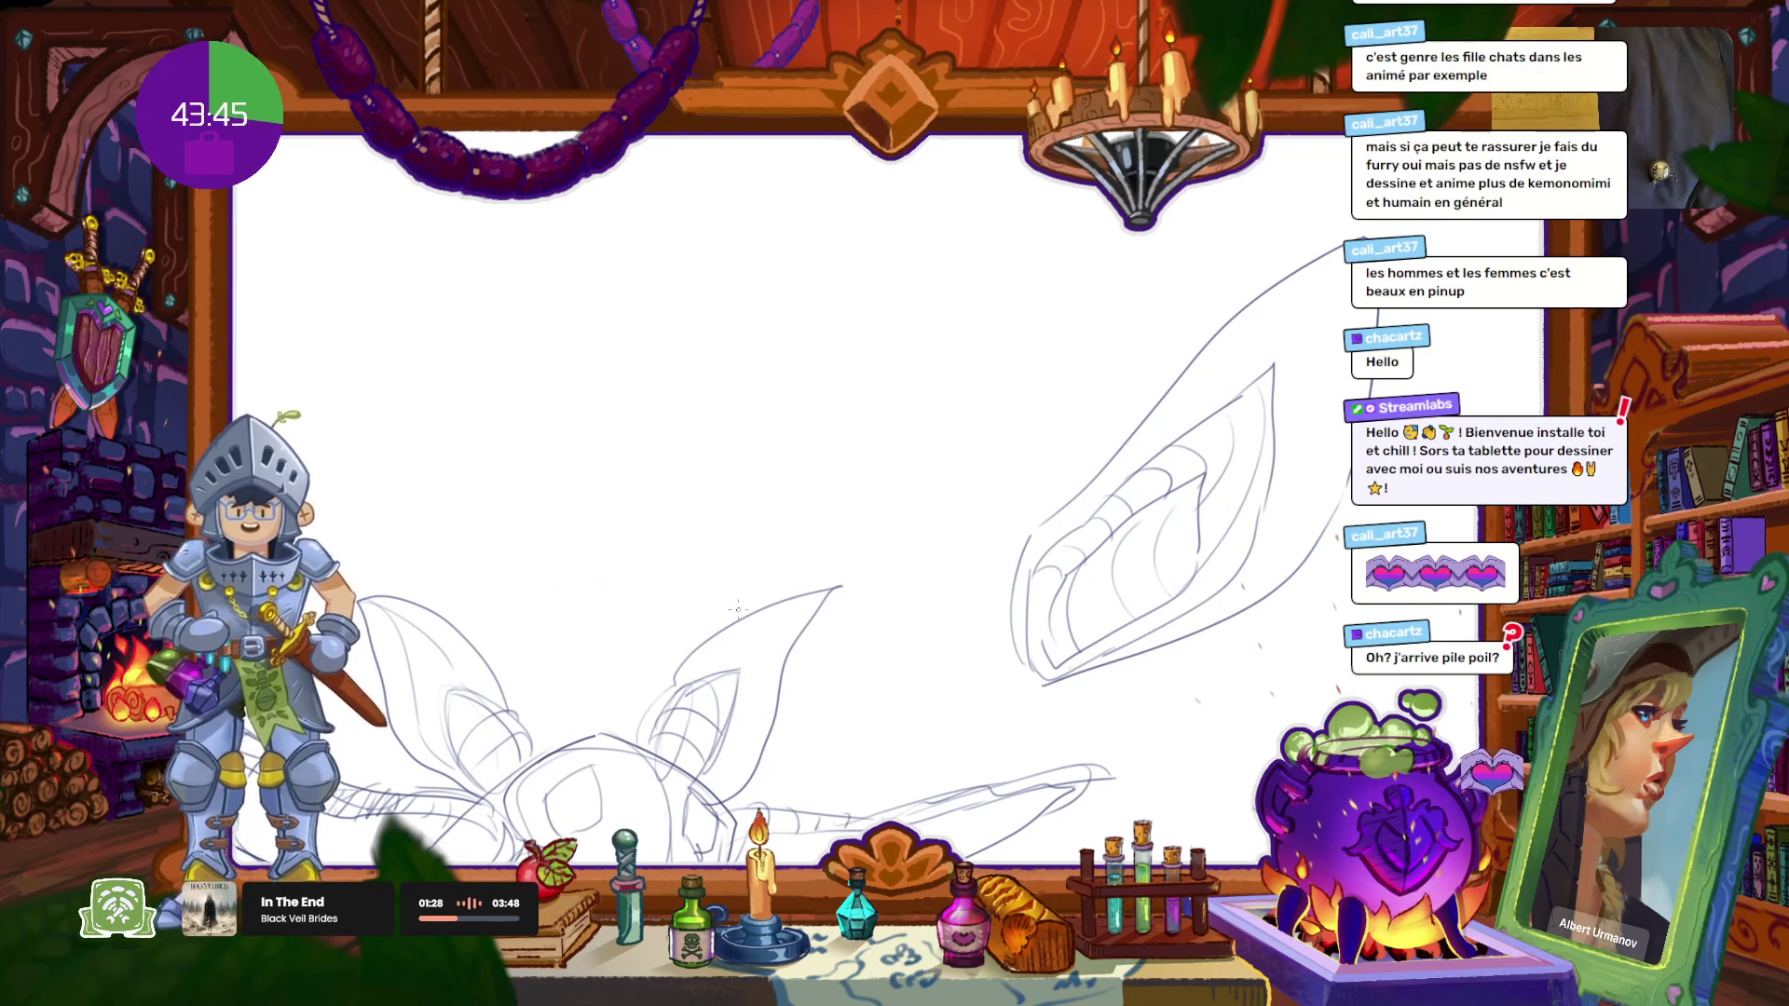
Step: Zoom in on the creature head and eyedrop its blue-grey line colour as the drawing colour
{"action": "left_click_drag", "start_coordinate": [875, 574], "coordinate": [888, 359]}
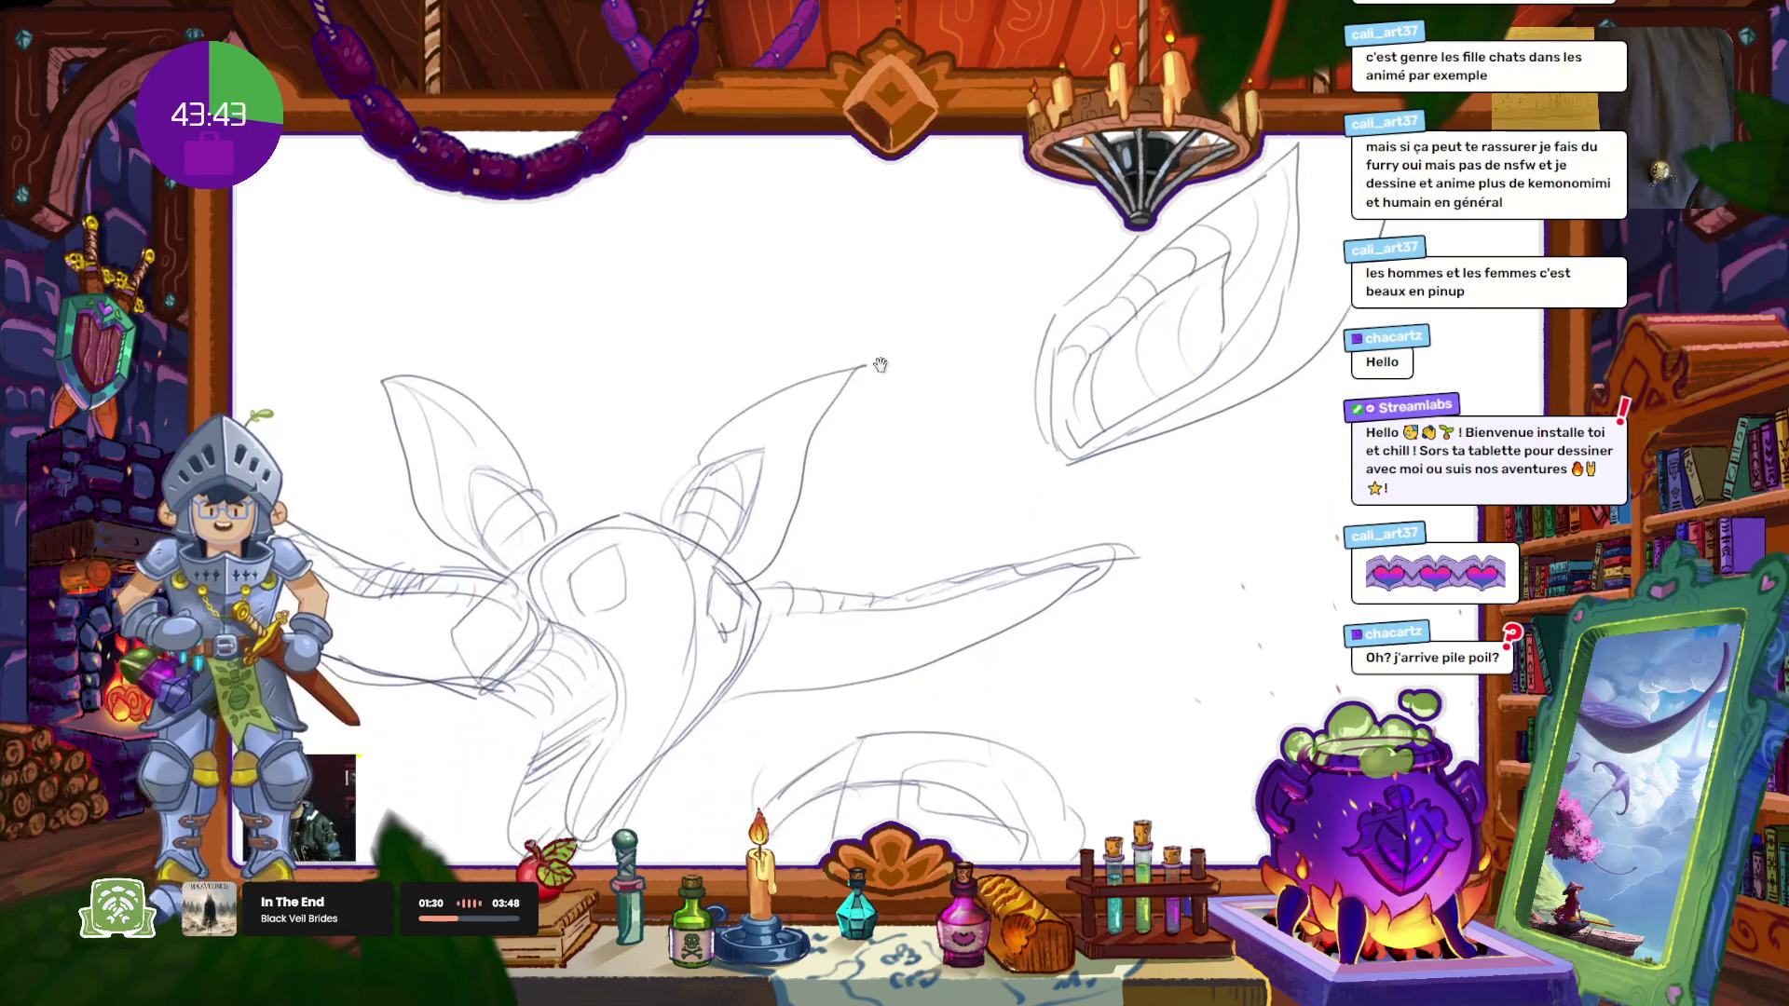
{"action": "left_click_drag", "start_coordinate": [707, 387], "coordinate": [858, 363]}
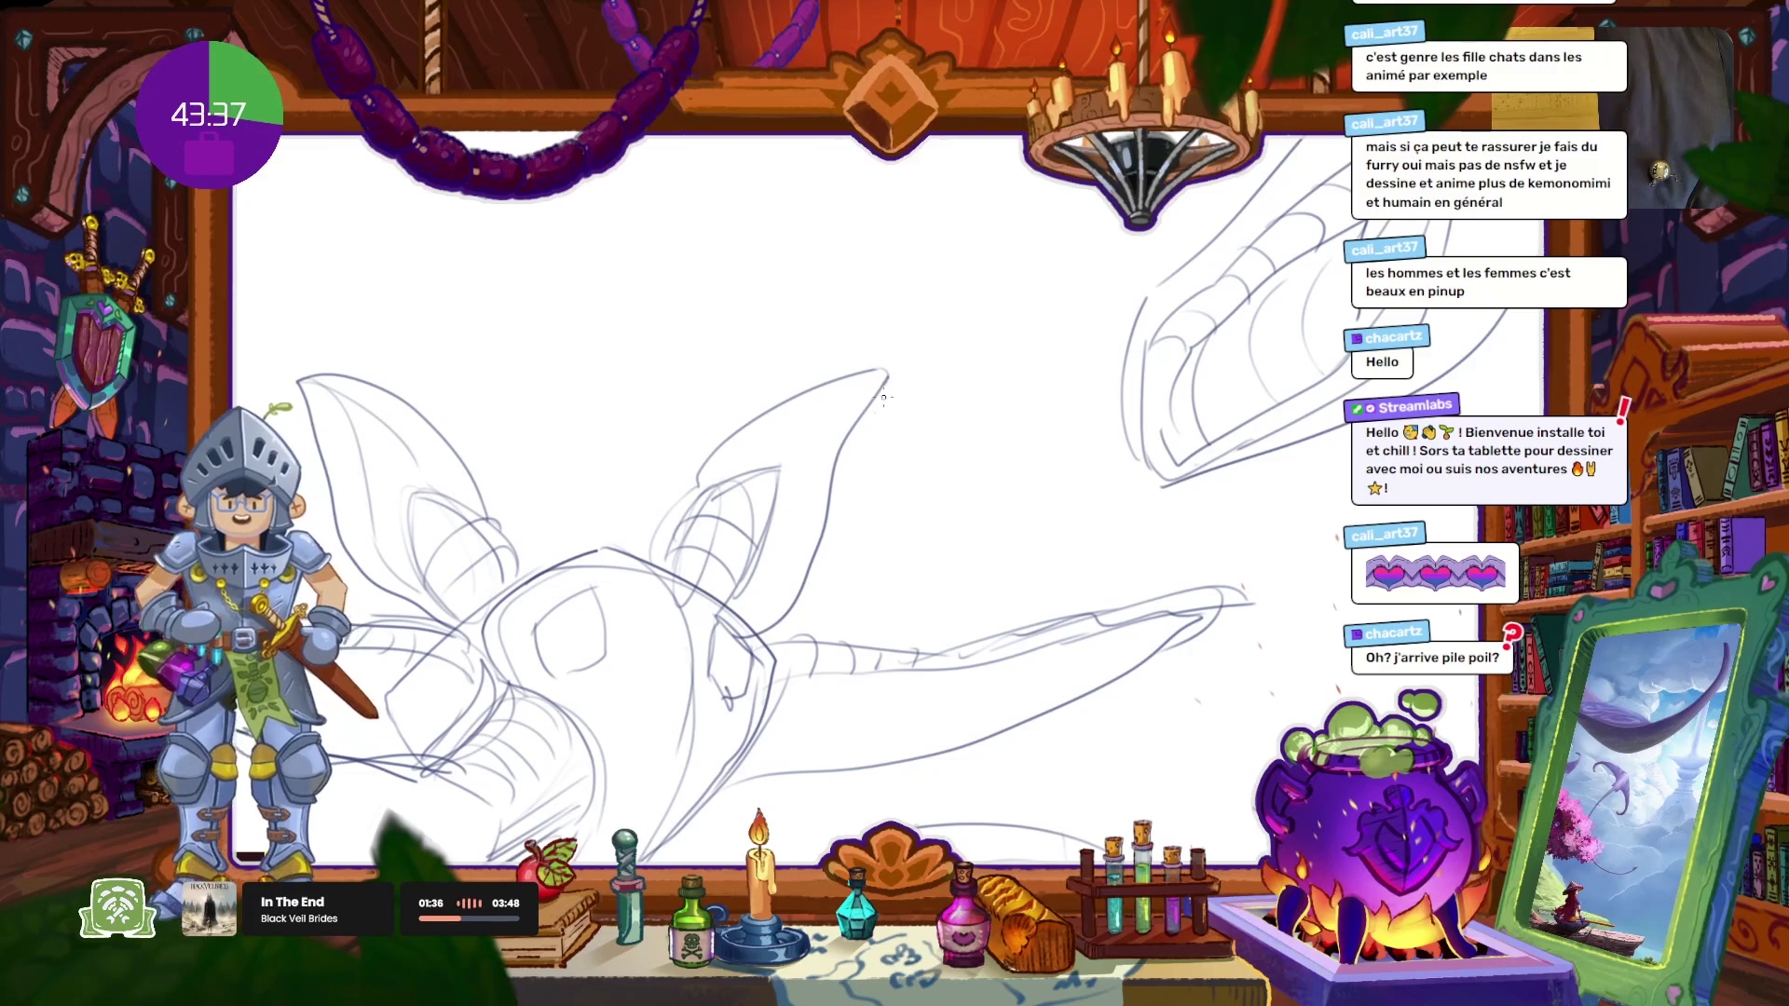
{"action": "left_click_drag", "start_coordinate": [731, 667], "coordinate": [950, 550]}
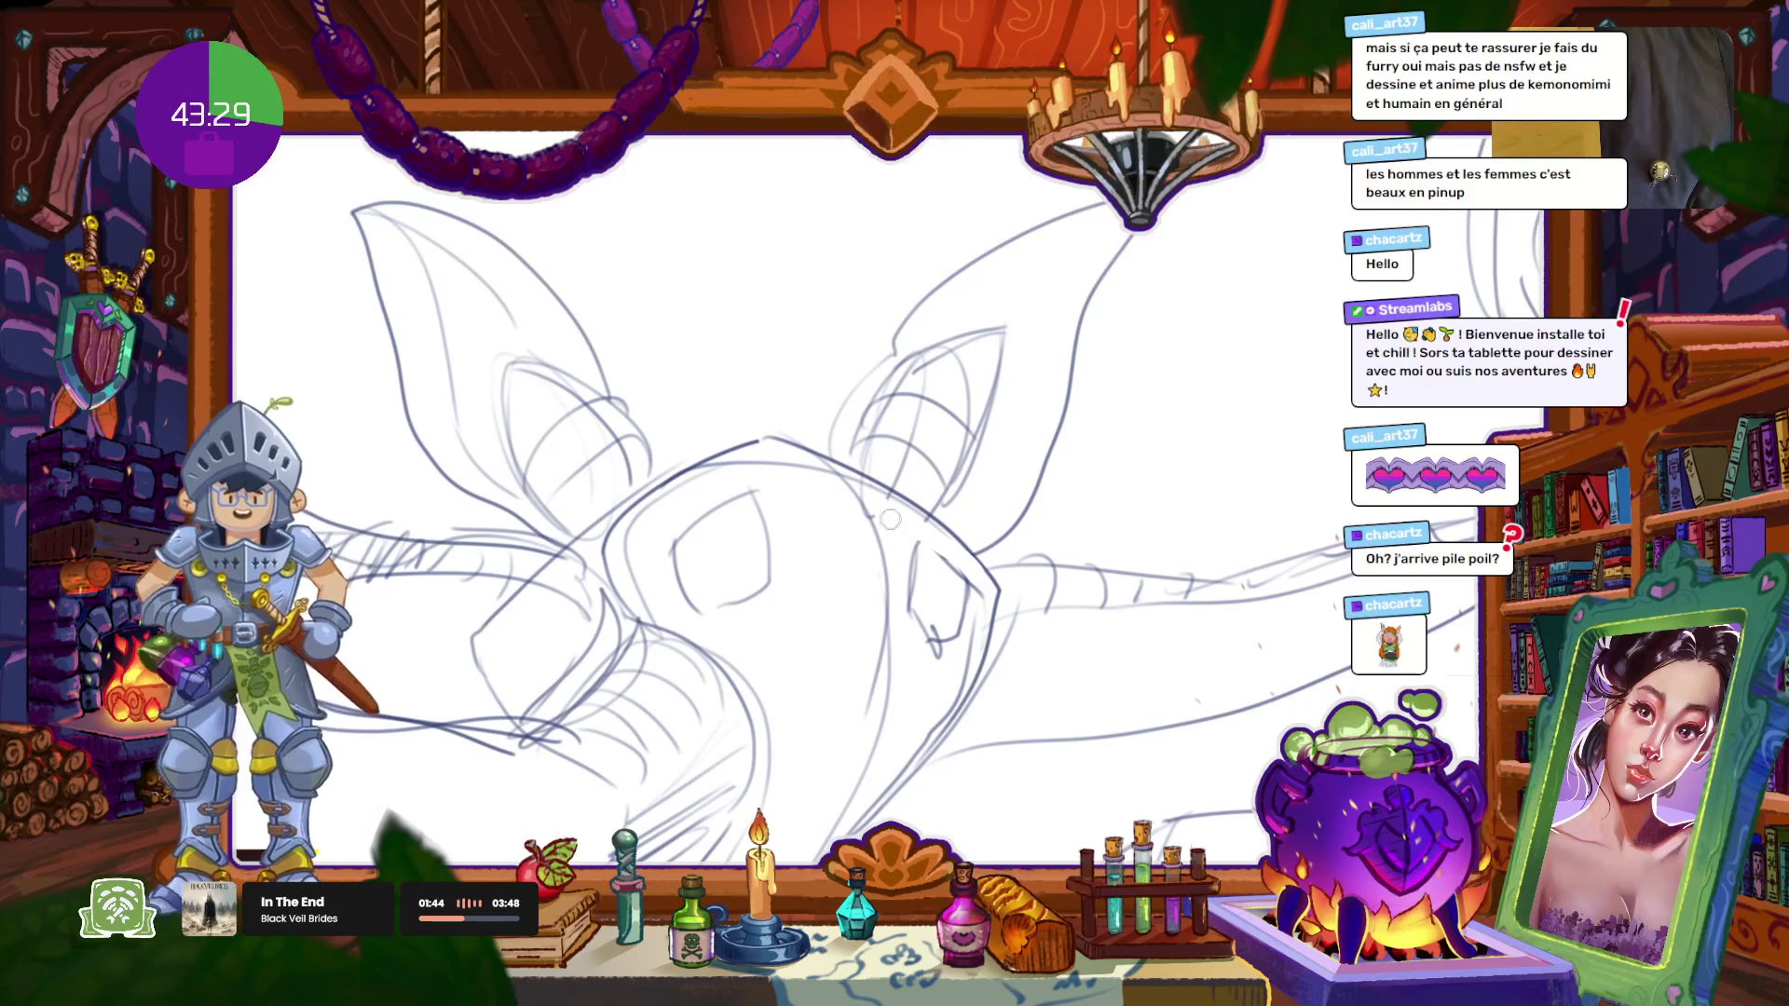
{"action": "left_click_drag", "start_coordinate": [963, 522], "coordinate": [927, 503]}
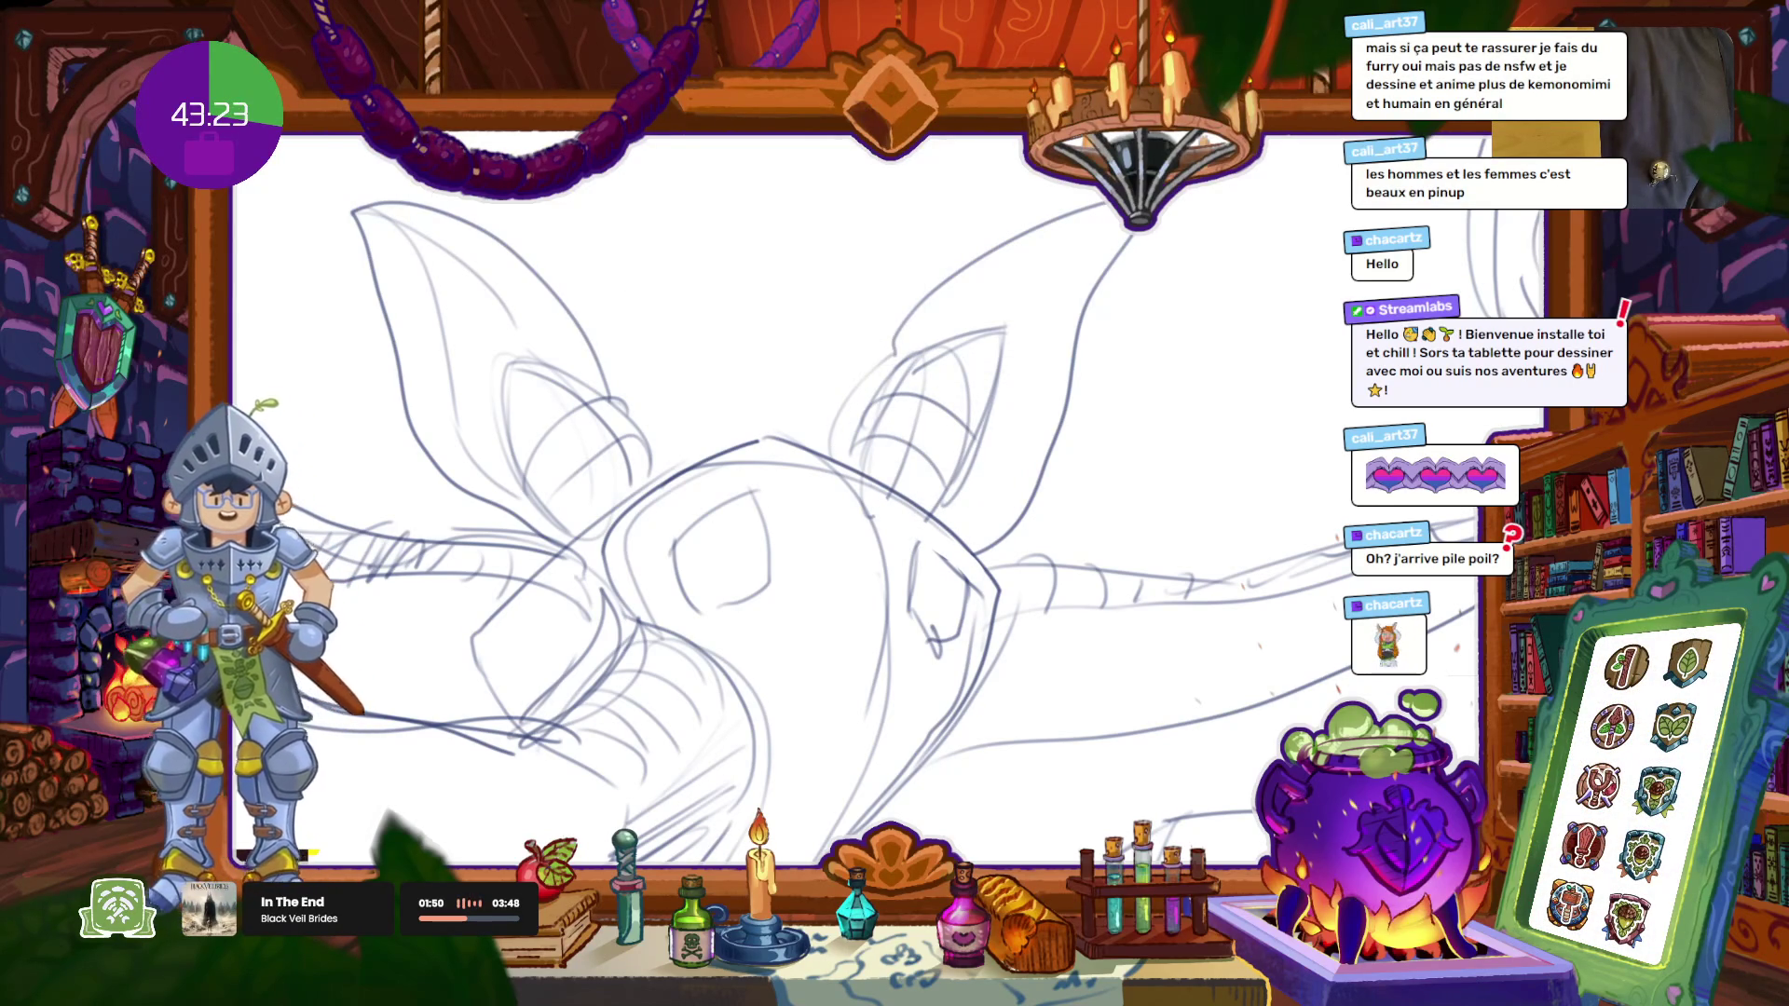
{"action": "left_click_drag", "start_coordinate": [653, 473], "coordinate": [687, 477]}
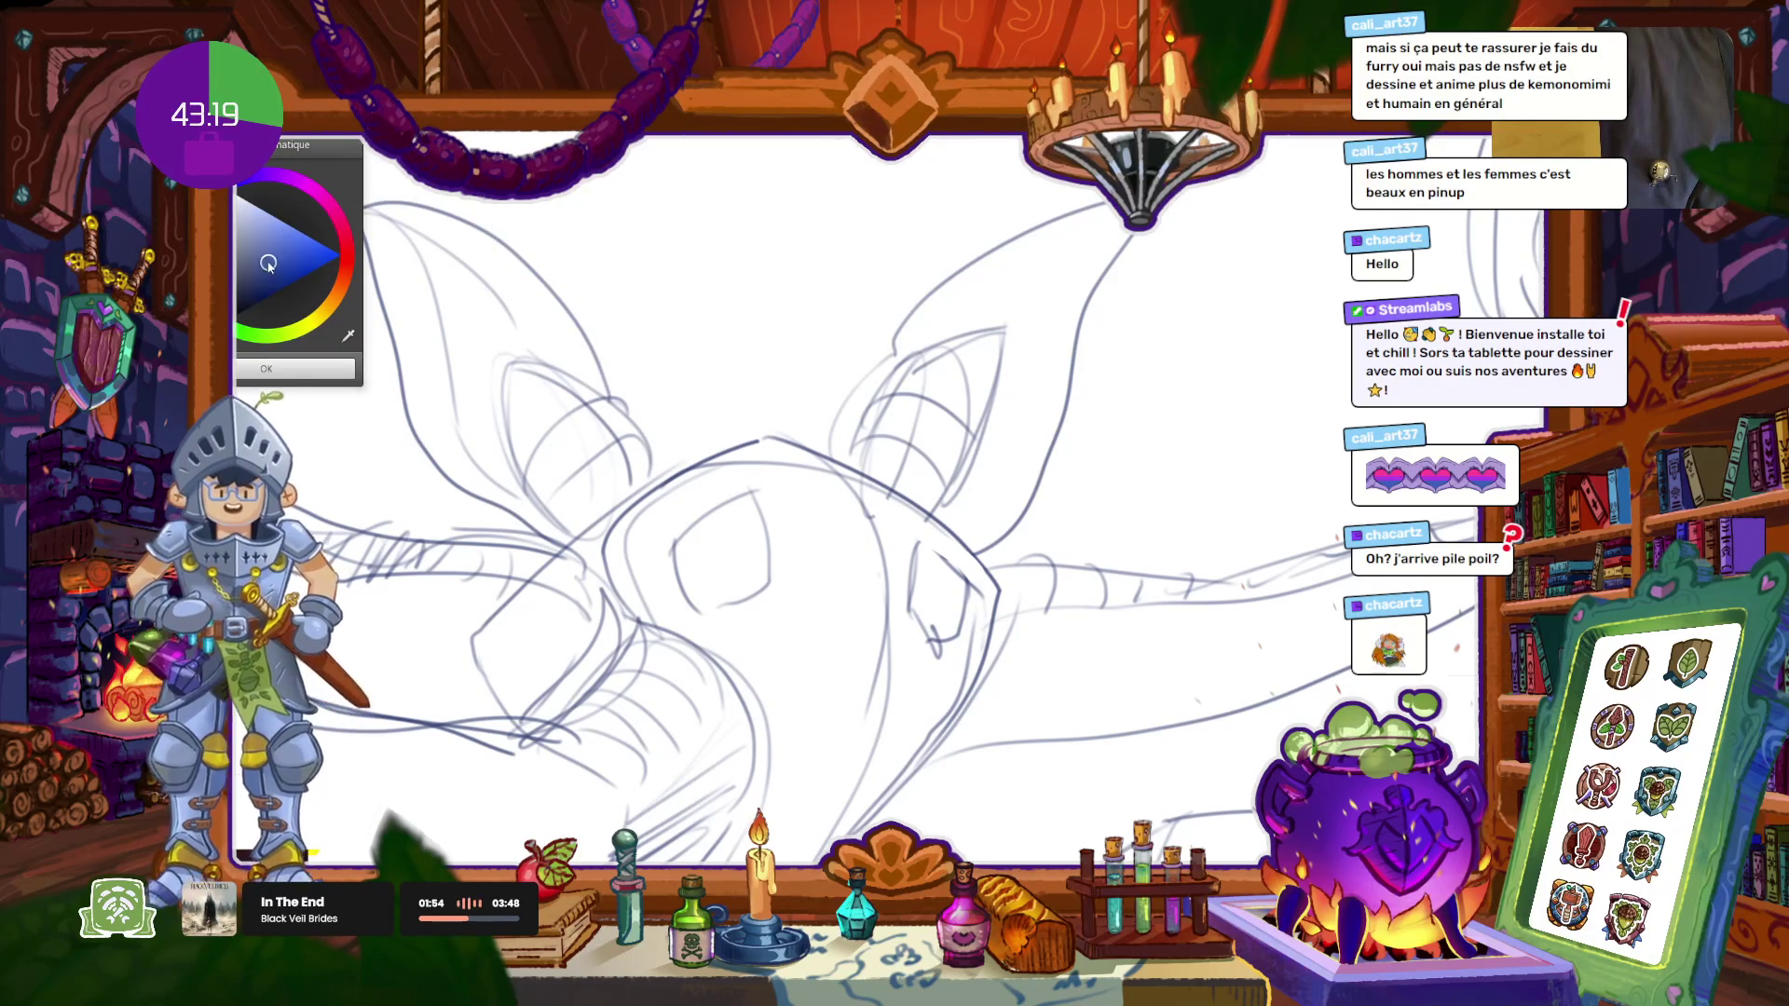
Step: Zoom in and out over the creature head, then pan and rotate back to the ear study
{"action": "scroll", "coordinate": [853, 359], "scroll_direction": "down", "scroll_amount": 3}
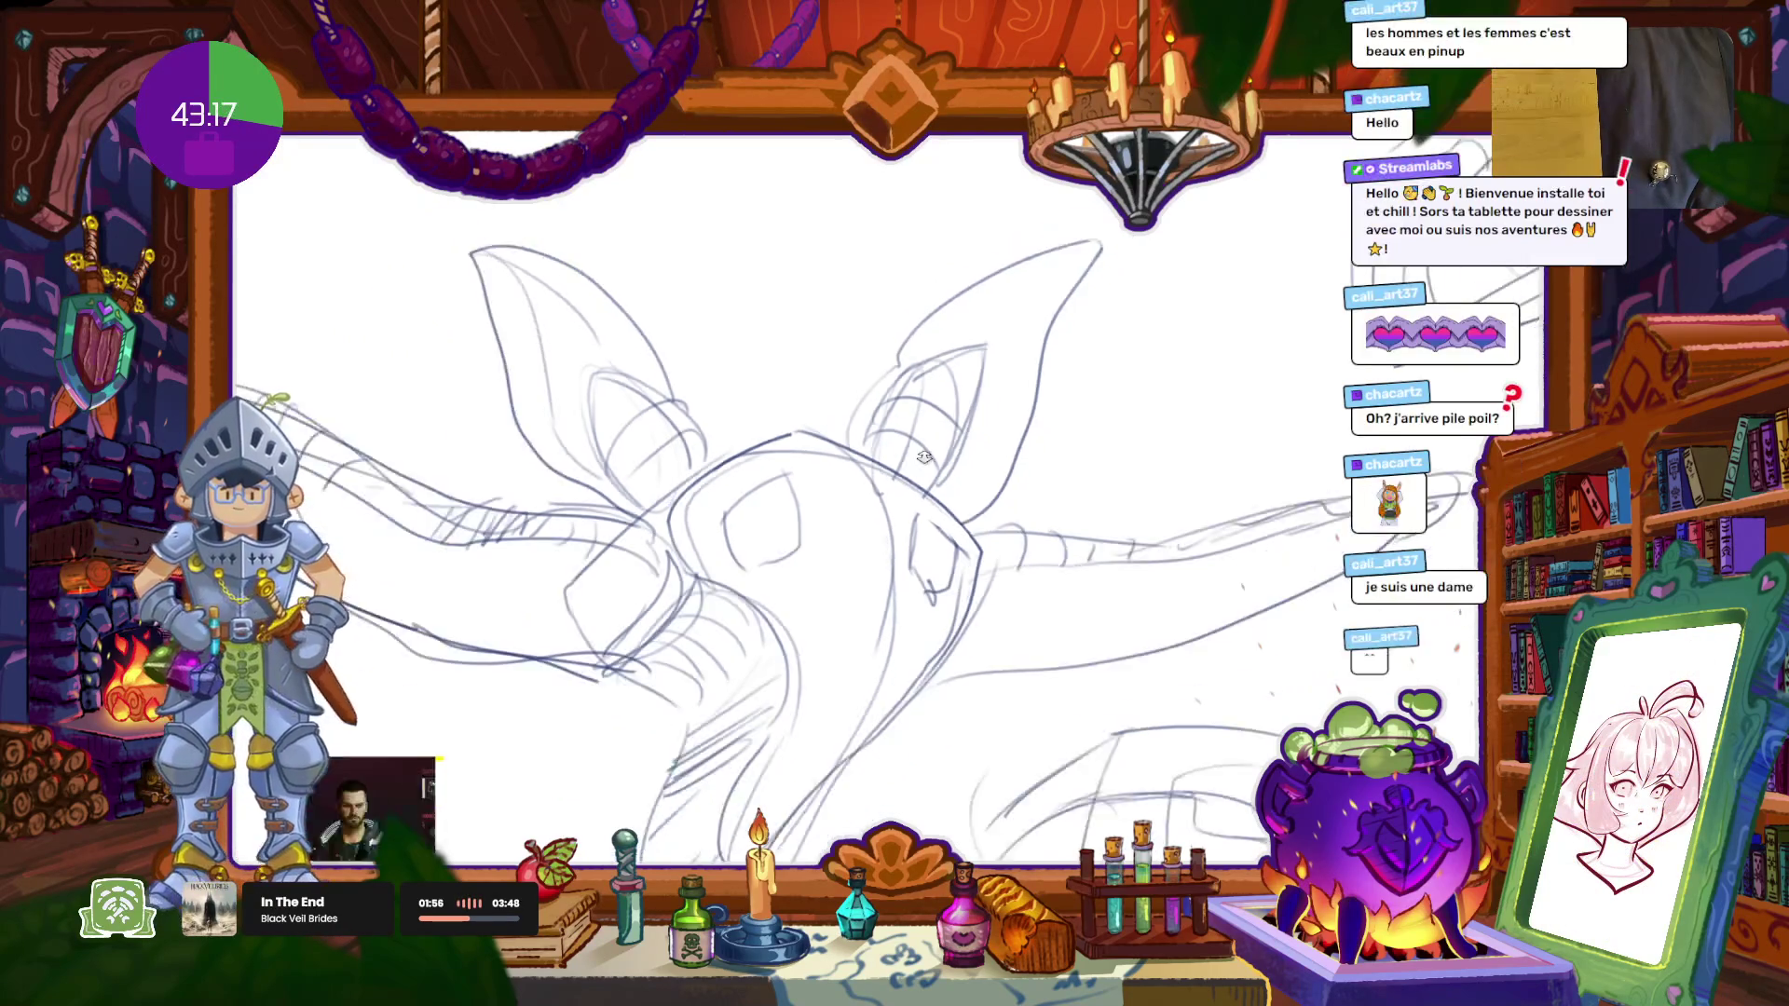
{"action": "scroll", "coordinate": [854, 359], "scroll_direction": "down", "scroll_amount": 3}
{"action": "scroll", "coordinate": [958, 618], "scroll_direction": "up", "scroll_amount": 2}
{"action": "scroll", "coordinate": [986, 476], "scroll_direction": "up", "scroll_amount": 2}
{"action": "scroll", "coordinate": [986, 476], "scroll_direction": "up", "scroll_amount": 2}
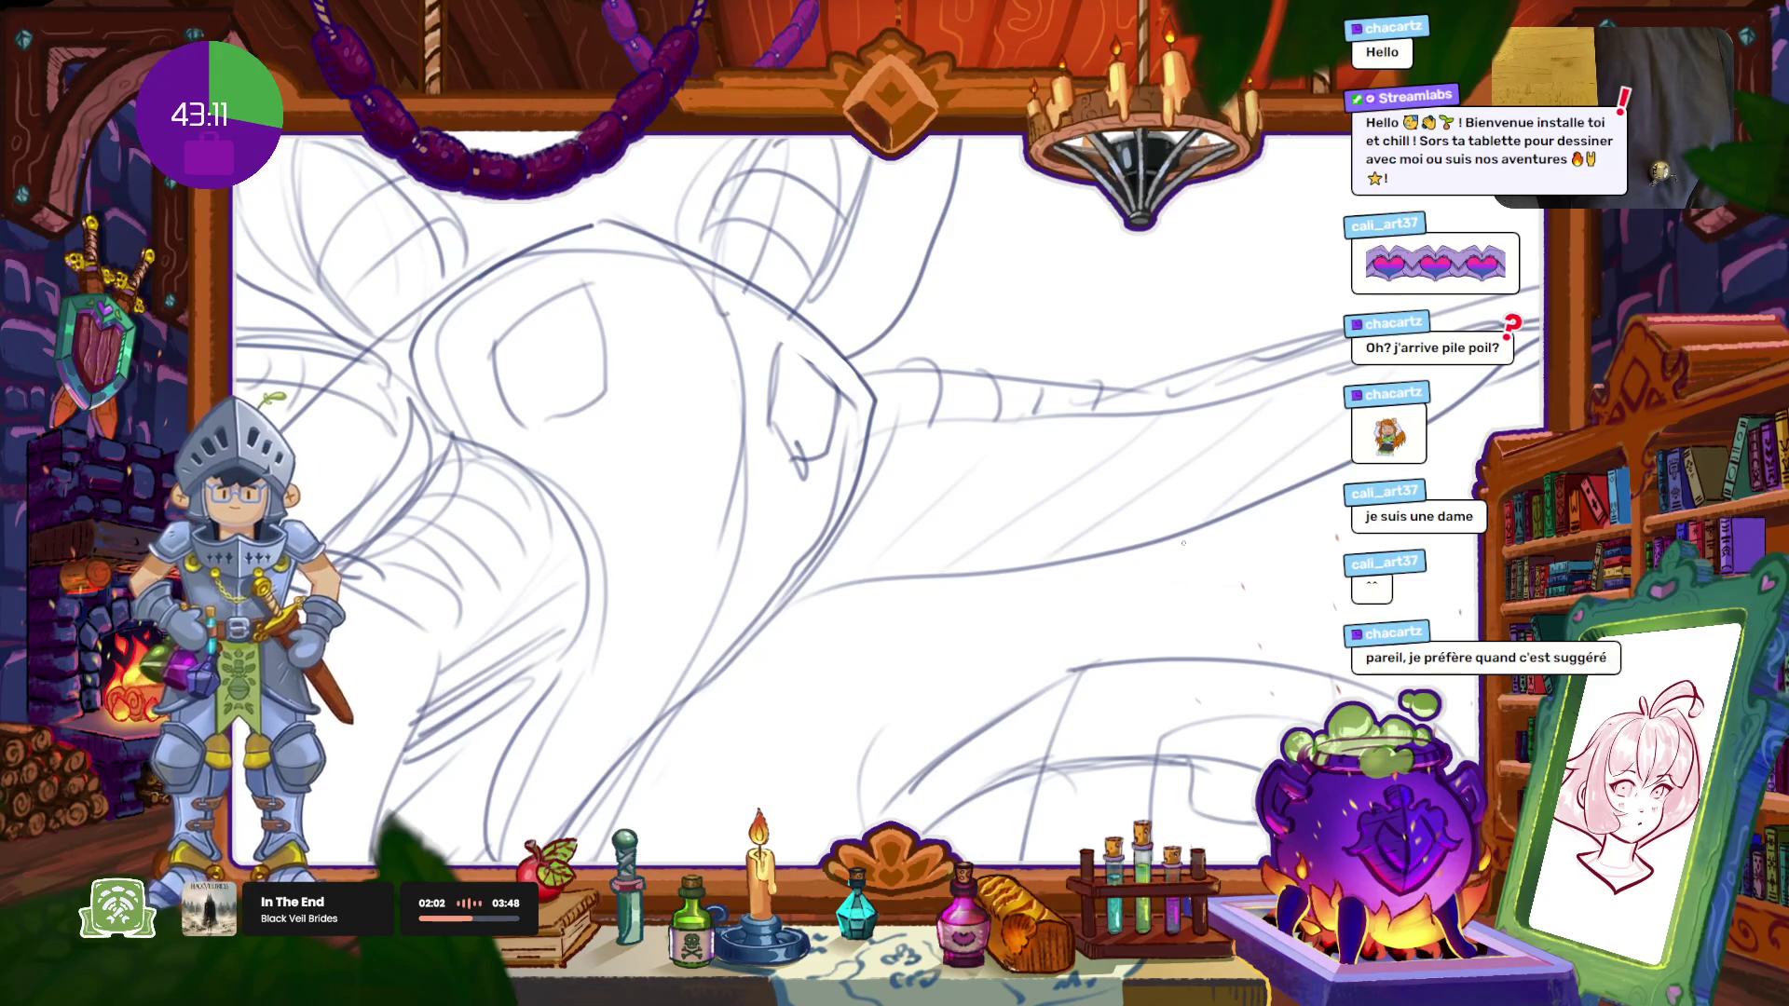
{"action": "scroll", "coordinate": [829, 606], "scroll_direction": "down", "scroll_amount": 3}
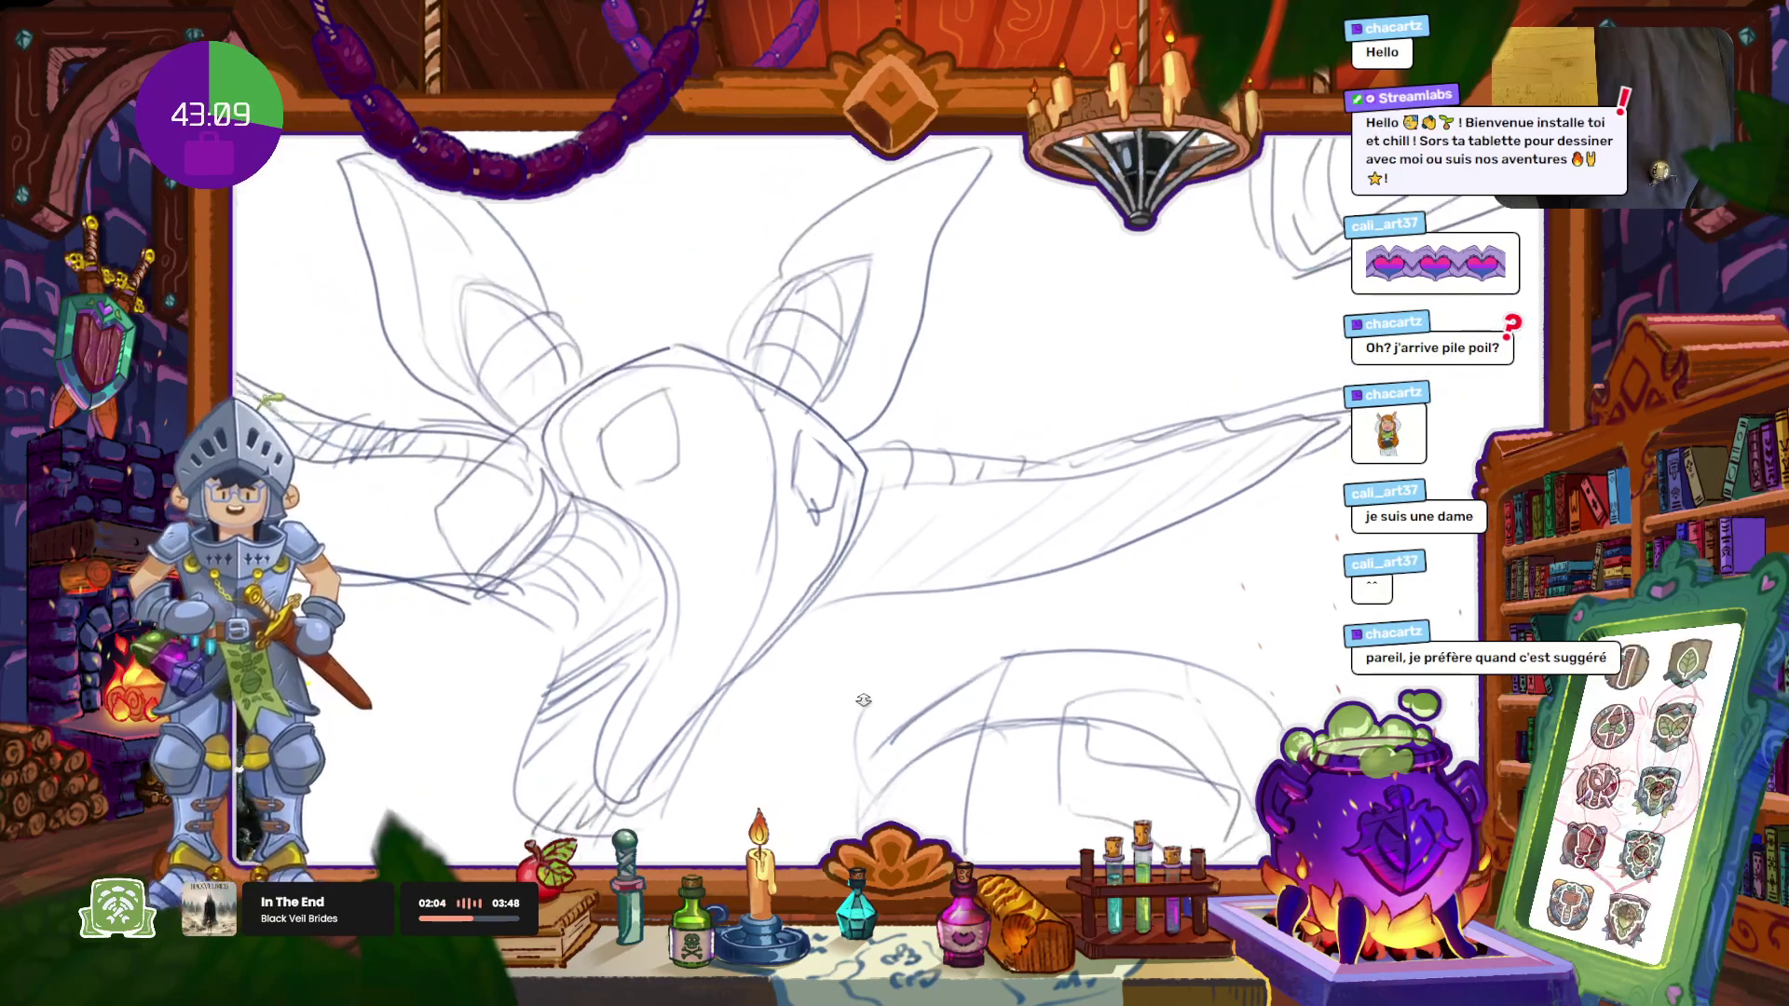
{"action": "scroll", "coordinate": [817, 617], "scroll_direction": "up", "scroll_amount": 4}
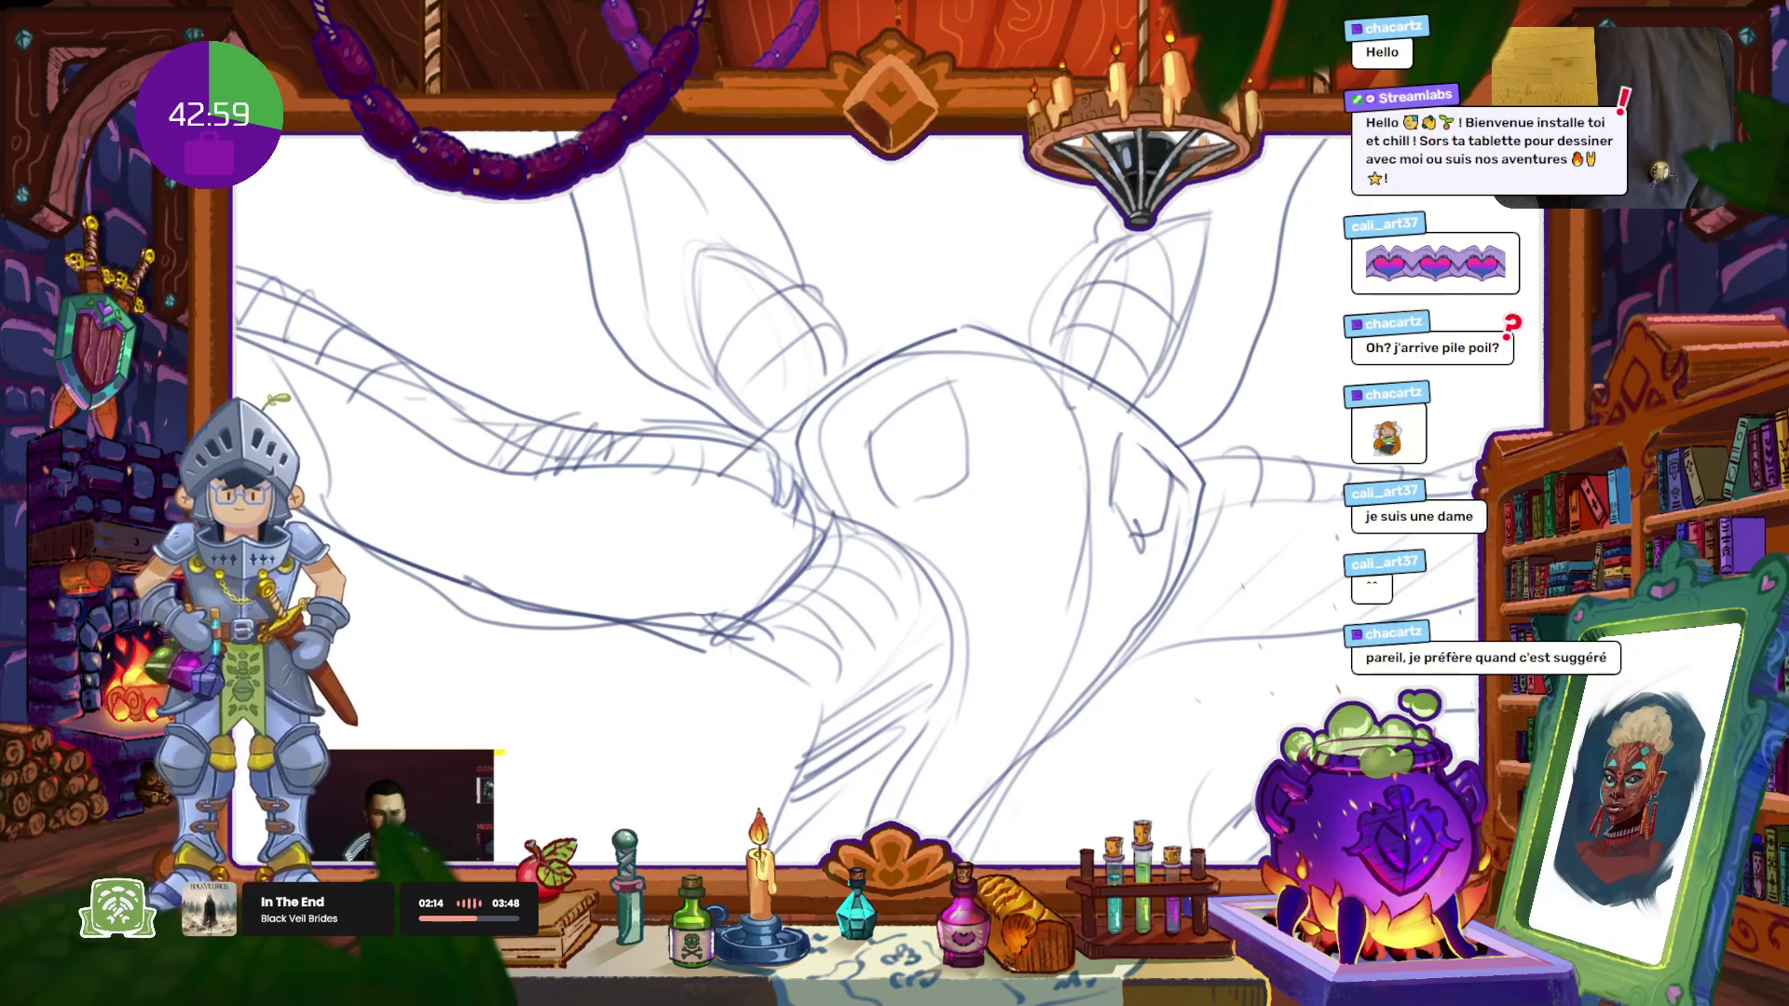
{"action": "left_click_drag", "start_coordinate": [934, 645], "coordinate": [890, 556]}
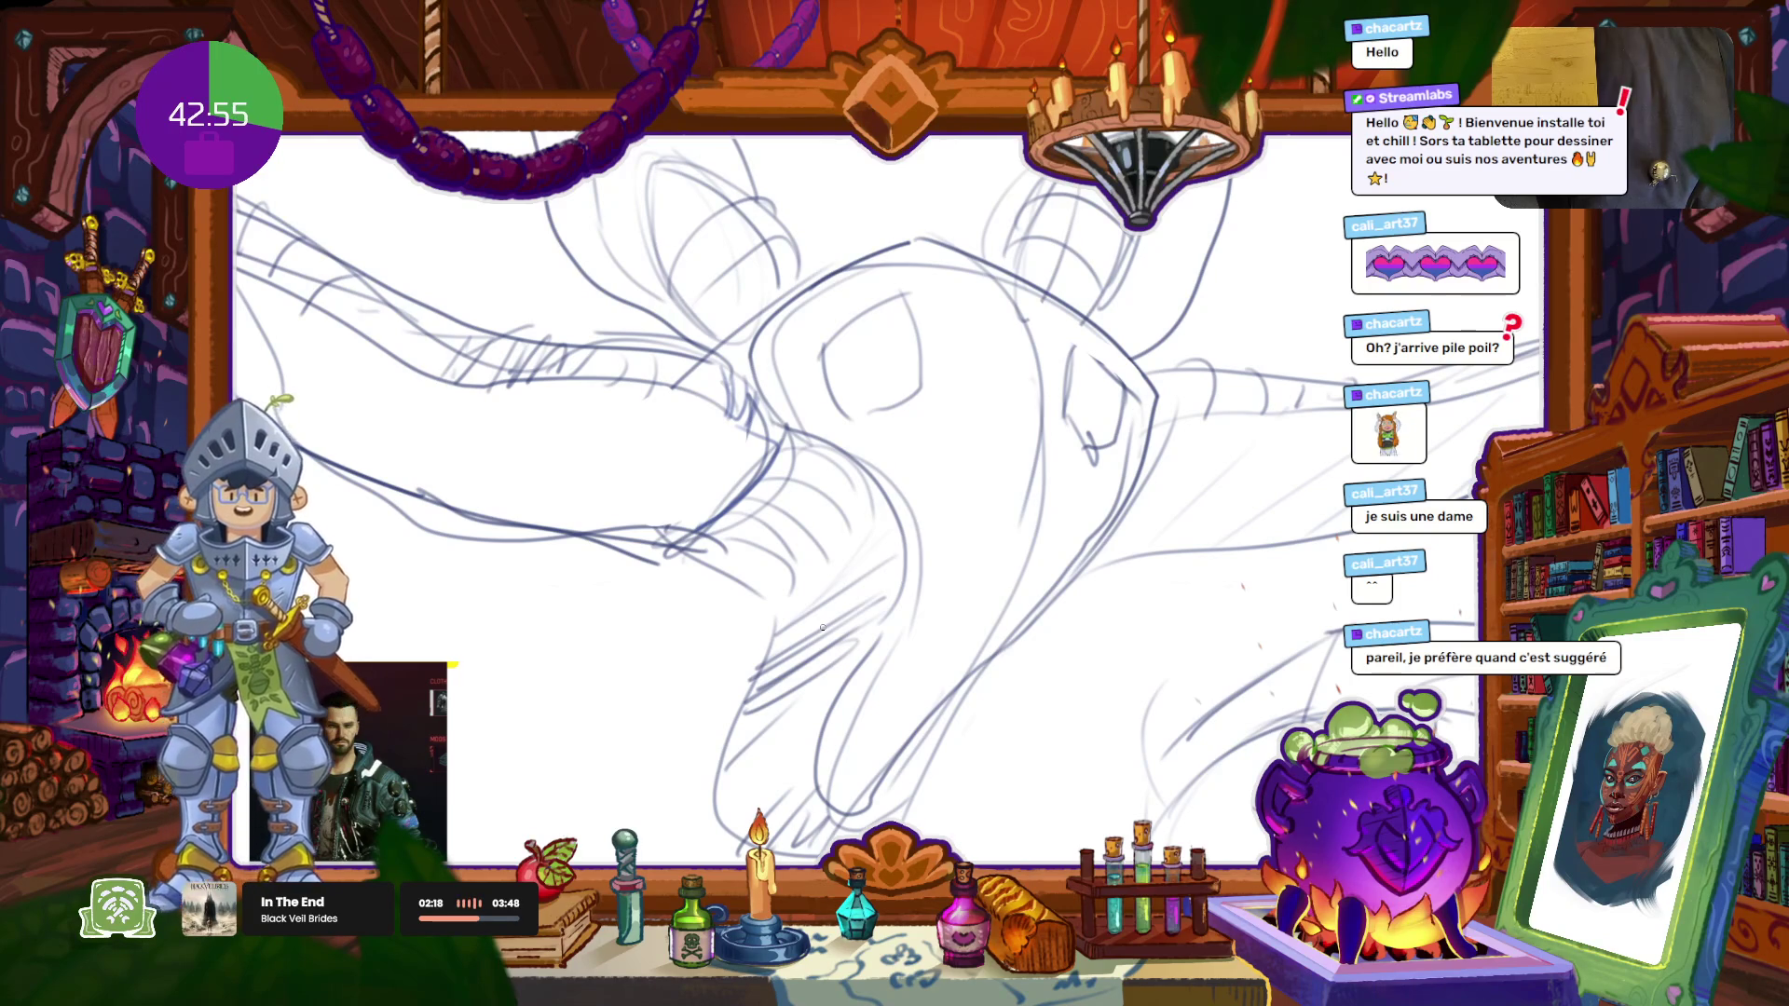
{"action": "mouse_move", "coordinate": [600, 531]}
{"action": "left_mouse_down"}
{"action": "mouse_move", "coordinate": [903, 556]}
{"action": "mouse_move", "coordinate": [736, 690]}
{"action": "mouse_move", "coordinate": [752, 580]}
{"action": "left_mouse_up"}
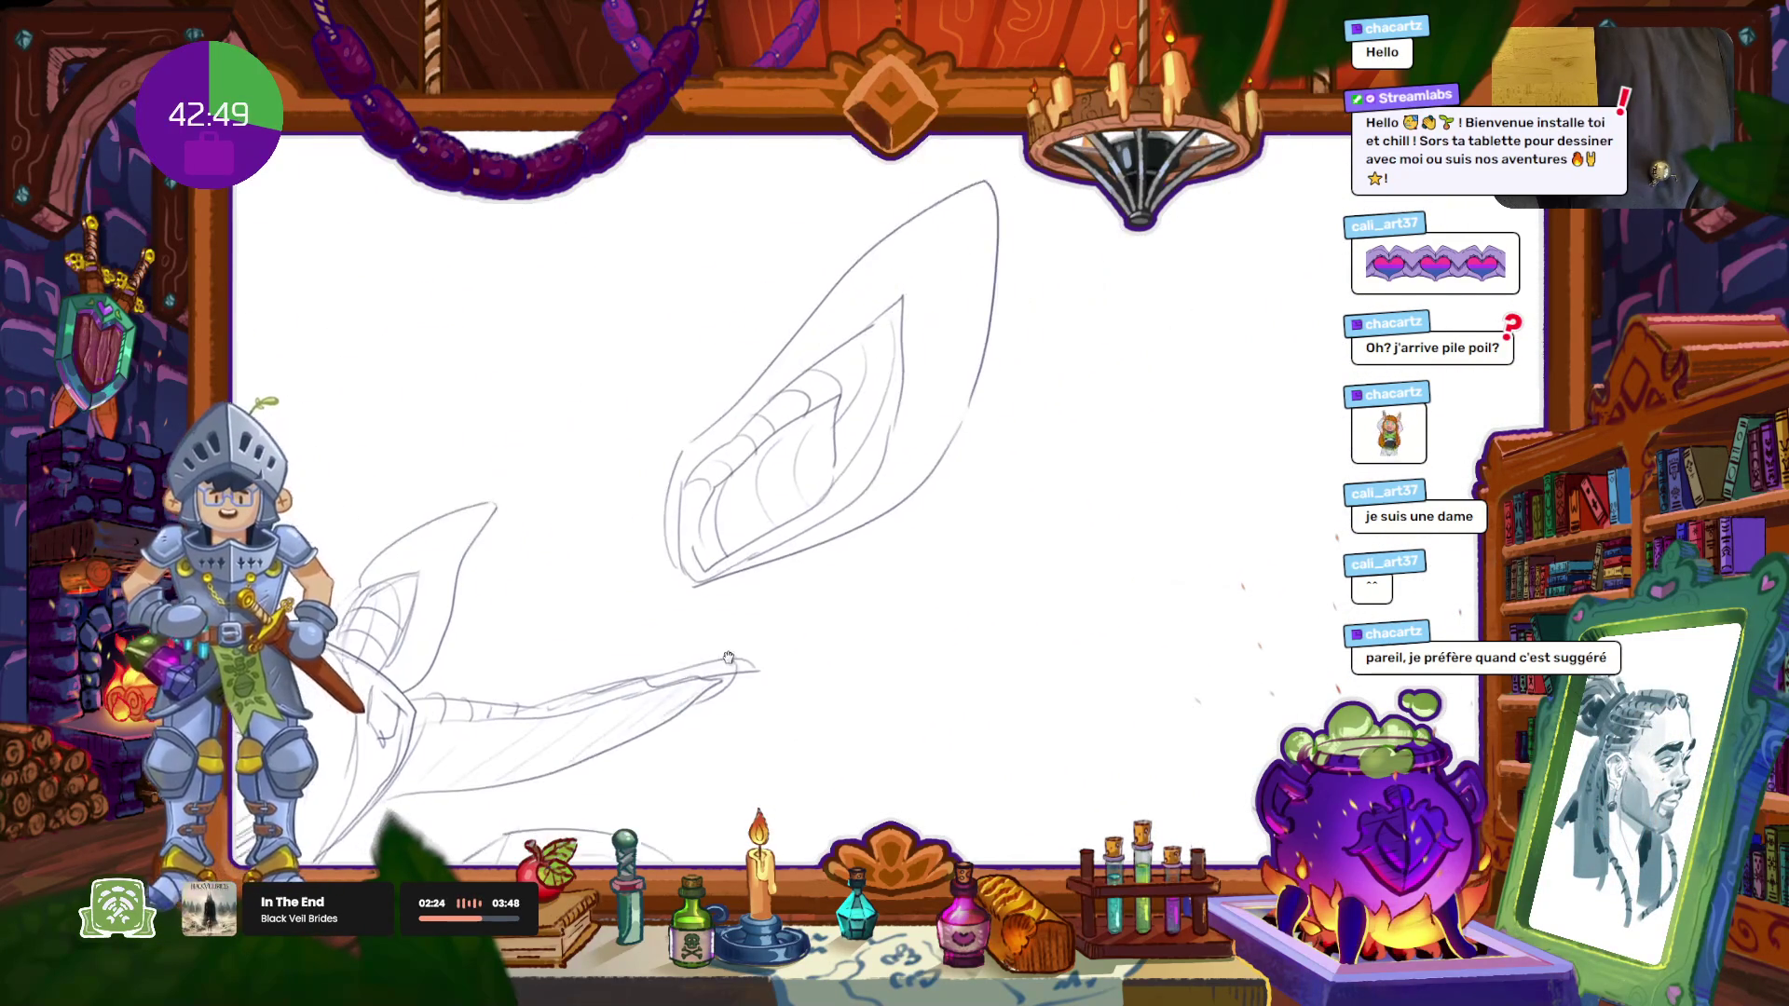
Step: Zoom out and pan down to the swirls, leaf shapes, arrow and rough head construction
{"action": "left_click_drag", "start_coordinate": [734, 495], "coordinate": [728, 379]}
{"action": "left_click_drag", "start_coordinate": [1087, 625], "coordinate": [949, 591]}
{"action": "scroll", "coordinate": [805, 666], "scroll_direction": "down", "scroll_amount": 10}
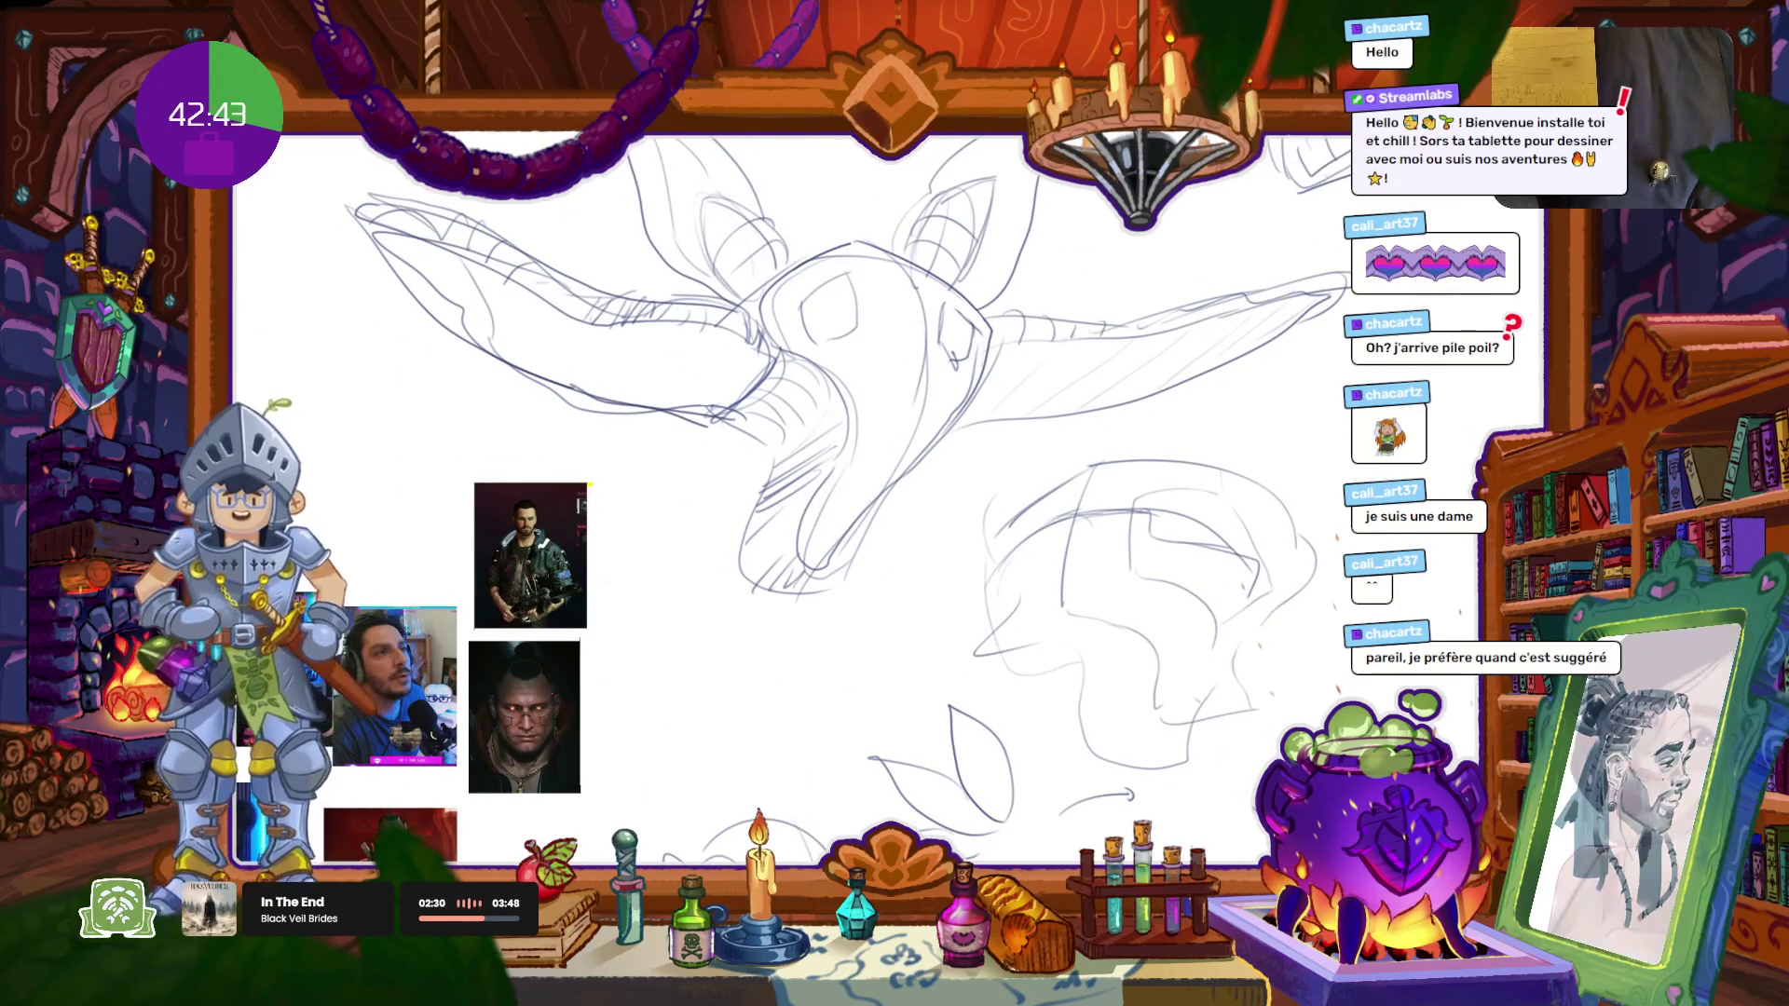
{"action": "mouse_move", "coordinate": [873, 686]}
{"action": "left_mouse_down"}
{"action": "mouse_move", "coordinate": [826, 452]}
{"action": "mouse_move", "coordinate": [776, 365]}
{"action": "left_mouse_up"}
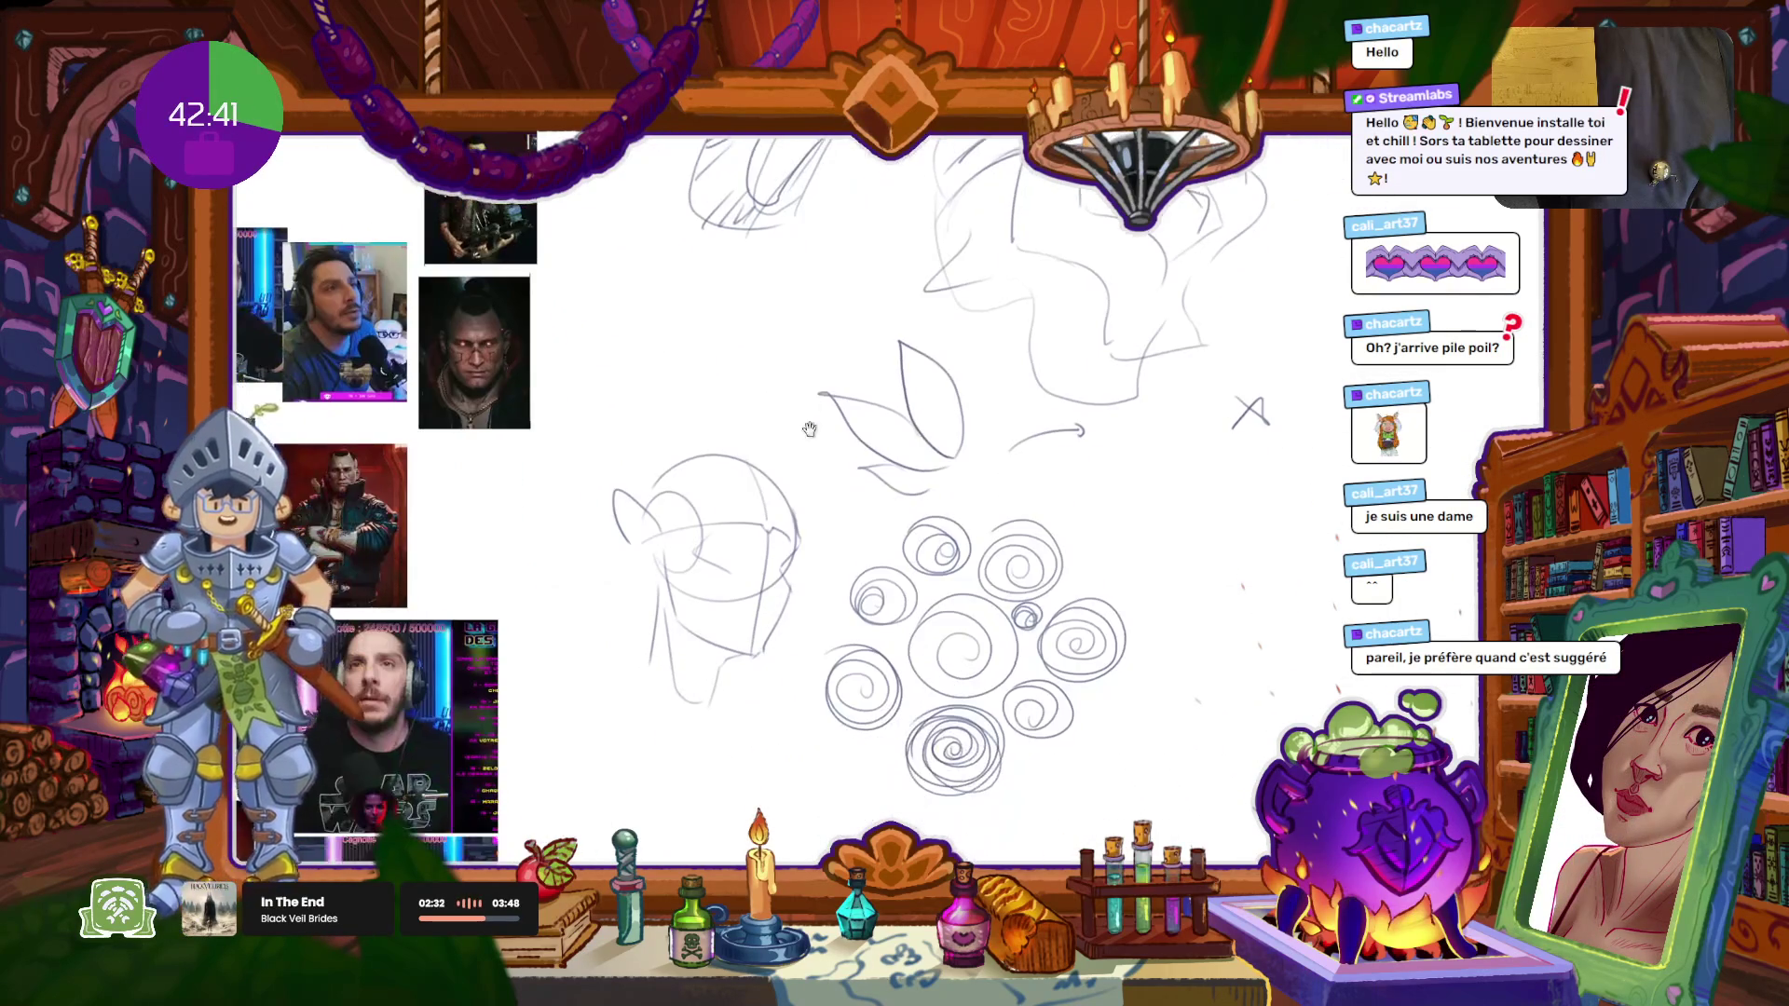
{"action": "scroll", "coordinate": [745, 485], "scroll_direction": "up", "scroll_amount": 3}
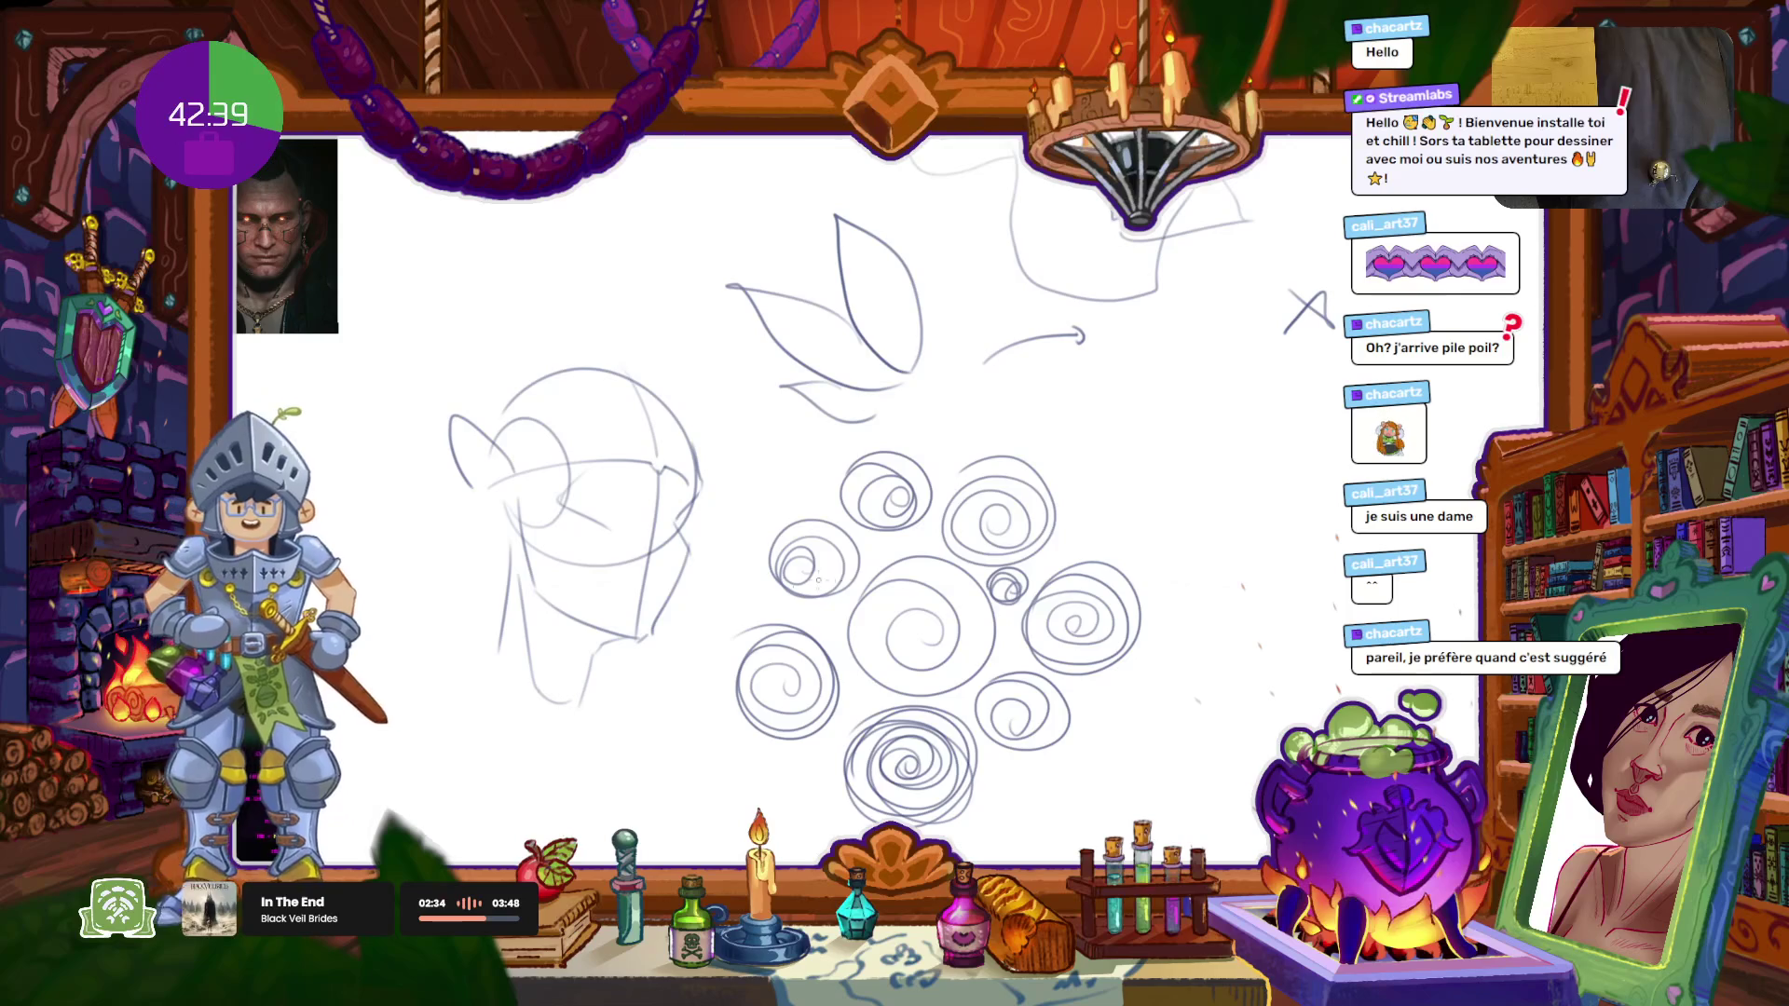
{"action": "left_click_drag", "start_coordinate": [793, 575], "coordinate": [837, 546]}
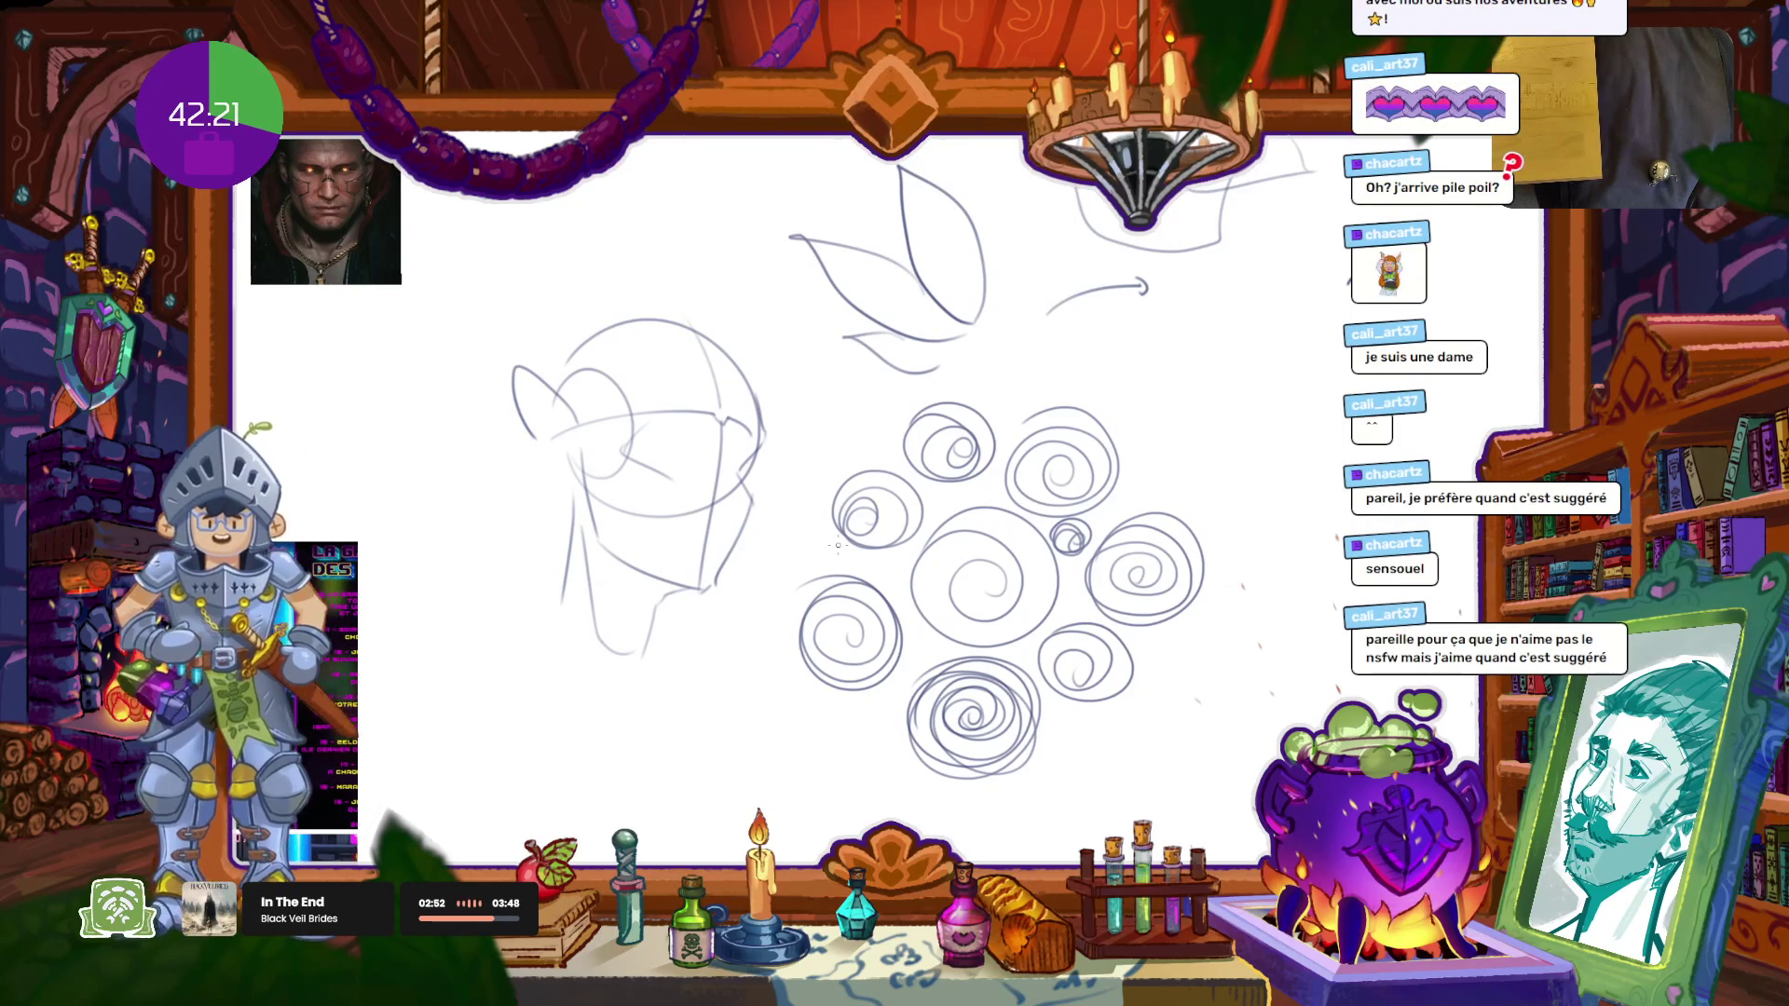
Step: Bring the PureRef character reference board into view, undoing a stray diagonal stroke
{"action": "left_click_drag", "start_coordinate": [809, 521], "coordinate": [1215, 520]}
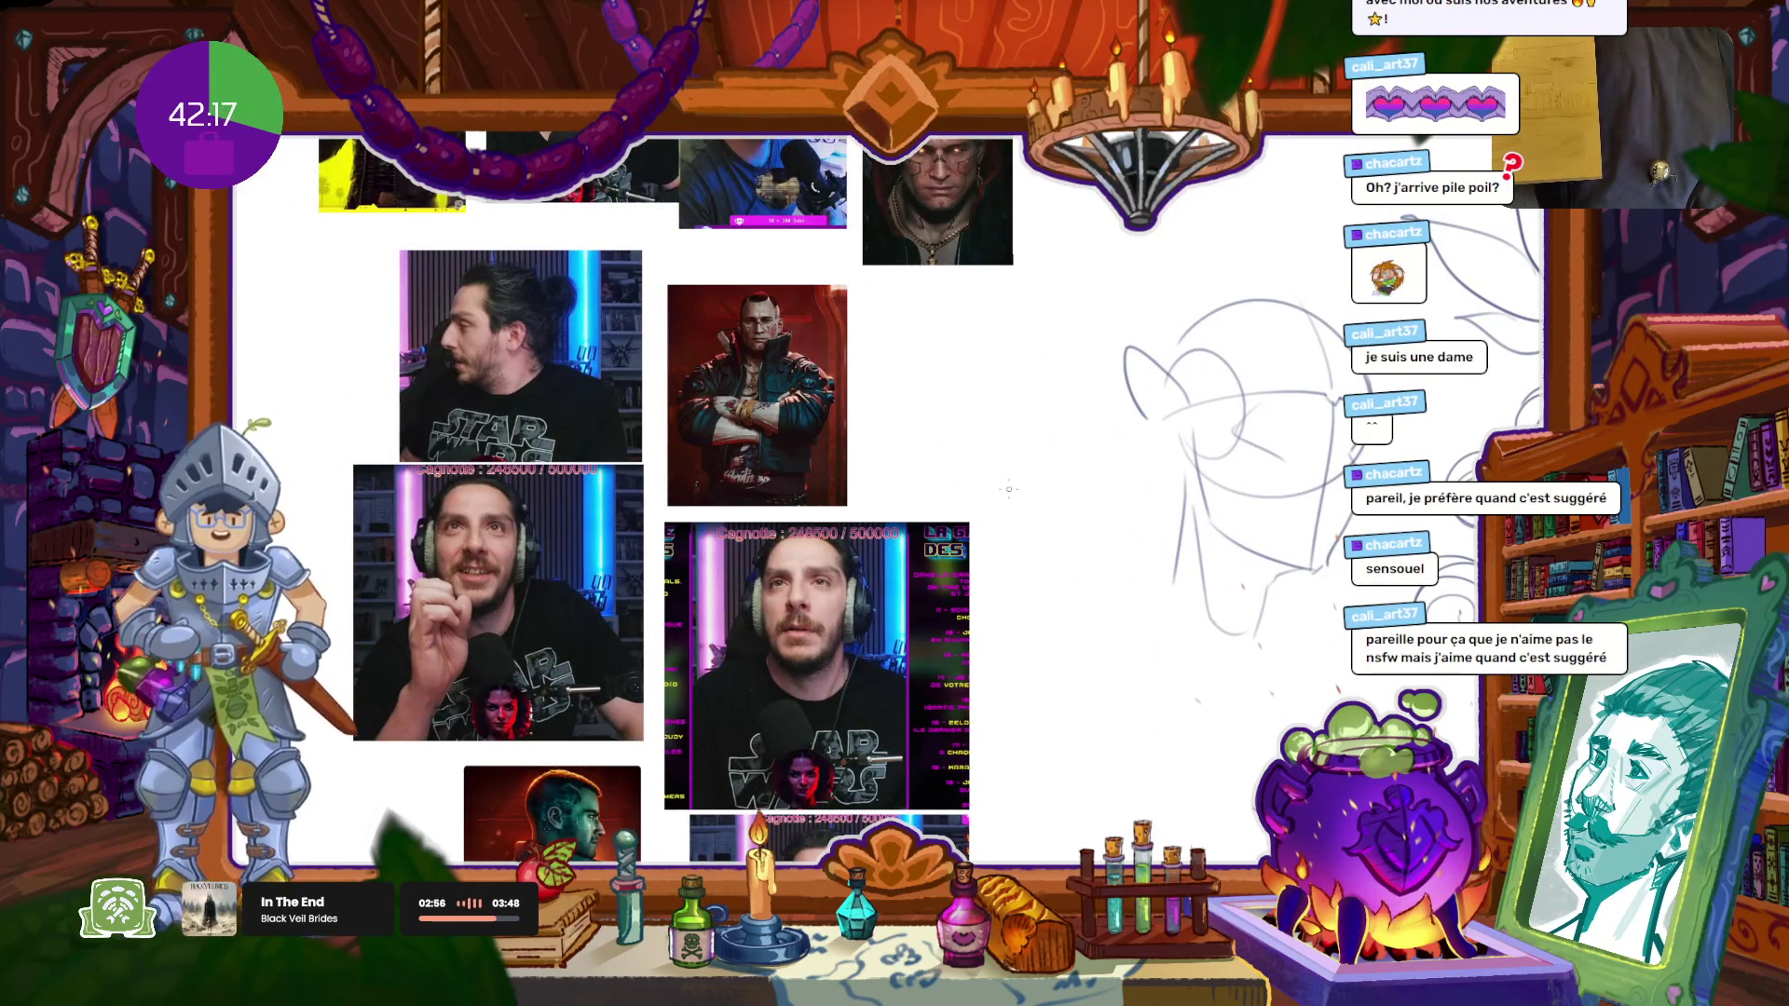
{"action": "left_click_drag", "start_coordinate": [1096, 353], "coordinate": [906, 520]}
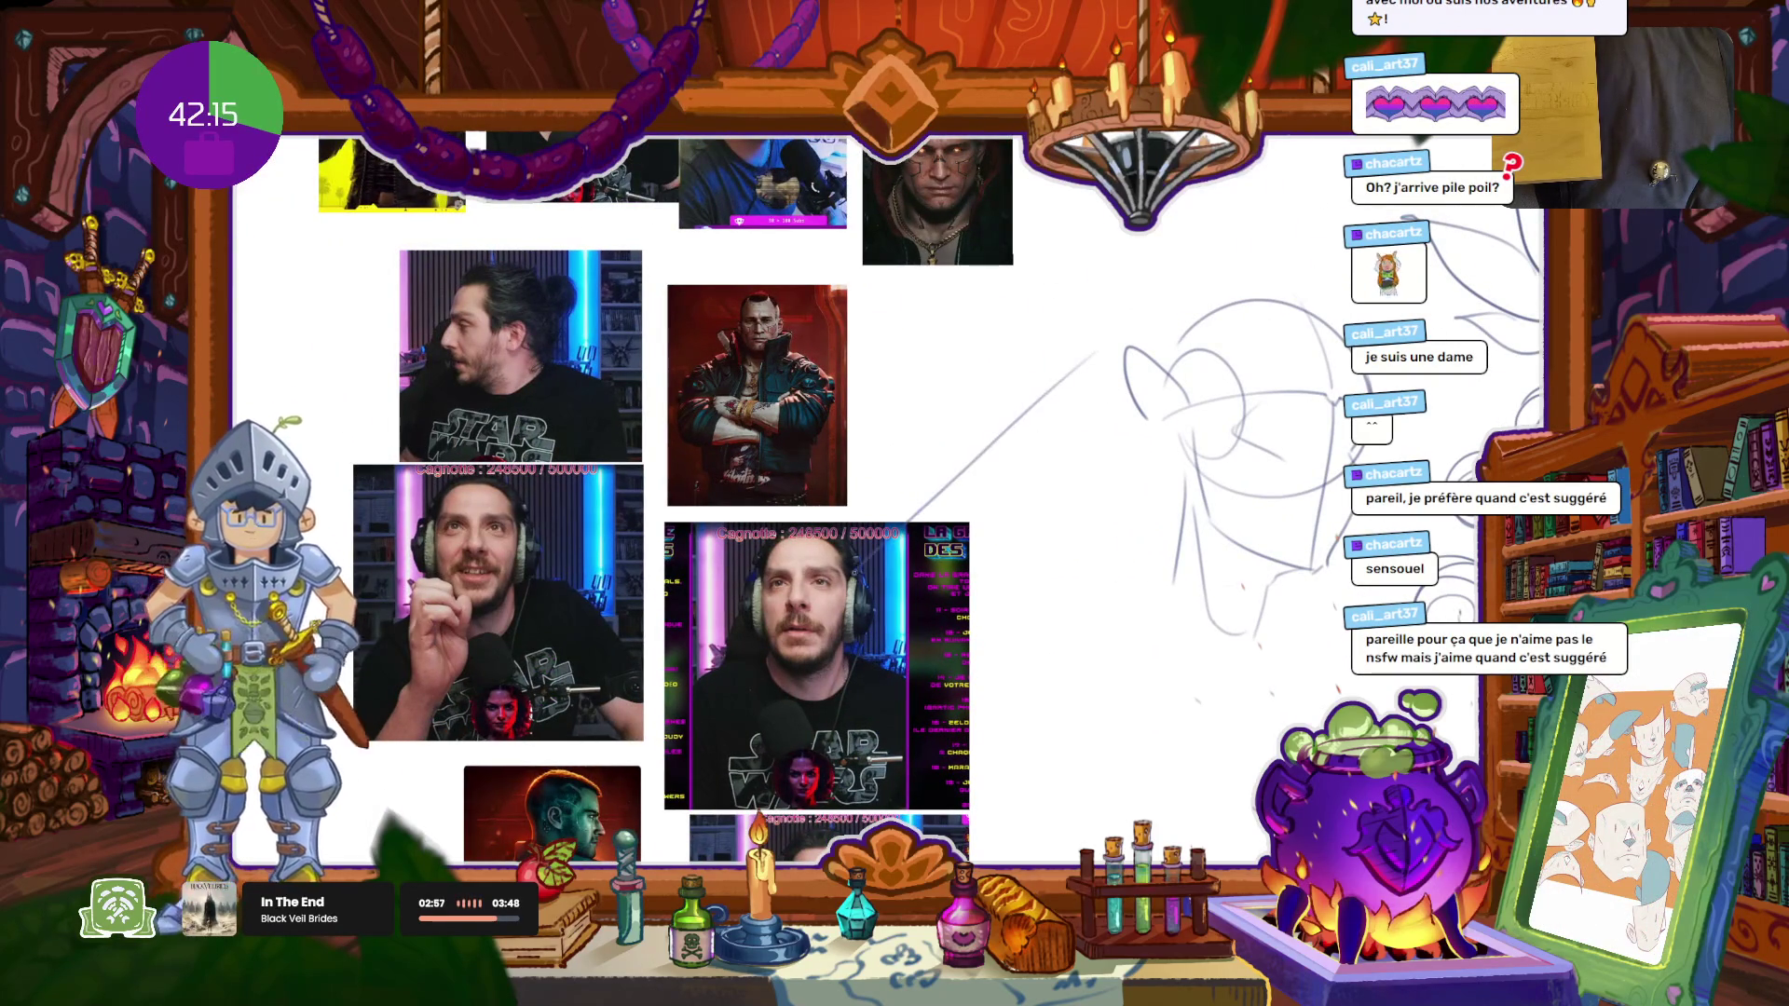
{"action": "key", "text": "ctrl+z"}
{"action": "left_click_drag", "start_coordinate": [901, 411], "coordinate": [691, 716]}
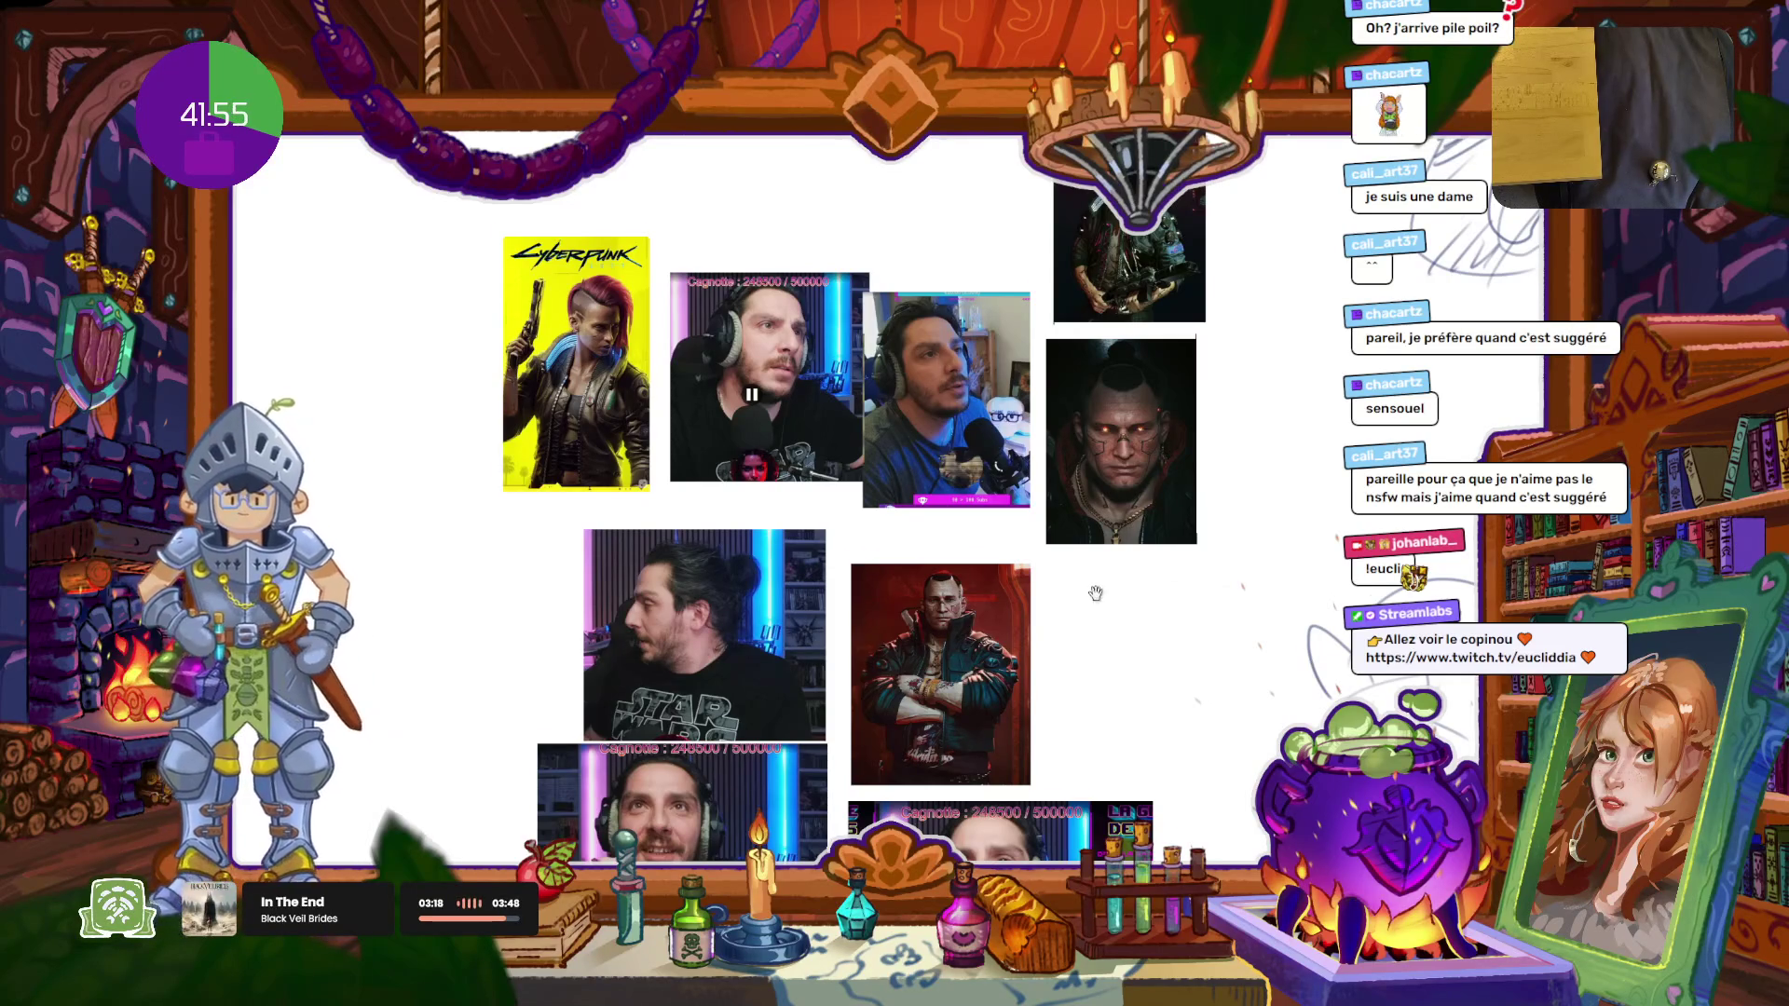
{"action": "left_click_drag", "start_coordinate": [1061, 602], "coordinate": [846, 348]}
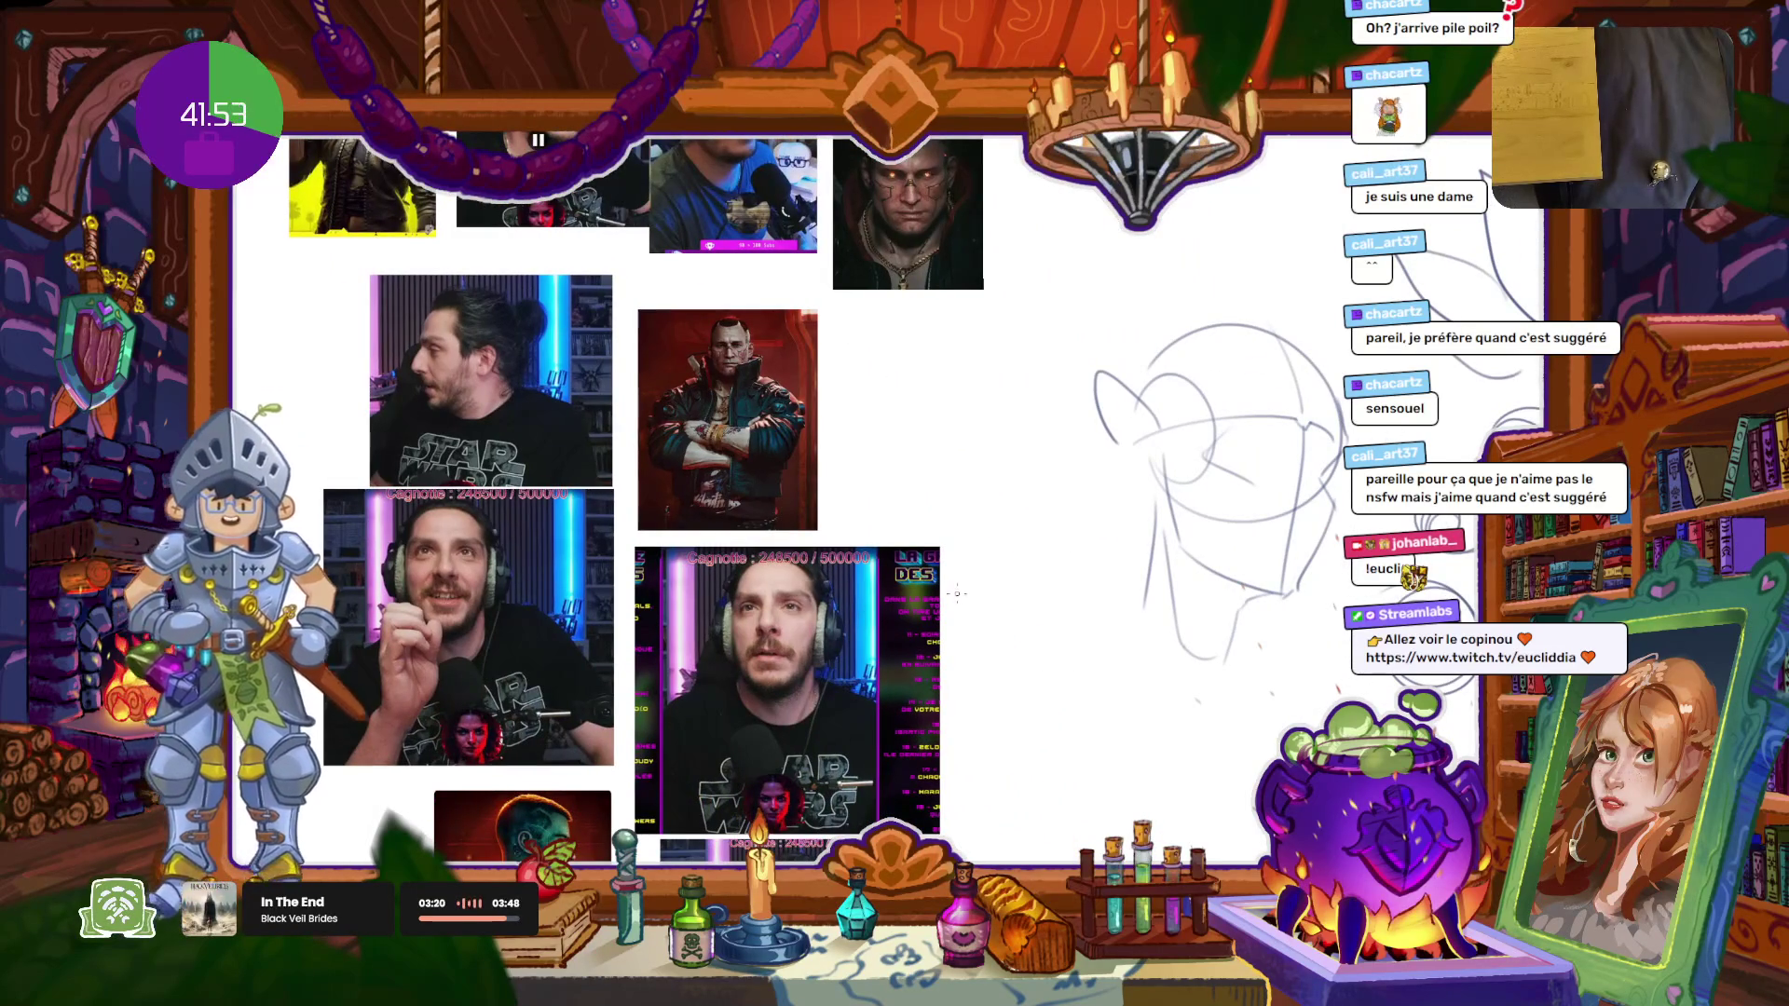
{"action": "left_click_drag", "start_coordinate": [813, 432], "coordinate": [890, 675]}
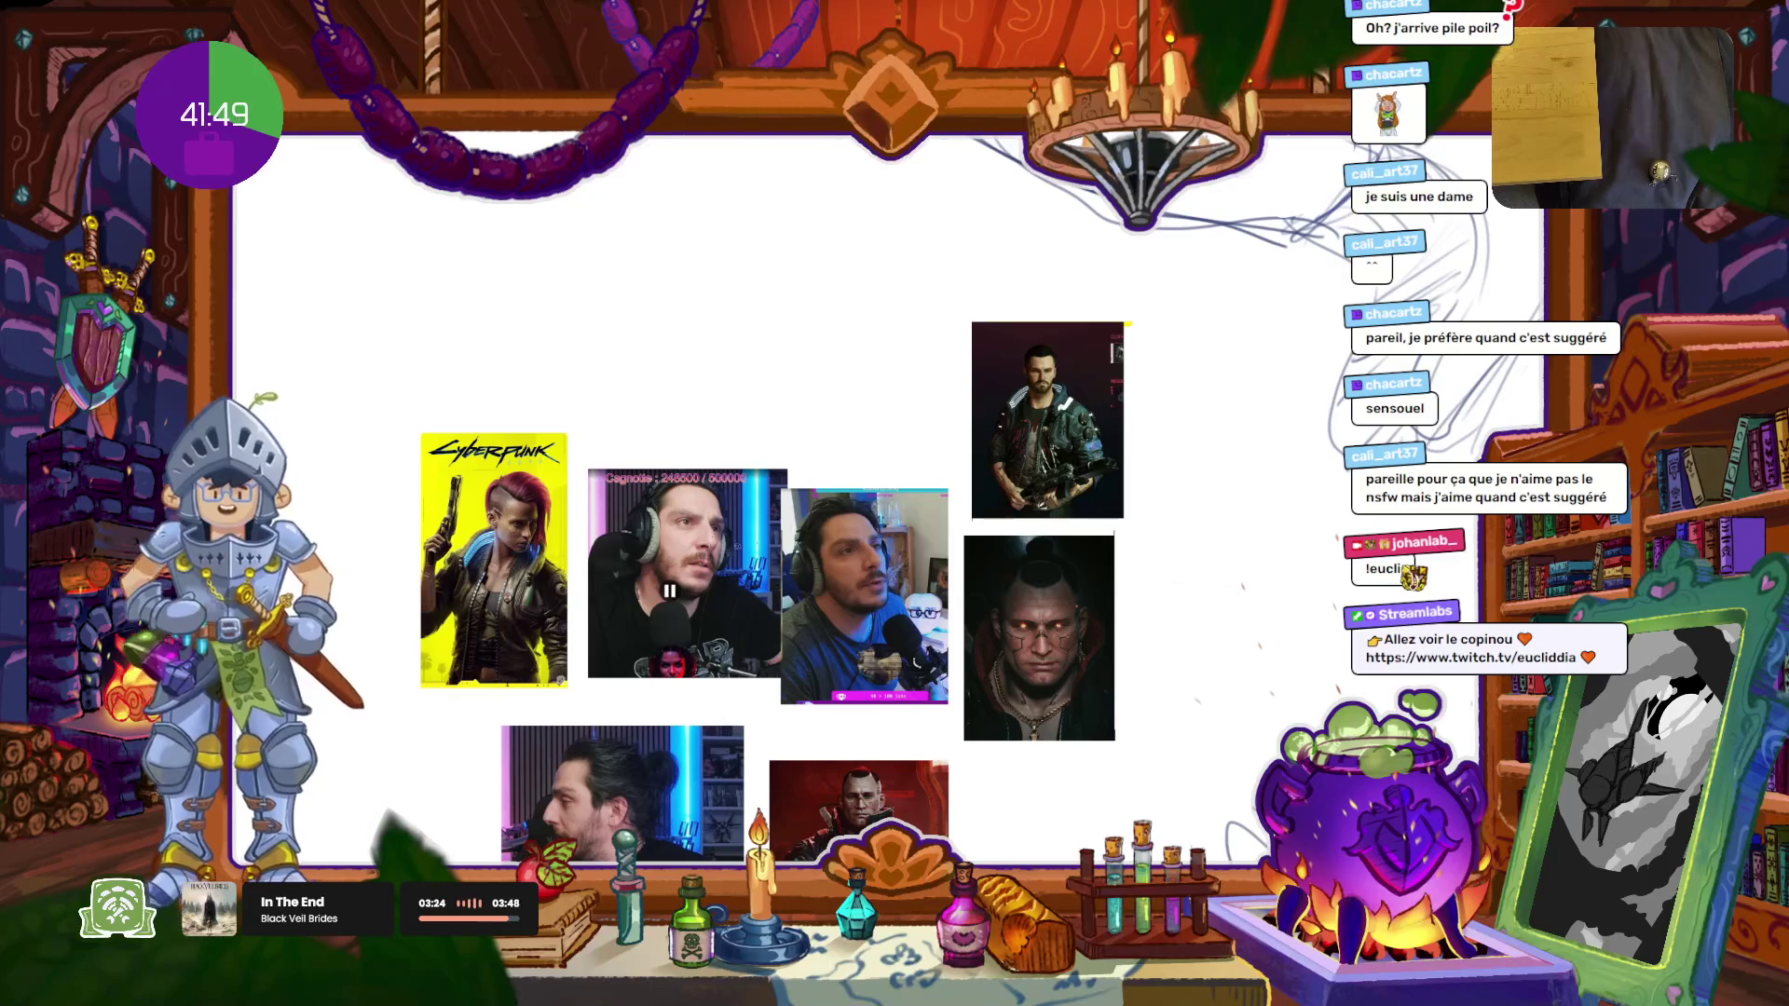
Step: Zoom in and write an underlined 'Ashen' above the reference images
{"action": "scroll", "coordinate": [617, 442], "scroll_direction": "up", "scroll_amount": 1}
{"action": "scroll", "coordinate": [617, 442], "scroll_direction": "up", "scroll_amount": 2}
{"action": "left_click_drag", "start_coordinate": [617, 442], "coordinate": [781, 463]}
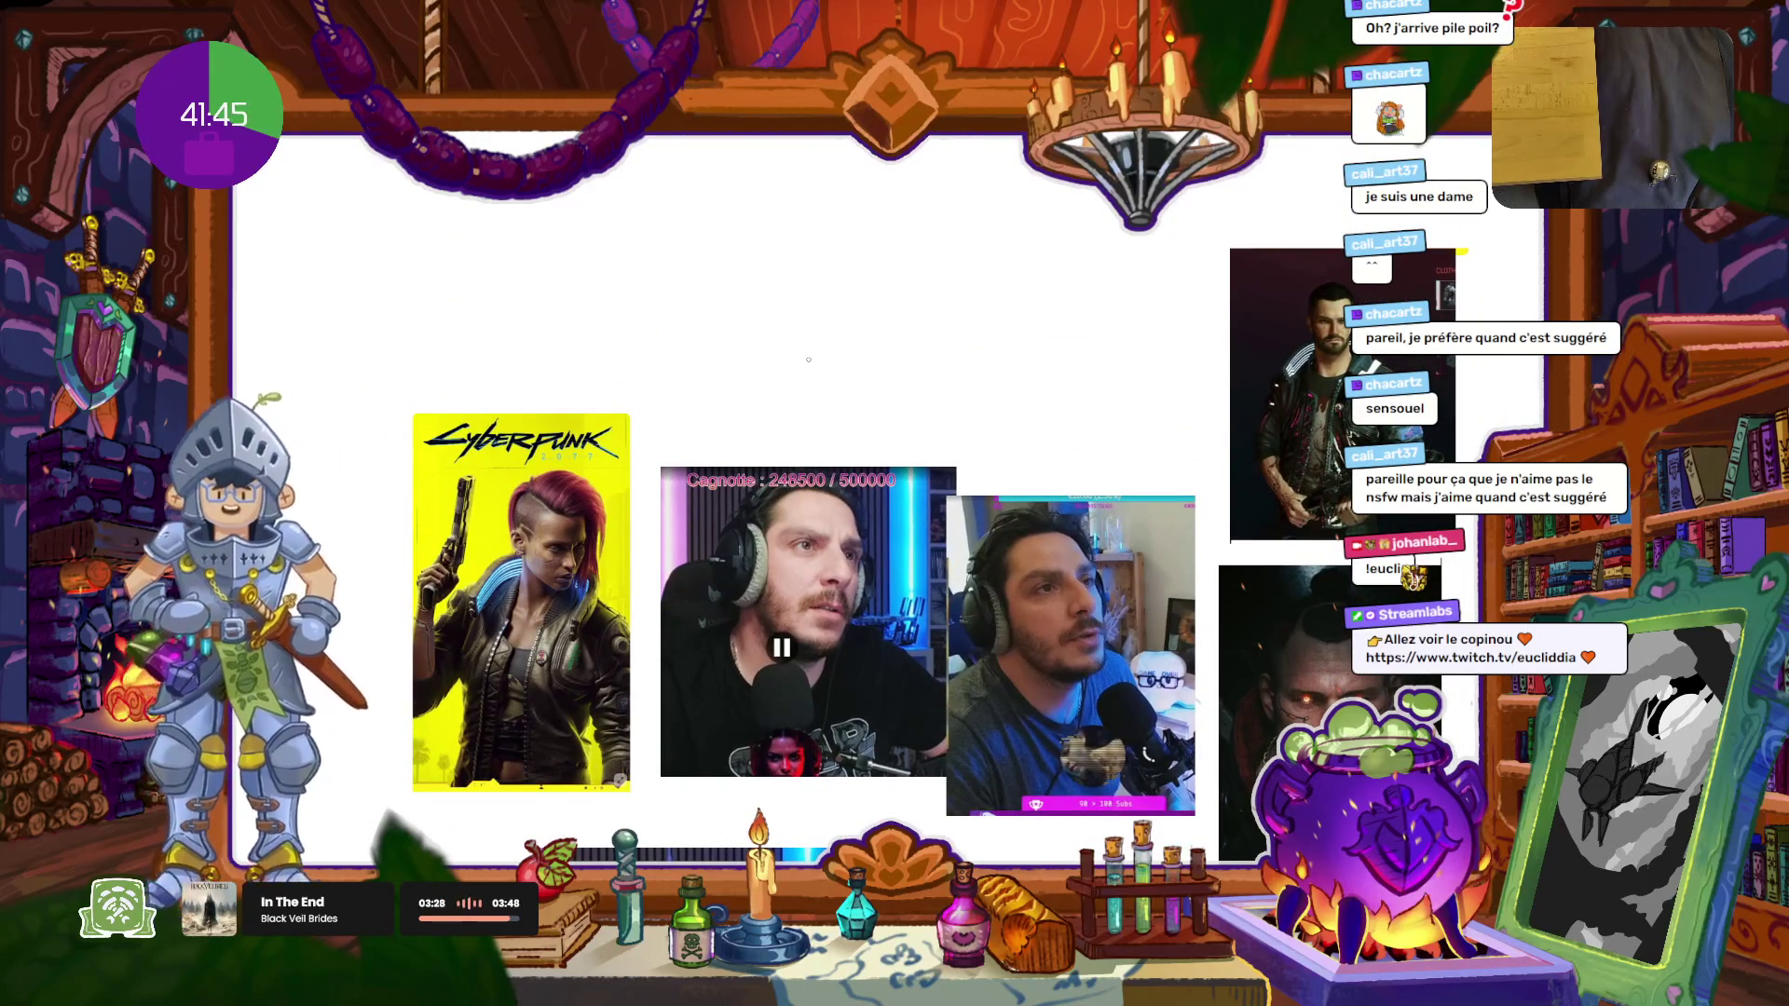
{"action": "mouse_move", "coordinate": [809, 328]}
{"action": "left_mouse_down"}
{"action": "mouse_move", "coordinate": [831, 368]}
{"action": "mouse_move", "coordinate": [826, 342]}
{"action": "mouse_move", "coordinate": [932, 356]}
{"action": "left_mouse_up"}
{"action": "left_click_drag", "start_coordinate": [813, 386], "coordinate": [939, 371]}
Step: Pan and zoom across the board, then move back to the creature sketch on the canvas
{"action": "left_click_drag", "start_coordinate": [774, 434], "coordinate": [715, 385]}
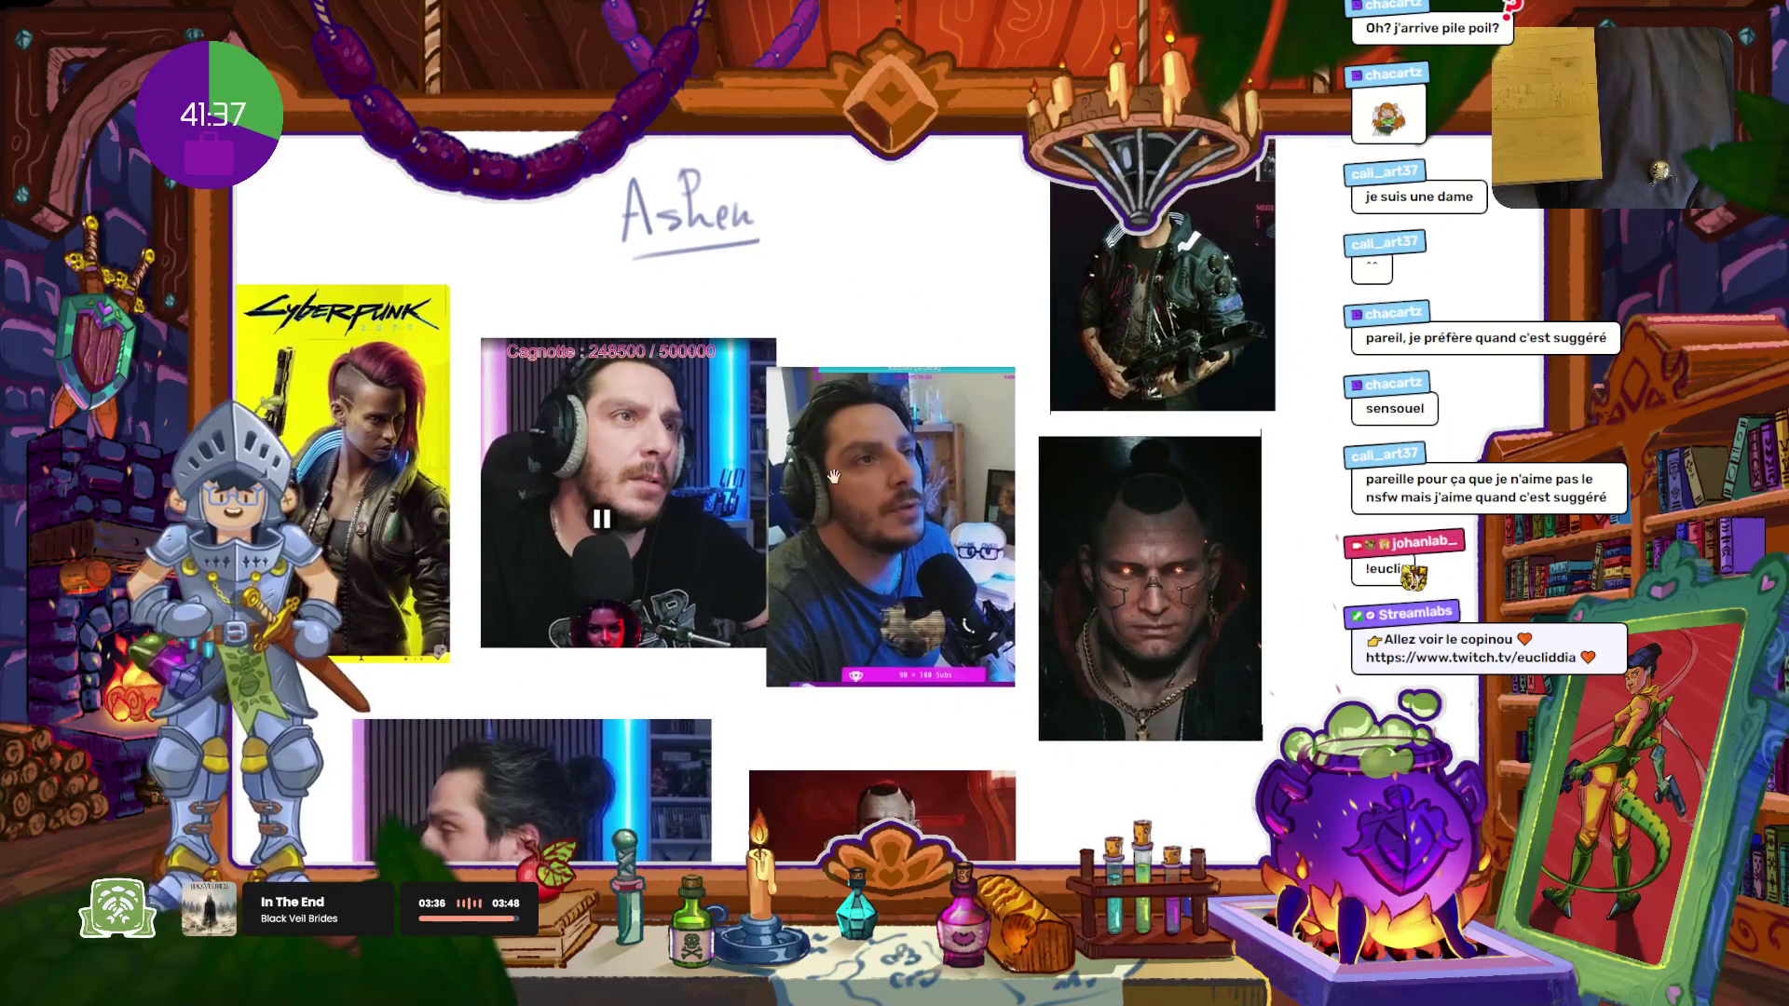
{"action": "scroll", "coordinate": [716, 385], "scroll_direction": "up", "scroll_amount": 2}
{"action": "scroll", "coordinate": [747, 397], "scroll_direction": "down", "scroll_amount": 4}
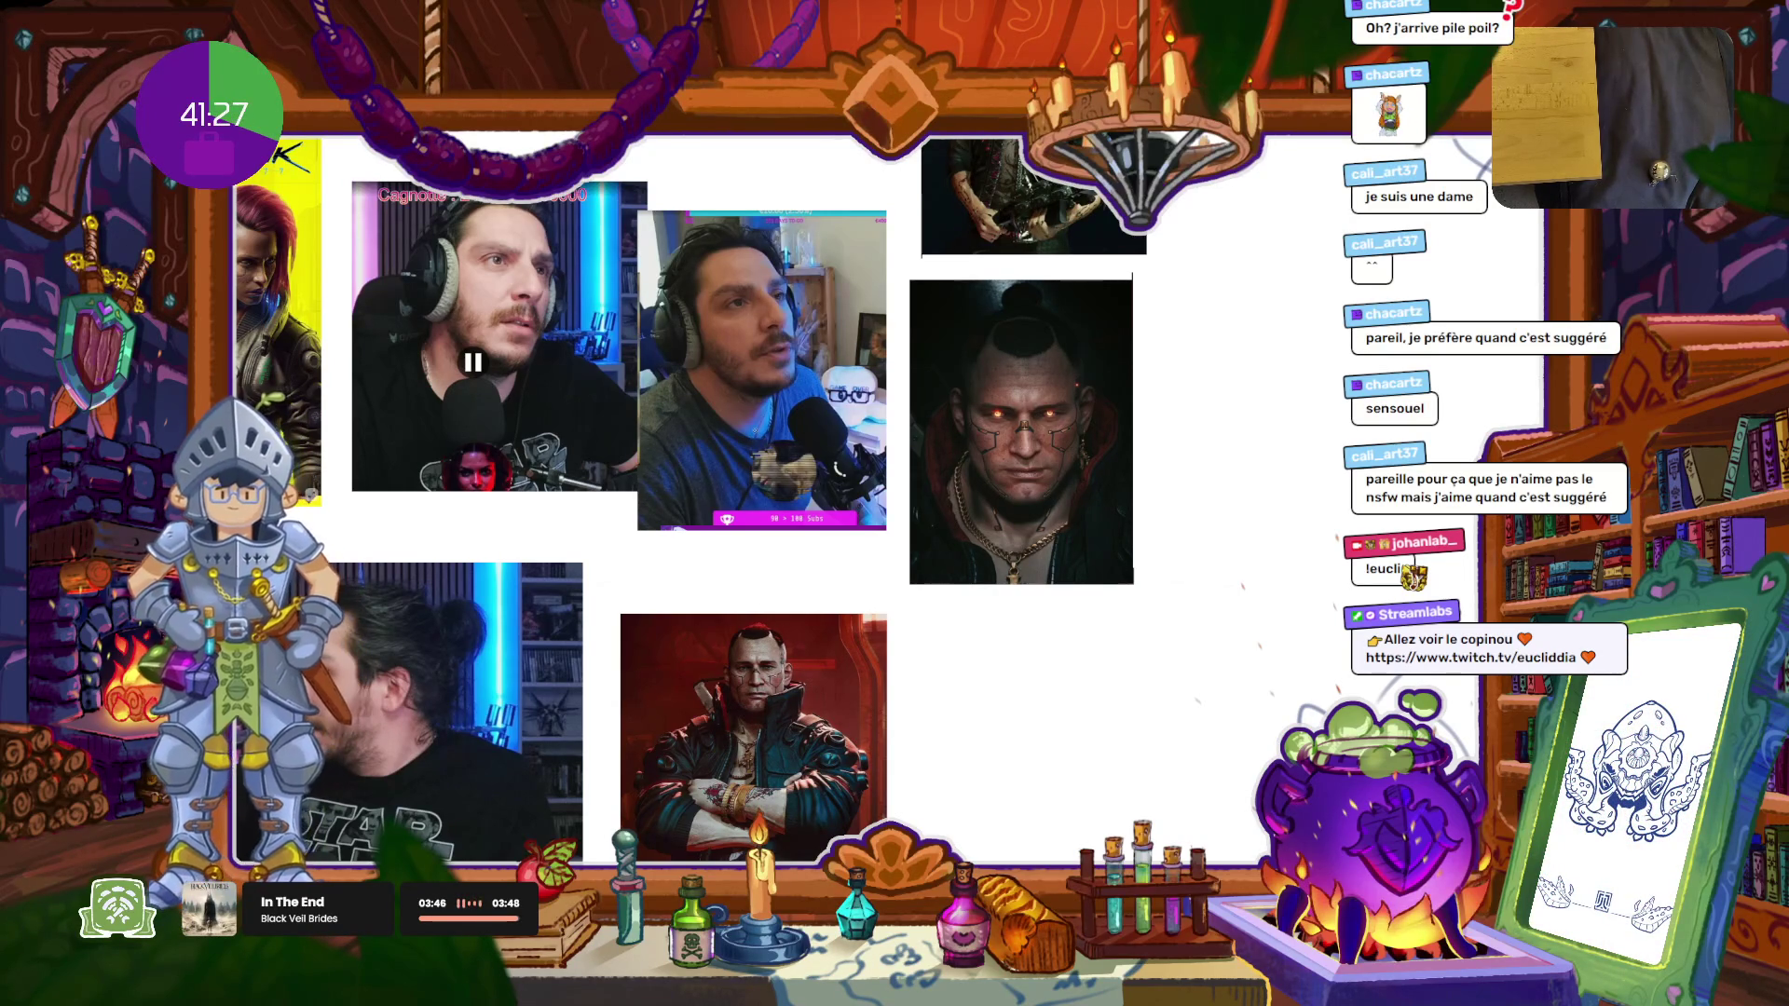
{"action": "scroll", "coordinate": [889, 595], "scroll_direction": "down", "scroll_amount": 5}
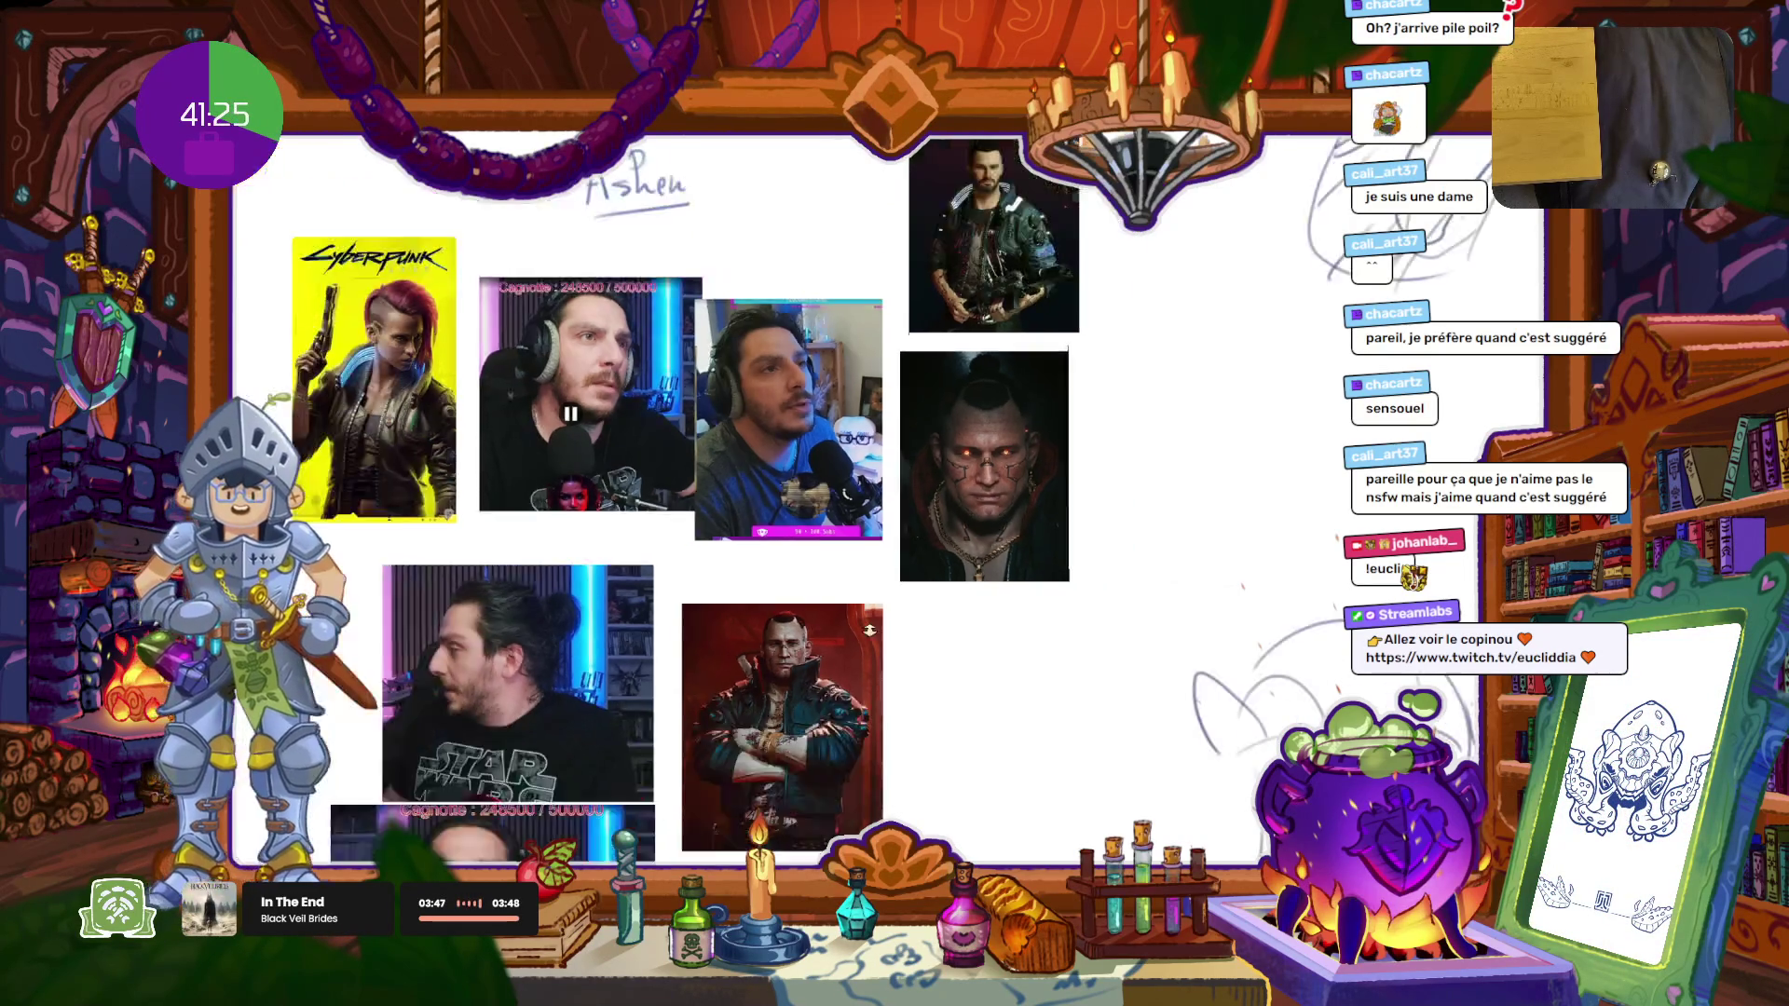
{"action": "scroll", "coordinate": [1037, 610], "scroll_direction": "up", "scroll_amount": 5}
{"action": "left_click_drag", "start_coordinate": [1036, 610], "coordinate": [932, 731]}
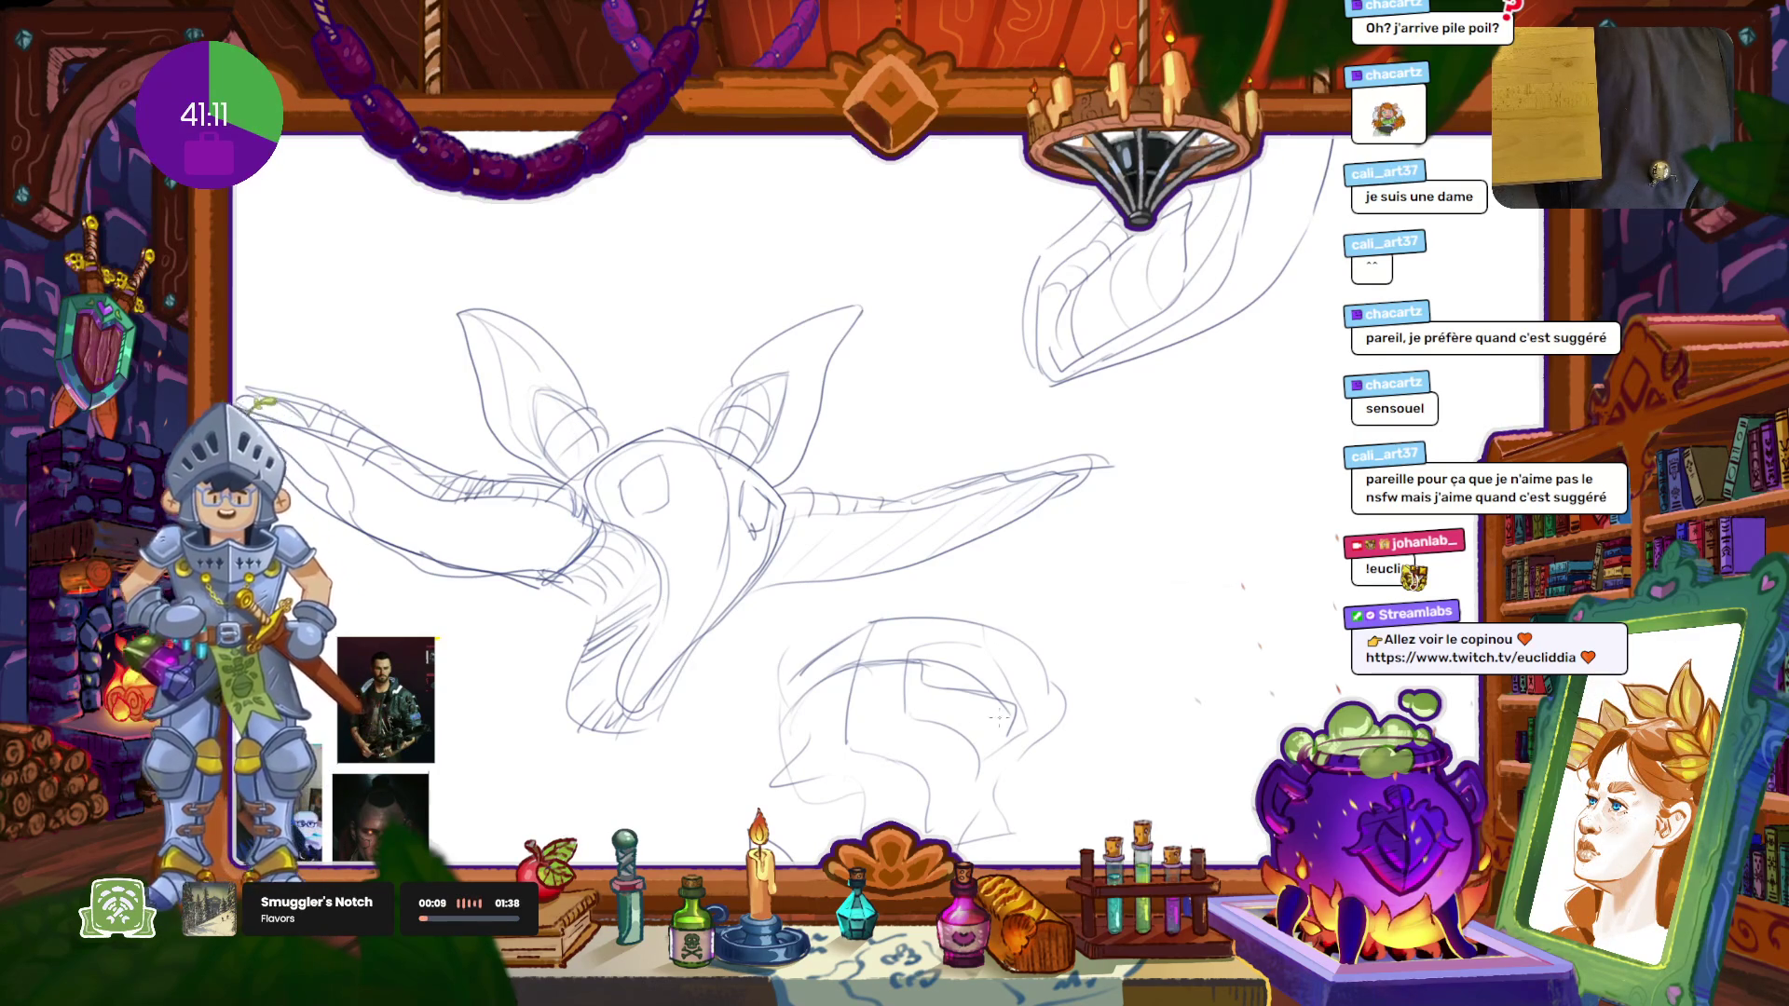
Step: On empty canvas, rough out a curved head outline with crown contours and a jaw line
{"action": "left_click_drag", "start_coordinate": [995, 717], "coordinate": [511, 577]}
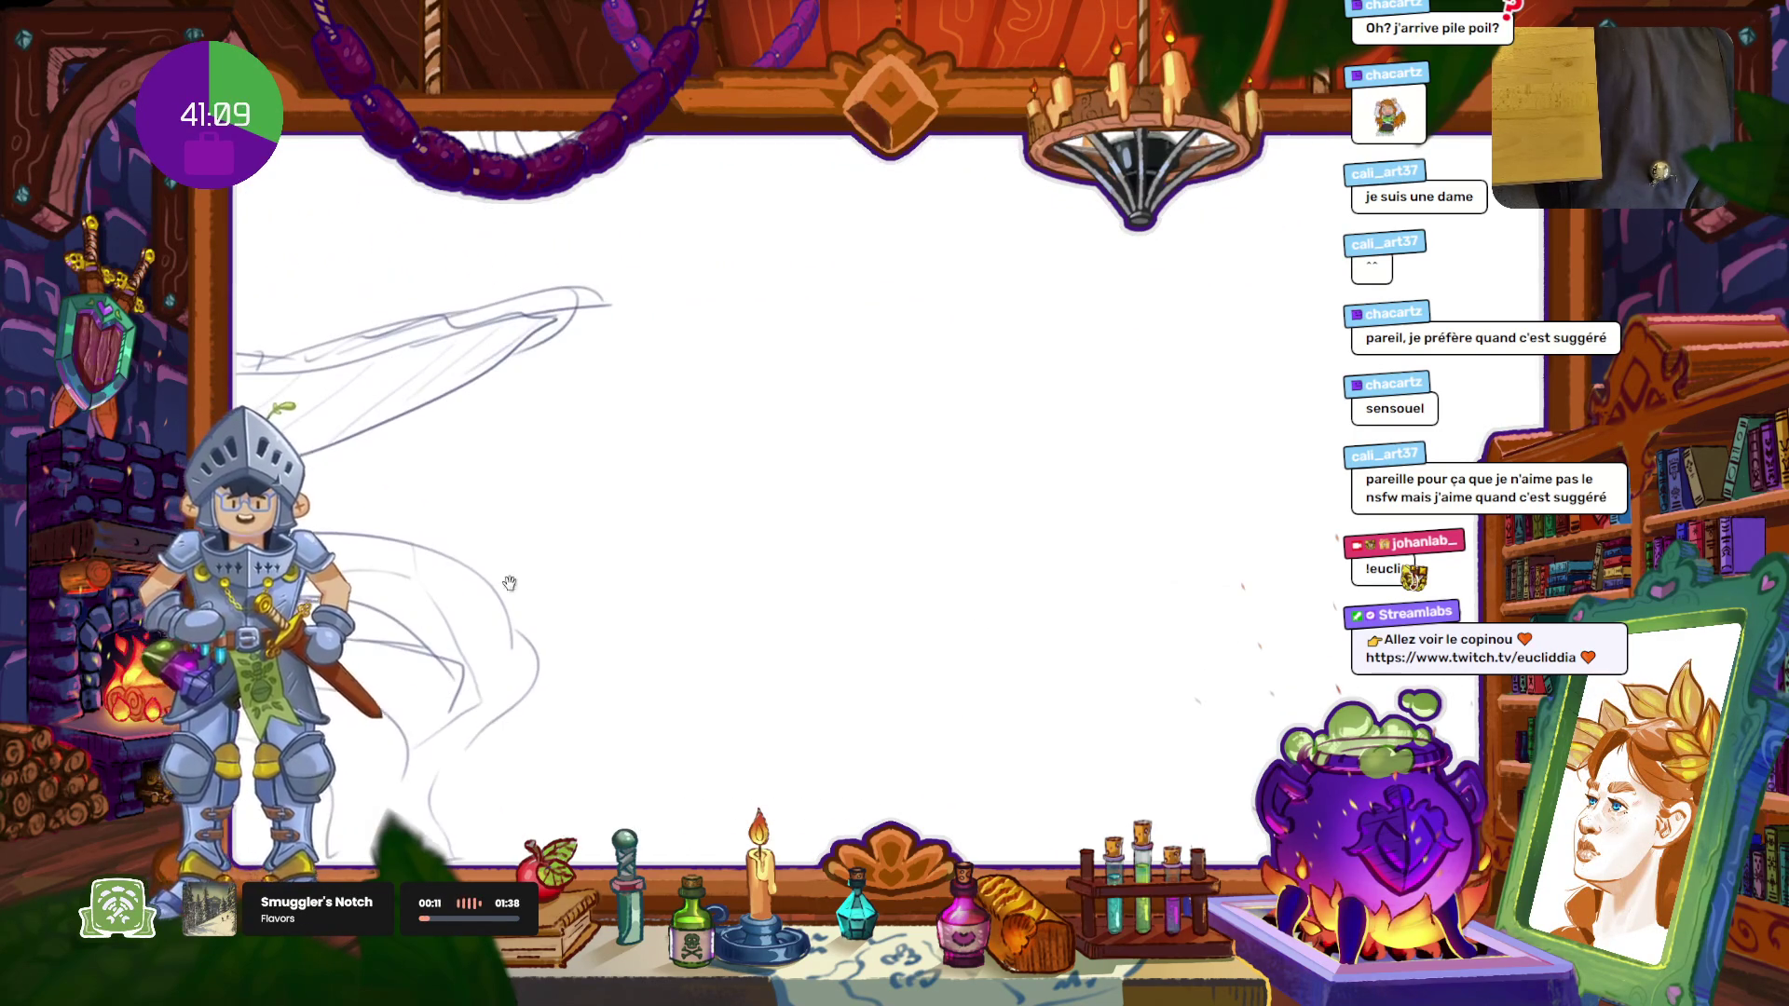
{"action": "mouse_move", "coordinate": [940, 343]}
{"action": "left_mouse_down"}
{"action": "mouse_move", "coordinate": [850, 760]}
{"action": "mouse_move", "coordinate": [1102, 399]}
{"action": "mouse_move", "coordinate": [973, 336]}
{"action": "mouse_move", "coordinate": [724, 434]}
{"action": "left_mouse_up"}
{"action": "mouse_move", "coordinate": [754, 498]}
{"action": "left_mouse_down"}
{"action": "mouse_move", "coordinate": [918, 652]}
{"action": "mouse_move", "coordinate": [893, 813]}
{"action": "left_mouse_up"}
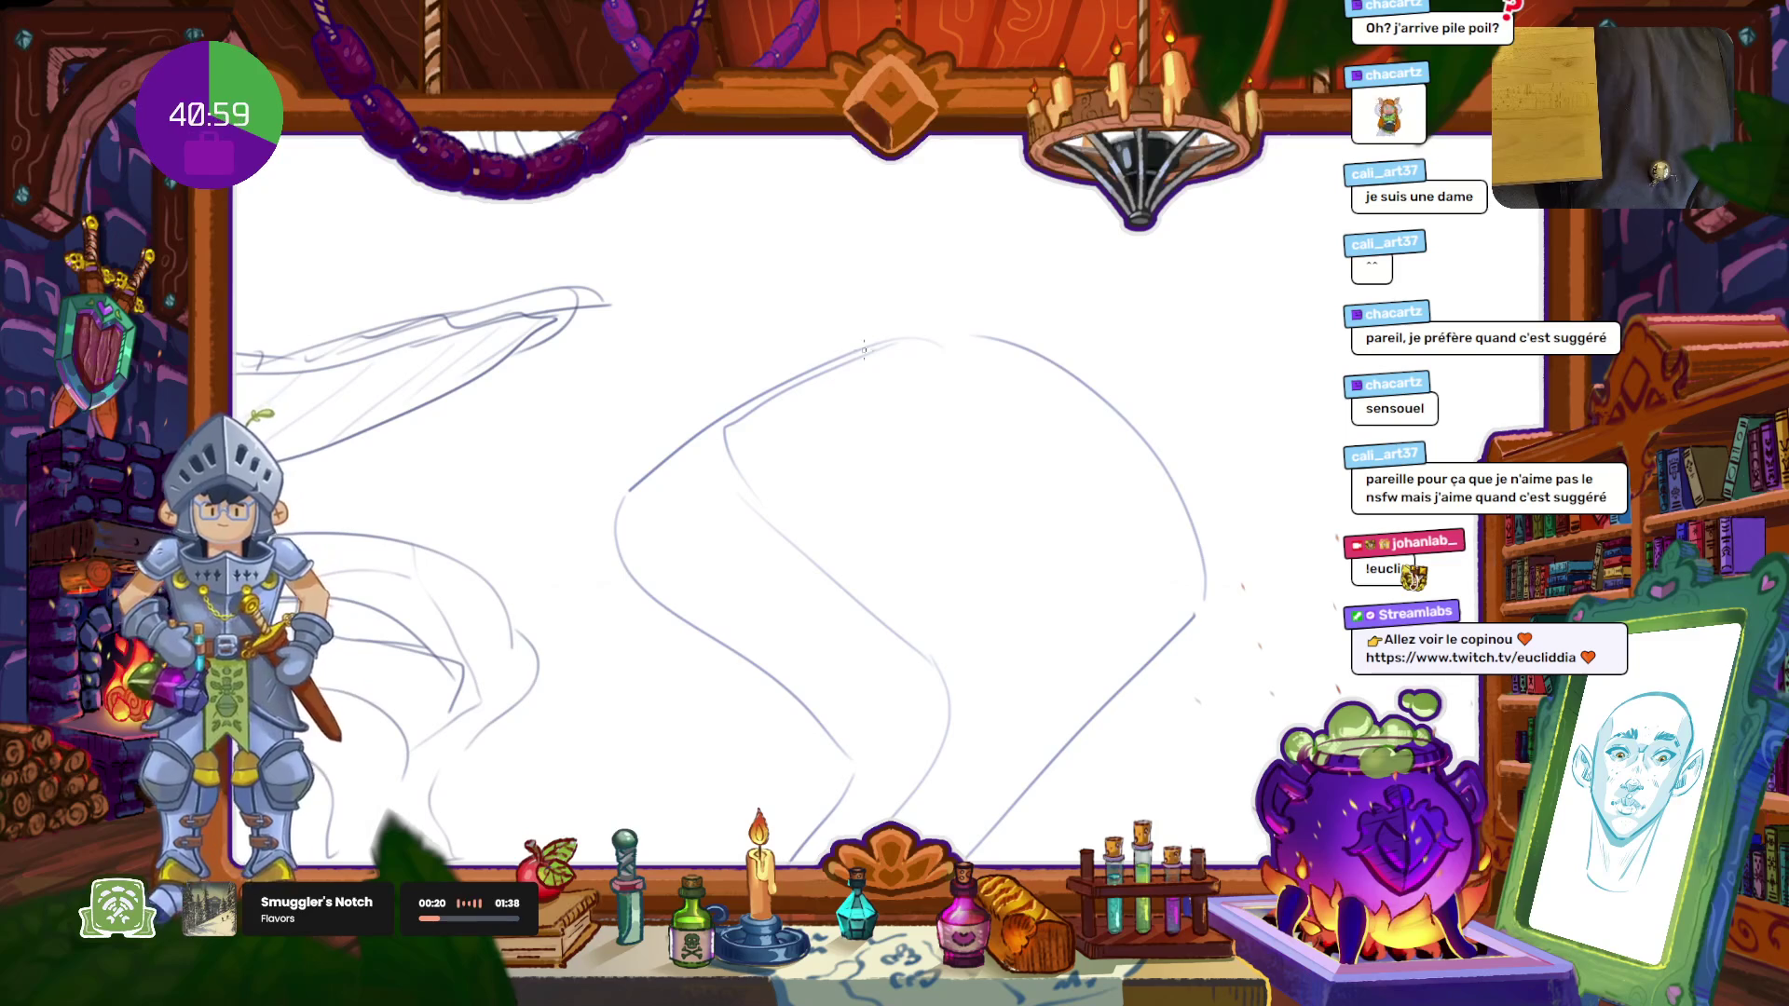
{"action": "left_click_drag", "start_coordinate": [737, 412], "coordinate": [788, 438]}
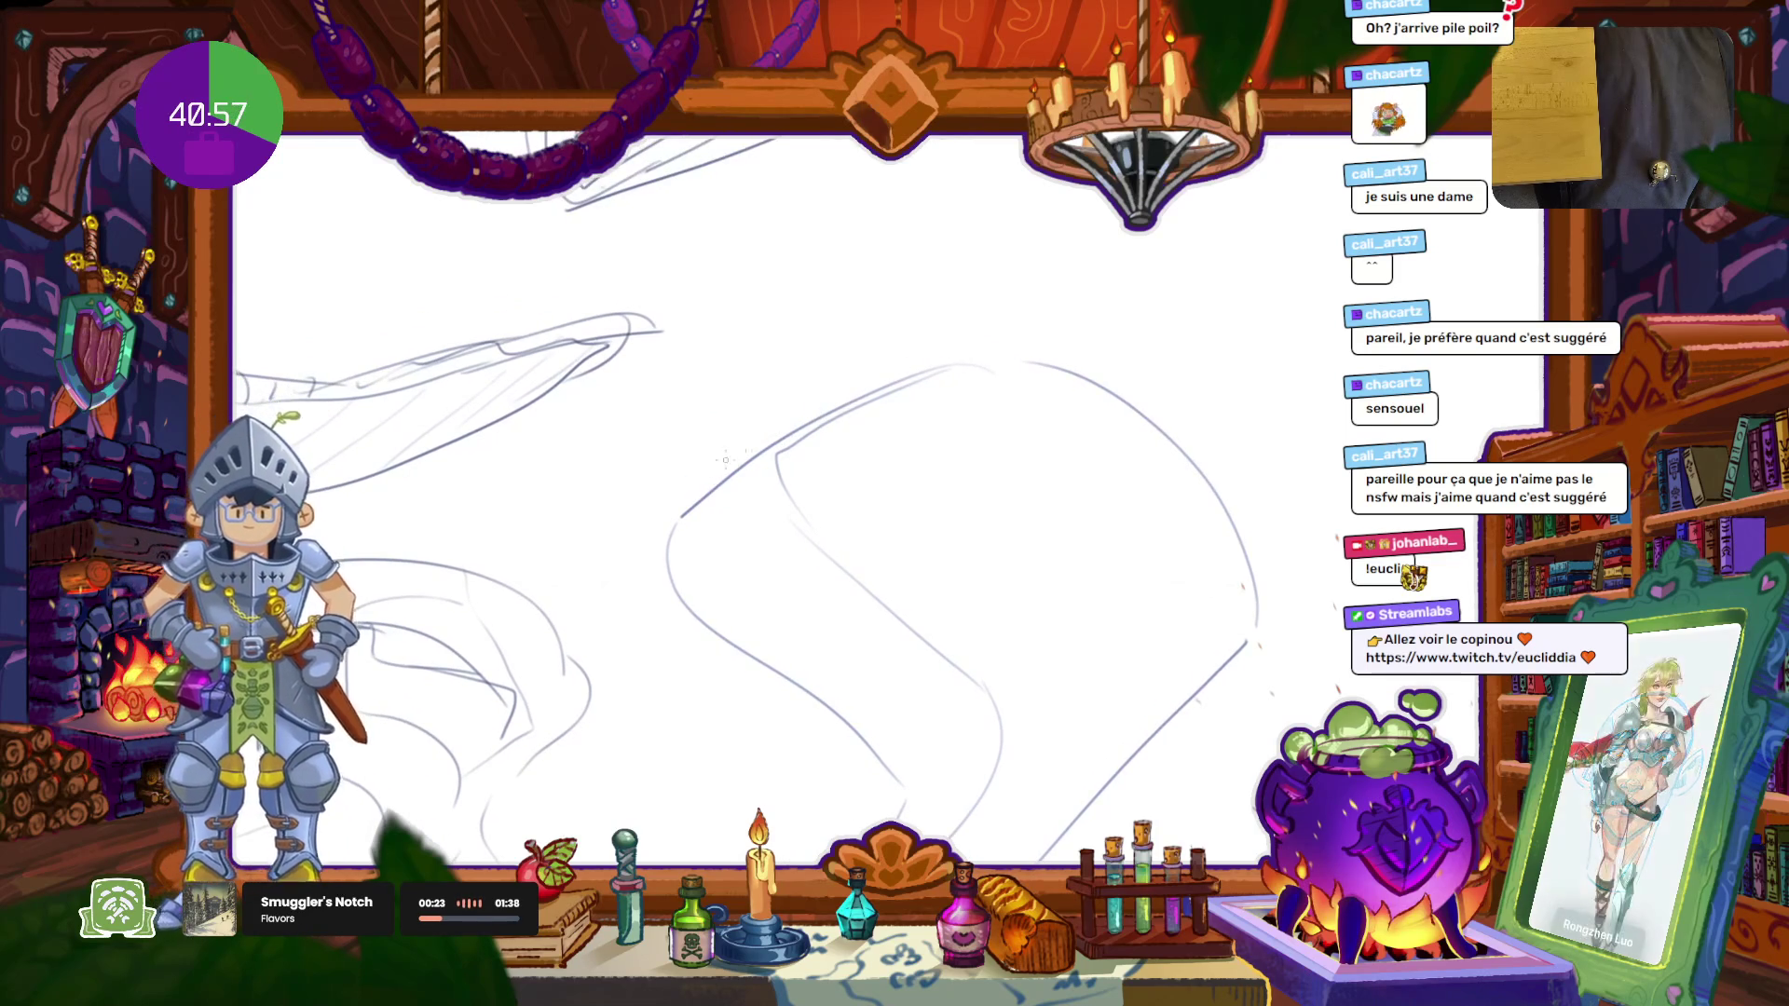
{"action": "left_click_drag", "start_coordinate": [883, 303], "coordinate": [1115, 376]}
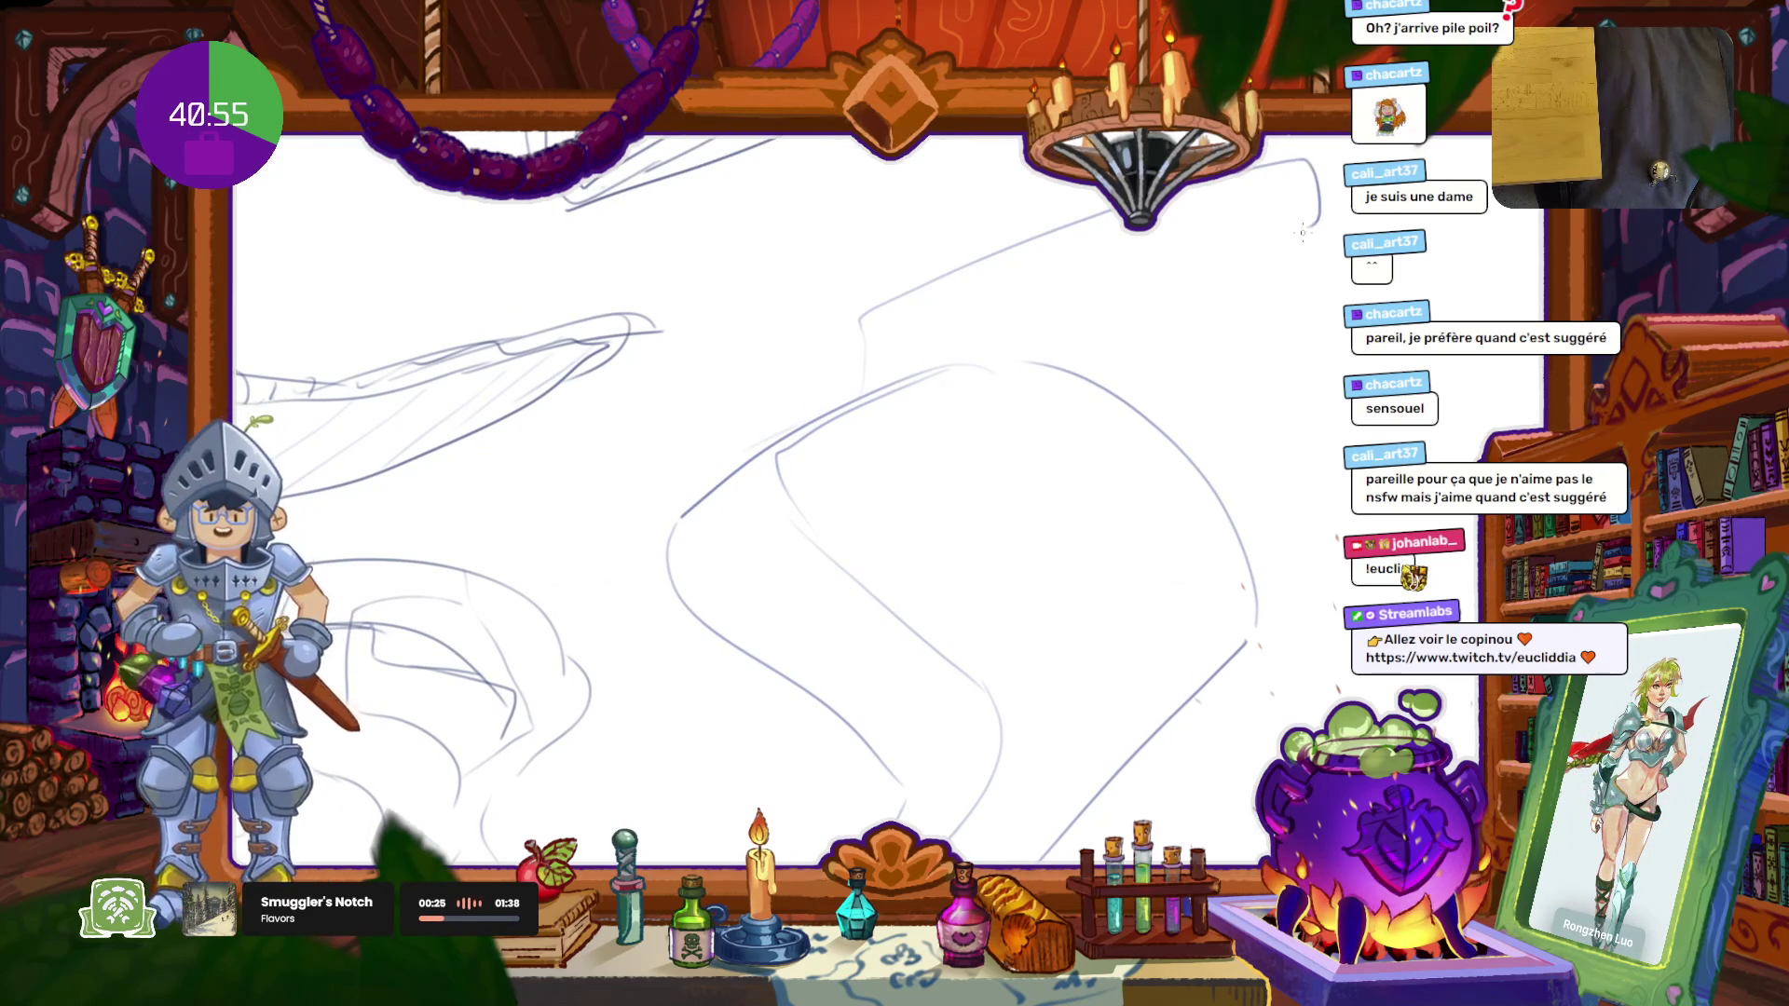
{"action": "left_click_drag", "start_coordinate": [887, 380], "coordinate": [1025, 246]}
{"action": "left_click_drag", "start_coordinate": [963, 359], "coordinate": [1293, 217]}
{"action": "left_click_drag", "start_coordinate": [890, 595], "coordinate": [921, 502]}
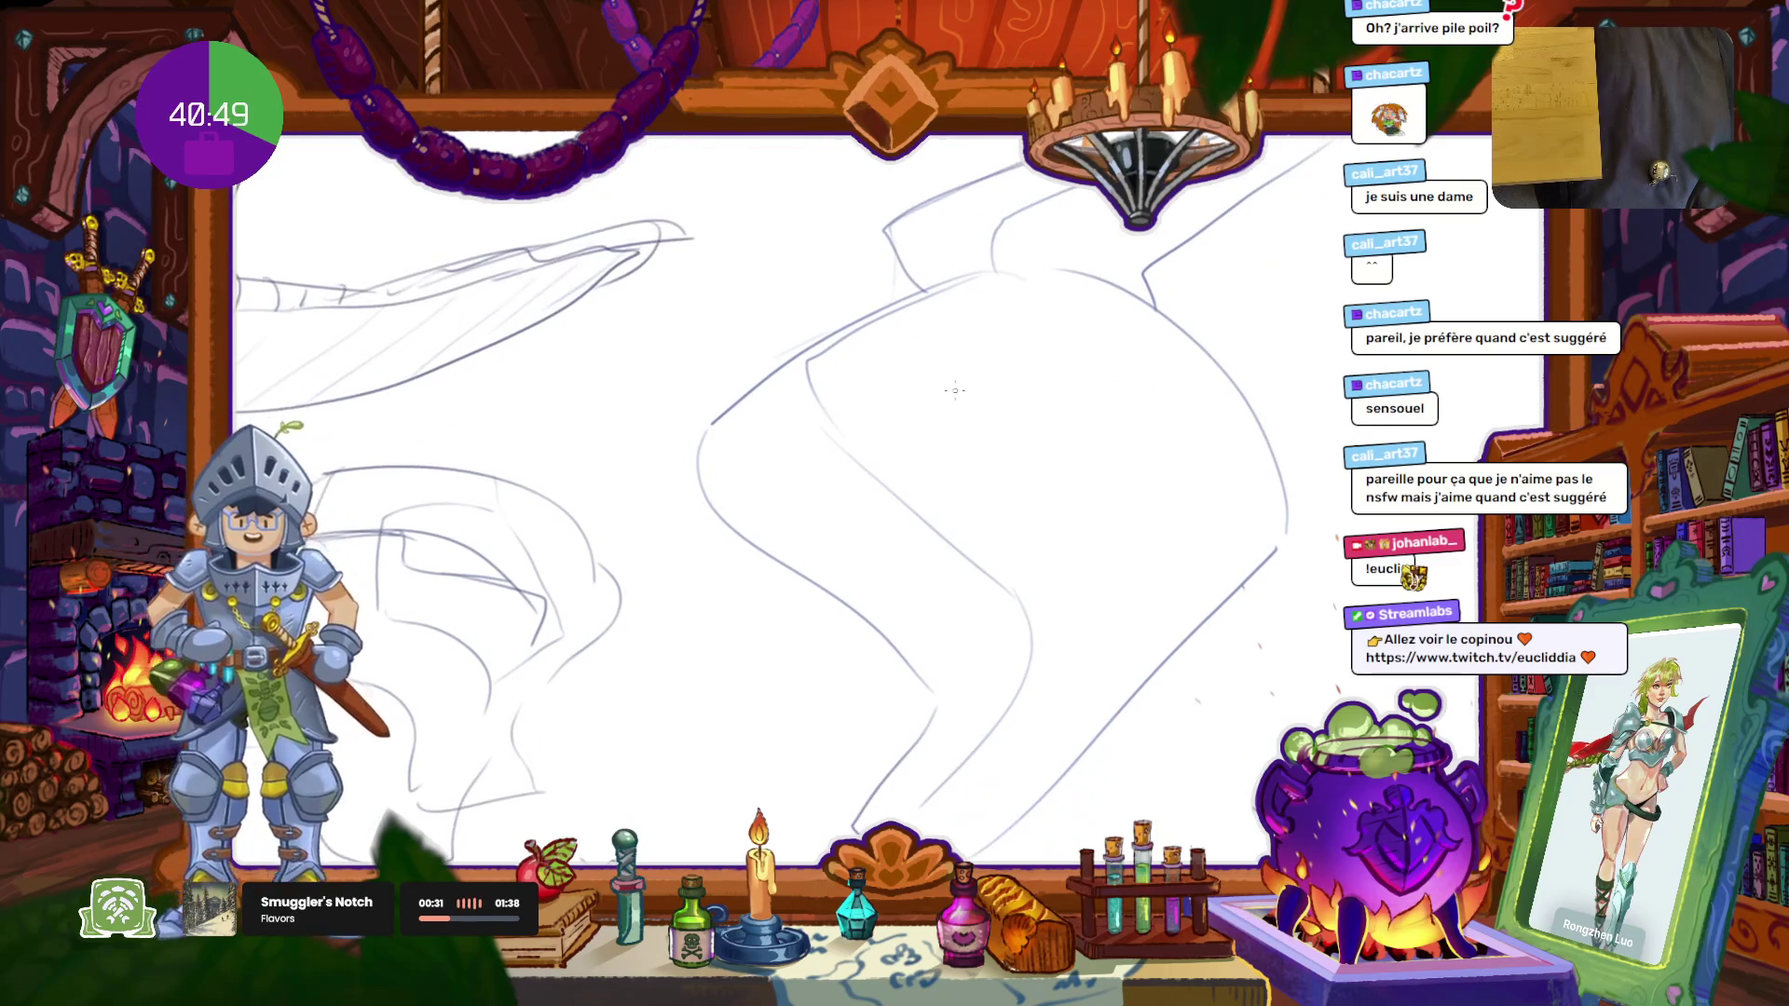
{"action": "left_click_drag", "start_coordinate": [756, 445], "coordinate": [856, 829]}
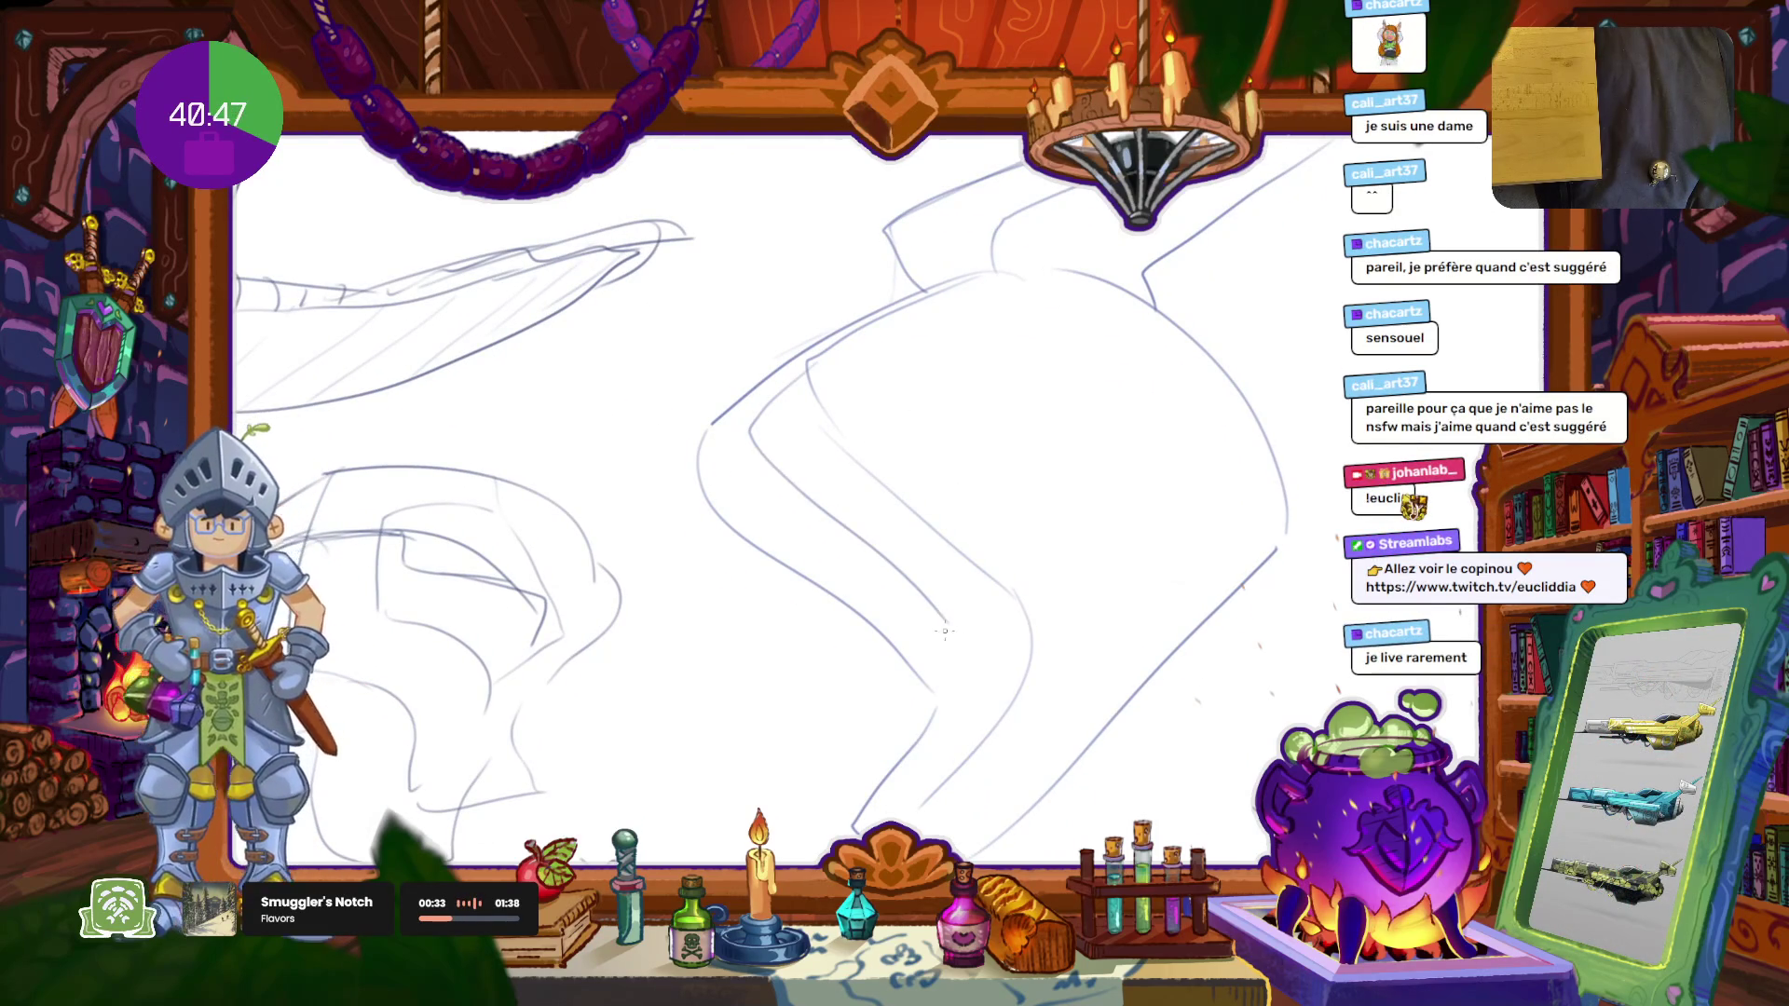
Step: Add a few side strokes, then undo and delete the lasso-selected body lines
{"action": "mouse_move", "coordinate": [962, 748]}
{"action": "left_mouse_down"}
{"action": "mouse_move", "coordinate": [876, 583]}
{"action": "mouse_move", "coordinate": [895, 560]}
{"action": "left_mouse_up"}
{"action": "left_click_drag", "start_coordinate": [1016, 459], "coordinate": [1038, 417]}
{"action": "left_click_drag", "start_coordinate": [1148, 473], "coordinate": [1079, 531]}
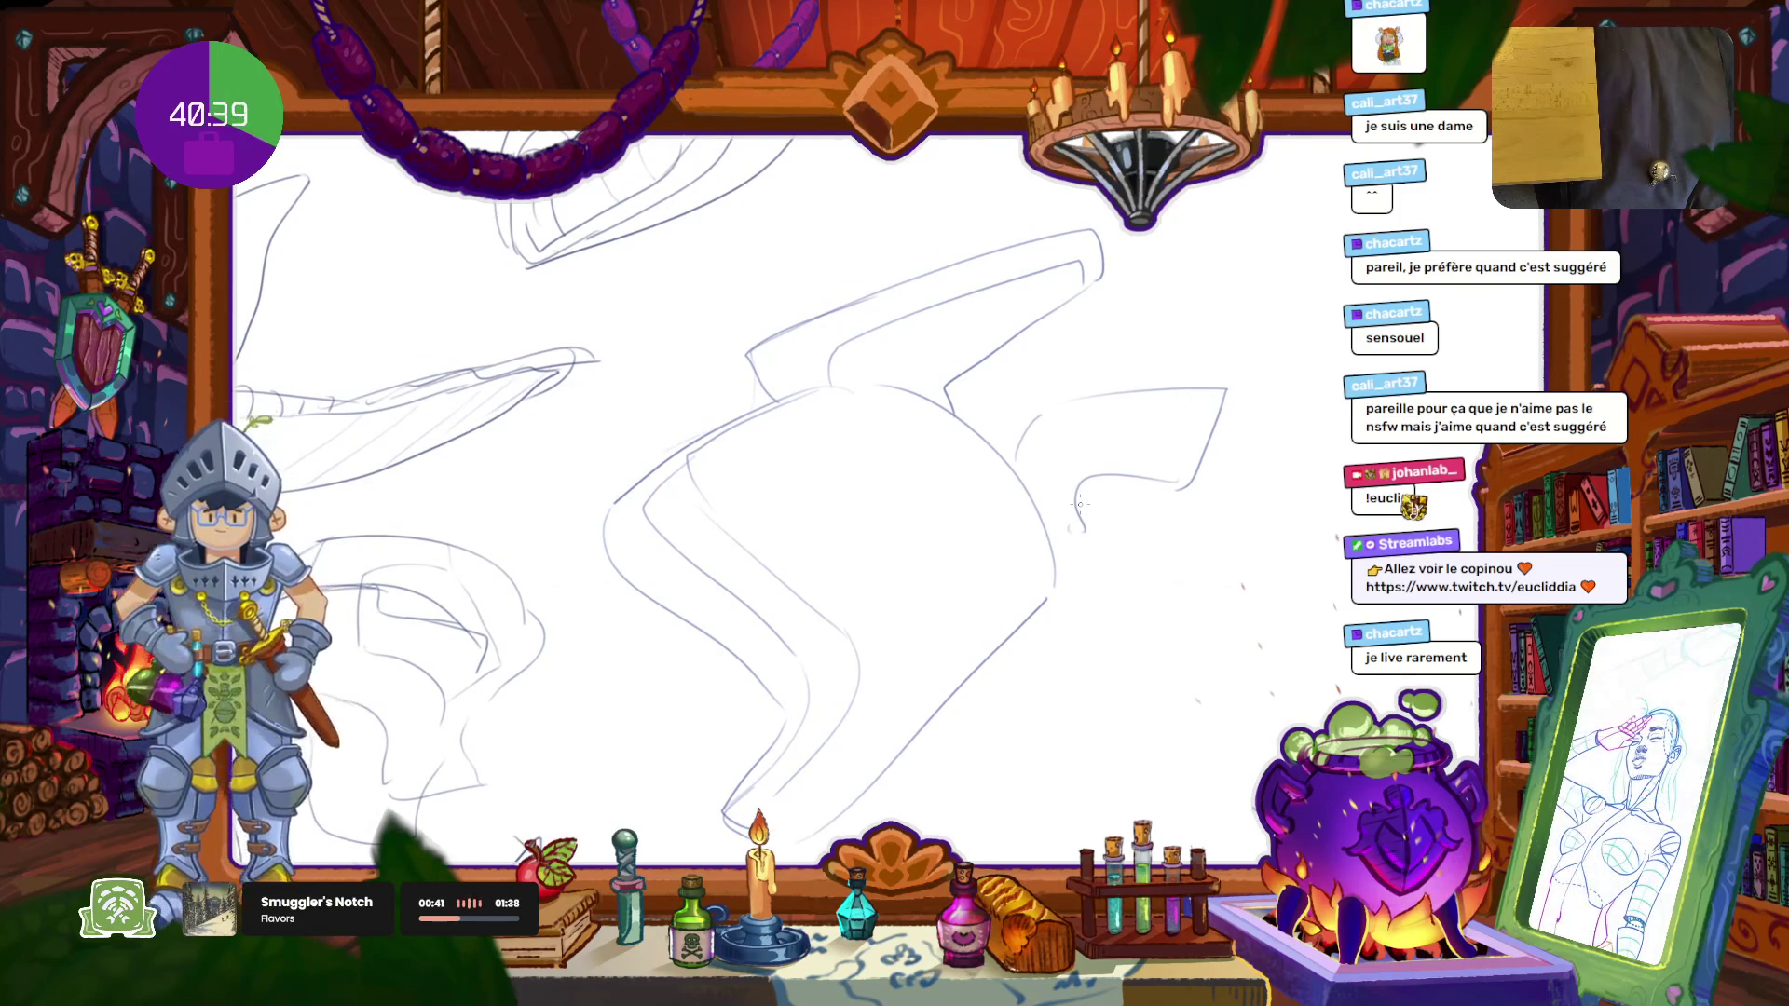
{"action": "key", "text": "ctrl+z"}
{"action": "key", "text": "ctrl+z"}
{"action": "key", "text": "ctrl+z"}
{"action": "key", "text": "ctrl+z"}
{"action": "key", "text": "ctrl+z"}
{"action": "key", "text": "ctrl+z"}
{"action": "key", "text": "ctrl+z"}
{"action": "key", "text": "ctrl+z"}
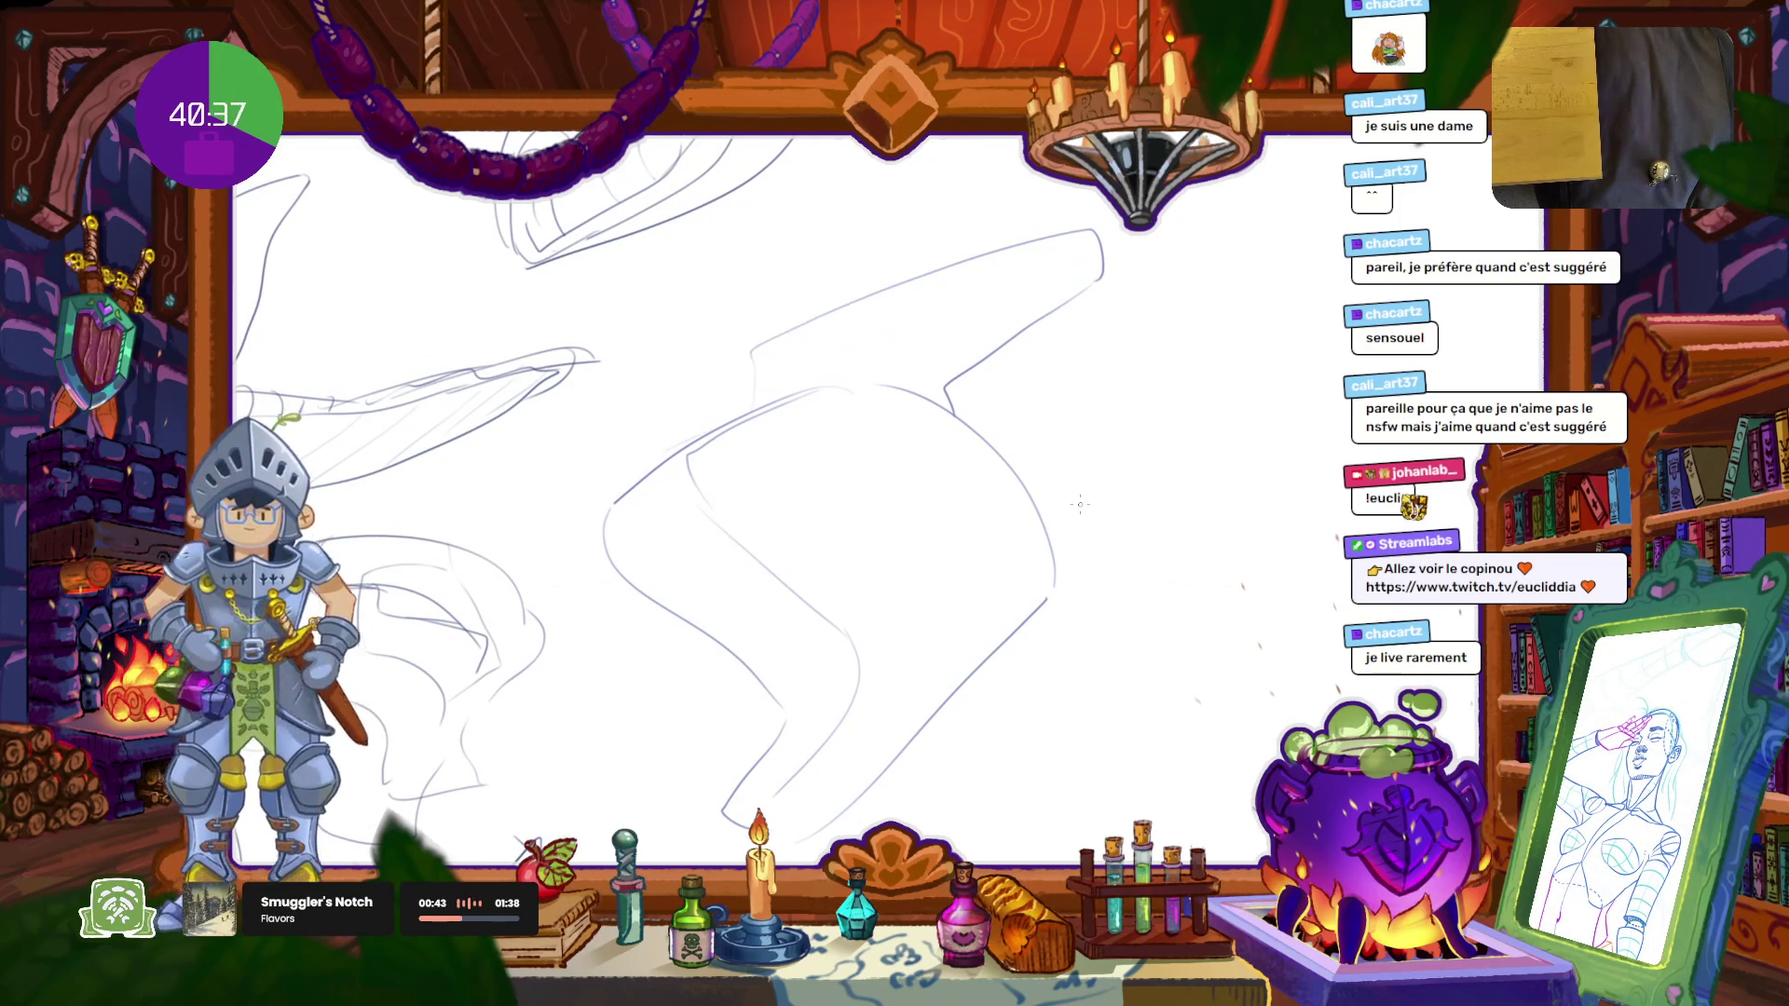
{"action": "mouse_move", "coordinate": [976, 183]}
{"action": "left_mouse_down"}
{"action": "mouse_move", "coordinate": [639, 811]}
{"action": "mouse_move", "coordinate": [1016, 166]}
{"action": "left_mouse_up"}
{"action": "key", "text": "Delete"}
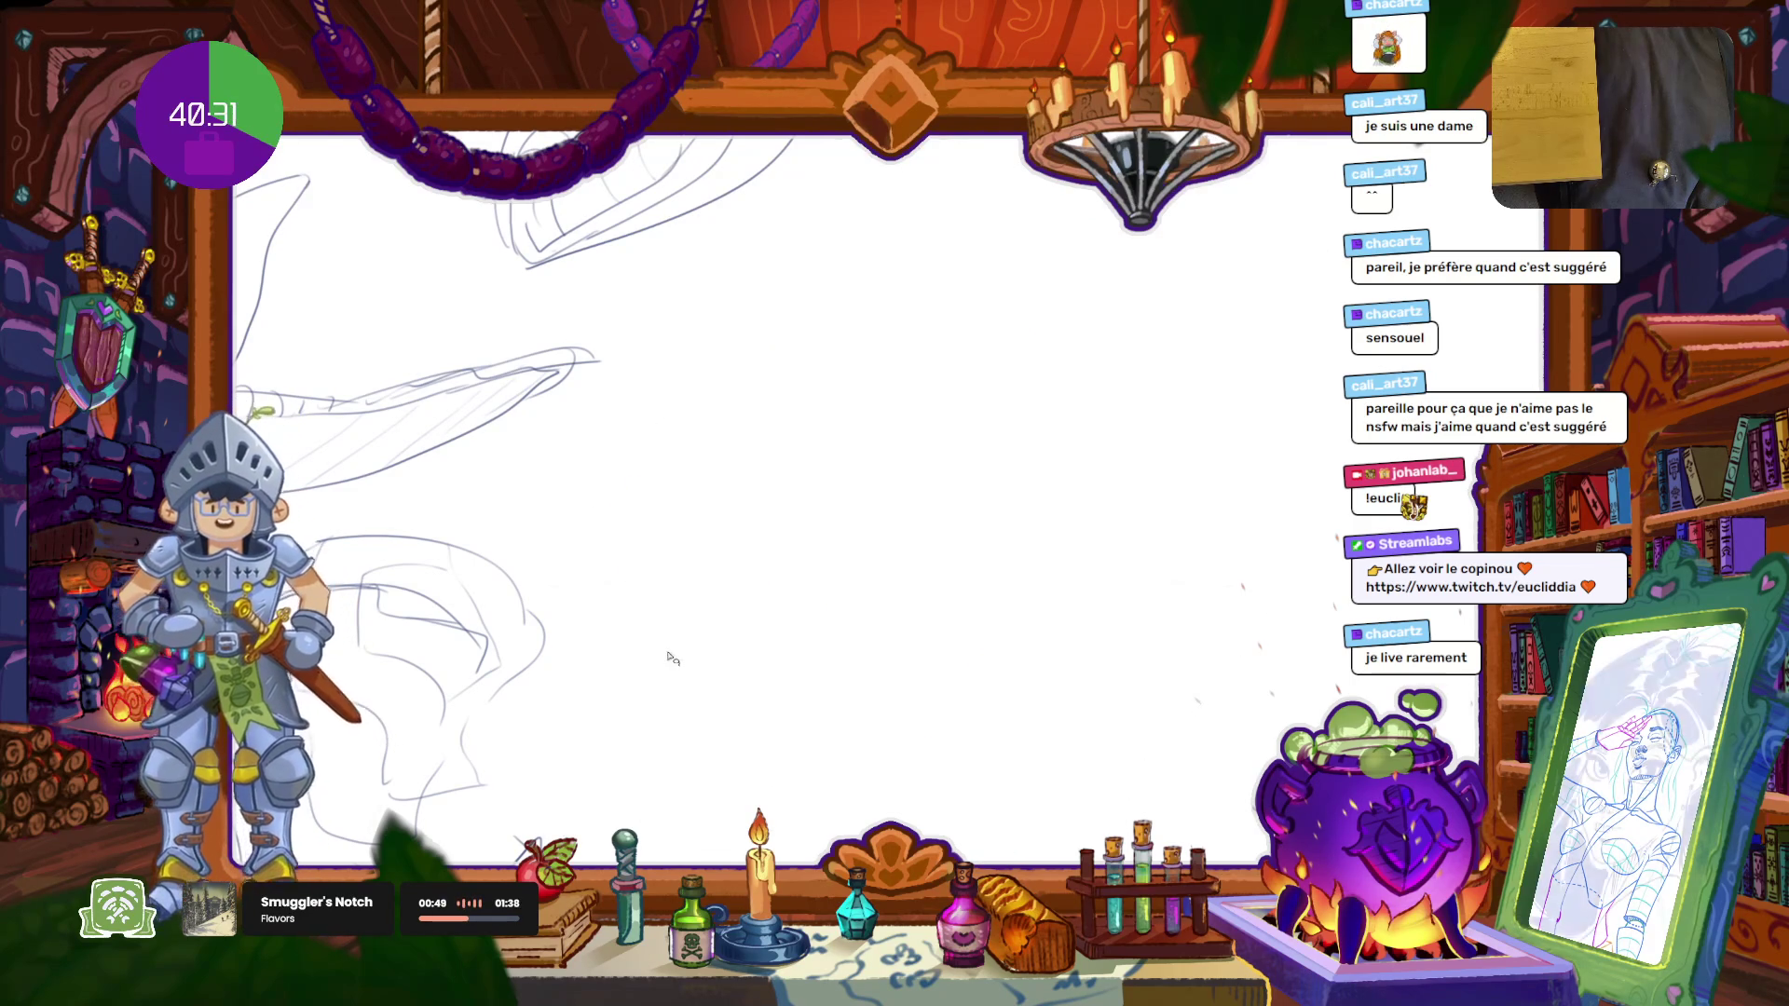
{"action": "scroll", "coordinate": [751, 705], "scroll_direction": "up", "scroll_amount": 1}
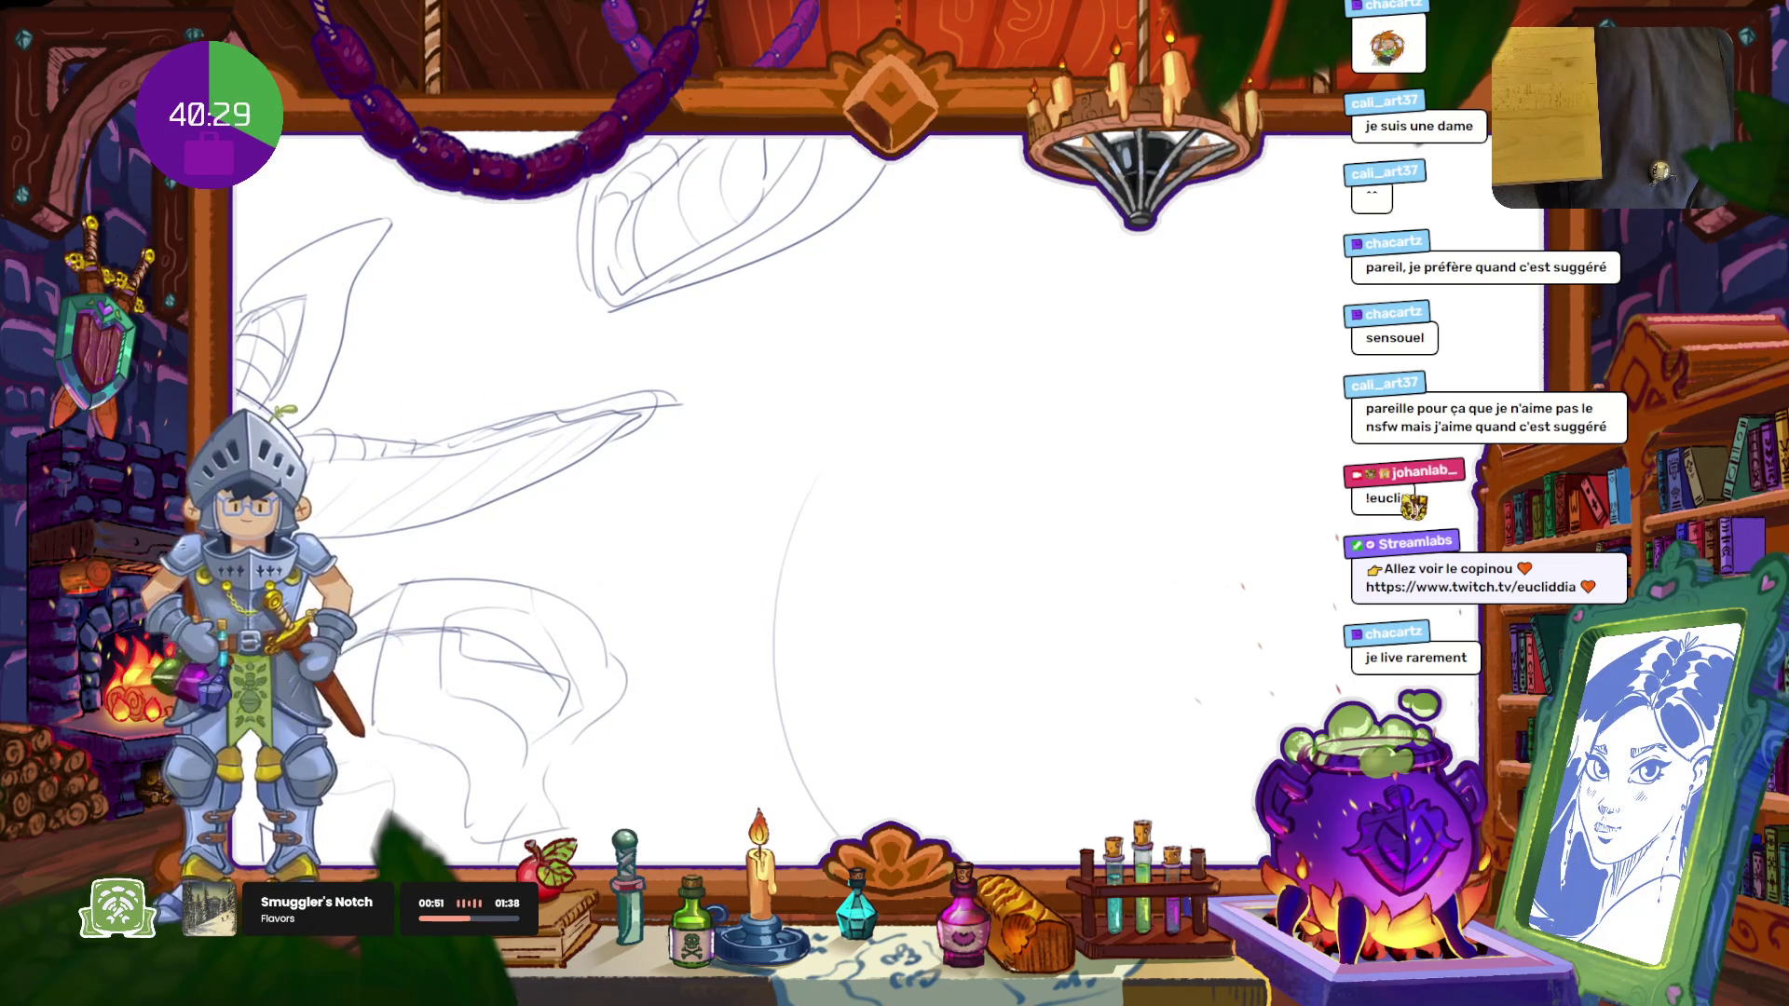
{"action": "mouse_move", "coordinate": [932, 783]}
{"action": "left_mouse_down"}
{"action": "mouse_move", "coordinate": [853, 606]}
{"action": "mouse_move", "coordinate": [882, 508]}
{"action": "mouse_move", "coordinate": [941, 759]}
{"action": "left_mouse_up"}
{"action": "key", "text": "ctrl+z"}
{"action": "left_click_drag", "start_coordinate": [872, 713], "coordinate": [1034, 438]}
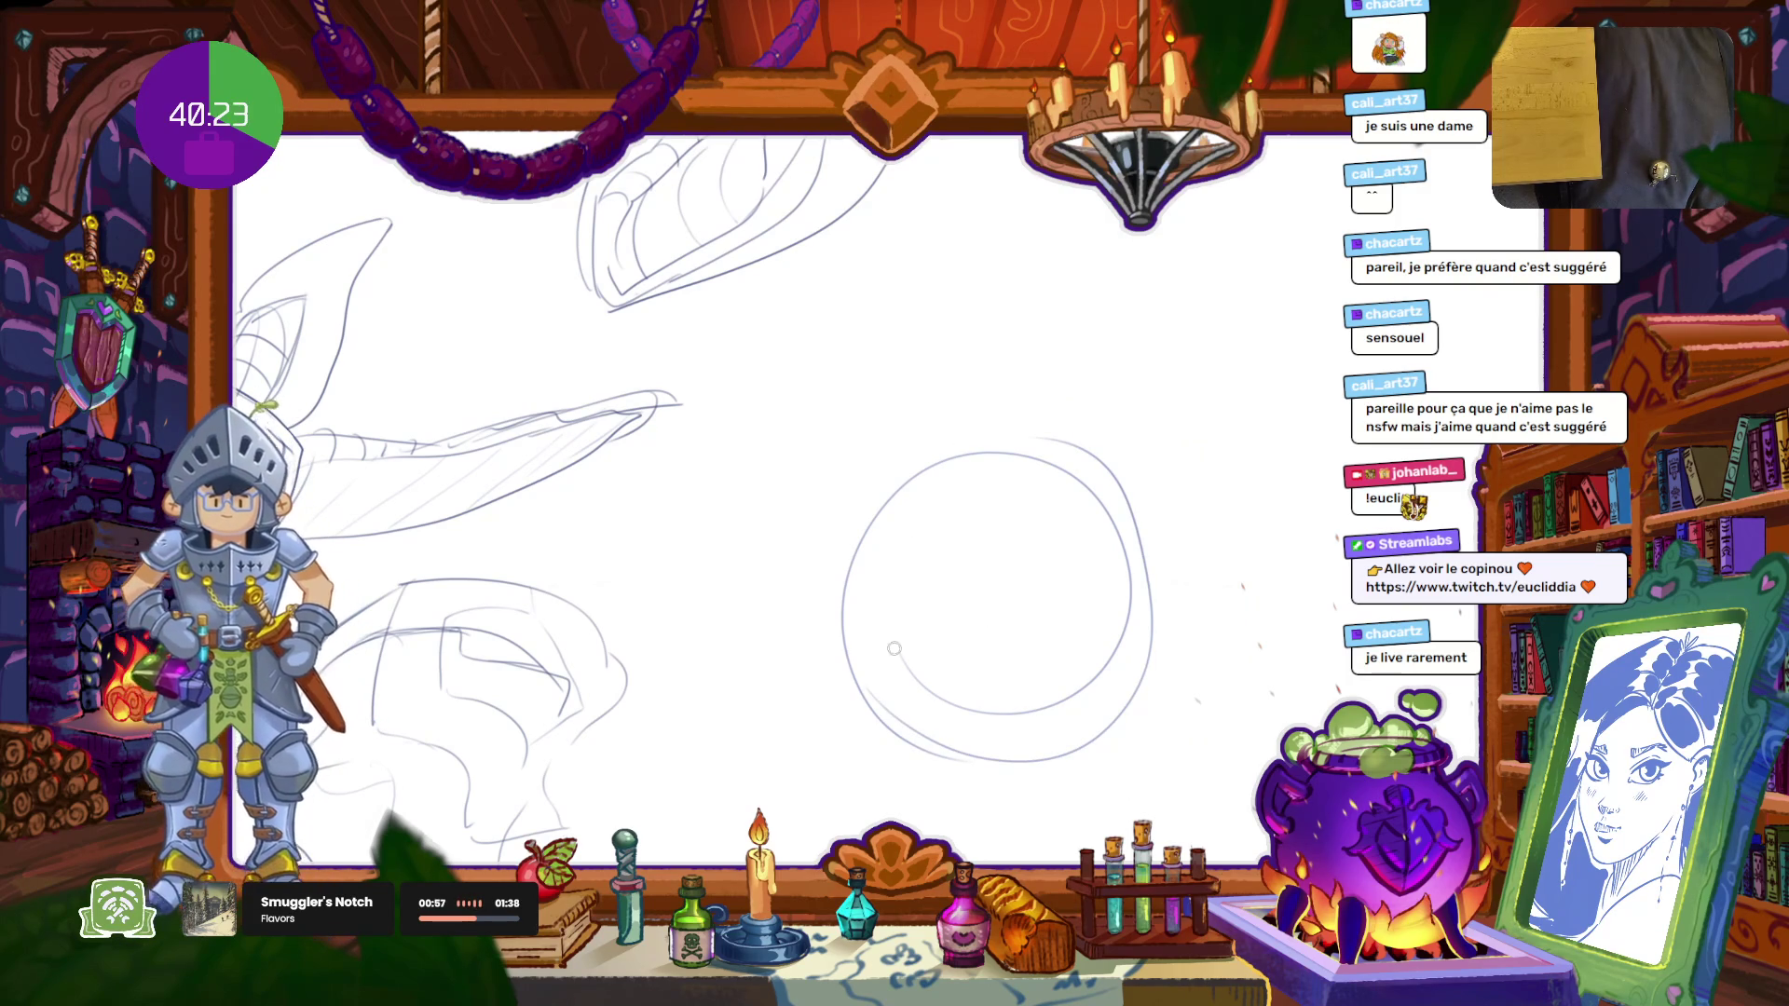
{"action": "left_click_drag", "start_coordinate": [1041, 721], "coordinate": [946, 697]}
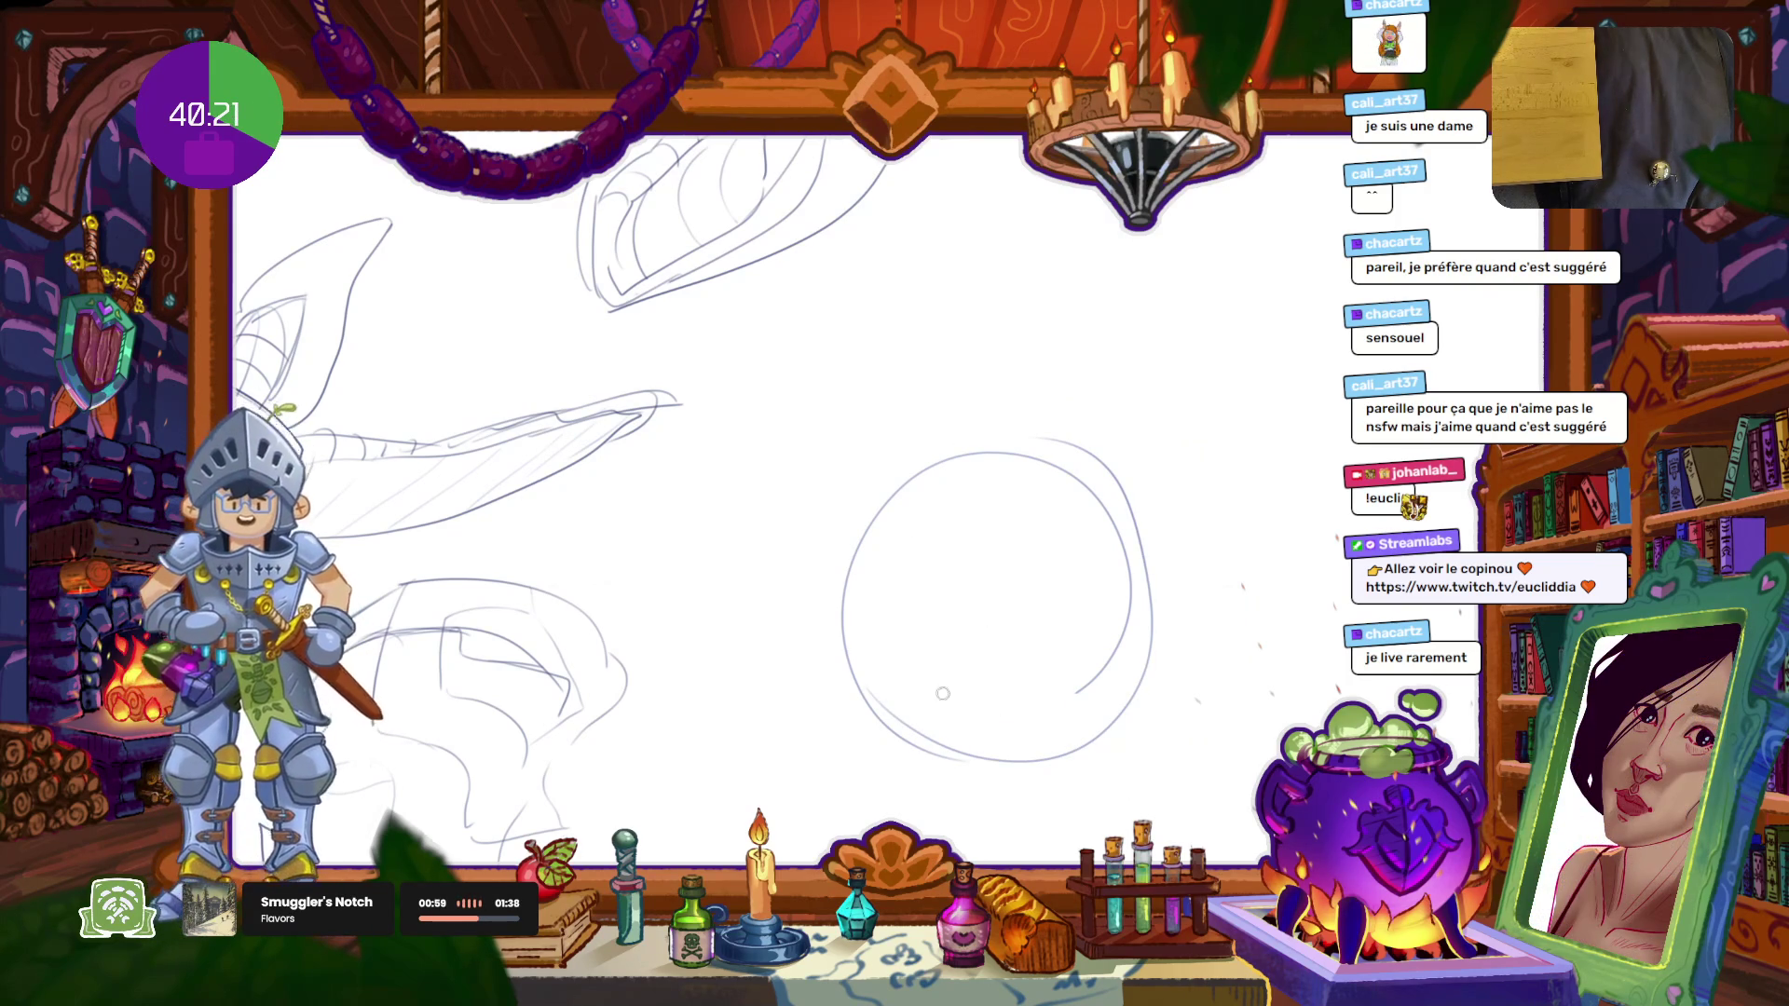
{"action": "left_click_drag", "start_coordinate": [1071, 686], "coordinate": [1107, 506]}
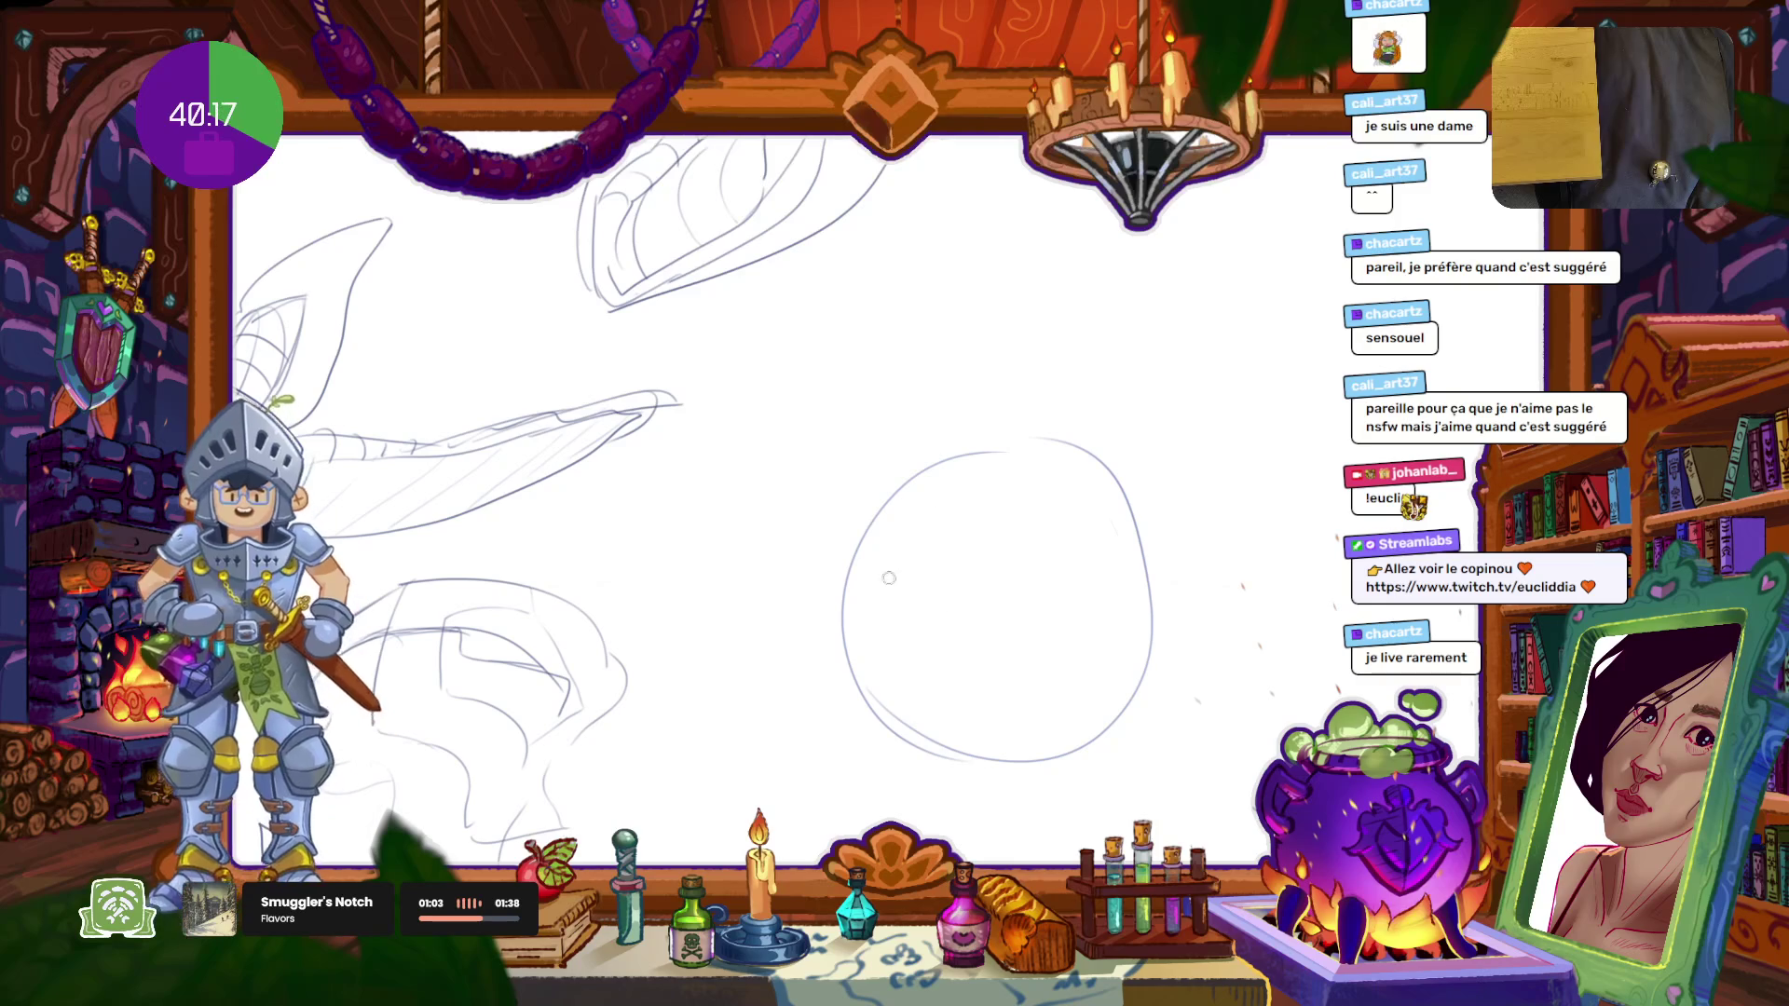
{"action": "left_click_drag", "start_coordinate": [841, 653], "coordinate": [839, 599]}
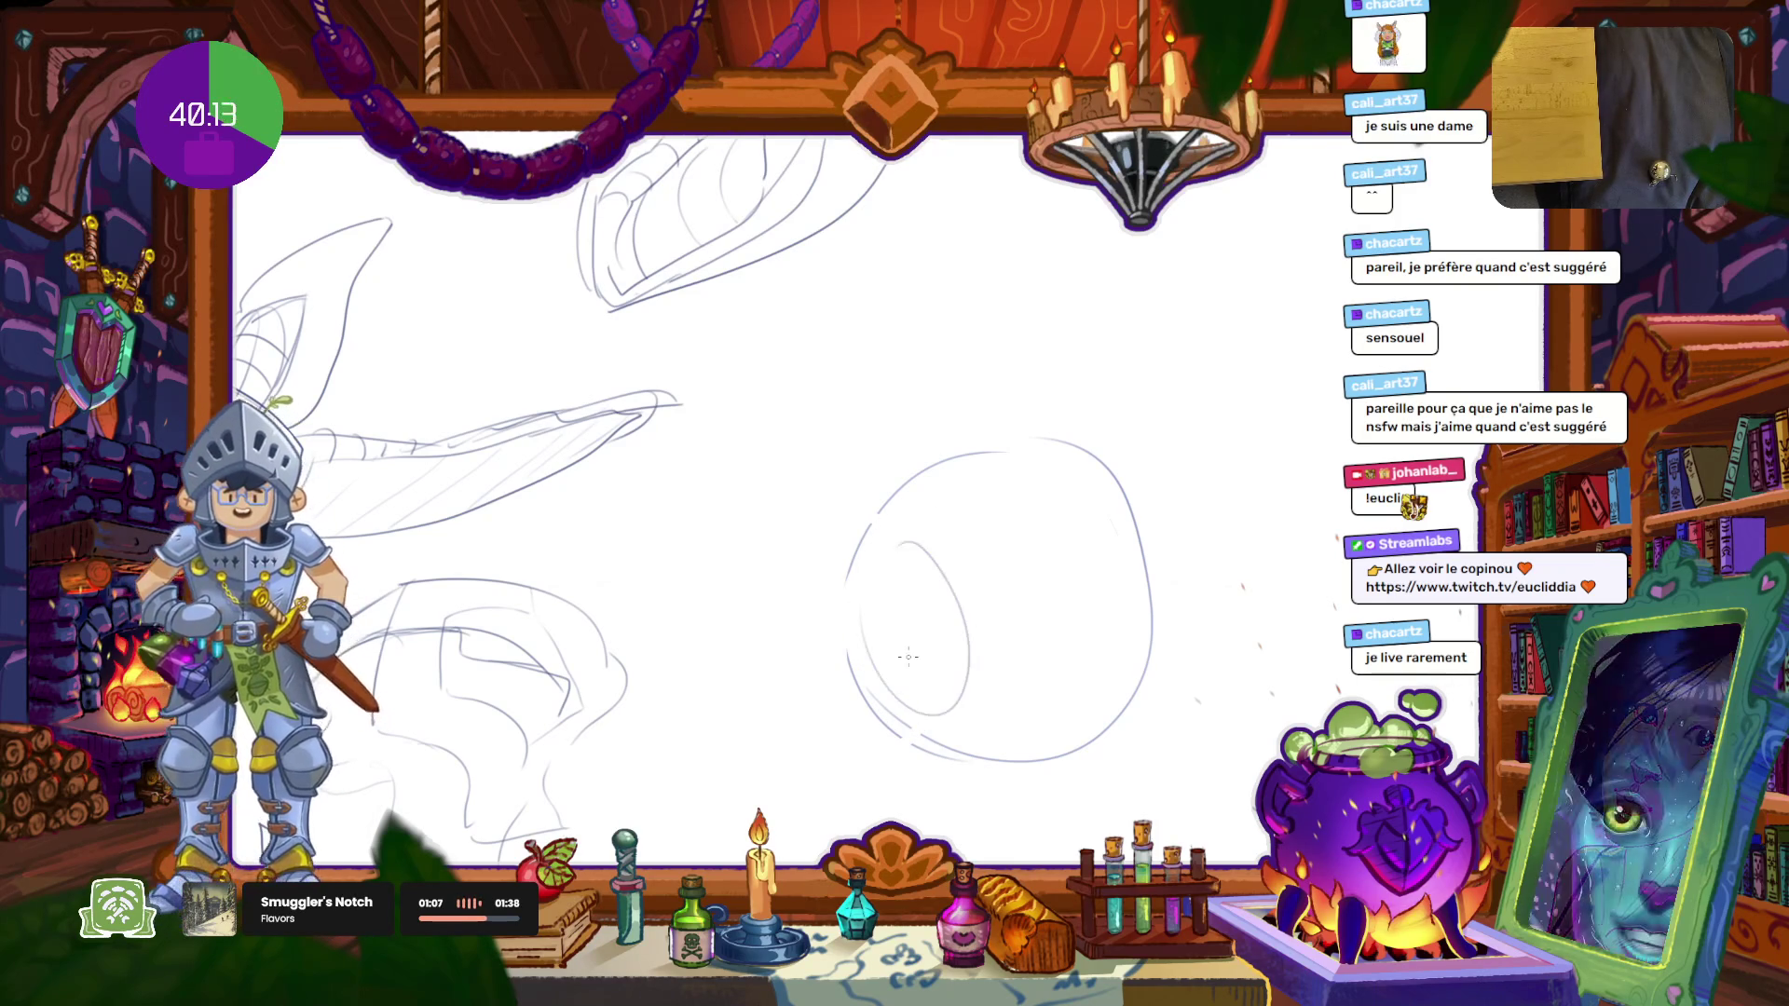
{"action": "left_click_drag", "start_coordinate": [872, 676], "coordinate": [934, 641]}
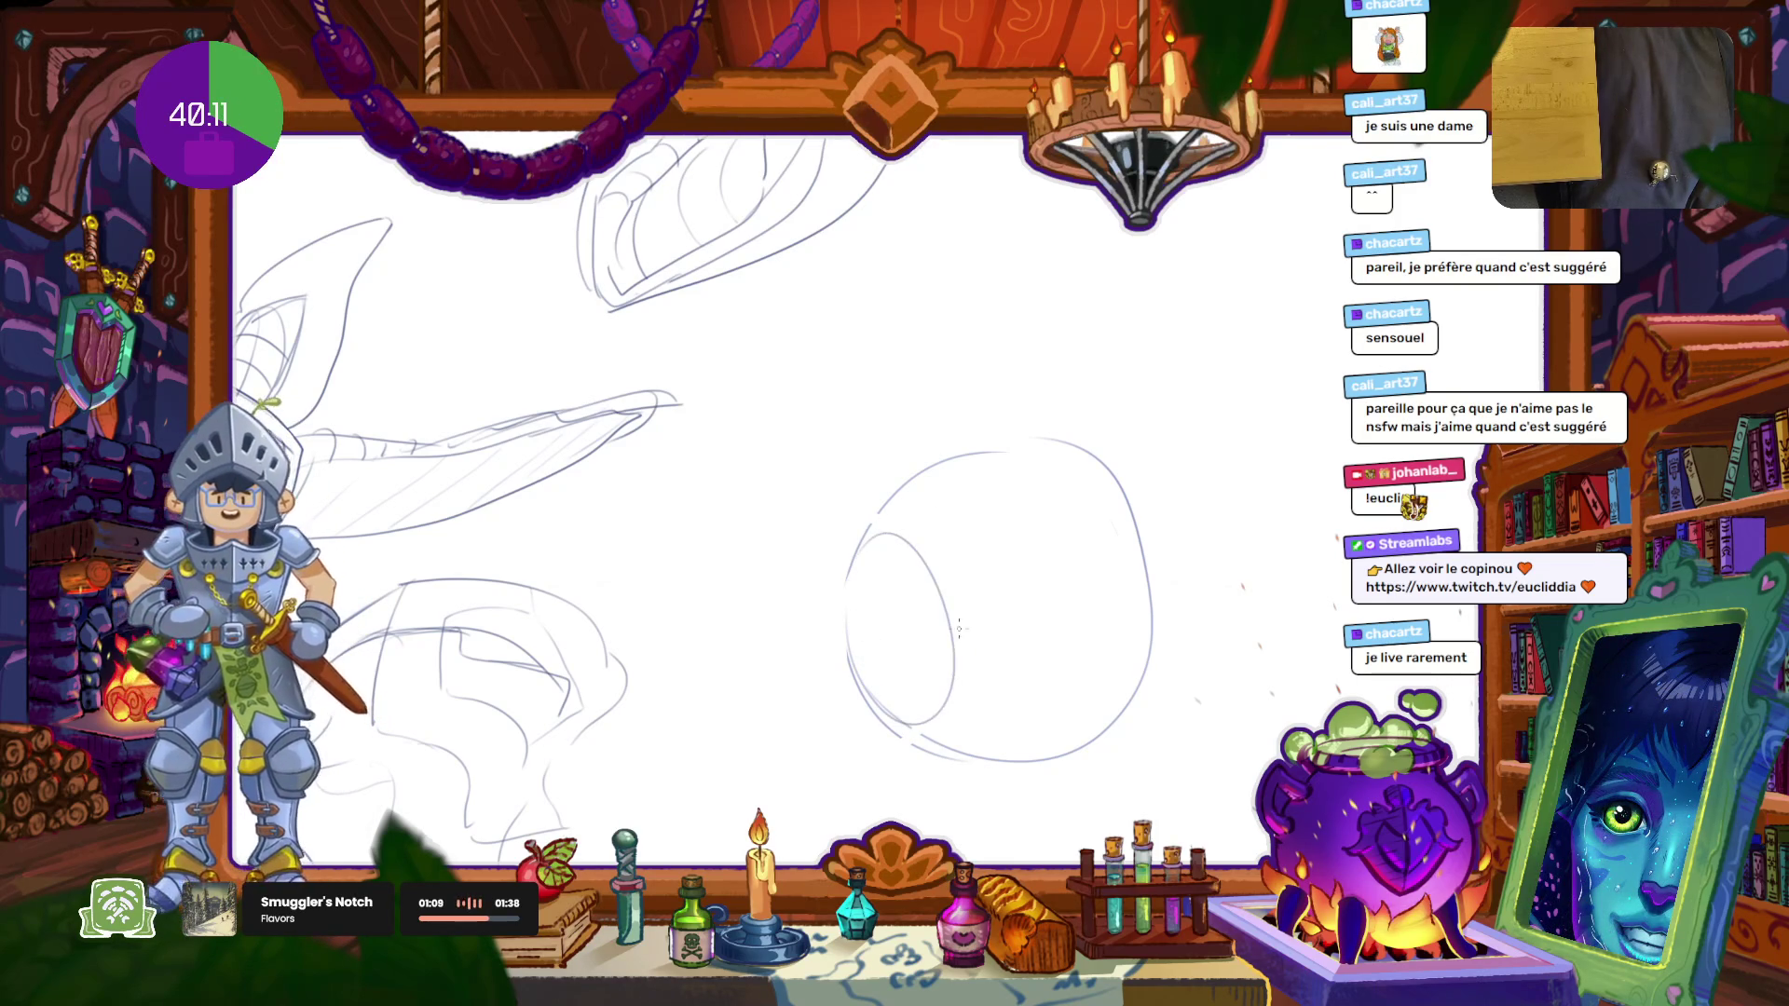
{"action": "left_click_drag", "start_coordinate": [973, 582], "coordinate": [996, 493]}
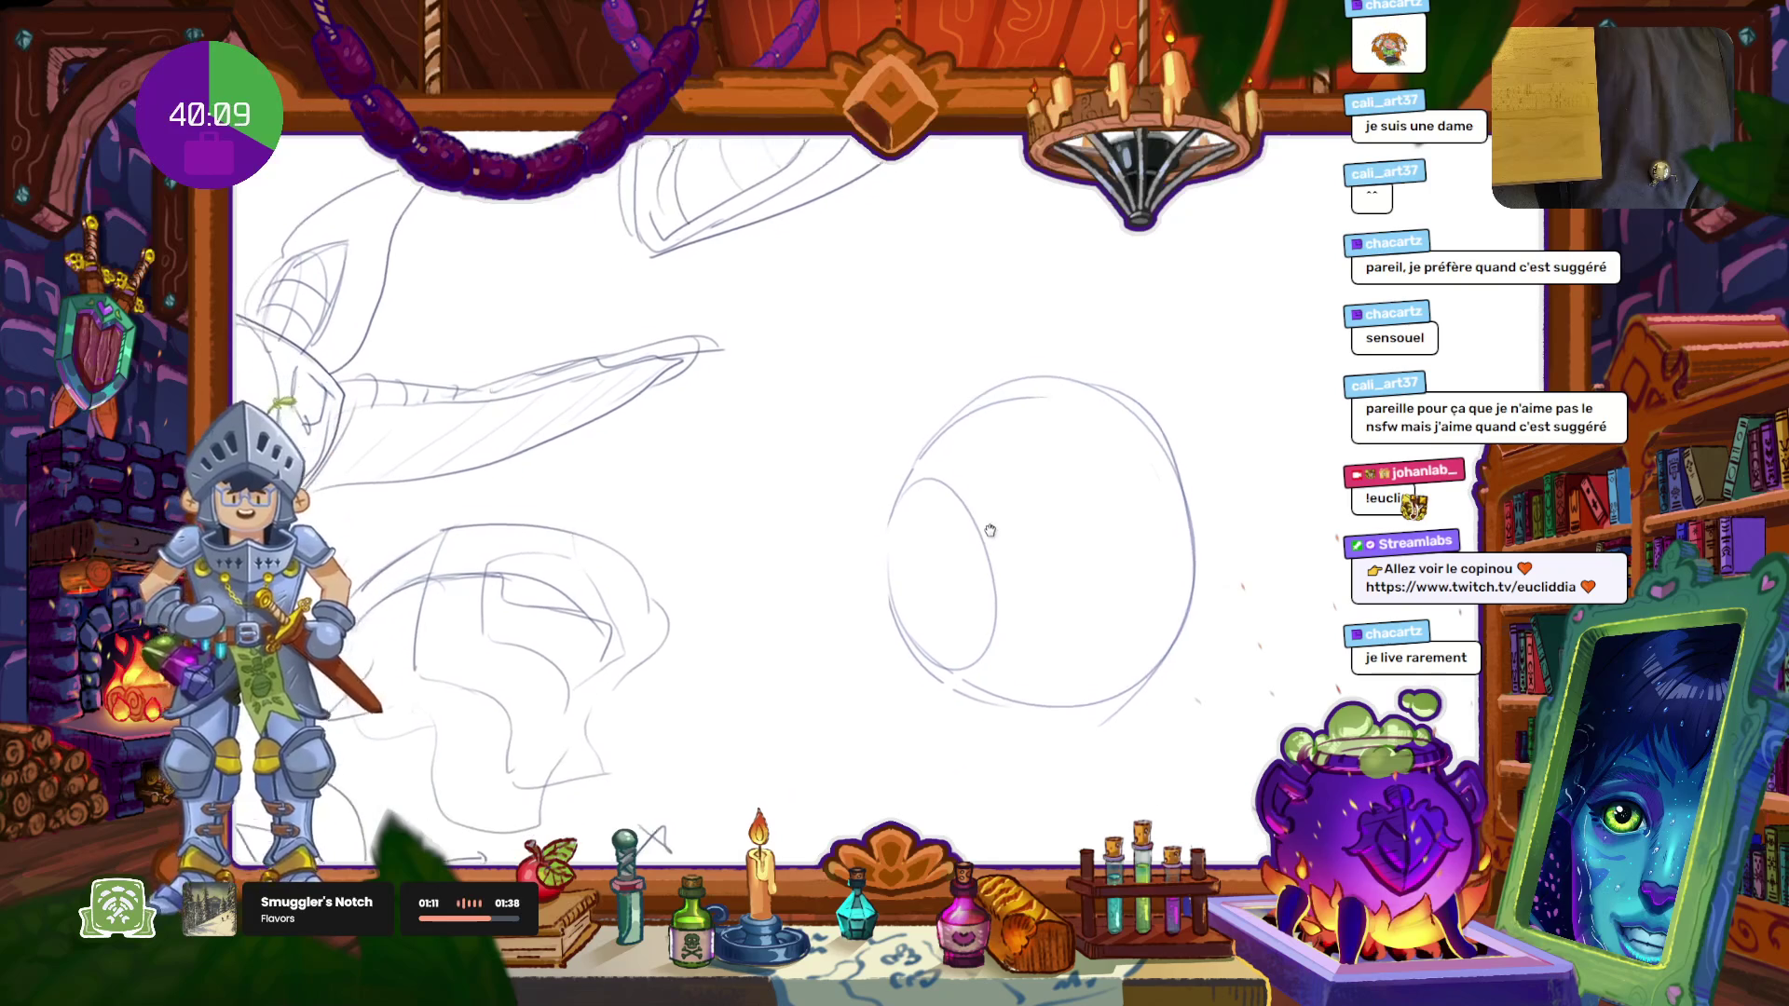
{"action": "left_click_drag", "start_coordinate": [1067, 354], "coordinate": [1097, 774]}
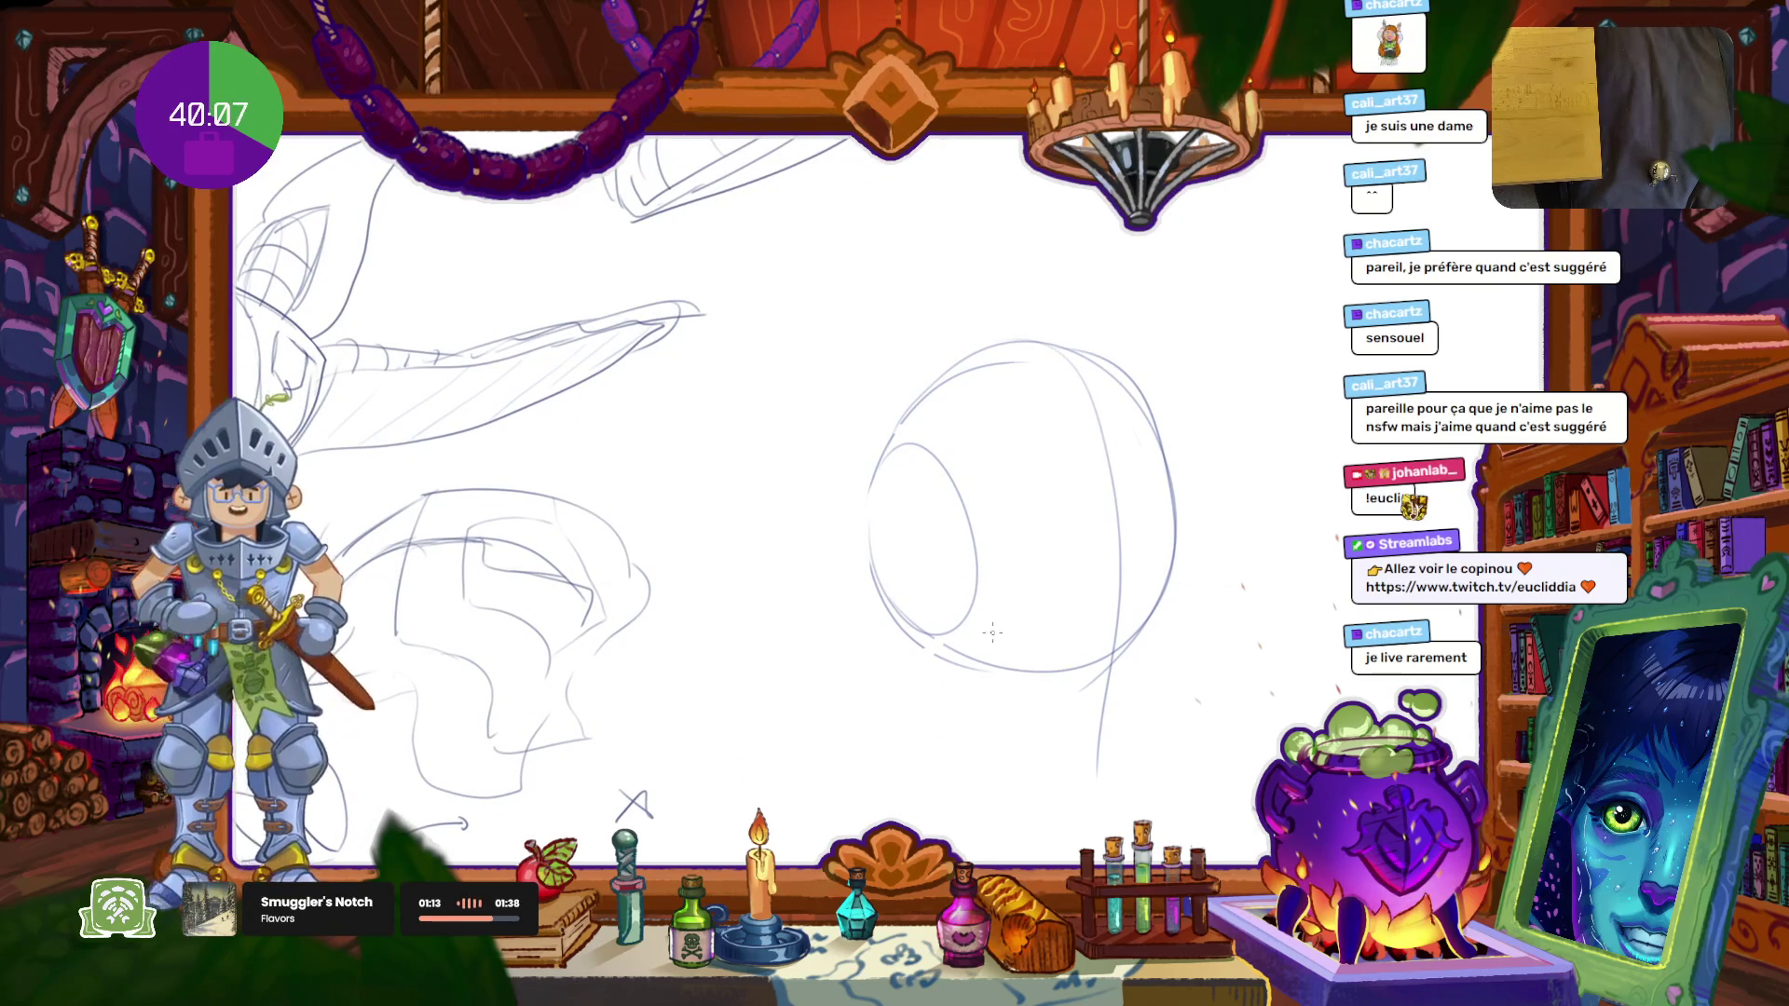
{"action": "left_click_drag", "start_coordinate": [897, 516], "coordinate": [915, 666]}
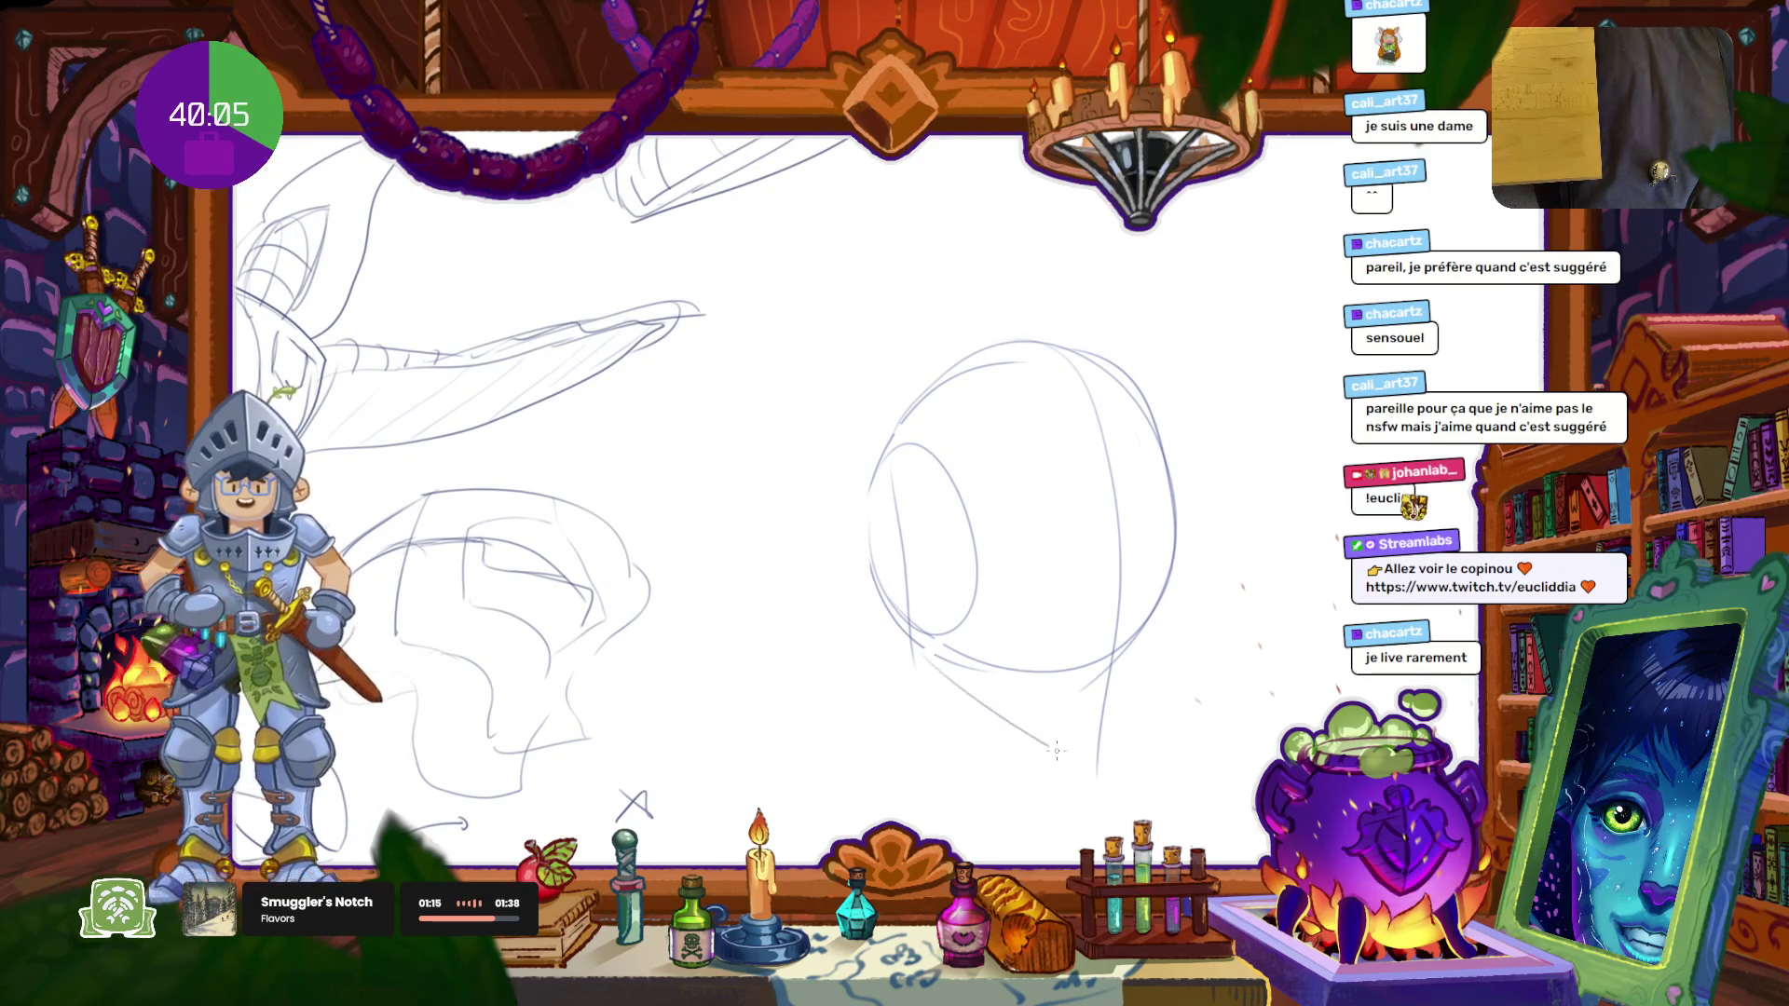
{"action": "left_click_drag", "start_coordinate": [1005, 715], "coordinate": [1057, 757]}
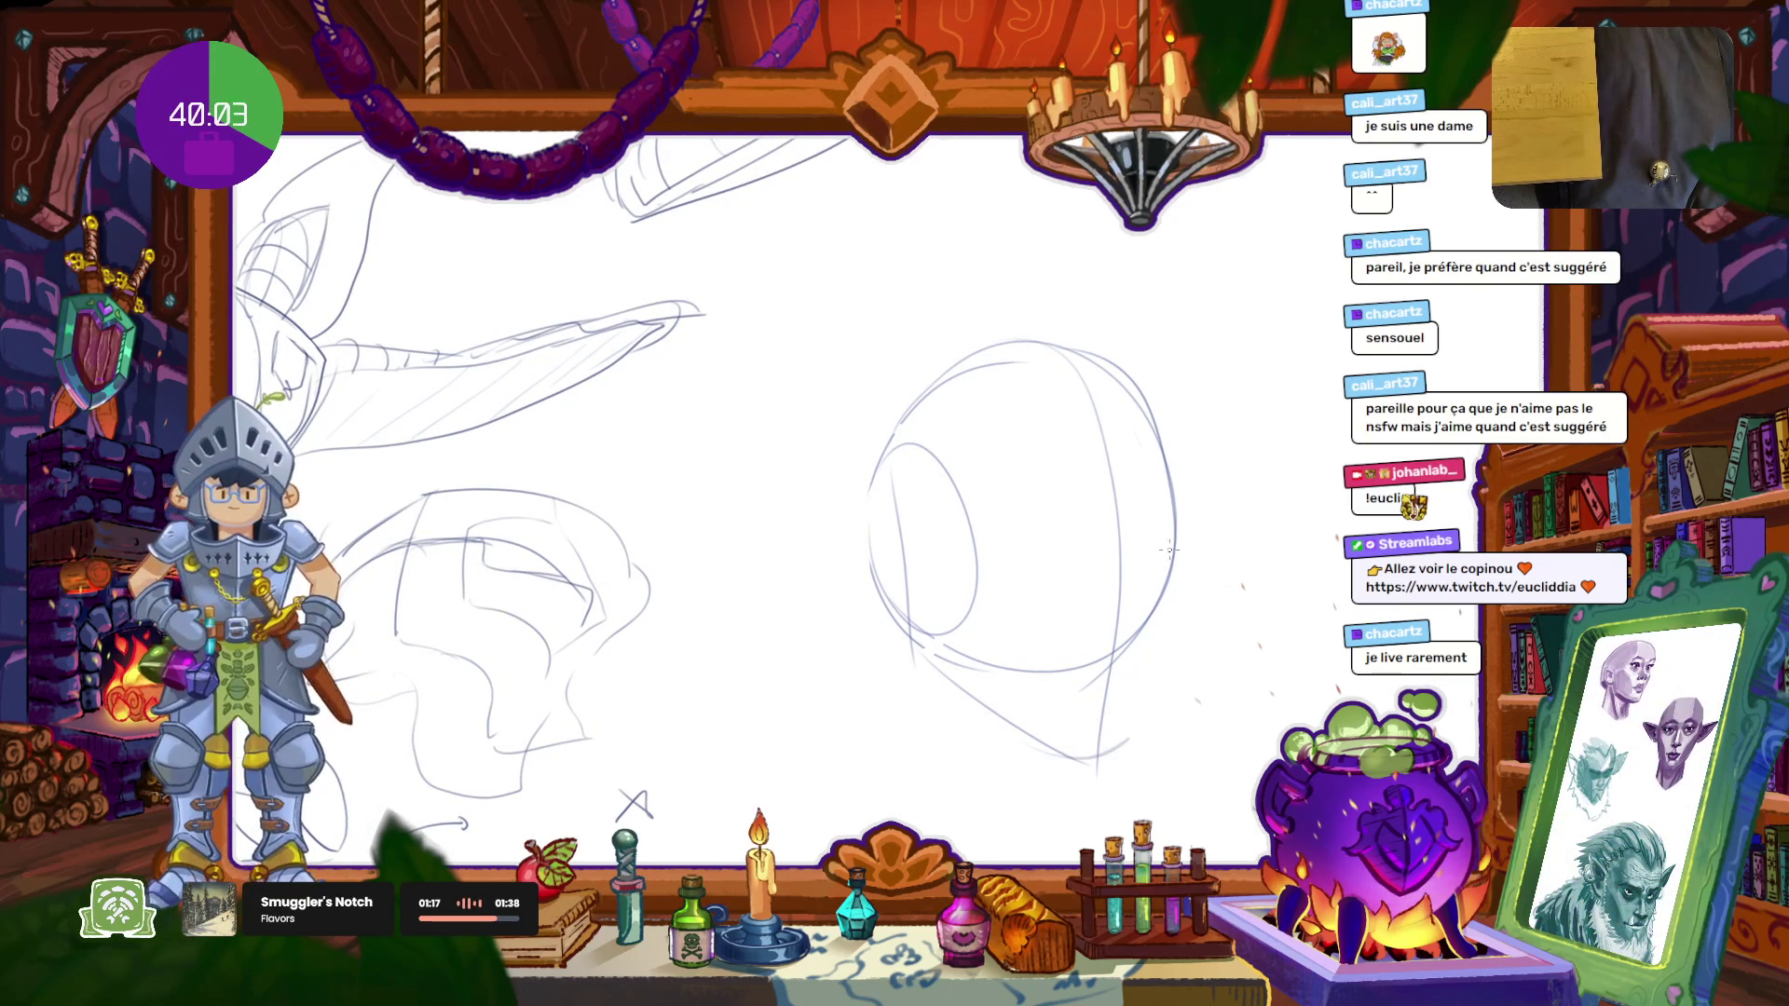
{"action": "mouse_move", "coordinate": [1174, 545]}
{"action": "left_mouse_down"}
{"action": "mouse_move", "coordinate": [1151, 694]}
{"action": "mouse_move", "coordinate": [1129, 713]}
{"action": "left_mouse_up"}
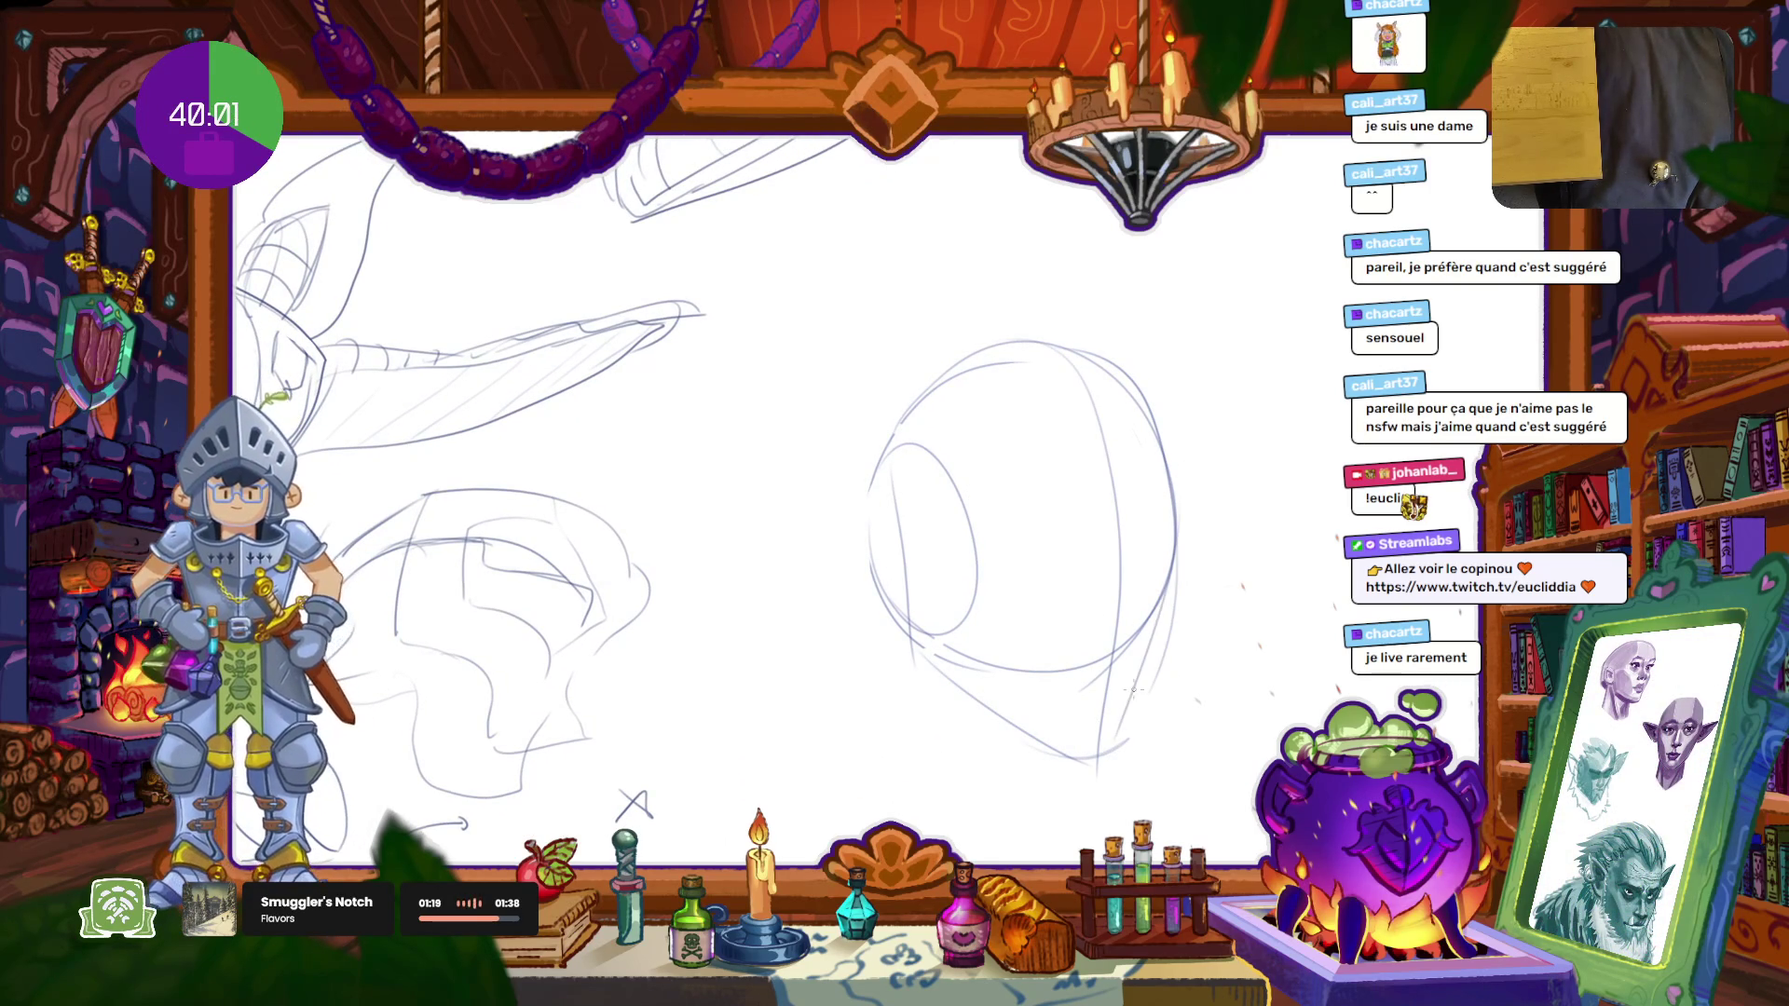
{"action": "key", "text": "ctrl+z"}
{"action": "key", "text": "ctrl+z"}
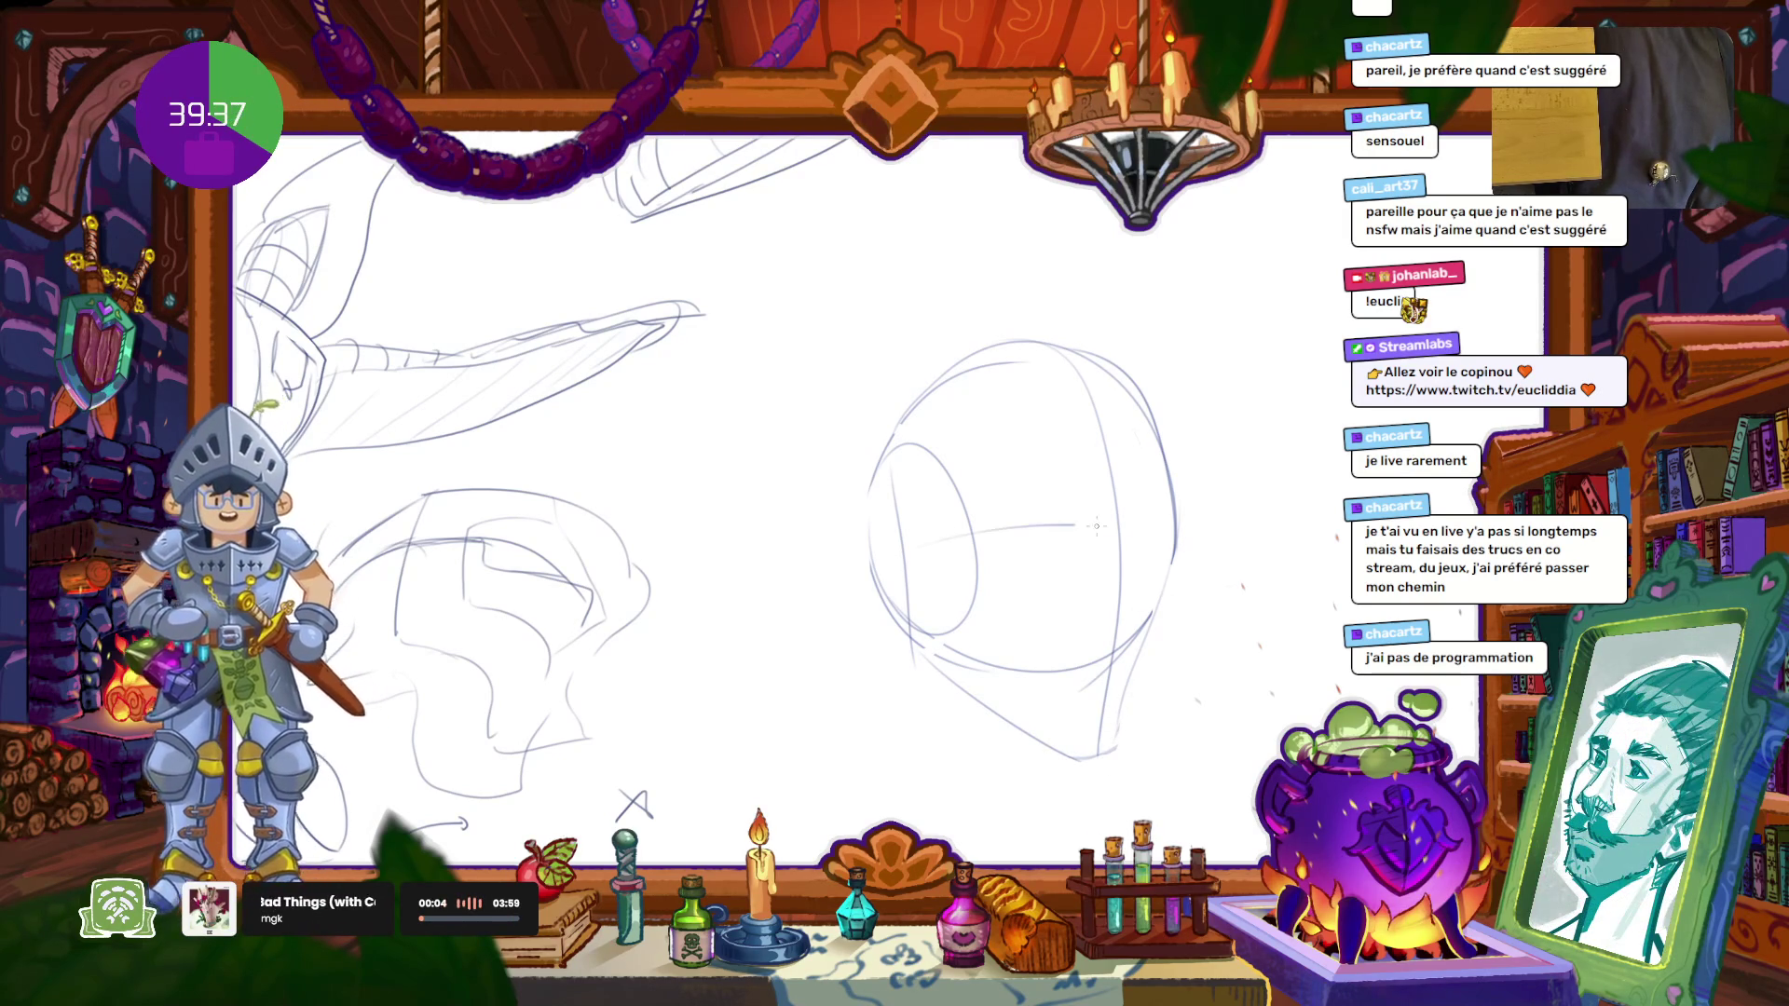
Step: Draw a curved eye line across the head sphere and a looped pointed ear on its left
{"action": "left_click_drag", "start_coordinate": [871, 533], "coordinate": [1174, 522]}
{"action": "key", "text": "ctrl+z"}
{"action": "left_click_drag", "start_coordinate": [884, 538], "coordinate": [1174, 527]}
{"action": "left_click_drag", "start_coordinate": [874, 494], "coordinate": [890, 577]}
{"action": "key", "text": "ctrl+z"}
{"action": "left_click_drag", "start_coordinate": [875, 489], "coordinate": [894, 597]}
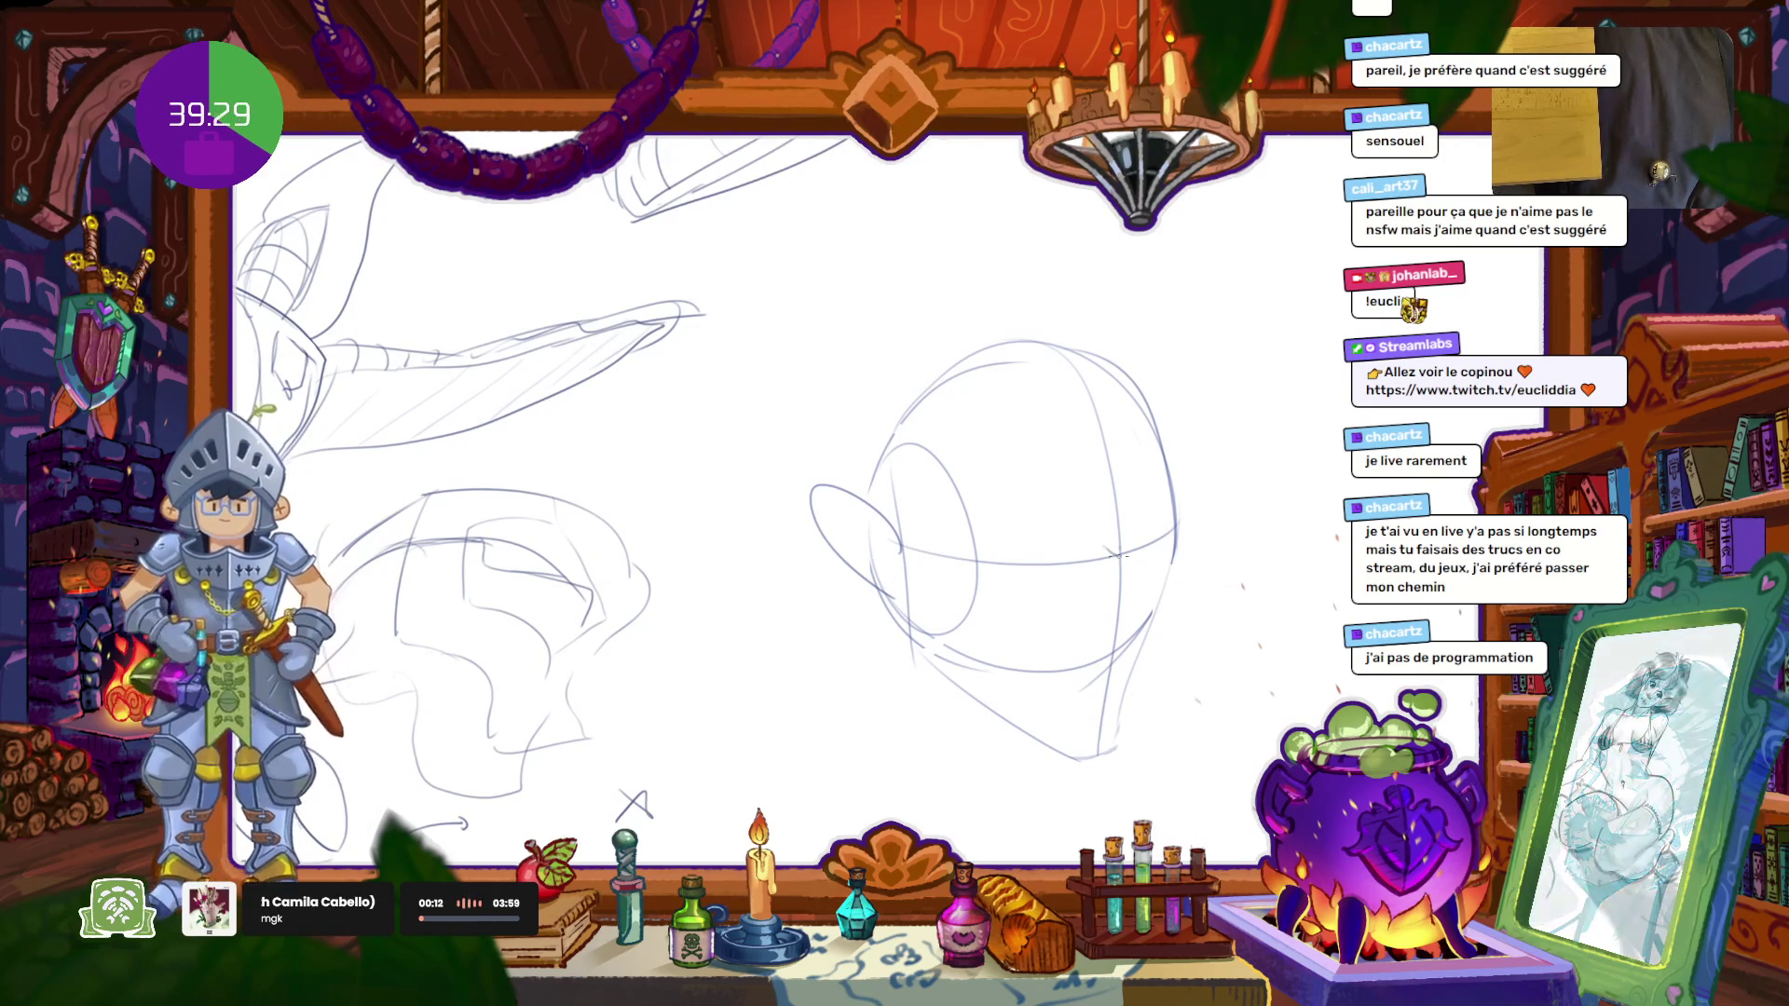
Step: Add a short eye line extended to the right and a small nose curve
{"action": "left_click_drag", "start_coordinate": [1132, 543], "coordinate": [1006, 536]}
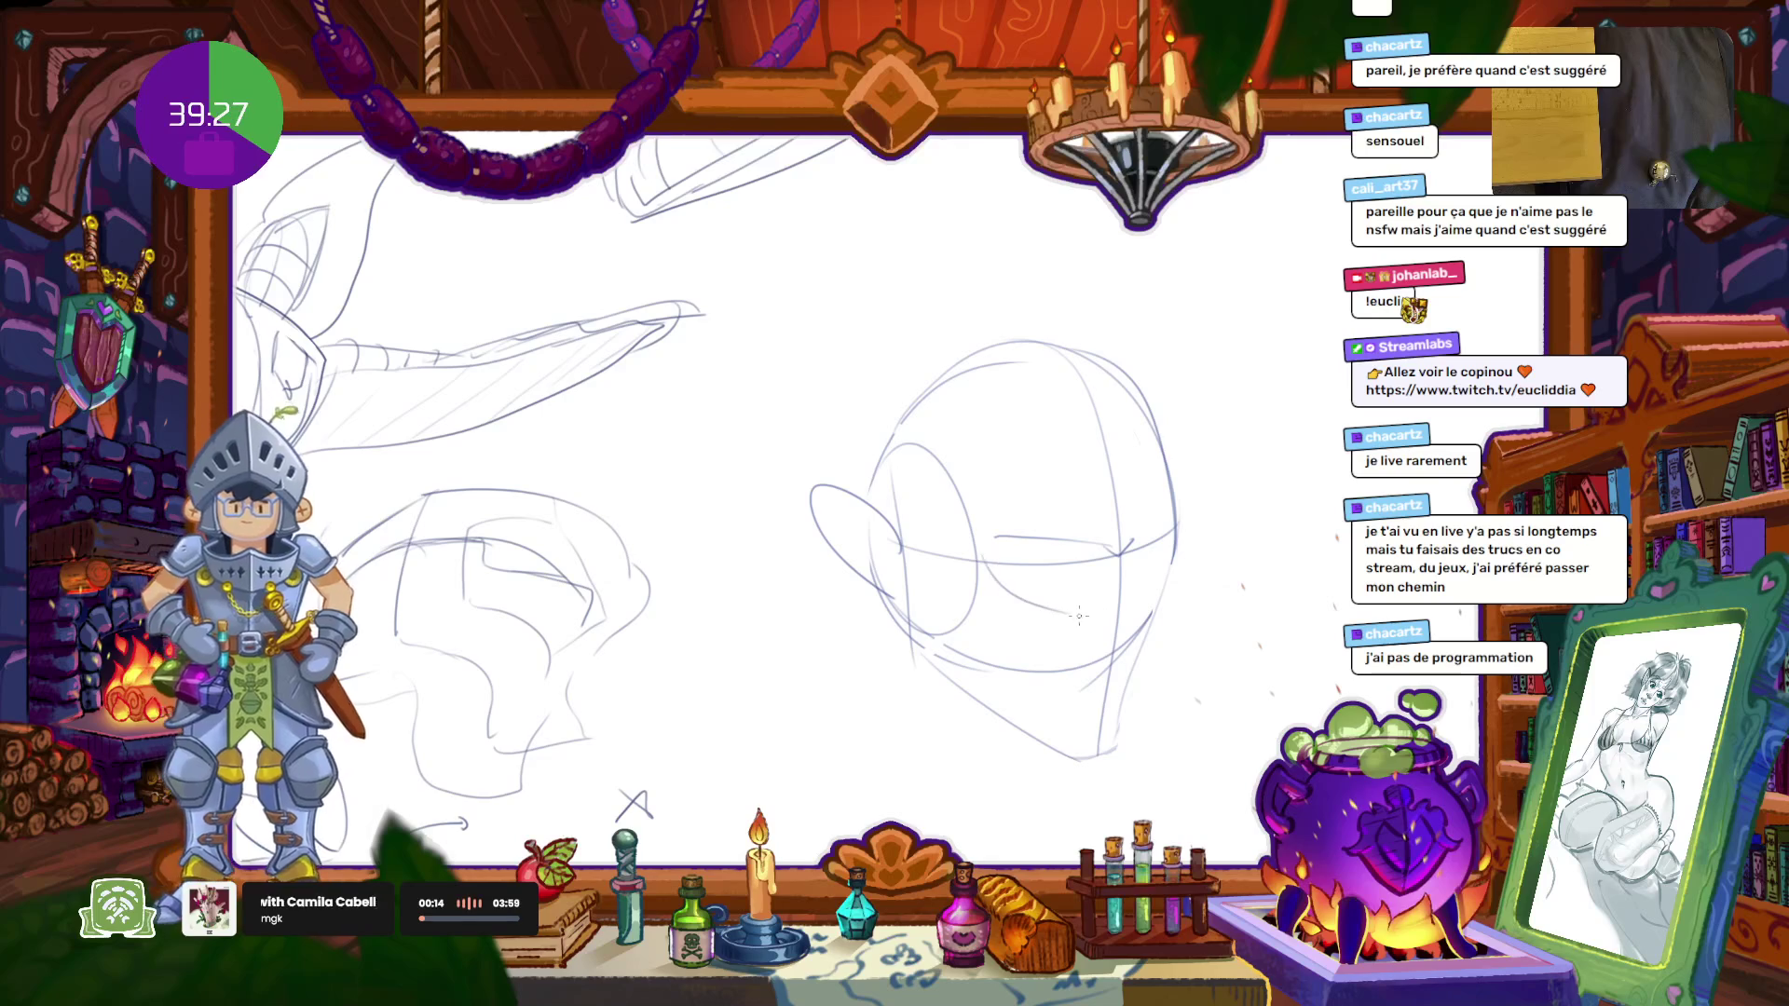
{"action": "left_click_drag", "start_coordinate": [1122, 579], "coordinate": [1132, 607]}
{"action": "left_click_drag", "start_coordinate": [1137, 538], "coordinate": [1180, 528]}
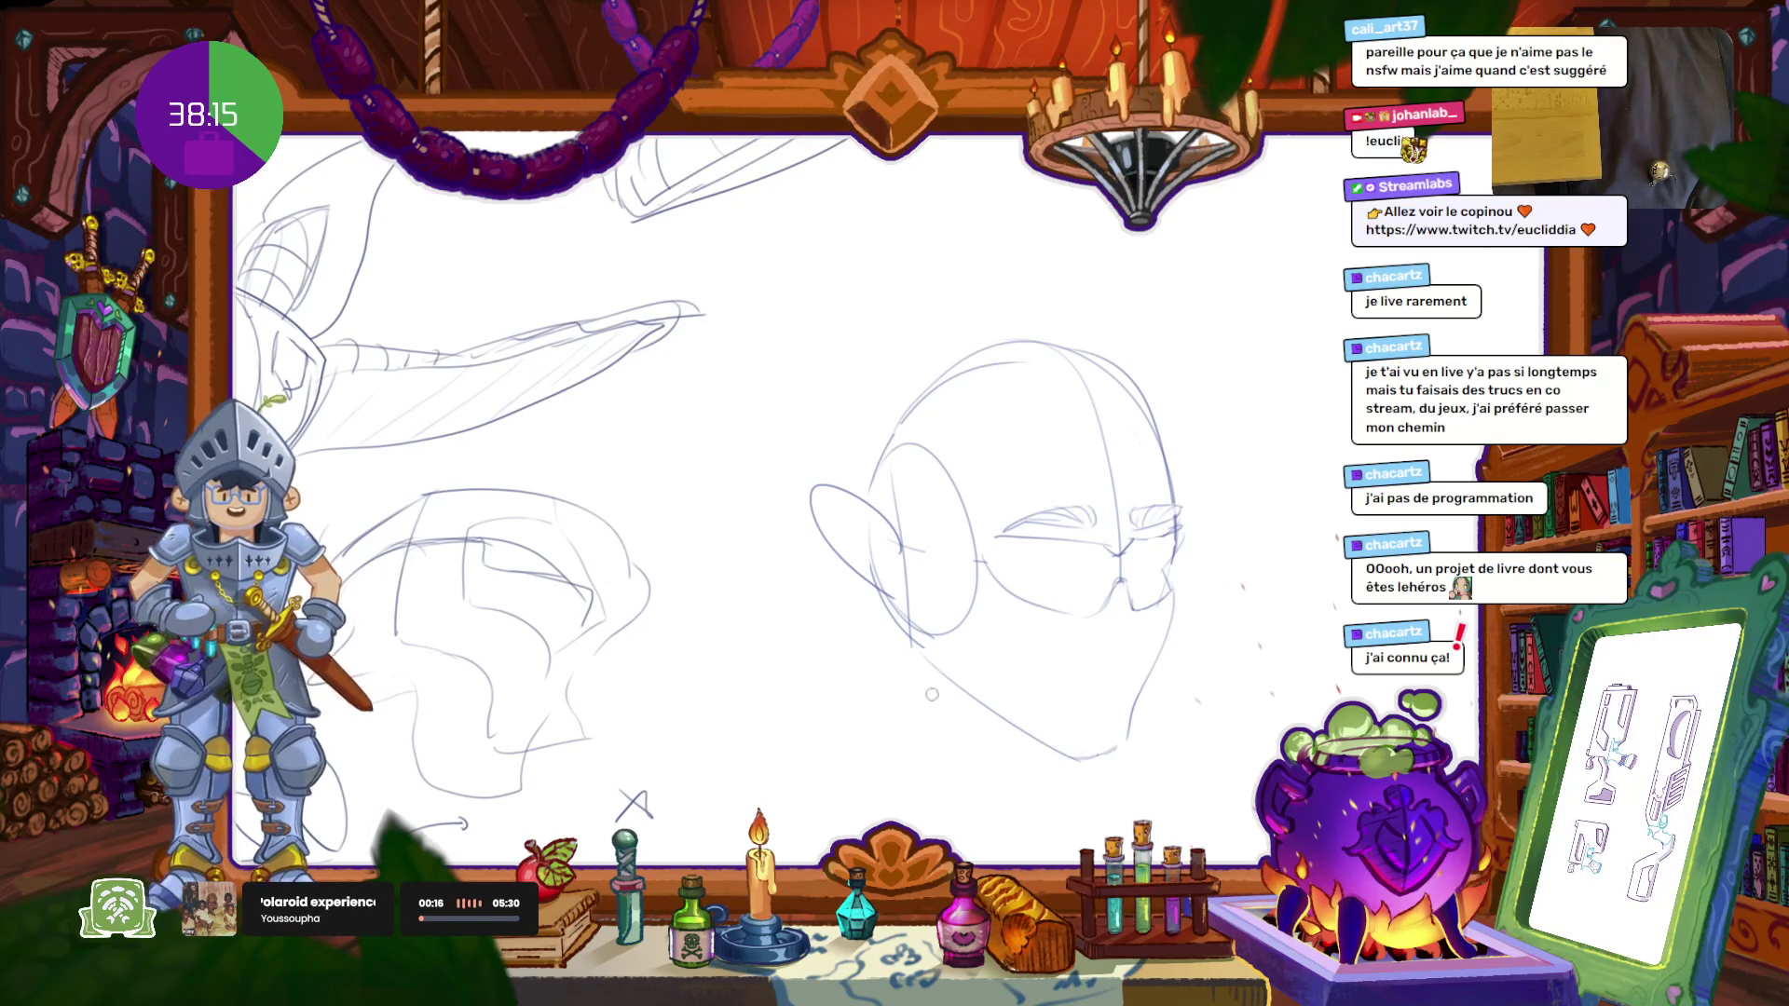
Step: Draw the left side of the face, the mouth above the chin, and a faint eye line
{"action": "mouse_move", "coordinate": [908, 553]}
{"action": "left_mouse_down"}
{"action": "mouse_move", "coordinate": [953, 722]}
{"action": "mouse_move", "coordinate": [1072, 759]}
{"action": "left_mouse_up"}
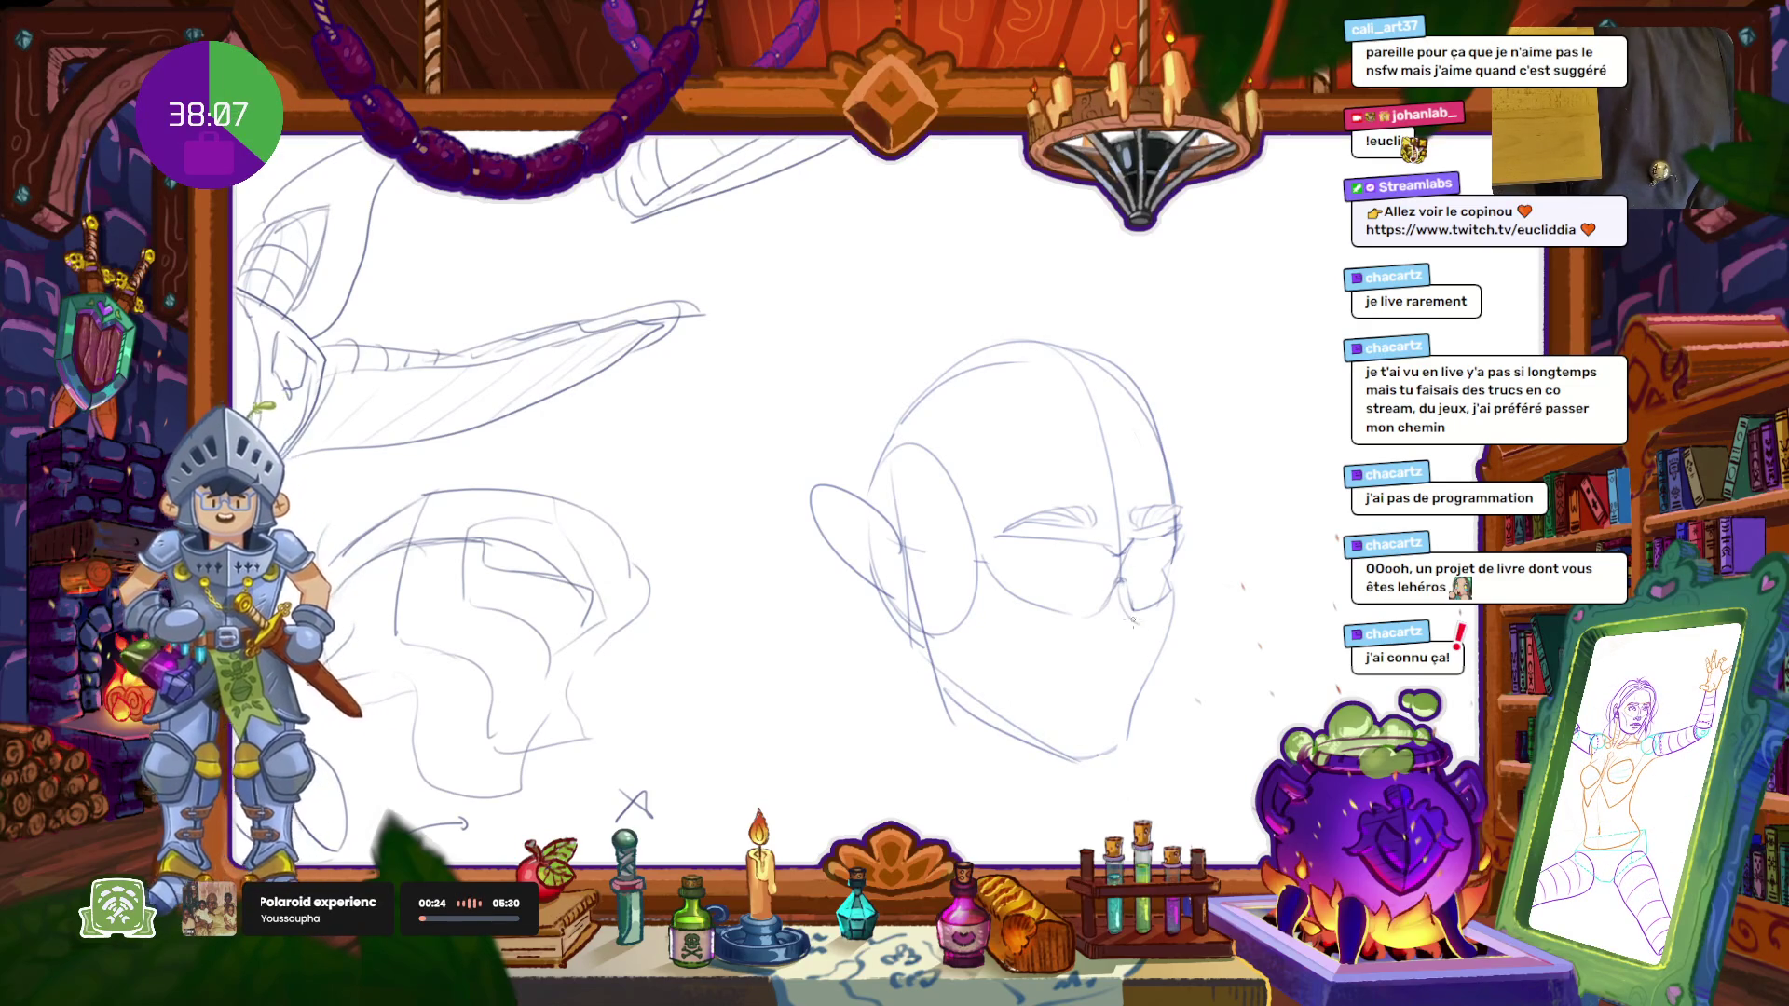
{"action": "left_click_drag", "start_coordinate": [1128, 629], "coordinate": [1109, 632]}
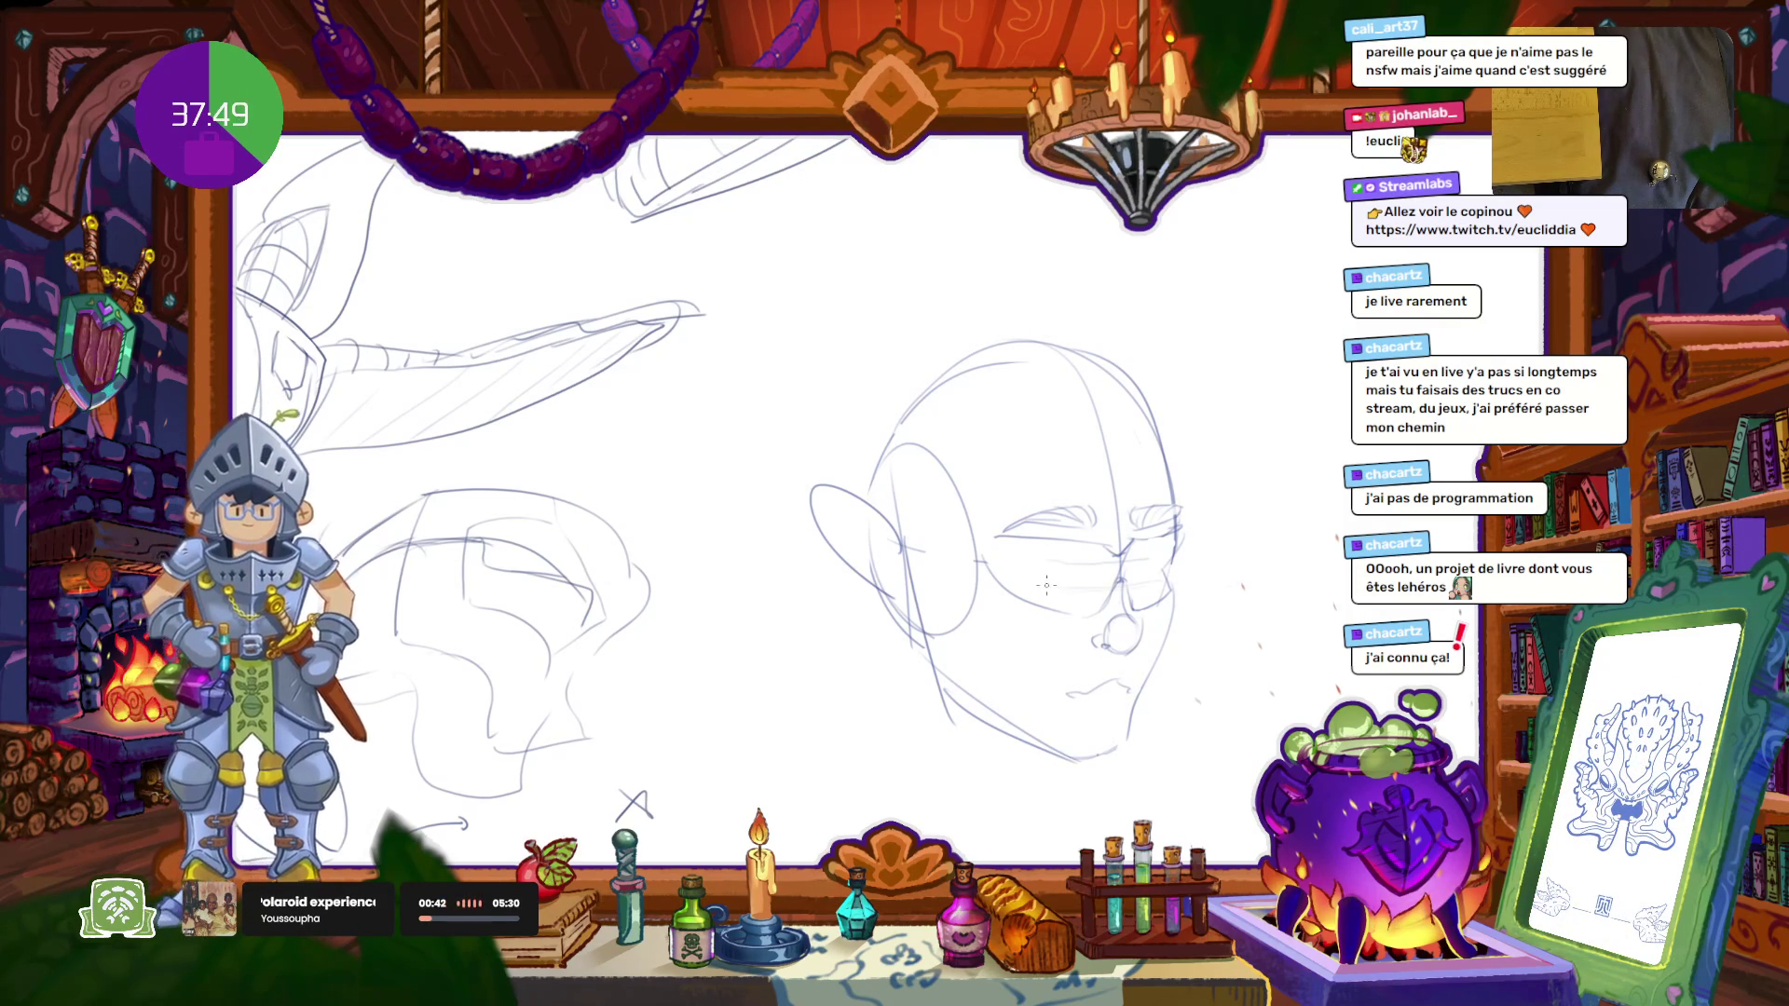
{"action": "left_click_drag", "start_coordinate": [1146, 559], "coordinate": [1063, 557]}
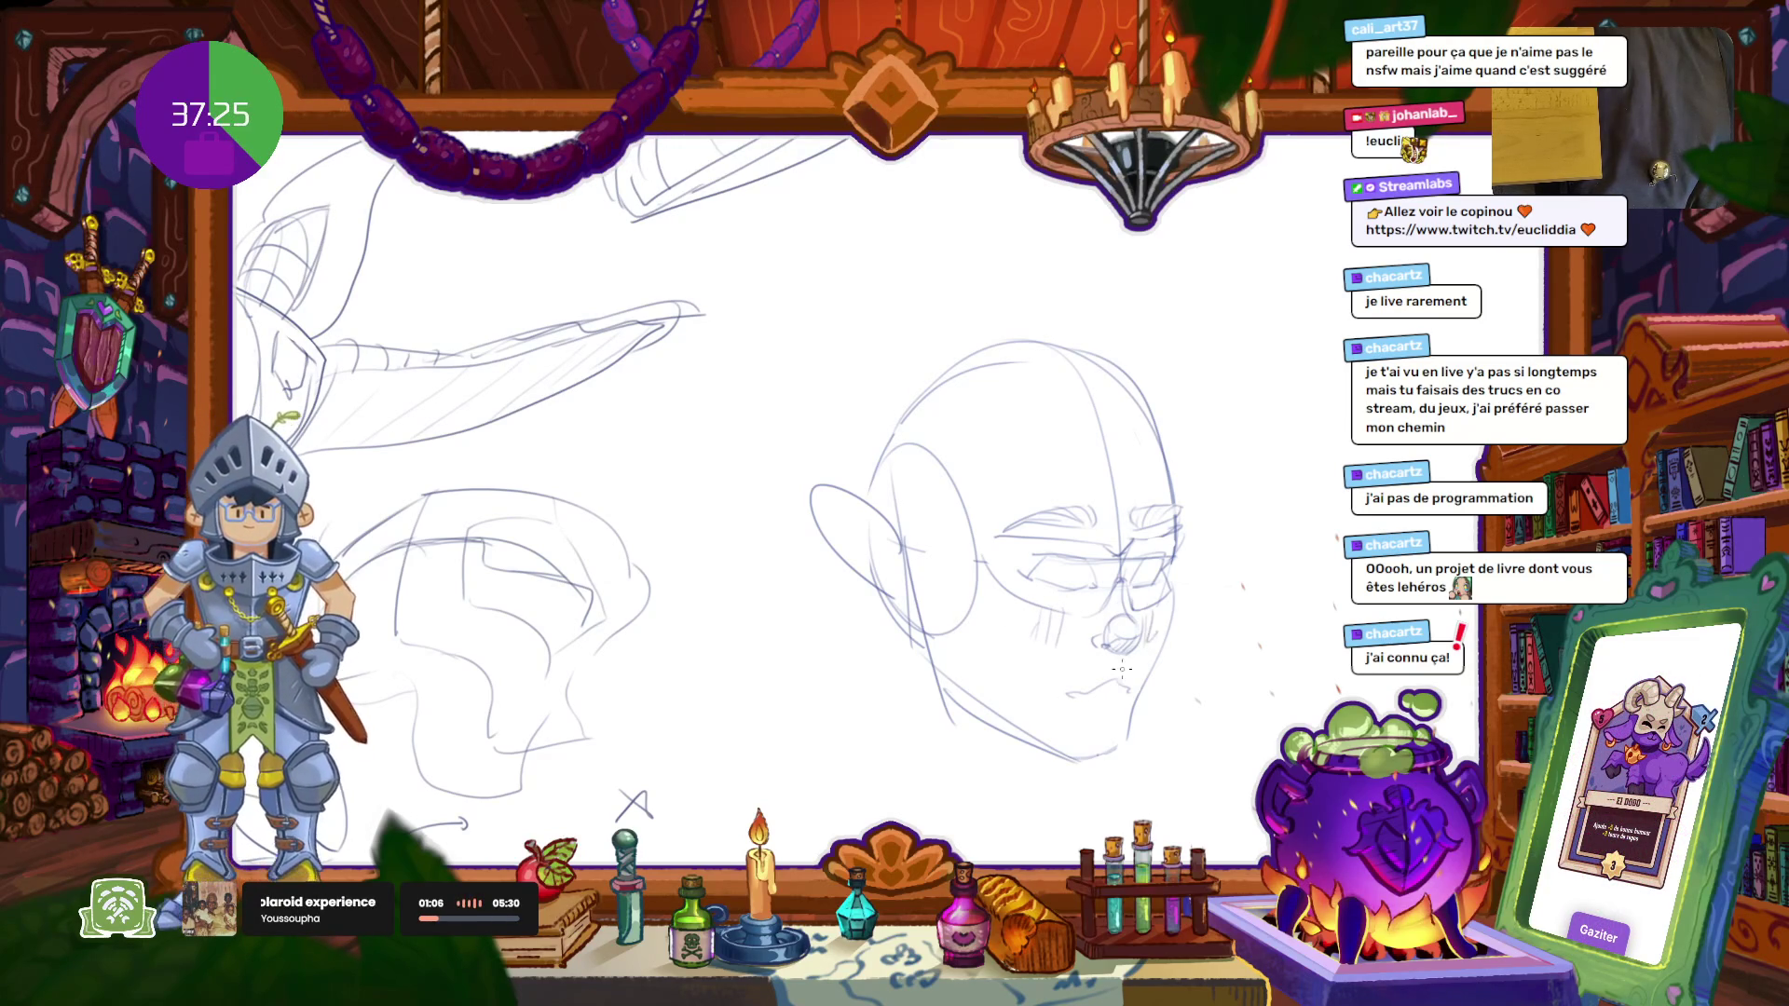
Step: Draw the left jaw line, the front of the neck and the line under the jaw, retrying the jaw line several times
{"action": "left_click_drag", "start_coordinate": [918, 637], "coordinate": [896, 760]}
{"action": "key", "text": "ctrl+z"}
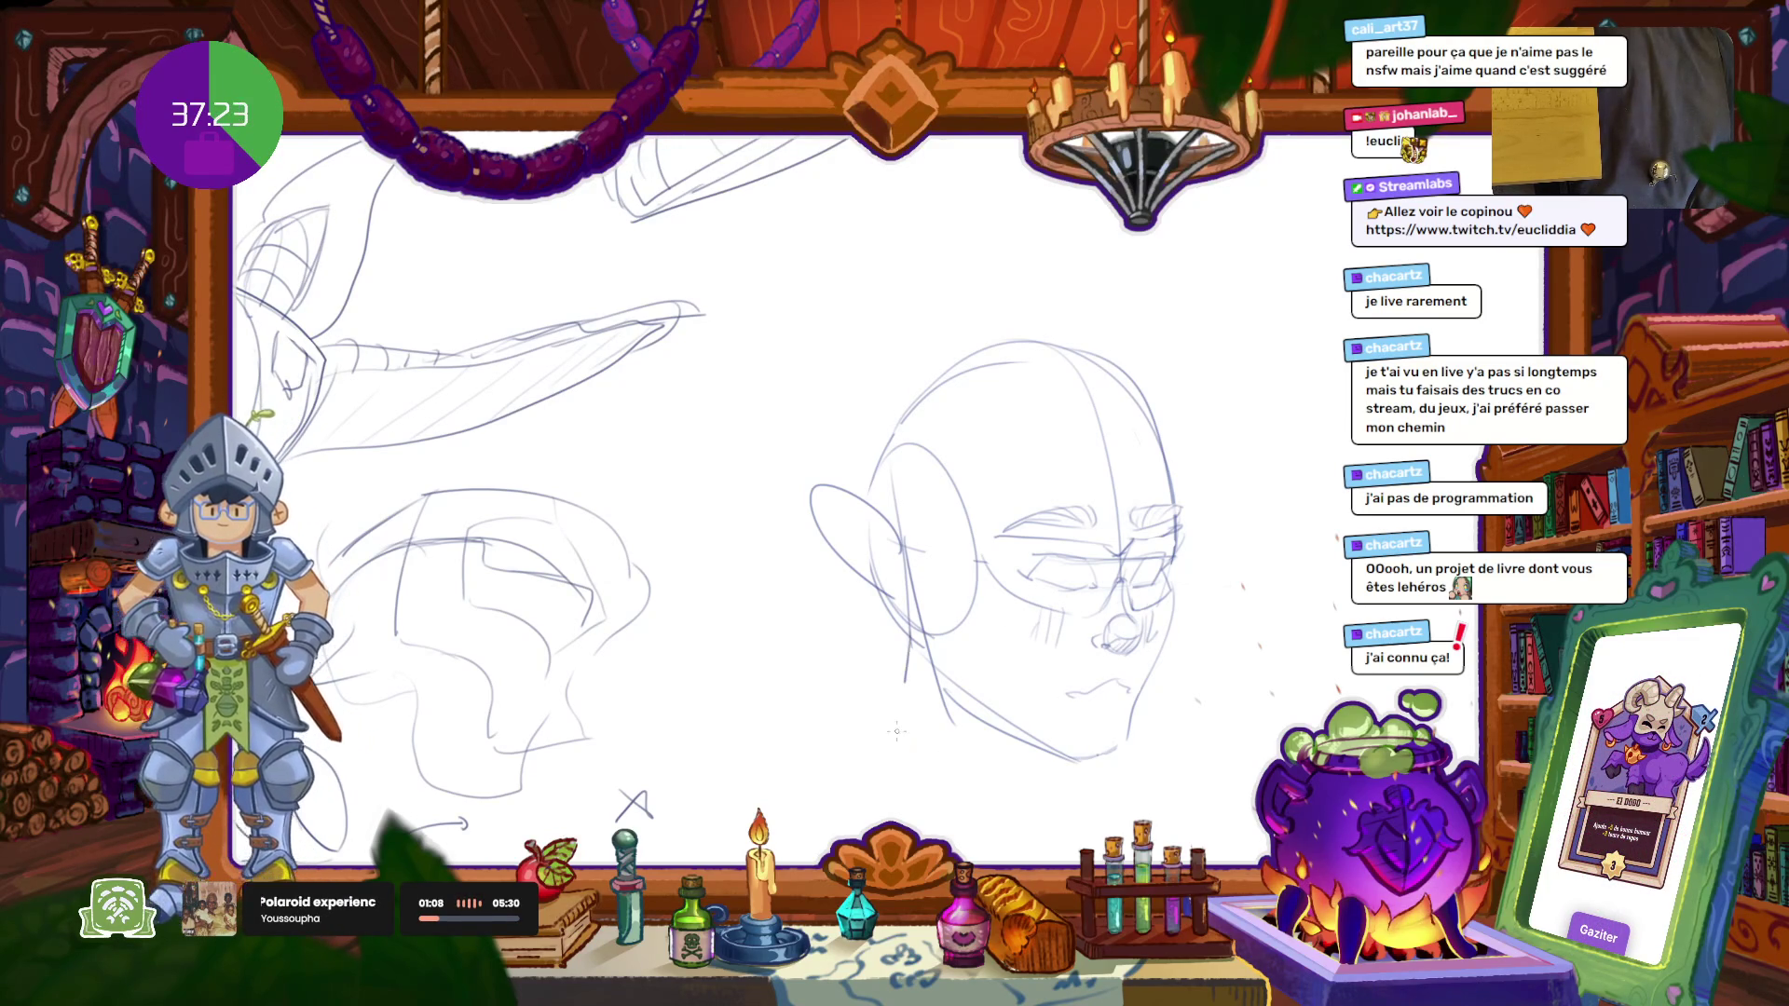
{"action": "left_click_drag", "start_coordinate": [912, 633], "coordinate": [881, 820]}
{"action": "left_click_drag", "start_coordinate": [1052, 770], "coordinate": [1024, 859]}
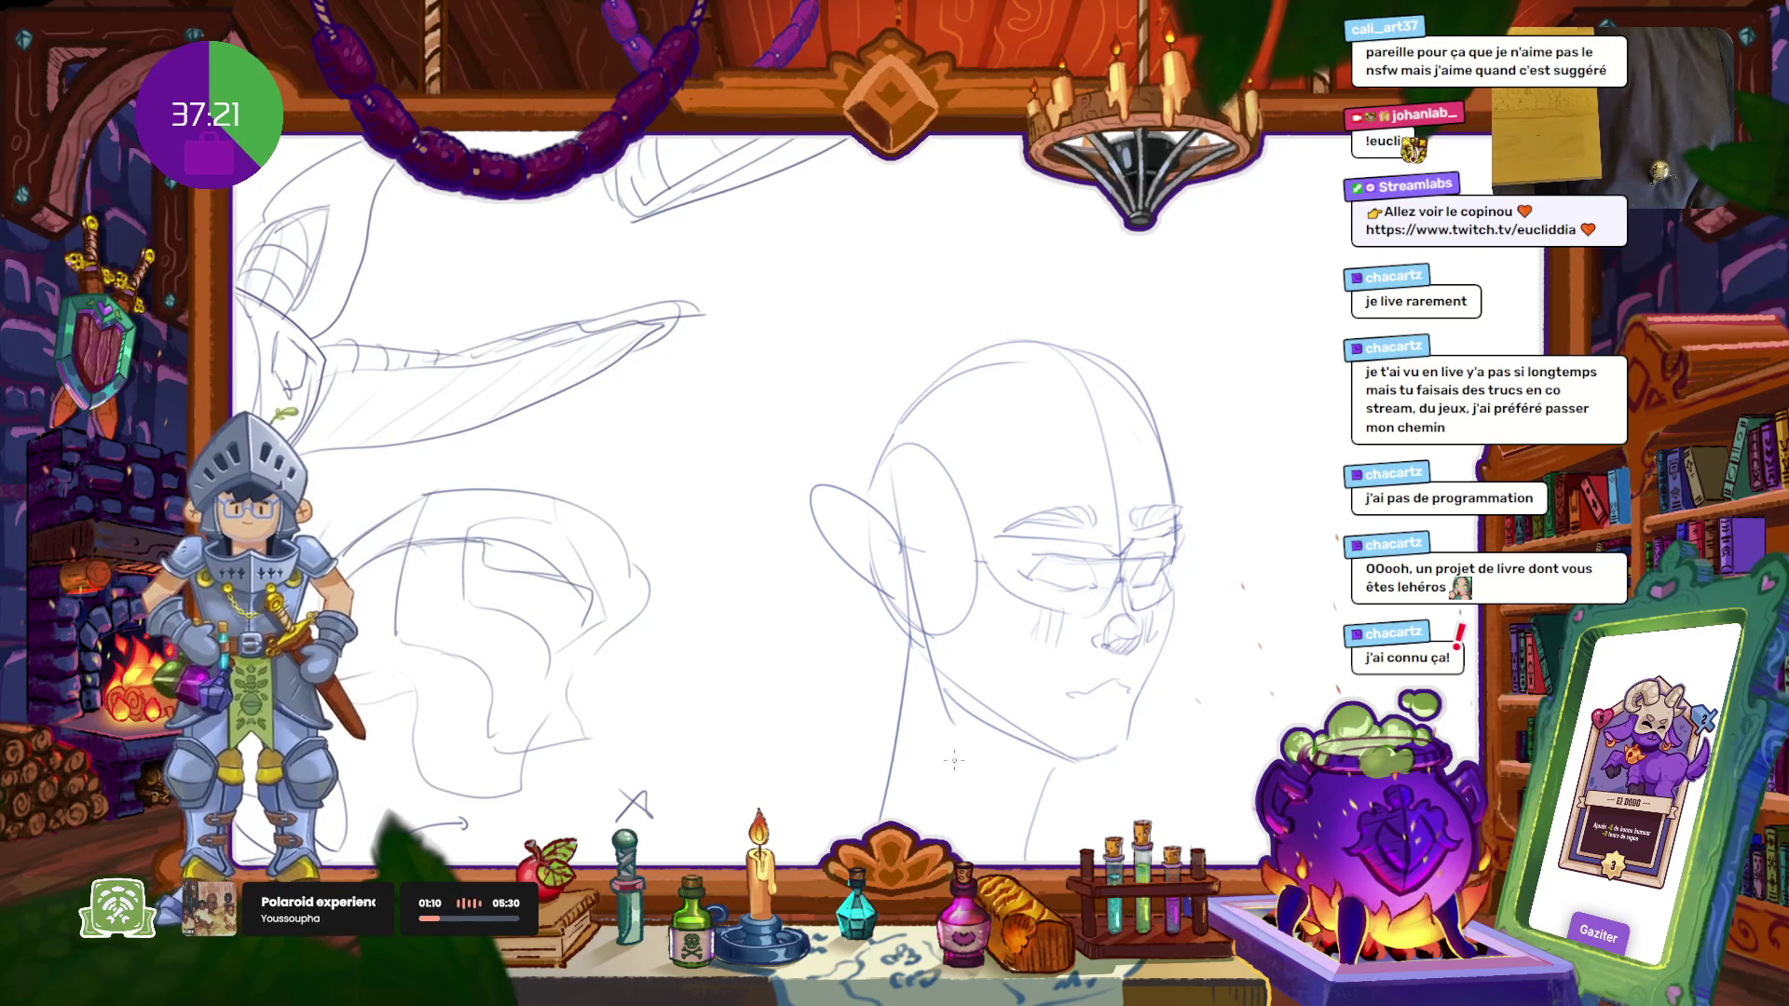
{"action": "key", "text": "ctrl+z"}
{"action": "left_click_drag", "start_coordinate": [918, 620], "coordinate": [913, 771]}
{"action": "key", "text": "ctrl+z"}
{"action": "left_click_drag", "start_coordinate": [919, 643], "coordinate": [915, 773]}
{"action": "left_click_drag", "start_coordinate": [1046, 775], "coordinate": [1043, 813]}
{"action": "left_click_drag", "start_coordinate": [825, 785], "coordinate": [924, 746]}
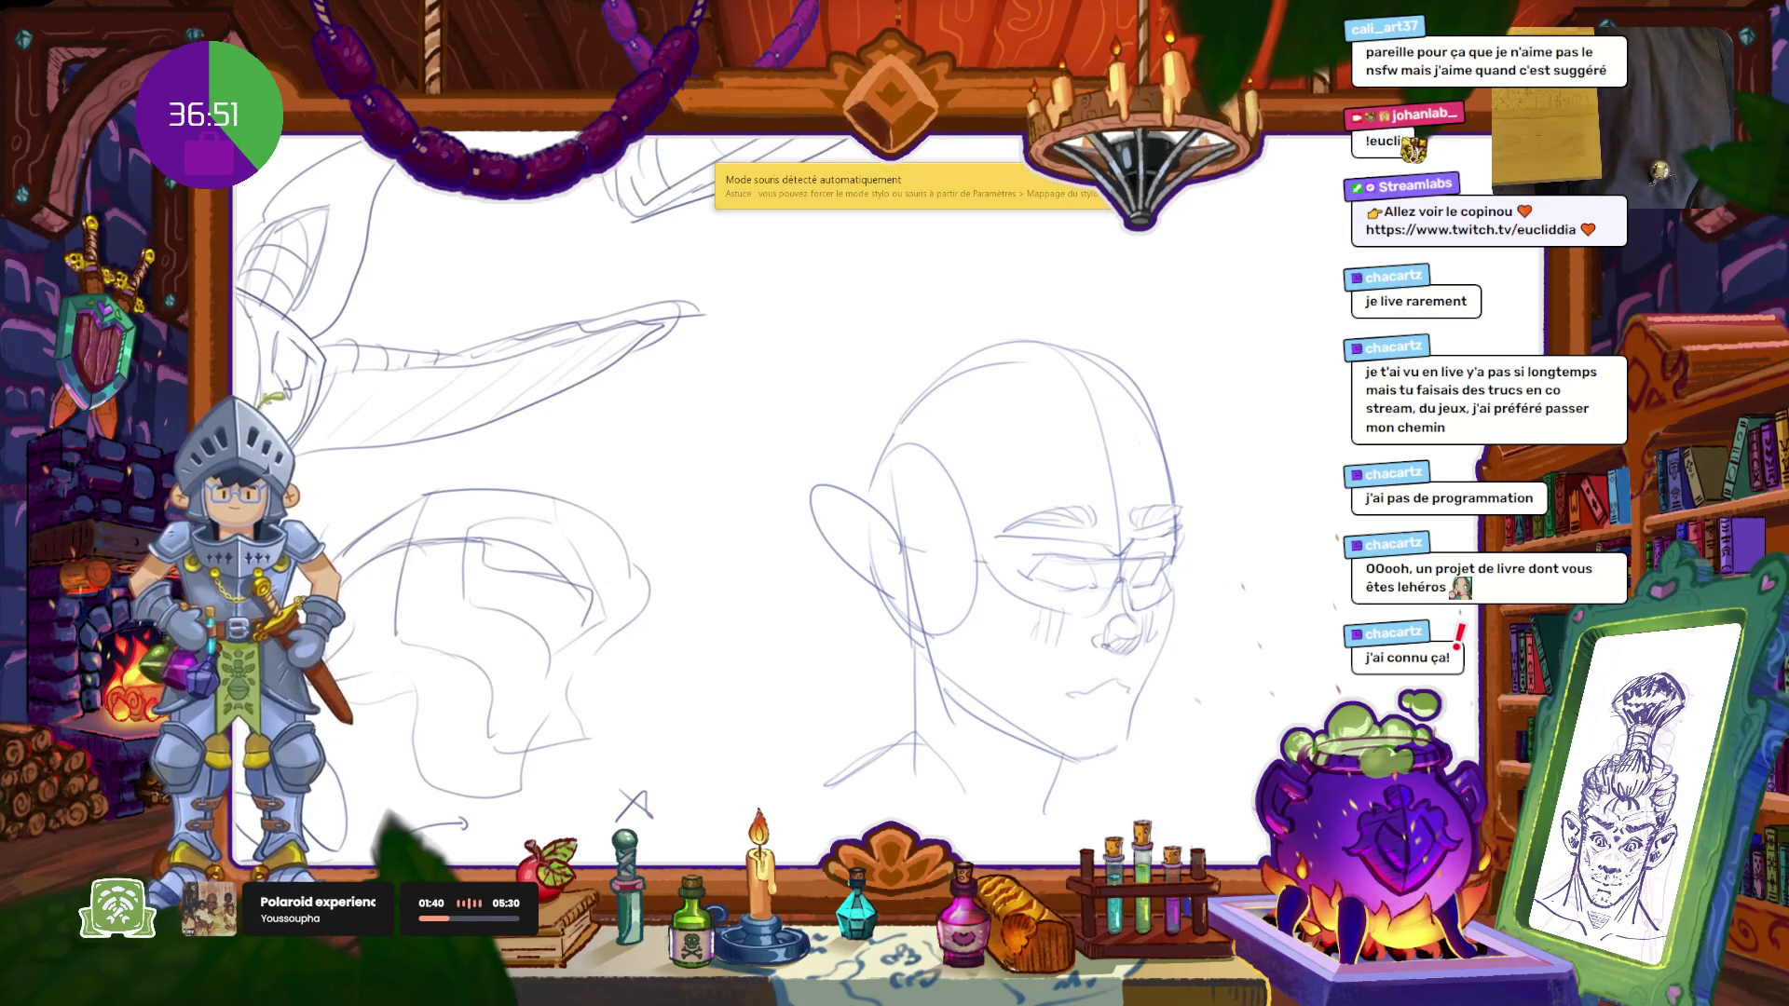
Step: Duplicate the woman-figure screenshot in the STORY 2026 folder, then return to the sketch
{"action": "key", "text": "alt+Tab"}
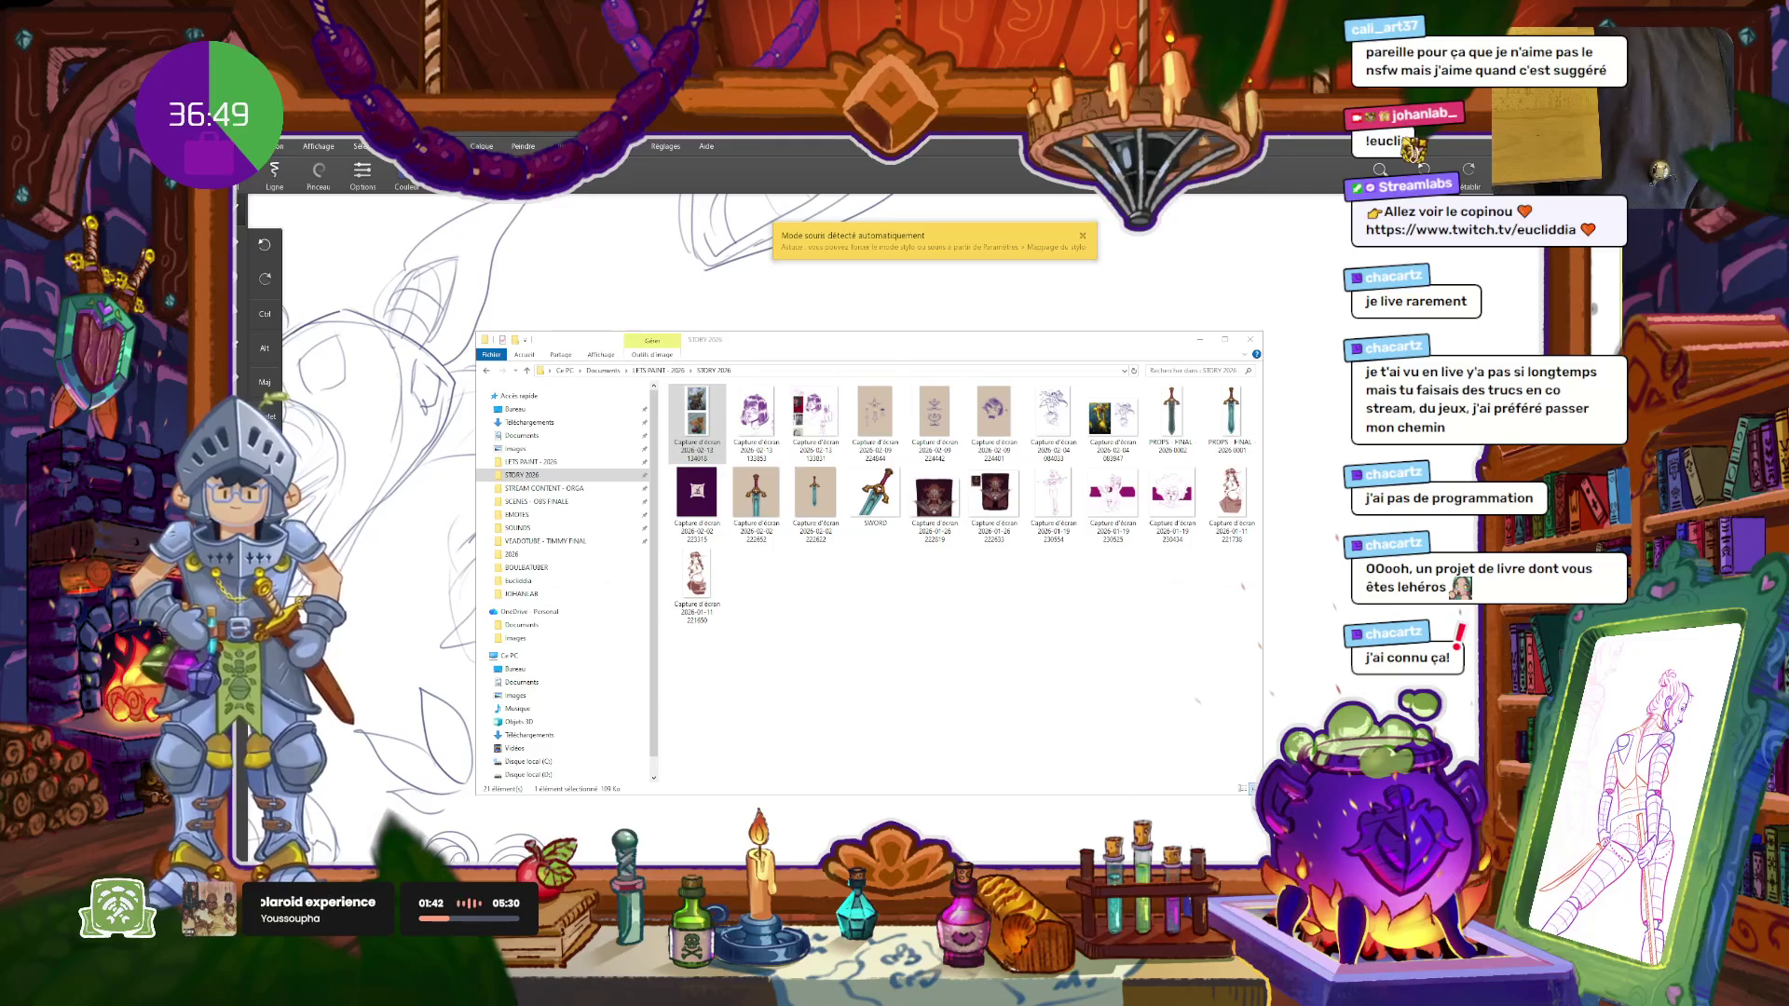
{"action": "scroll", "coordinate": [838, 454], "scroll_direction": "up", "scroll_amount": 2}
{"action": "scroll", "coordinate": [834, 447], "scroll_direction": "up", "scroll_amount": 1}
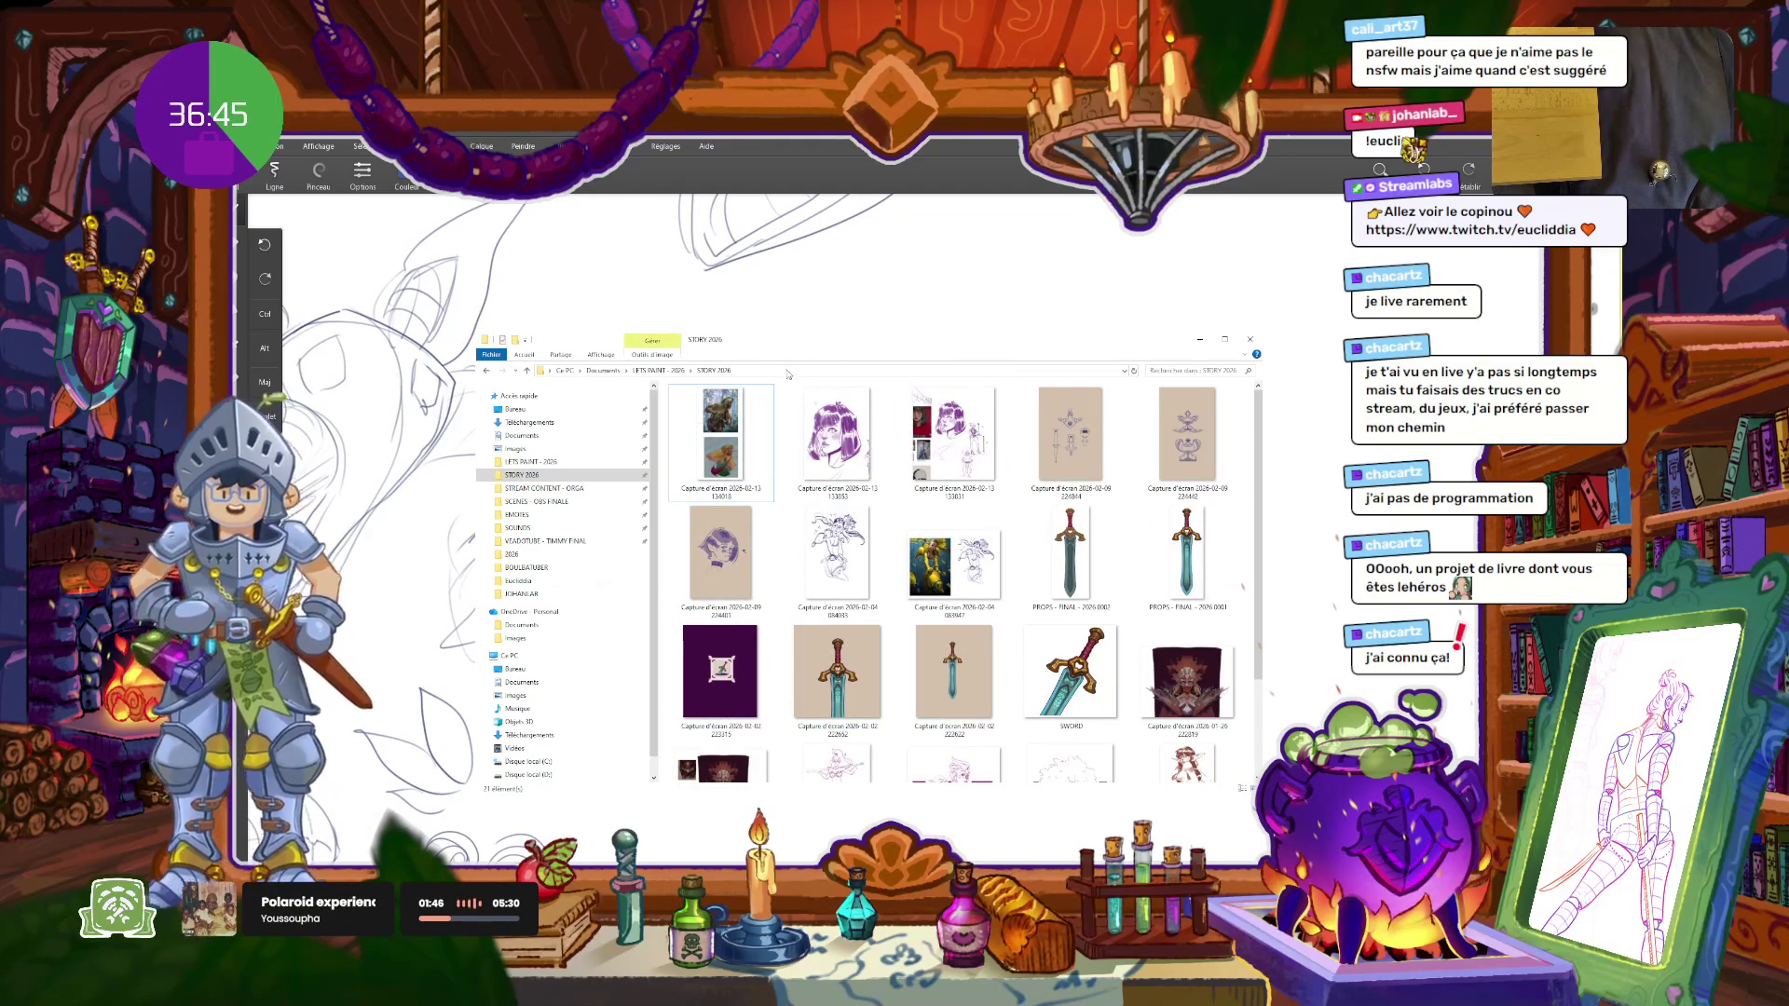
{"action": "scroll", "coordinate": [997, 569], "scroll_direction": "down", "scroll_amount": 2}
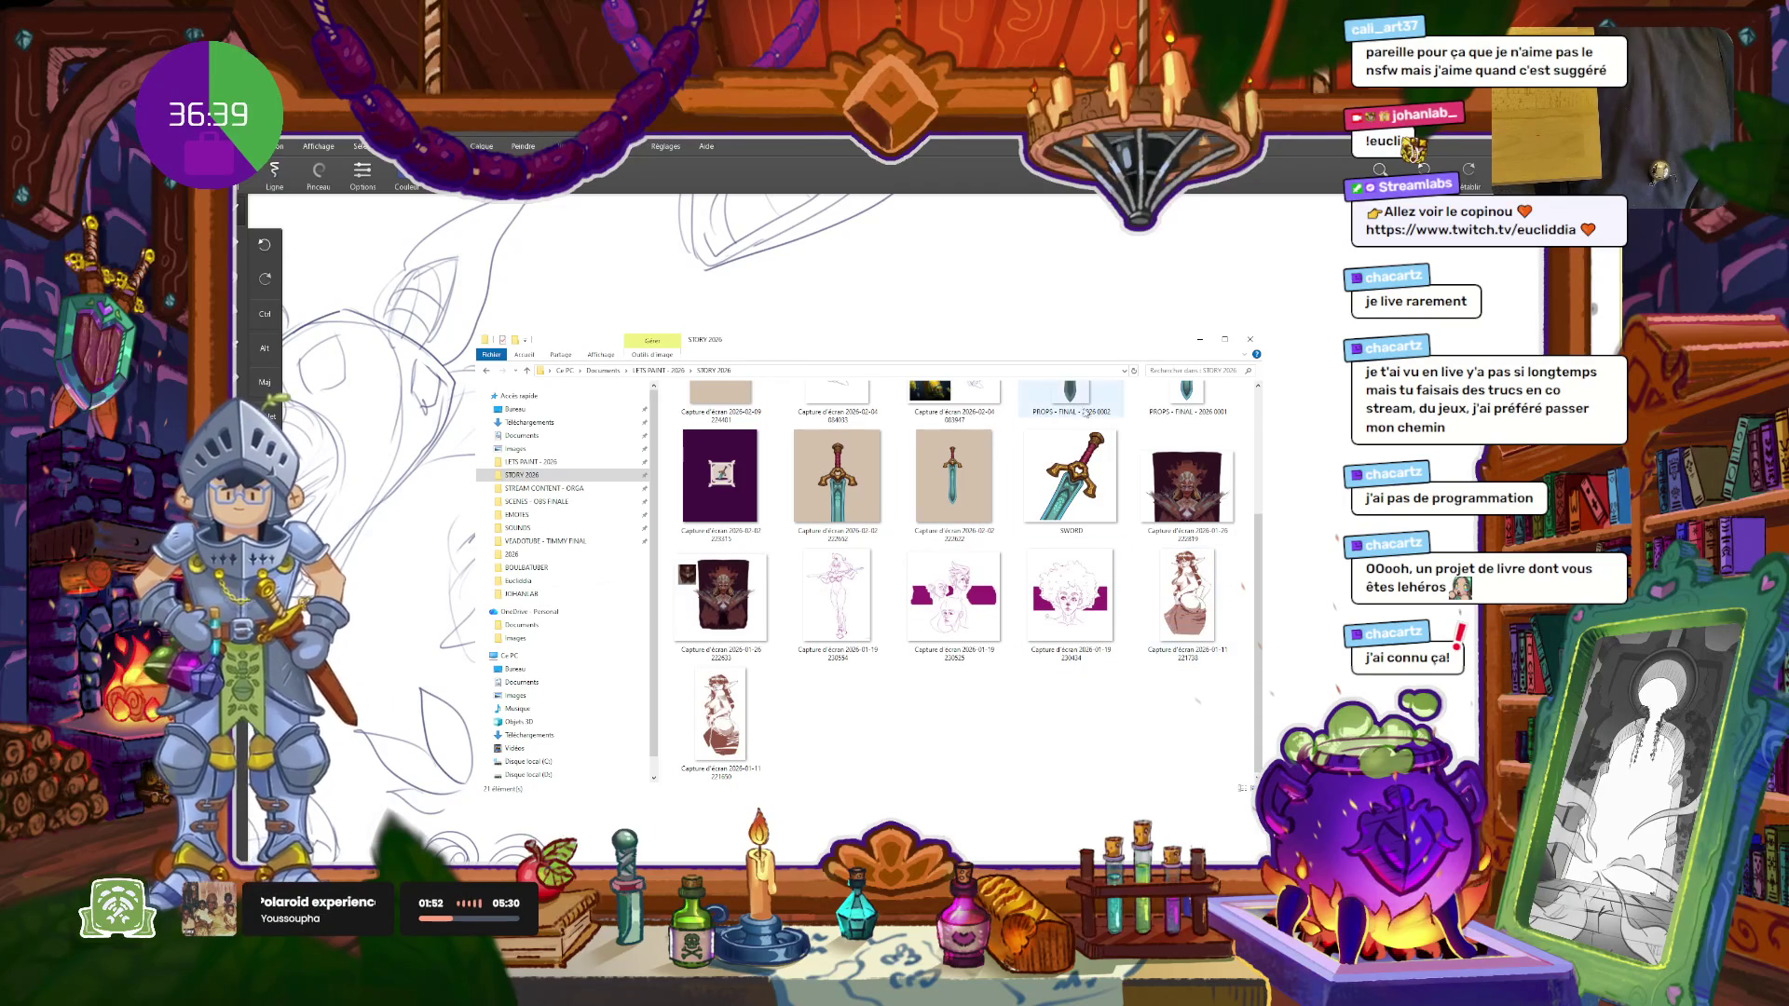
{"action": "left_click", "coordinate": [1168, 611]}
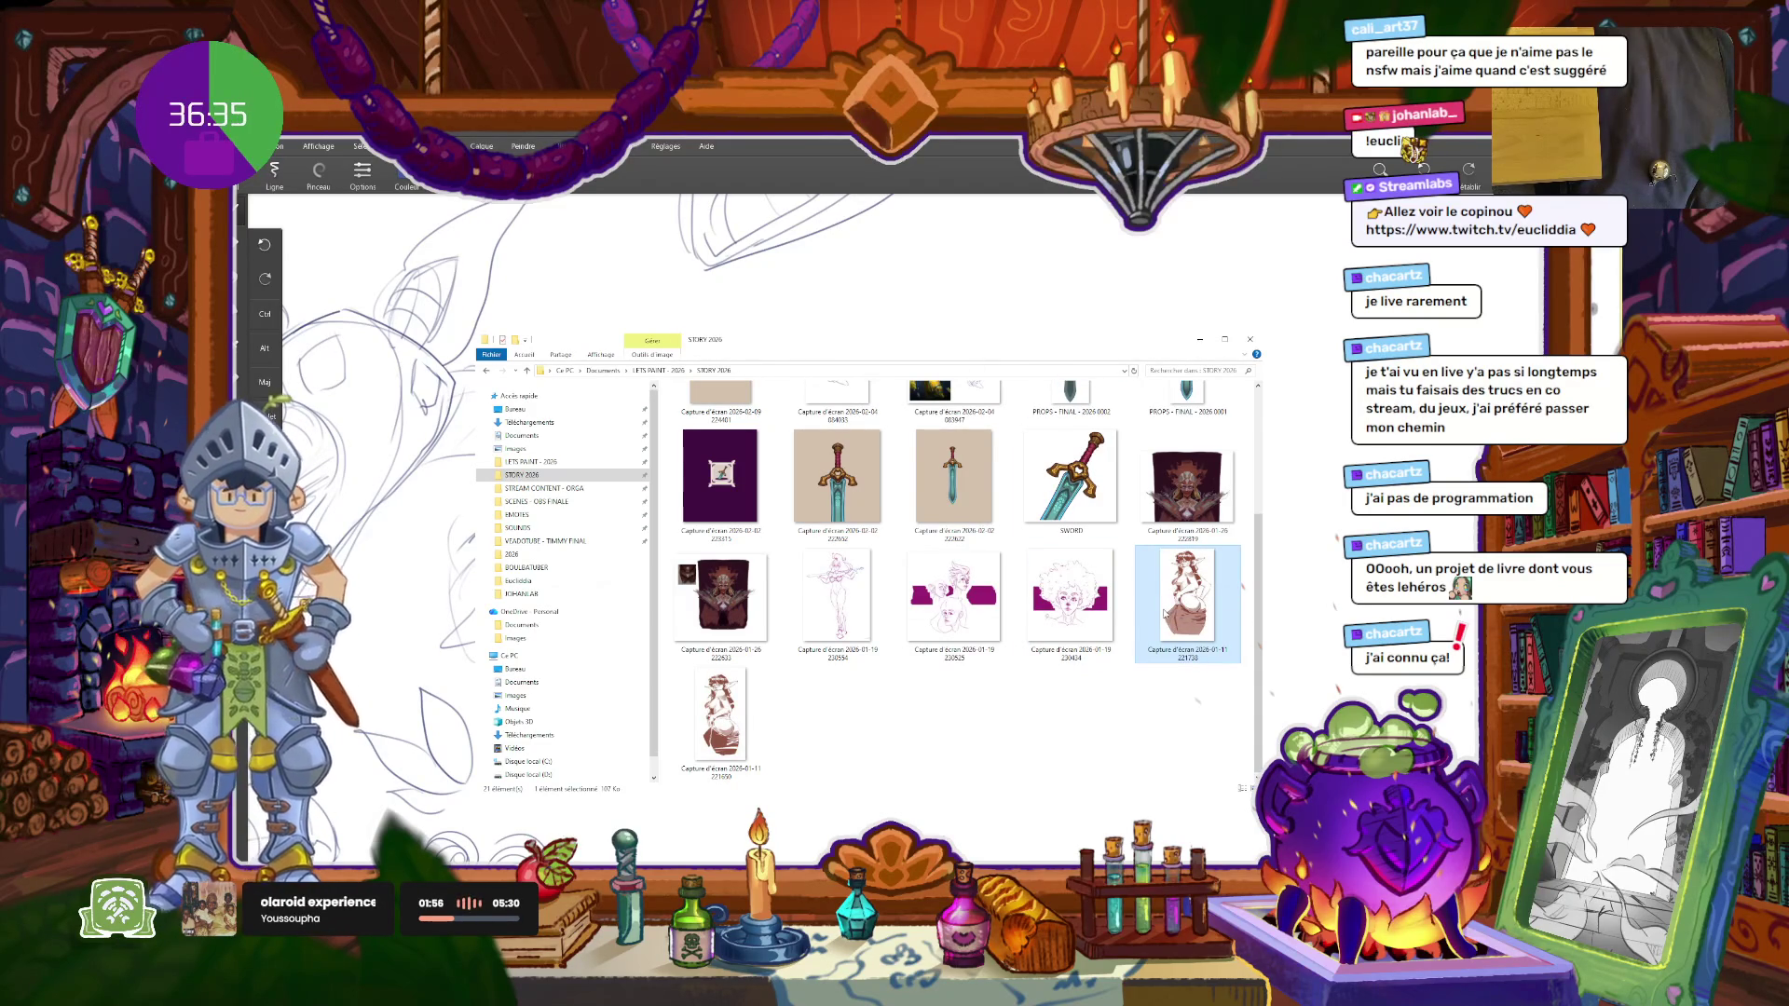
{"action": "key", "text": "ctrl+v"}
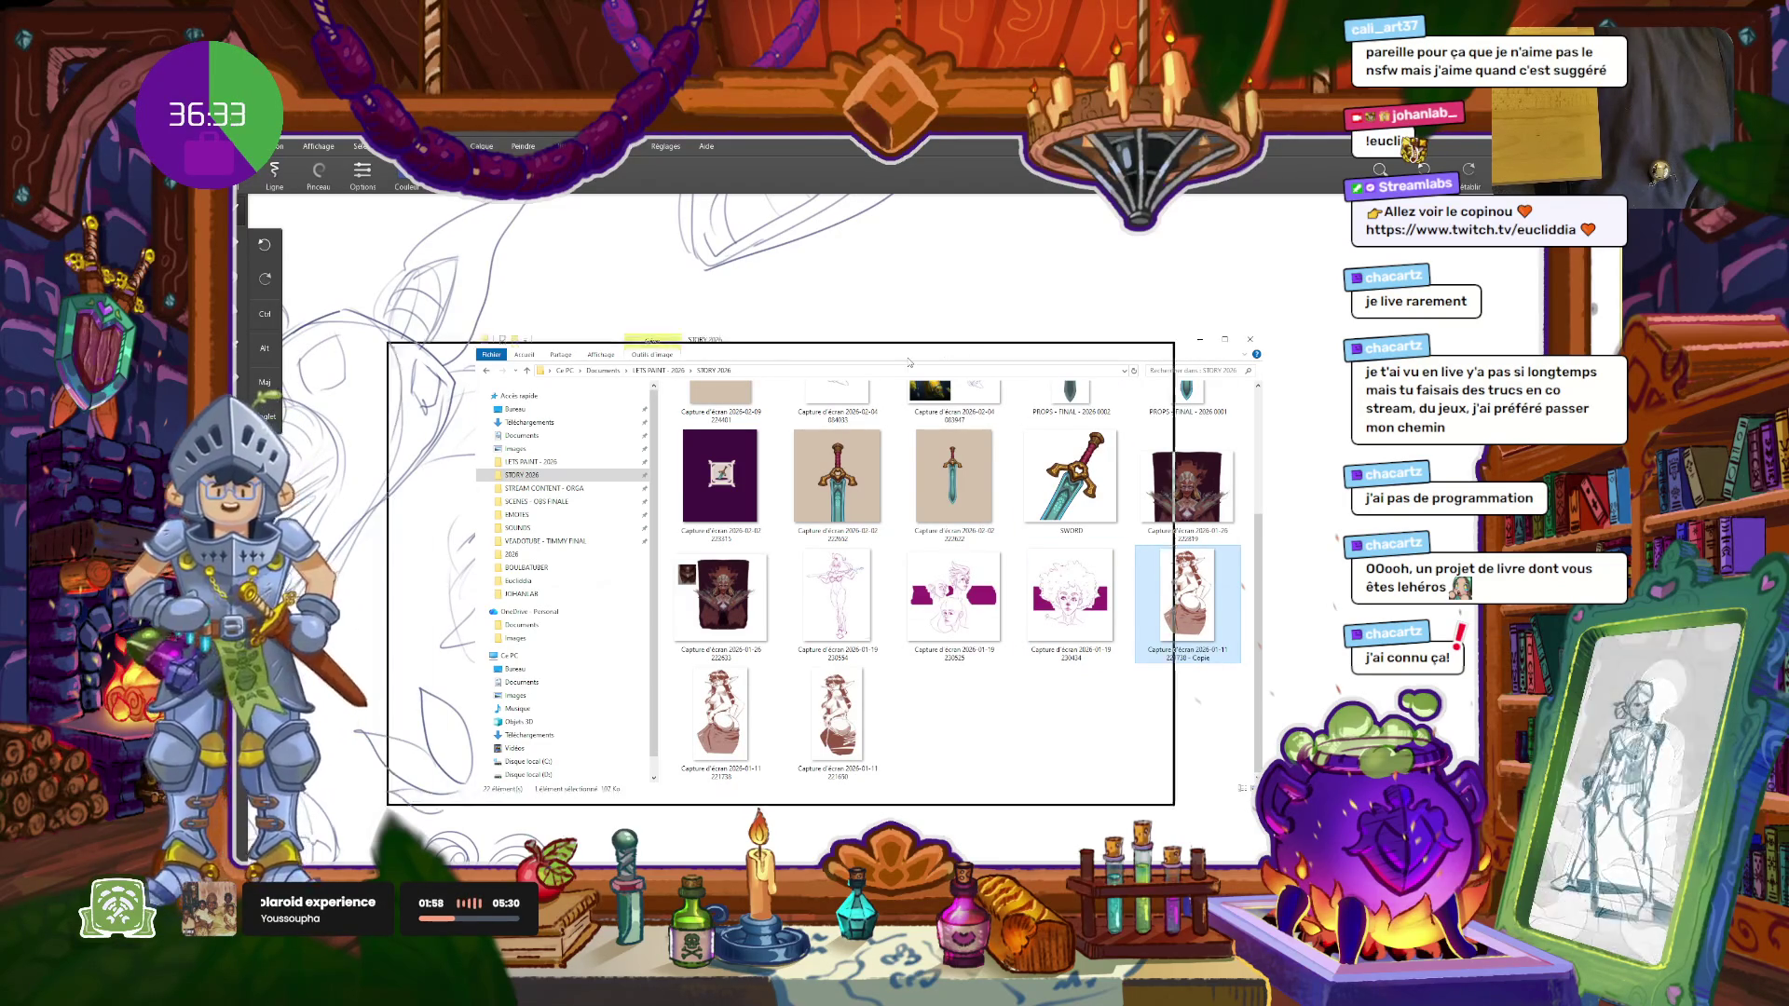
{"action": "key", "text": "alt+Tab"}
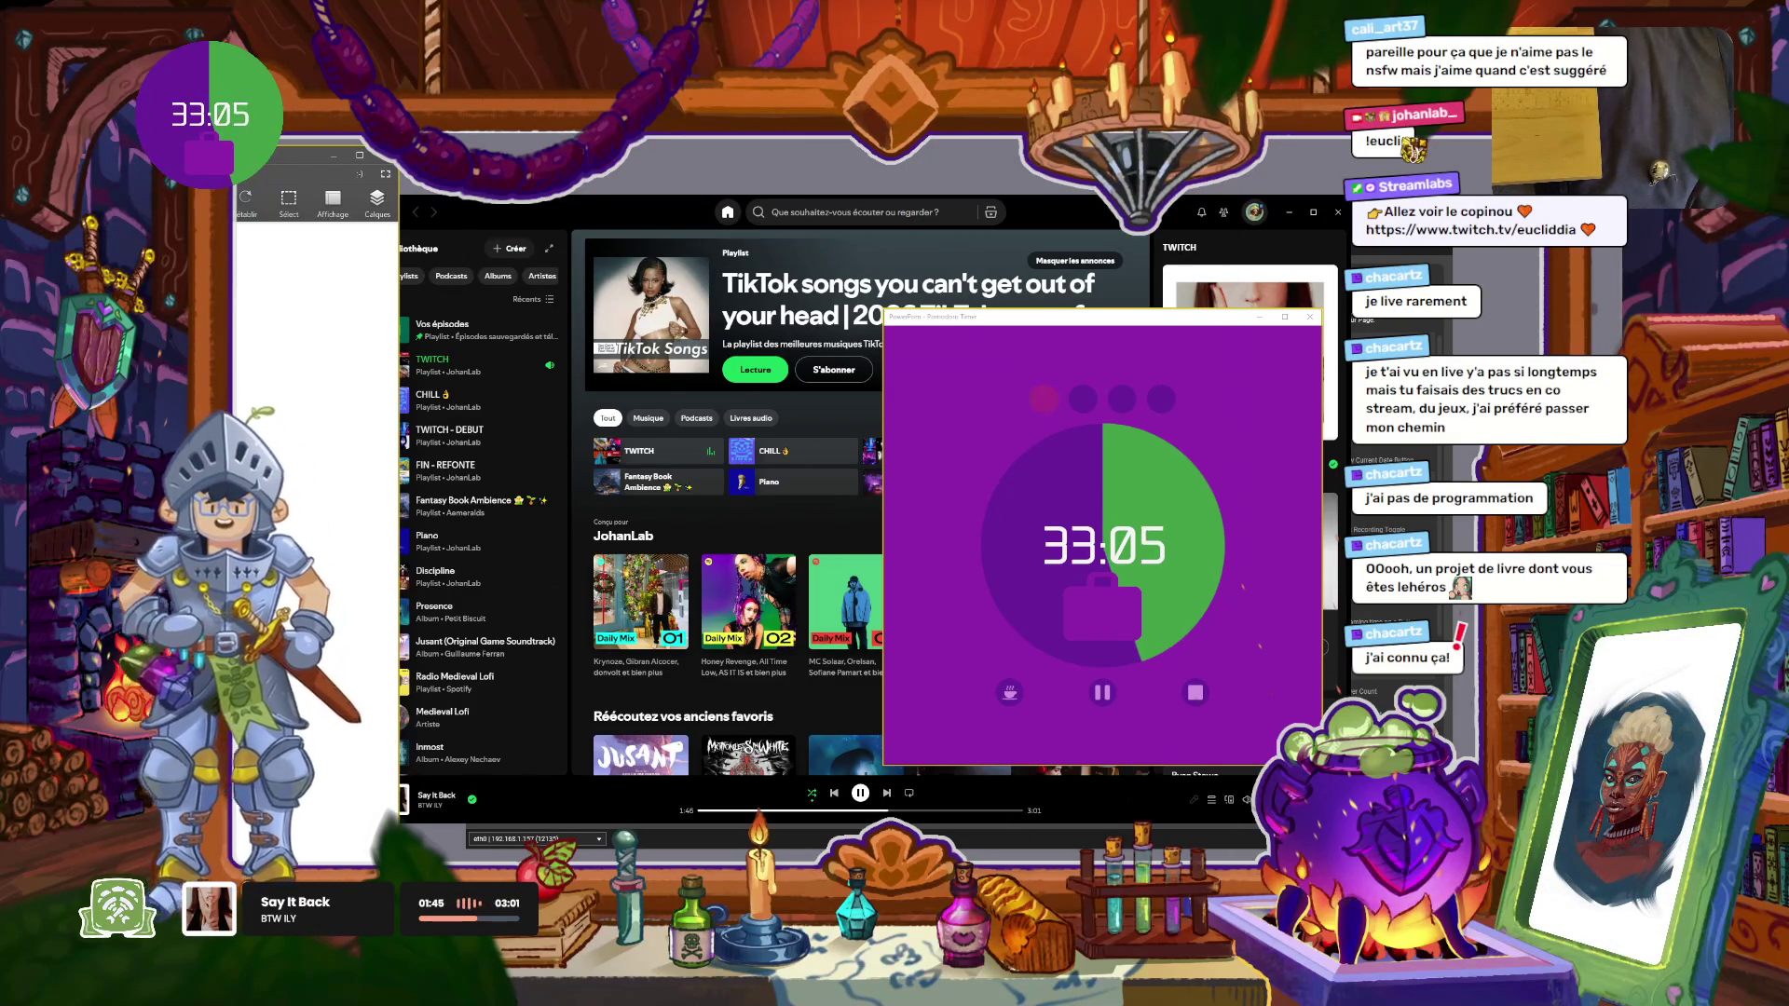
Step: Reposition the STORY 2026 folder window and open its first screenshot for viewing
{"action": "key", "text": "alt+Tab"}
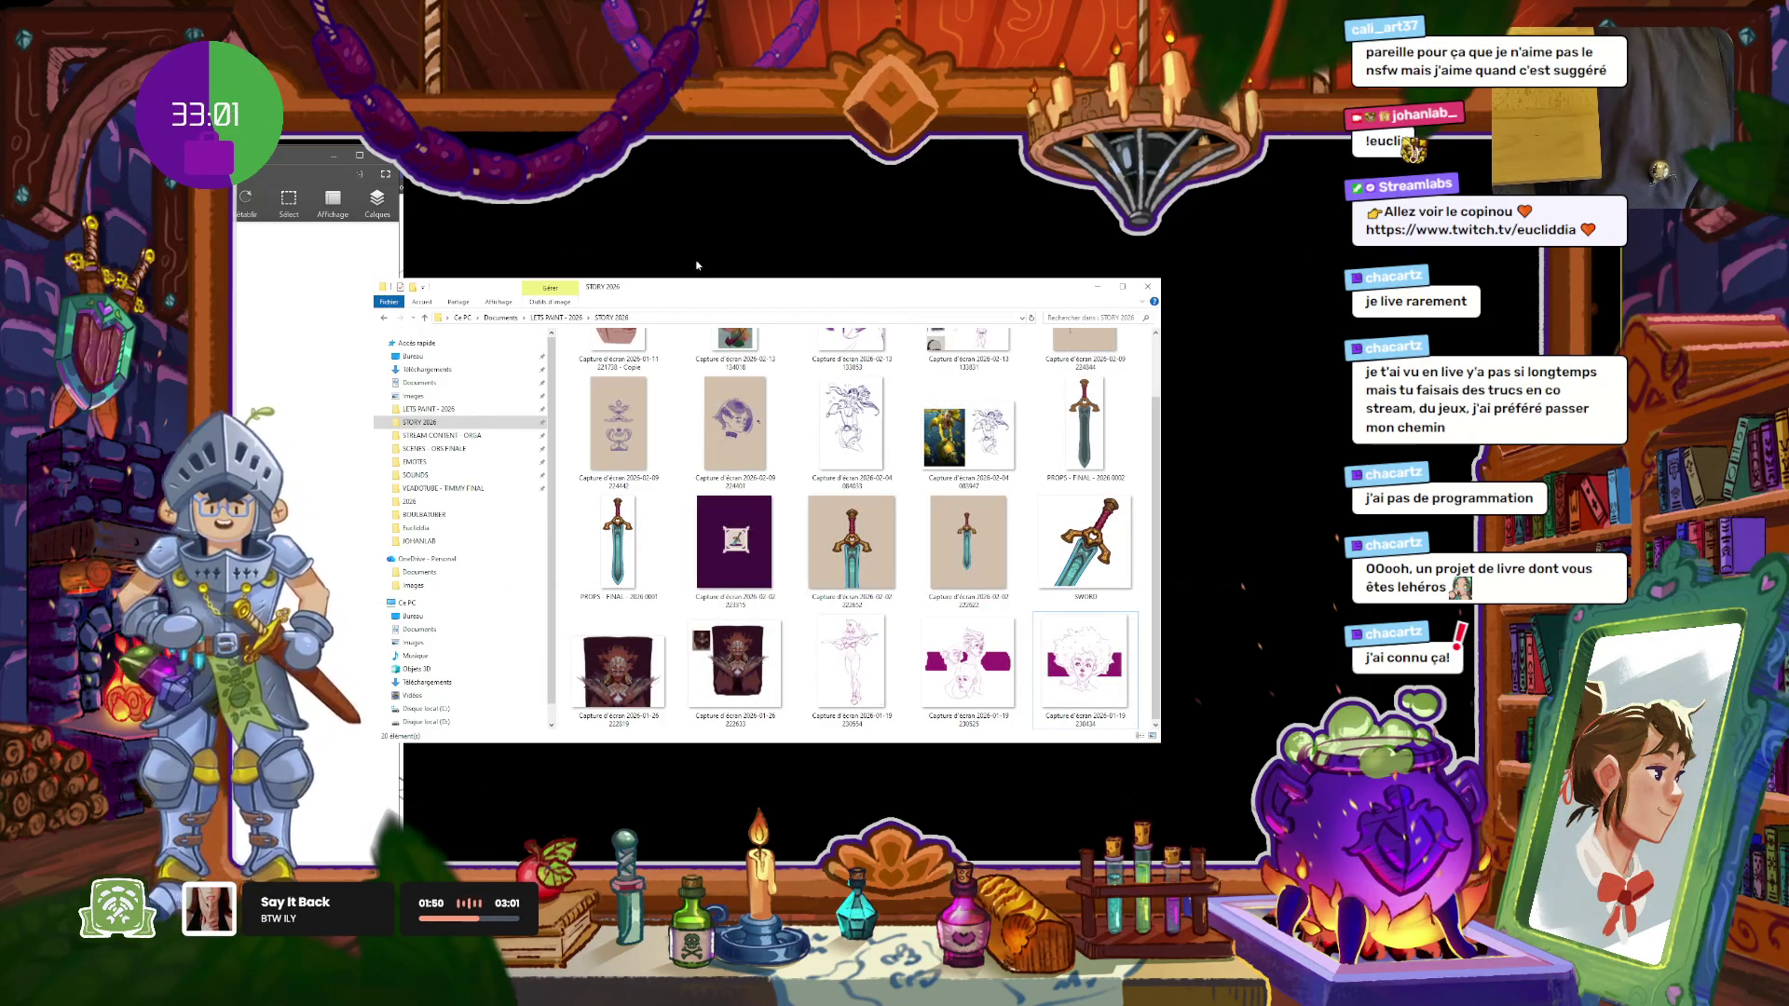
{"action": "left_click_drag", "start_coordinate": [739, 295], "coordinate": [863, 260]}
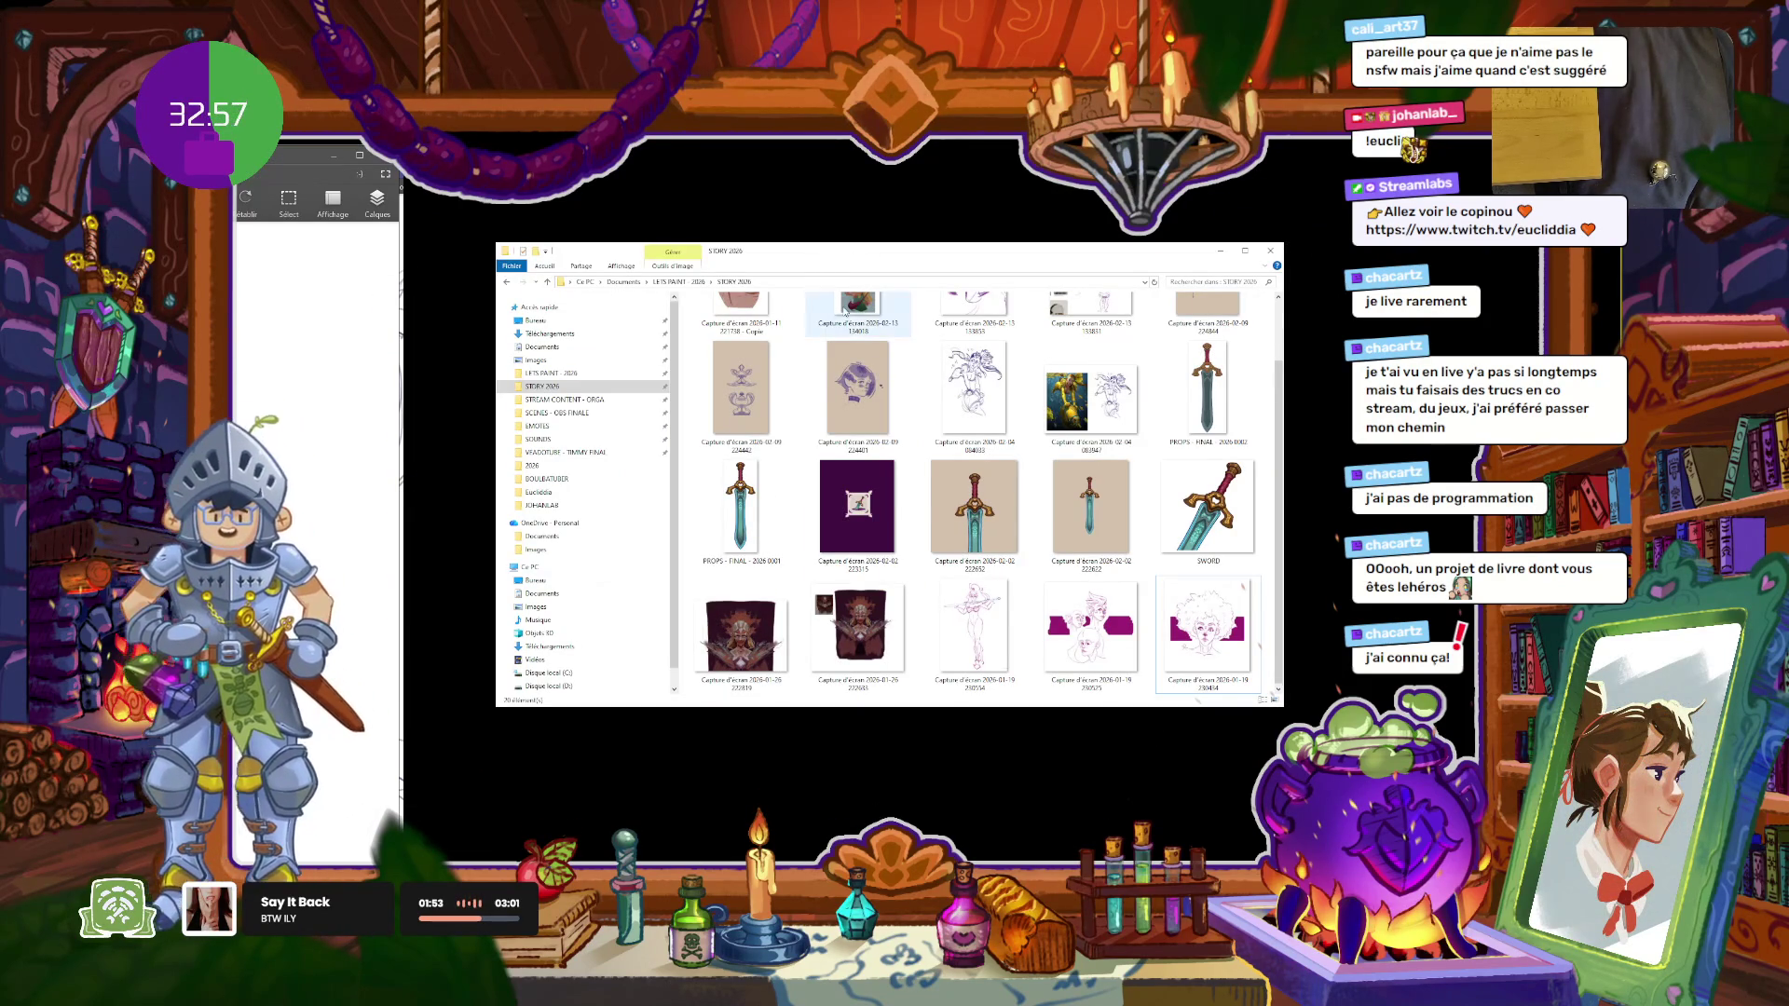
{"action": "scroll", "coordinate": [811, 317], "scroll_direction": "up", "scroll_amount": 2}
{"action": "left_click", "coordinate": [741, 349]}
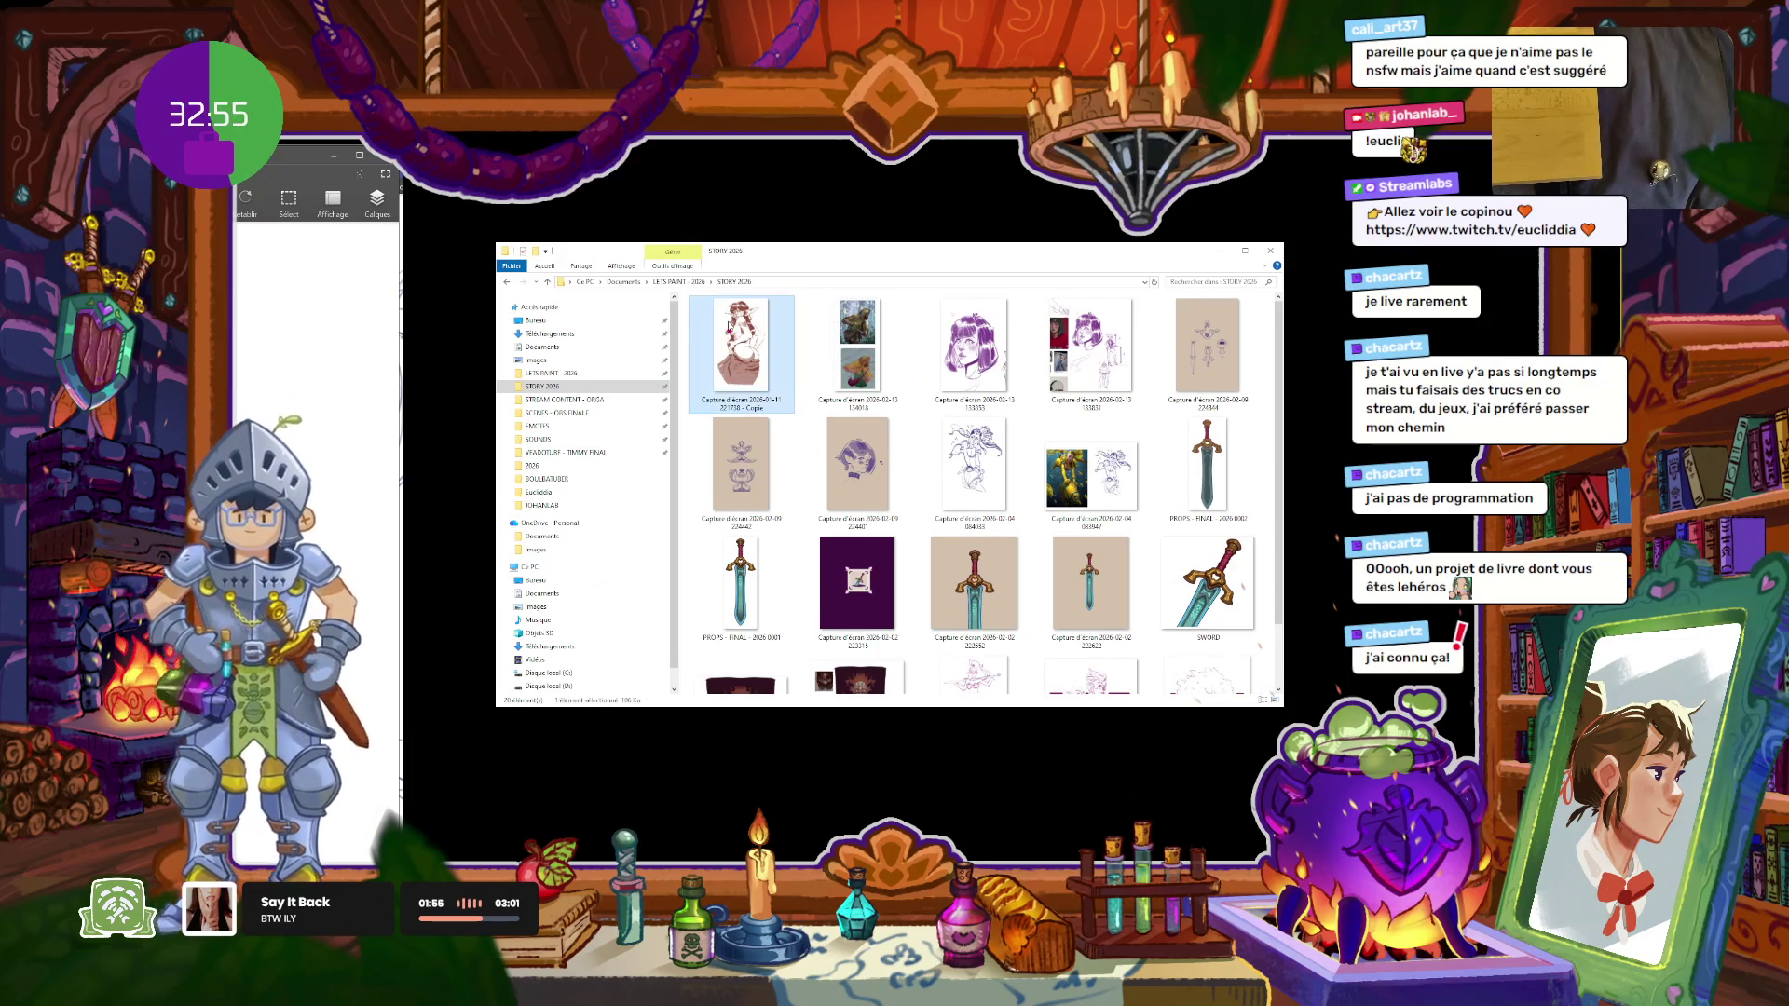
{"action": "key", "text": "alt+Tab"}
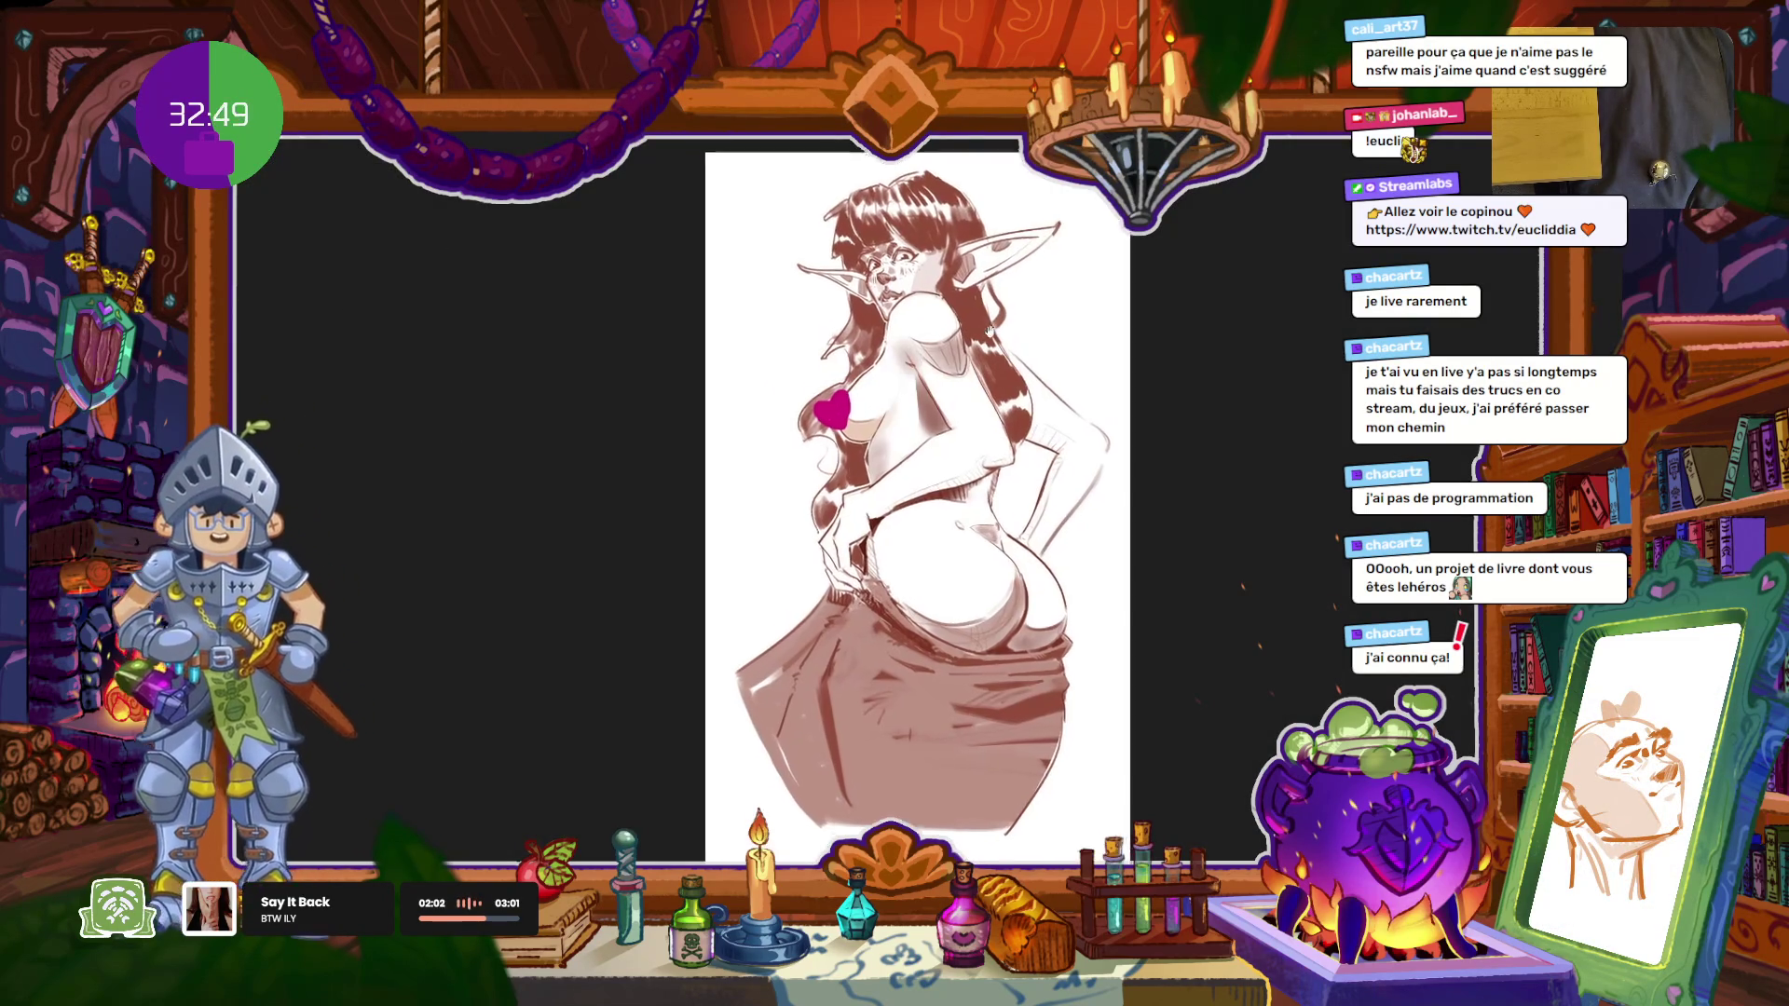
Step: Page through the saved screenshots past the ranger paintings to the girl portrait
{"action": "scroll", "coordinate": [984, 335], "scroll_direction": "up", "scroll_amount": 2}
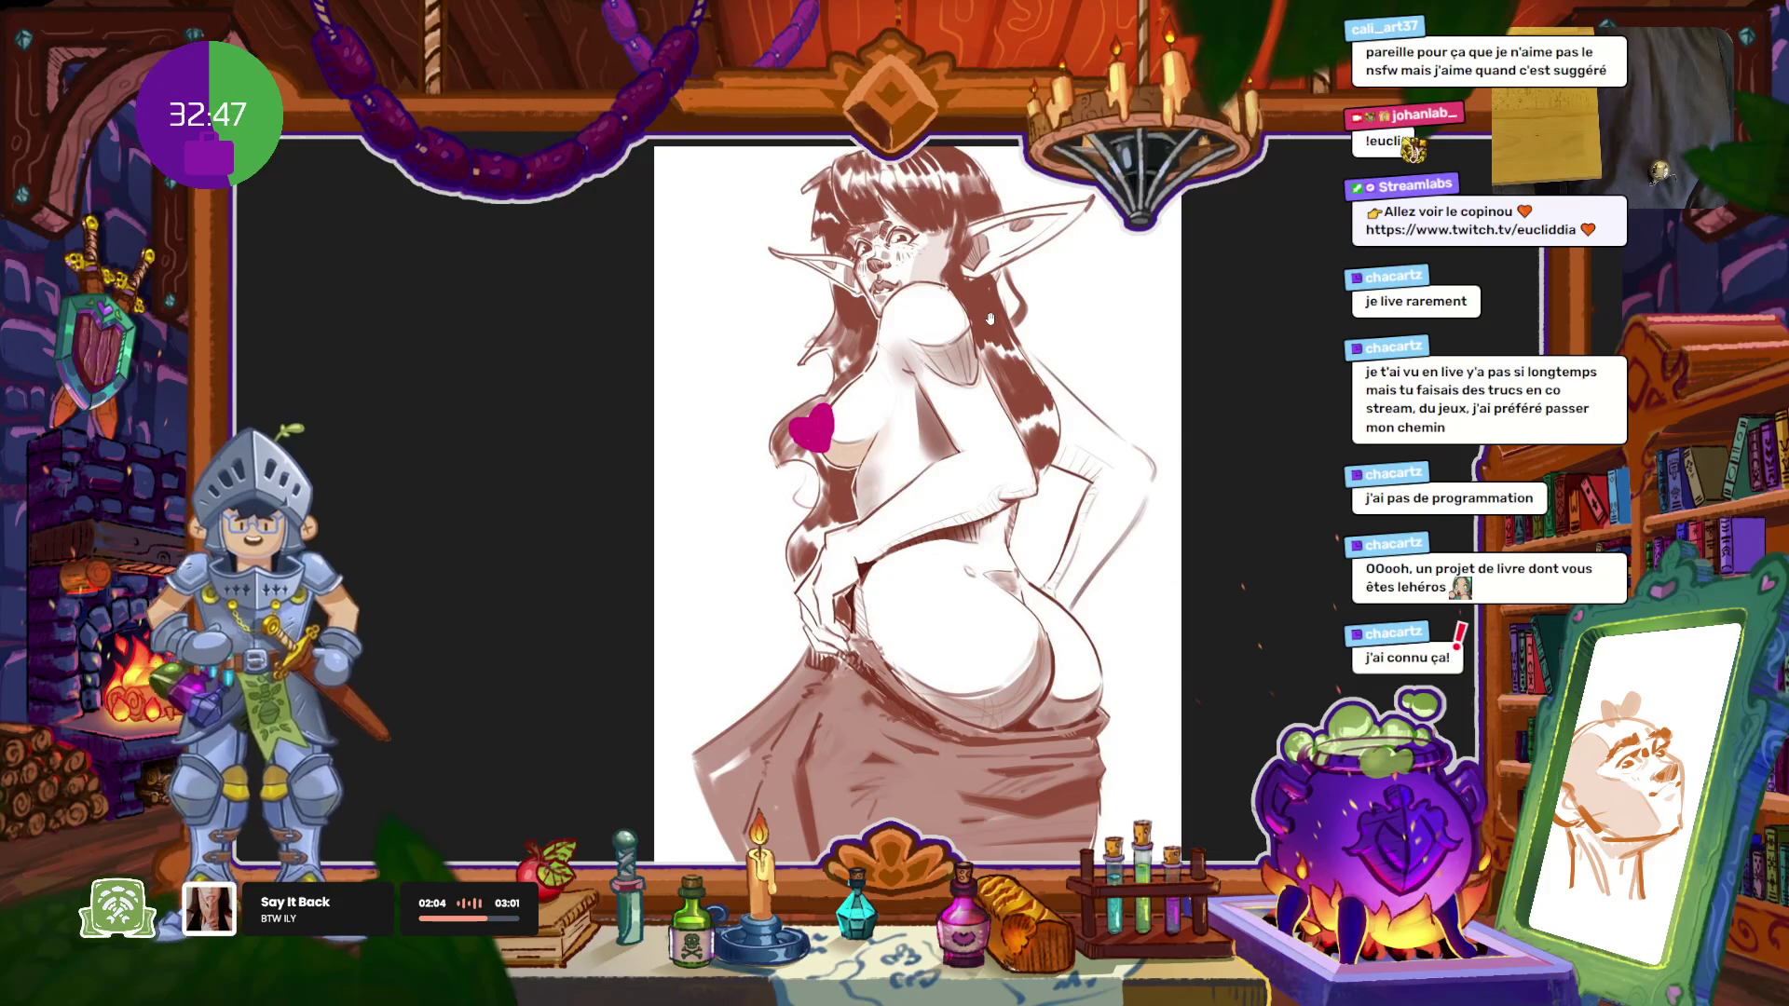
{"action": "scroll", "coordinate": [997, 319], "scroll_direction": "down", "scroll_amount": 1}
{"action": "scroll", "coordinate": [1007, 317], "scroll_direction": "up", "scroll_amount": 1}
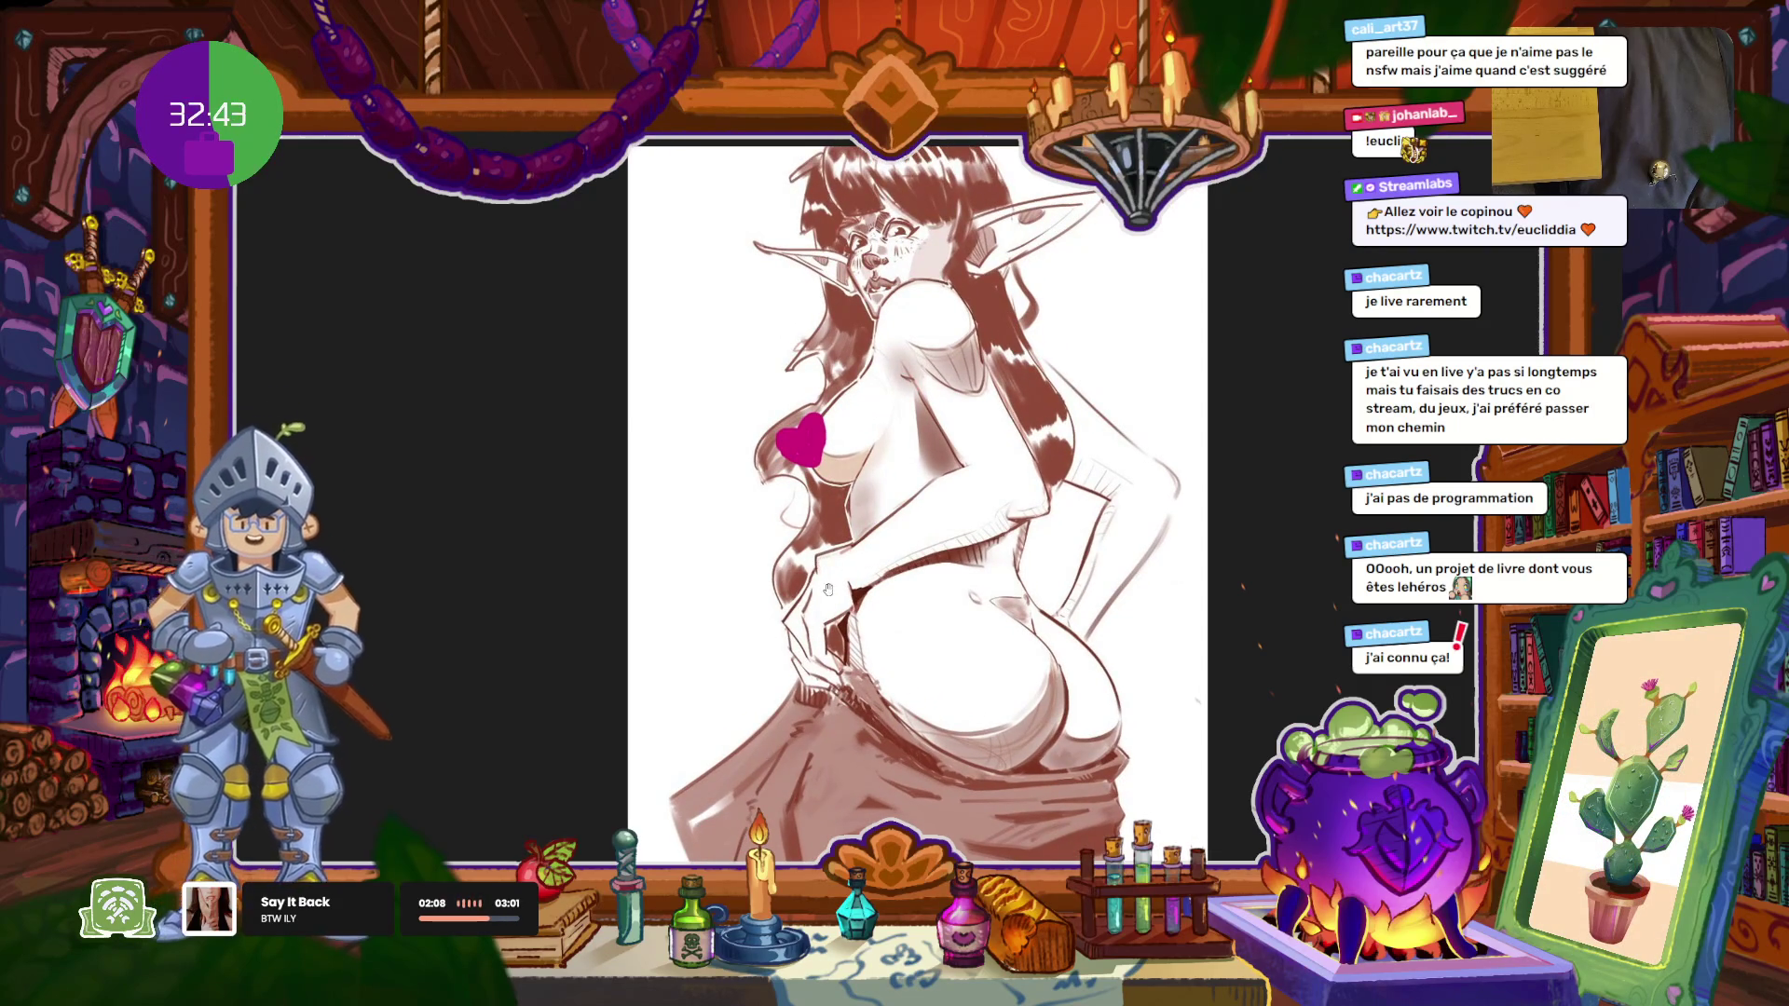
{"action": "scroll", "coordinate": [935, 451], "scroll_direction": "down", "scroll_amount": 3}
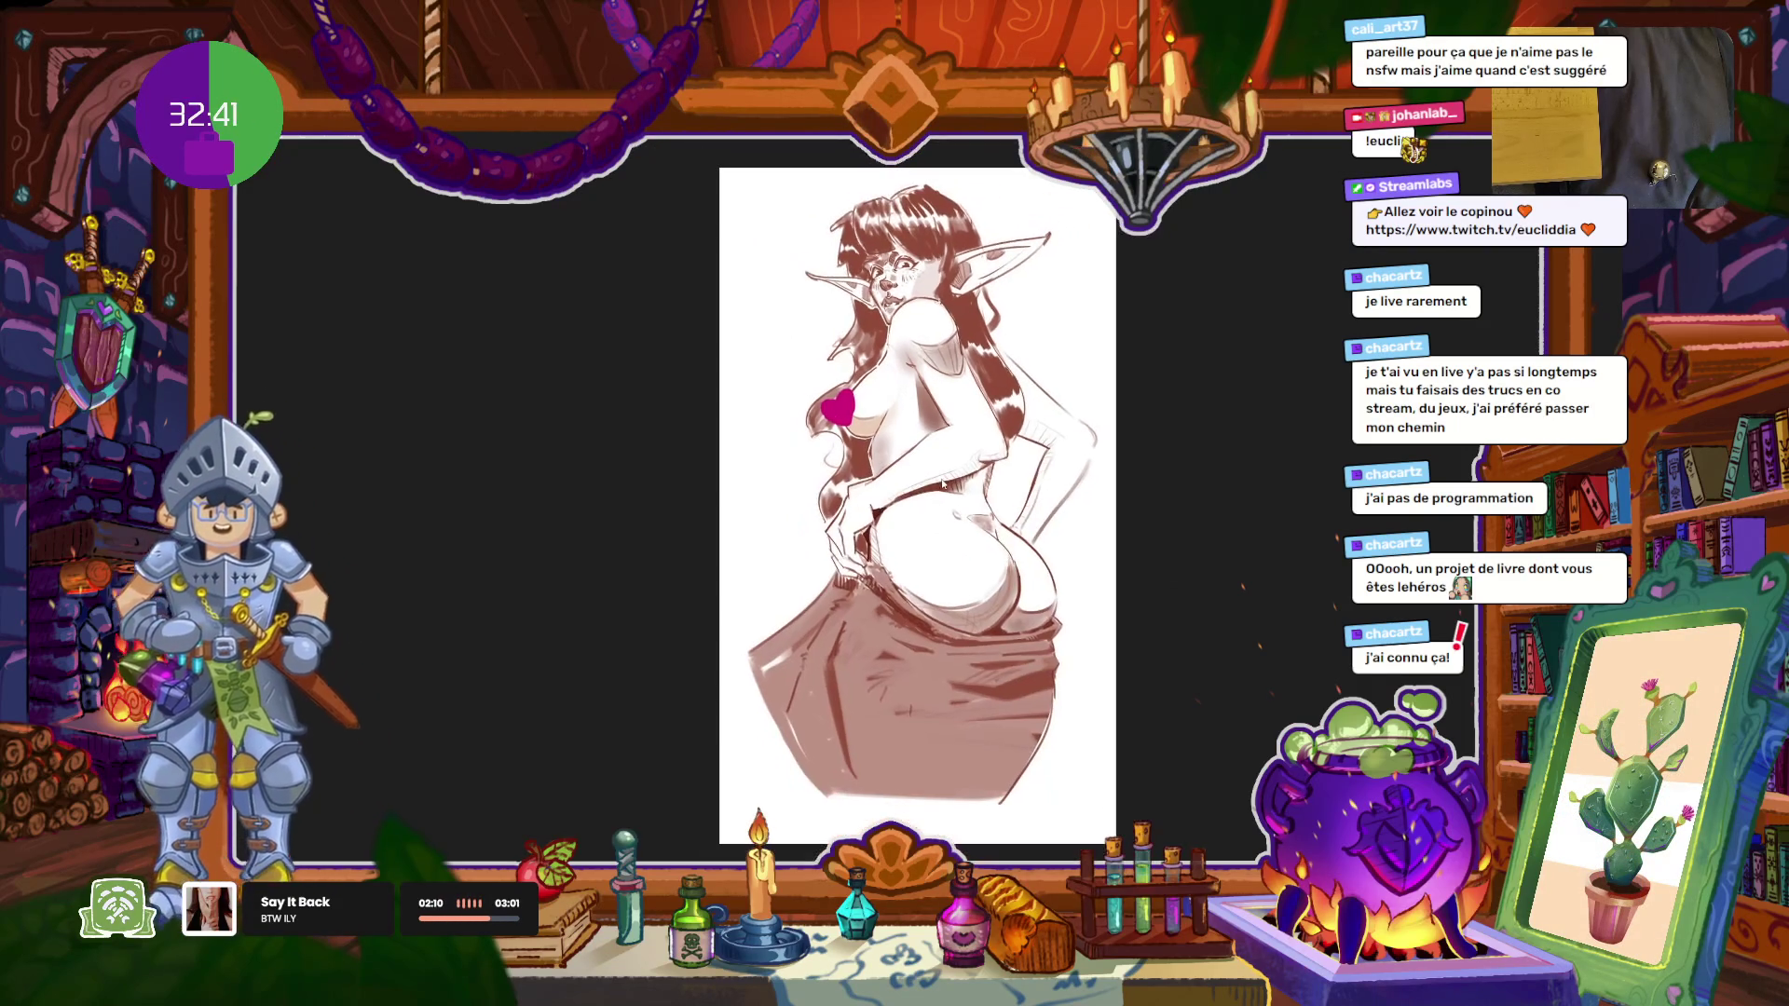
{"action": "key", "text": "ctrl+Tab"}
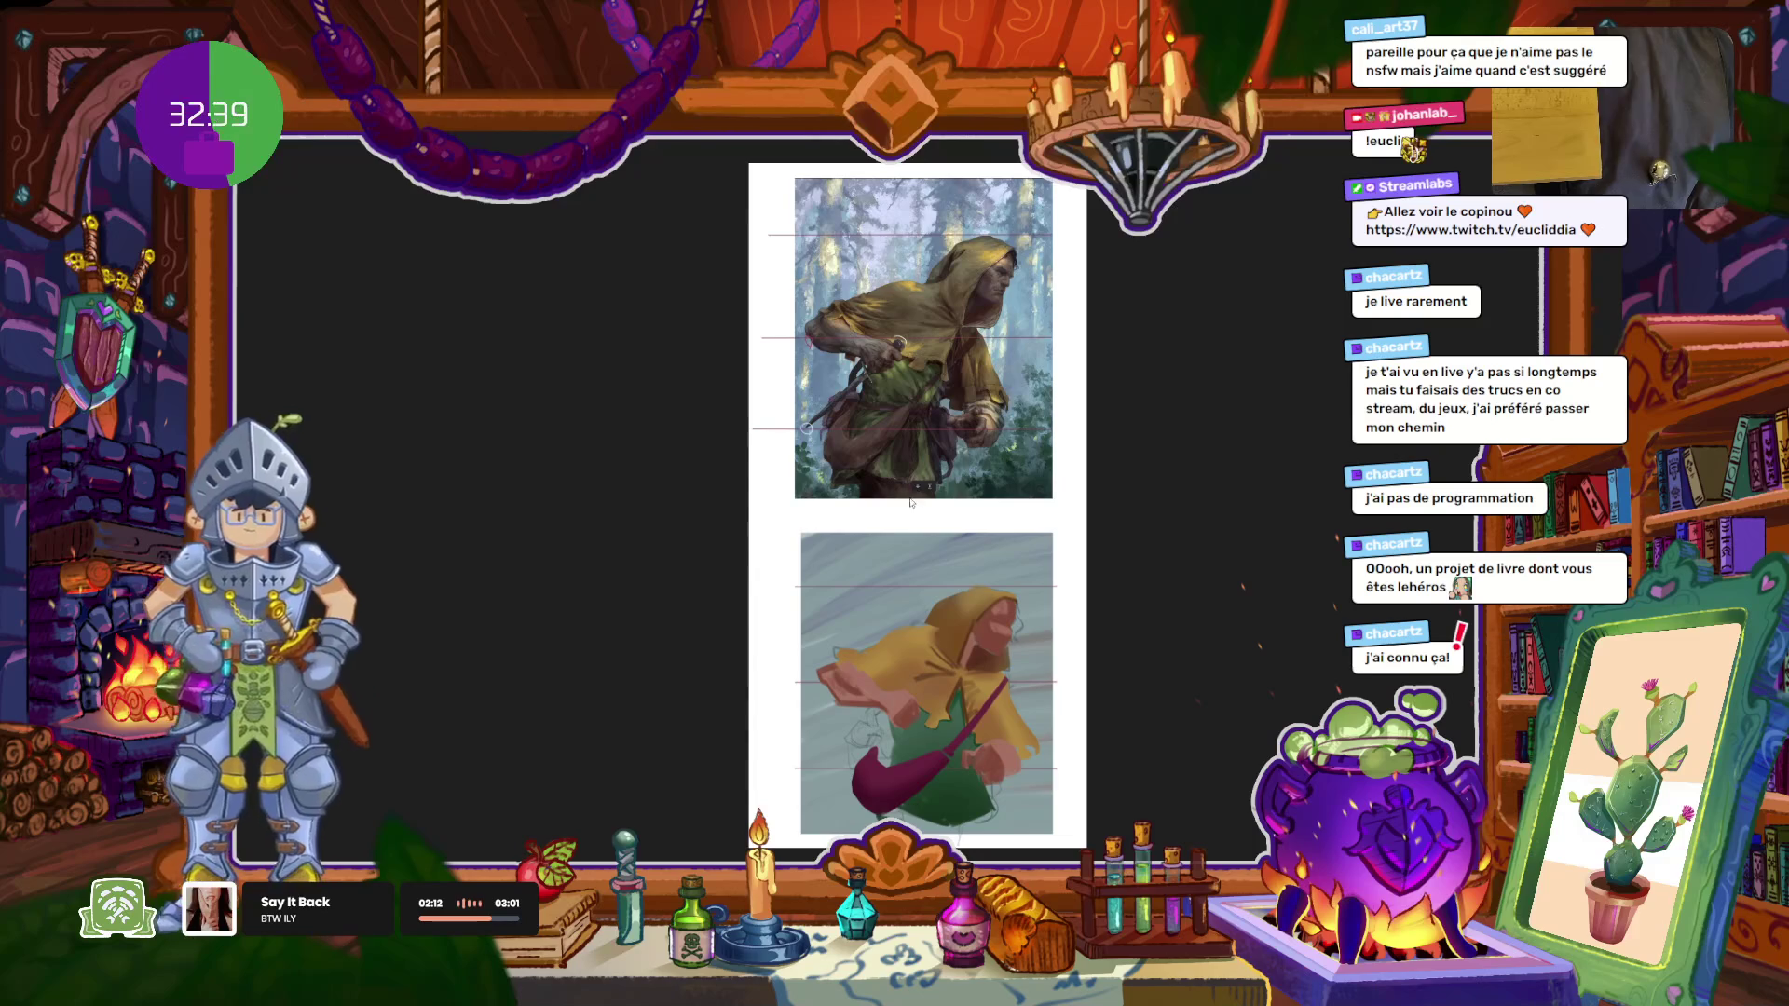
{"action": "key", "text": "ctrl+Tab"}
{"action": "key", "text": "ctrl+Tab"}
{"action": "key", "text": "ctrl+shift+Tab"}
{"action": "key", "text": "ctrl+shift+Tab"}
{"action": "key", "text": "ctrl+Tab"}
{"action": "key", "text": "ctrl+Tab"}
{"action": "key", "text": "ctrl+Tab"}
{"action": "key", "text": "ctrl+Tab"}
{"action": "key", "text": "ctrl+Tab"}
{"action": "key", "text": "ctrl+Tab"}
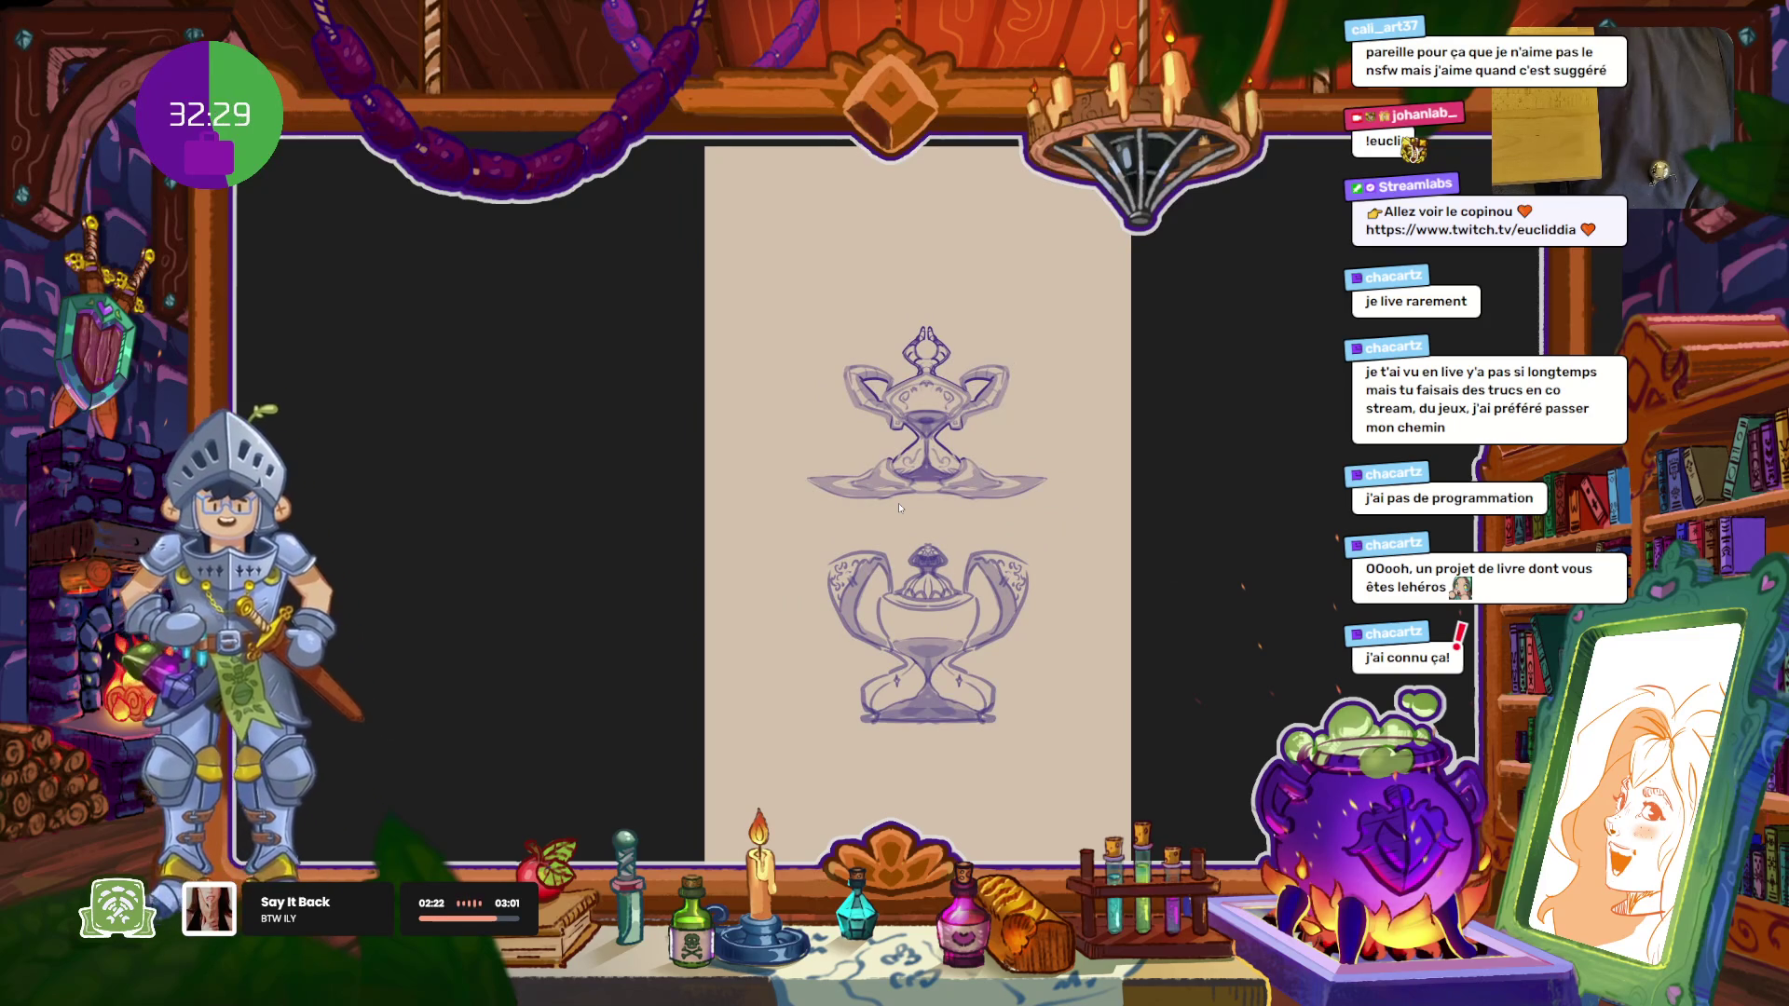
{"action": "key", "text": "ctrl+Tab"}
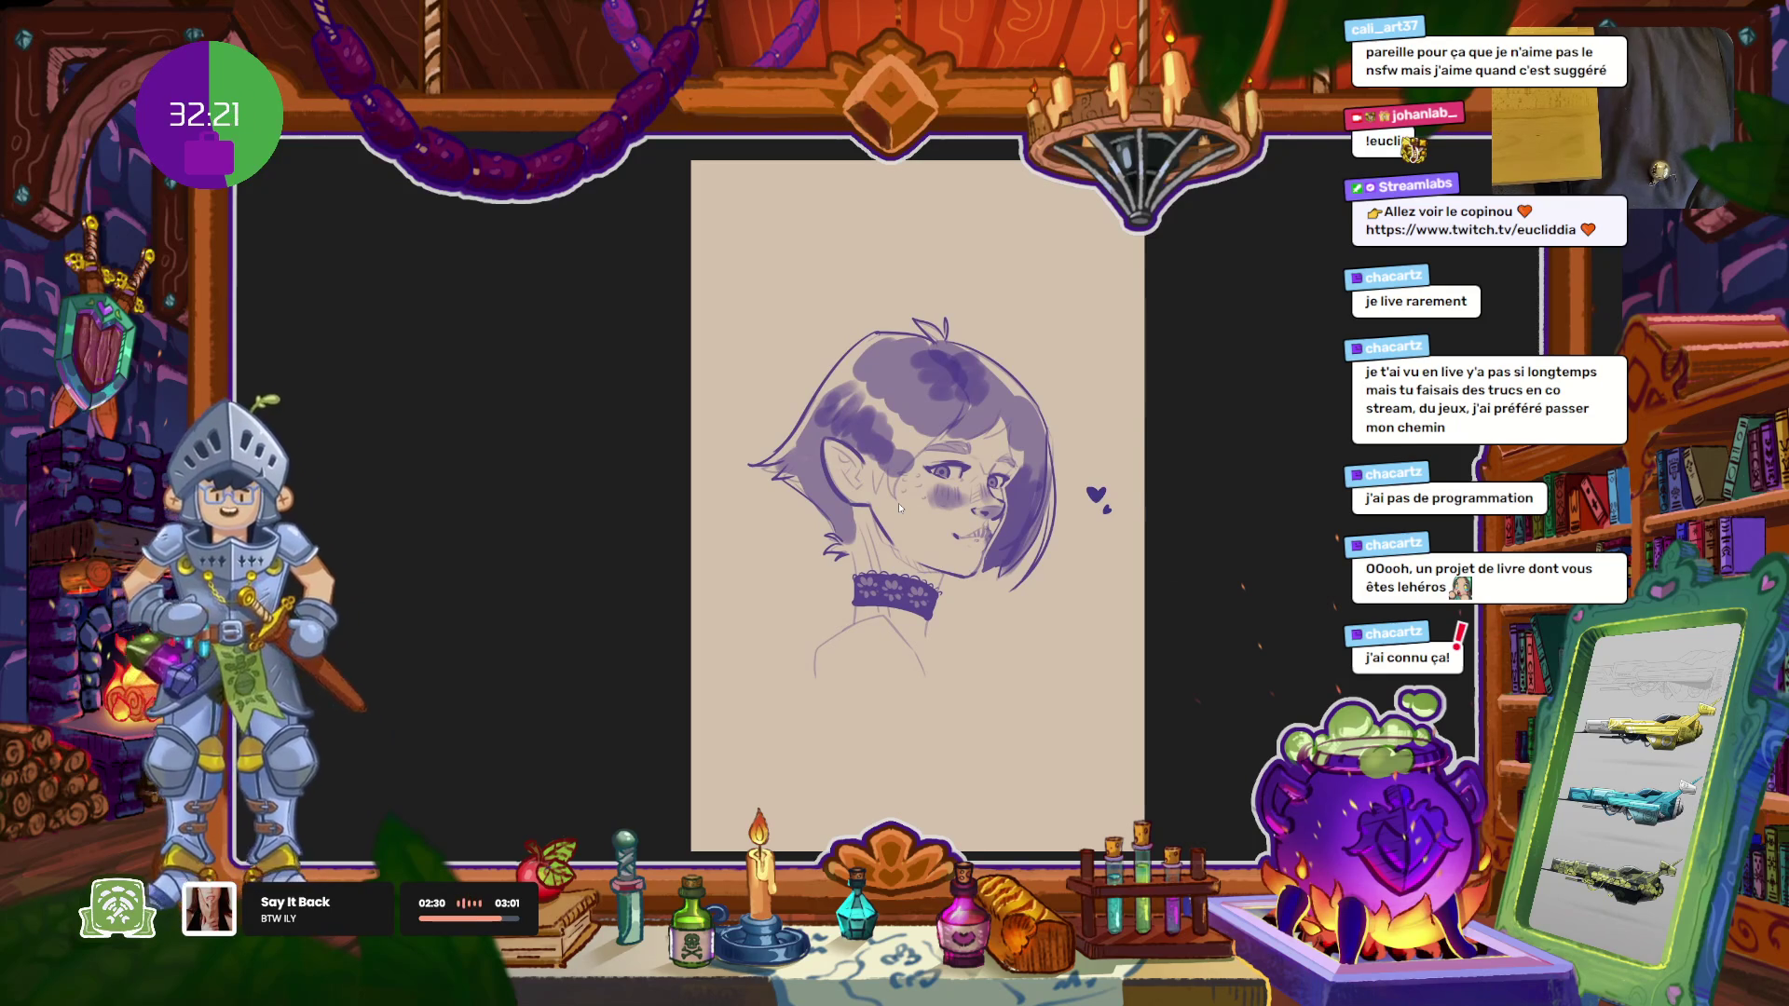
Step: Enlarge the girl portrait, move on to the mermaid sketches, then close the viewer
{"action": "key", "text": "ctrl+plus"}
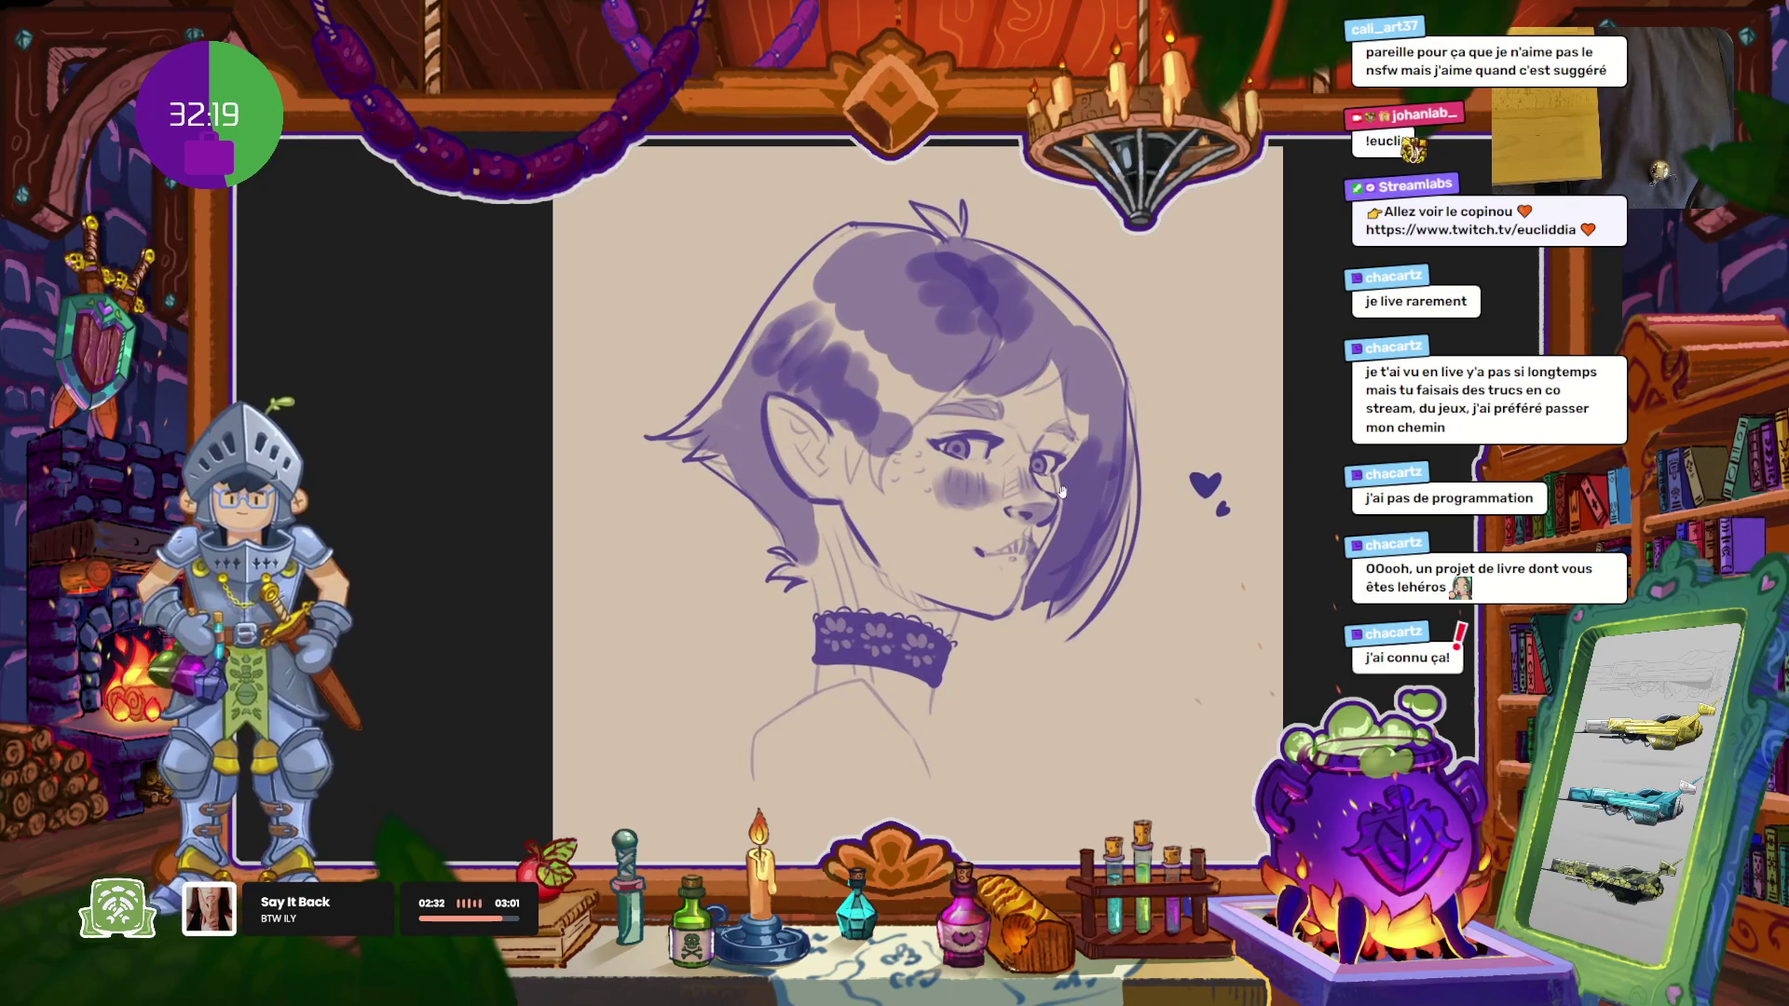
{"action": "key", "text": "ctrl+Tab"}
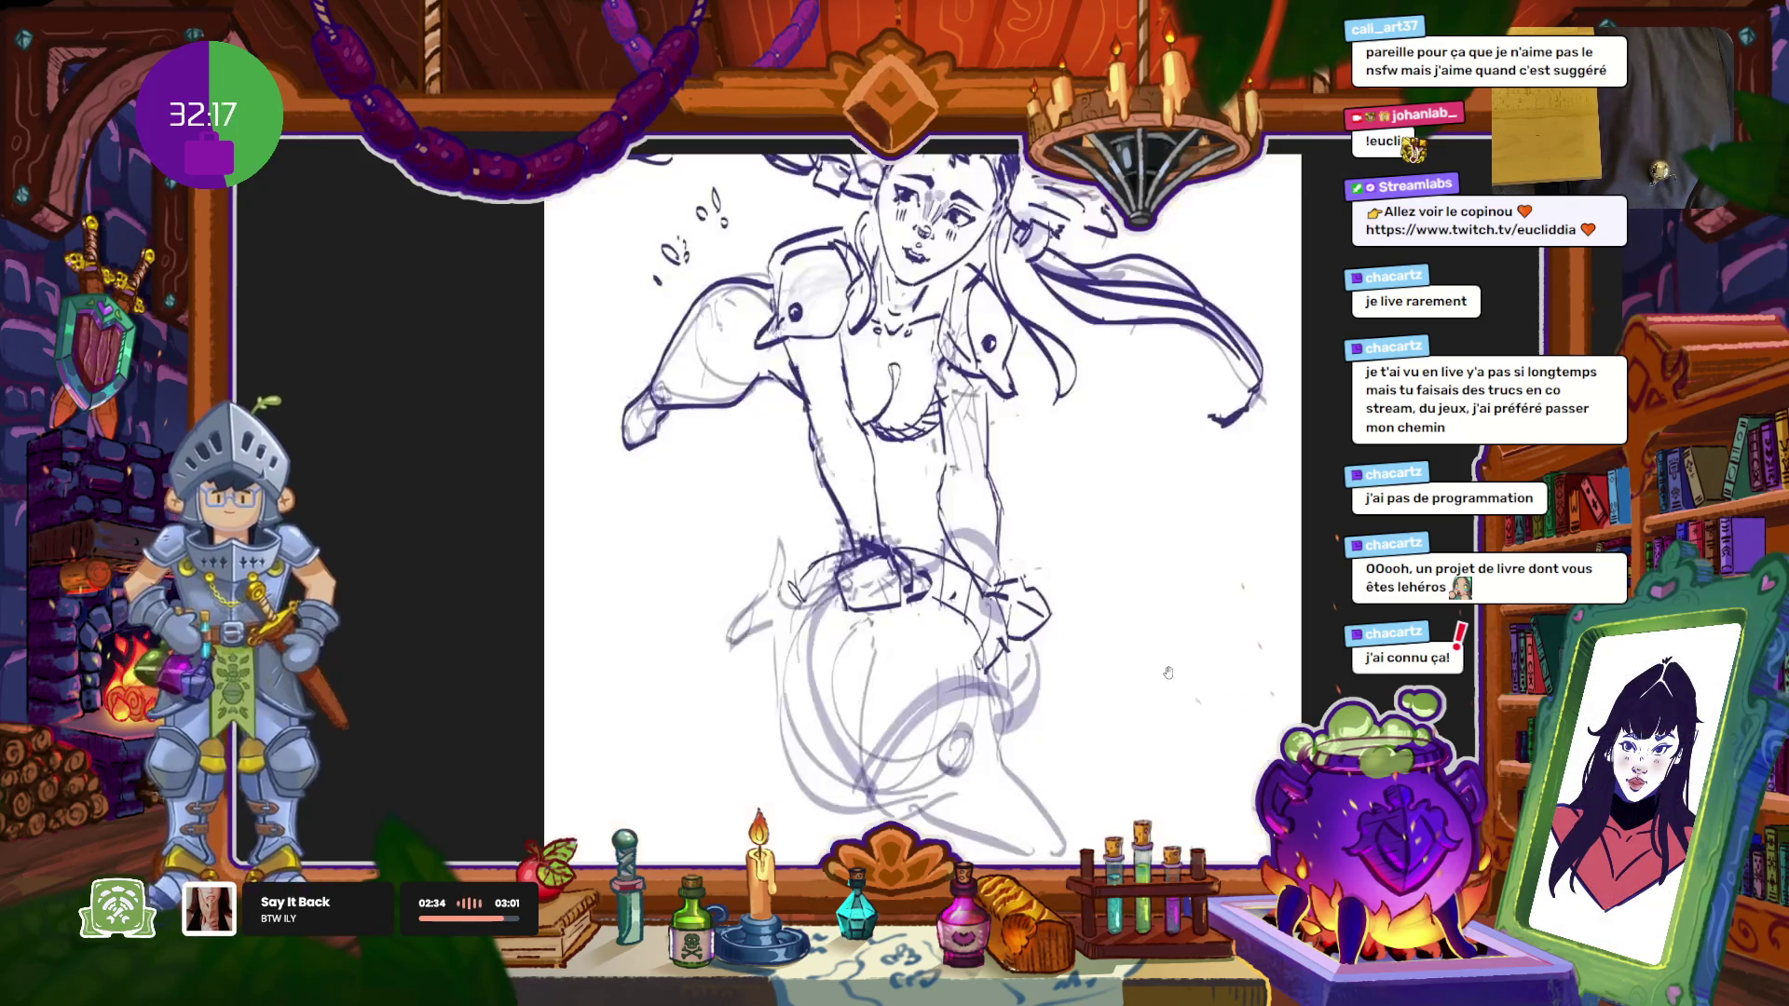
{"action": "key", "text": "ctrl+Tab"}
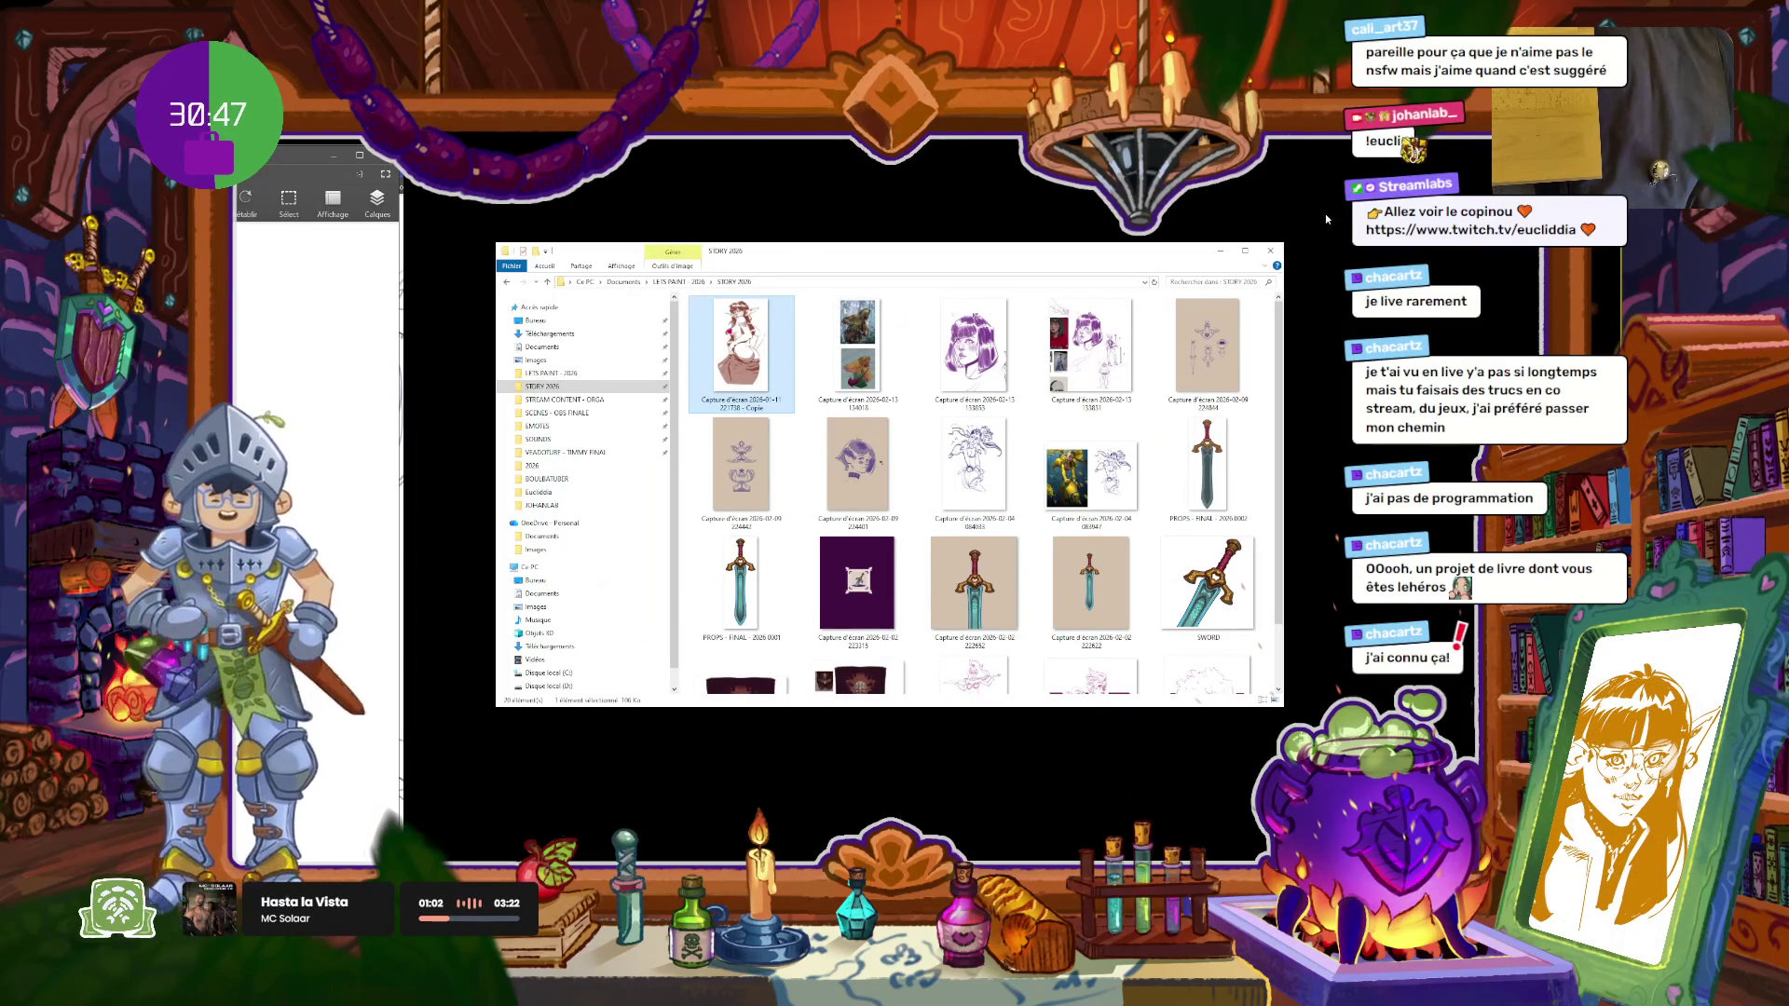
{"action": "left_click", "coordinate": [1260, 252]}
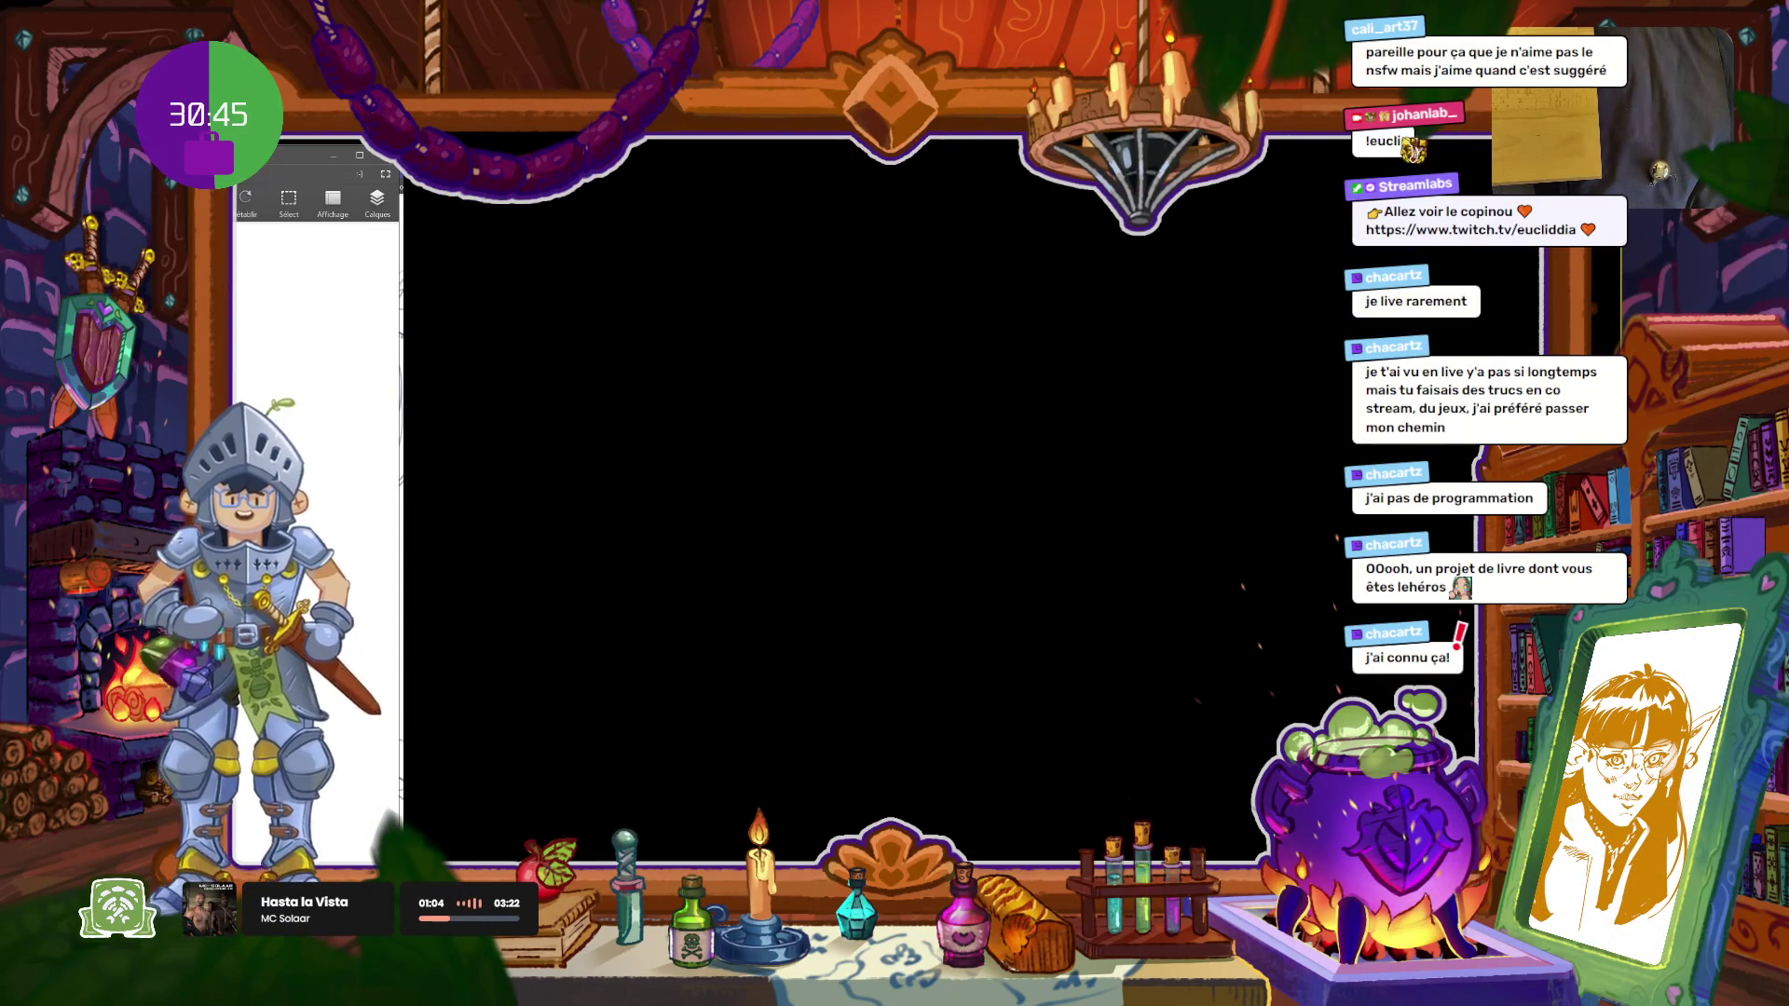
Step: Cycle through the open windows to get back to the drawing app's canvas
{"action": "key", "text": "alt+Tab"}
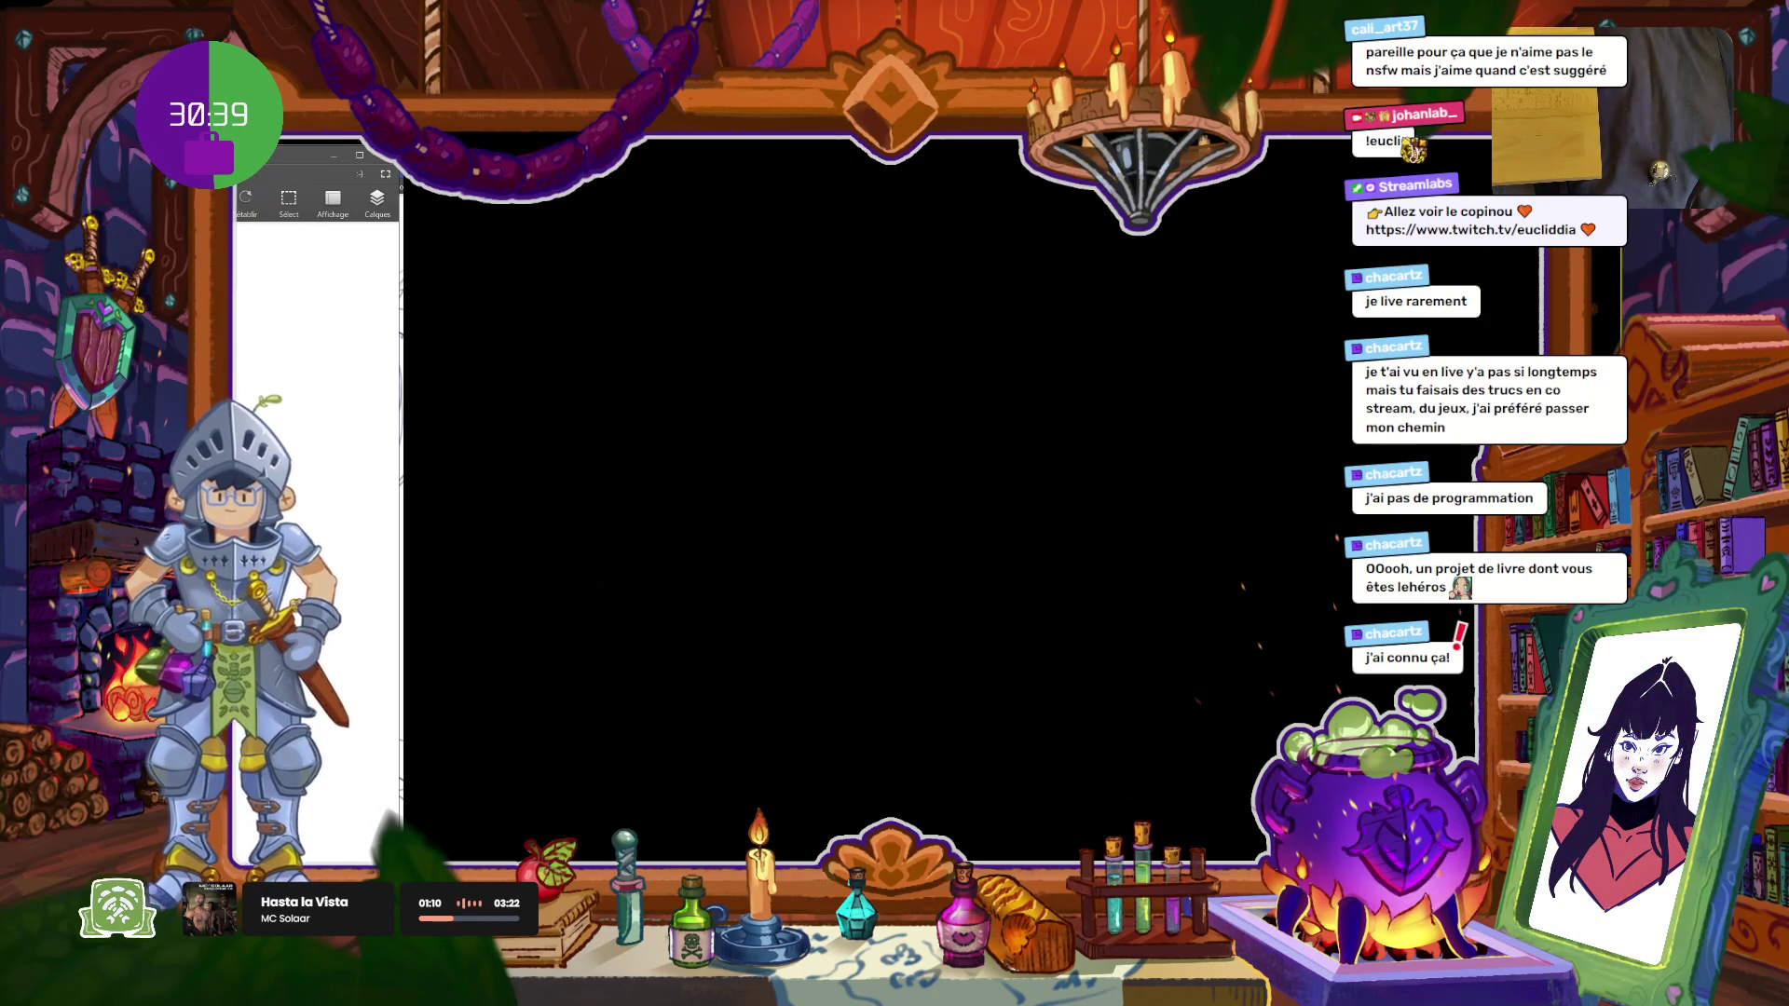
{"action": "key", "text": "alt+Tab"}
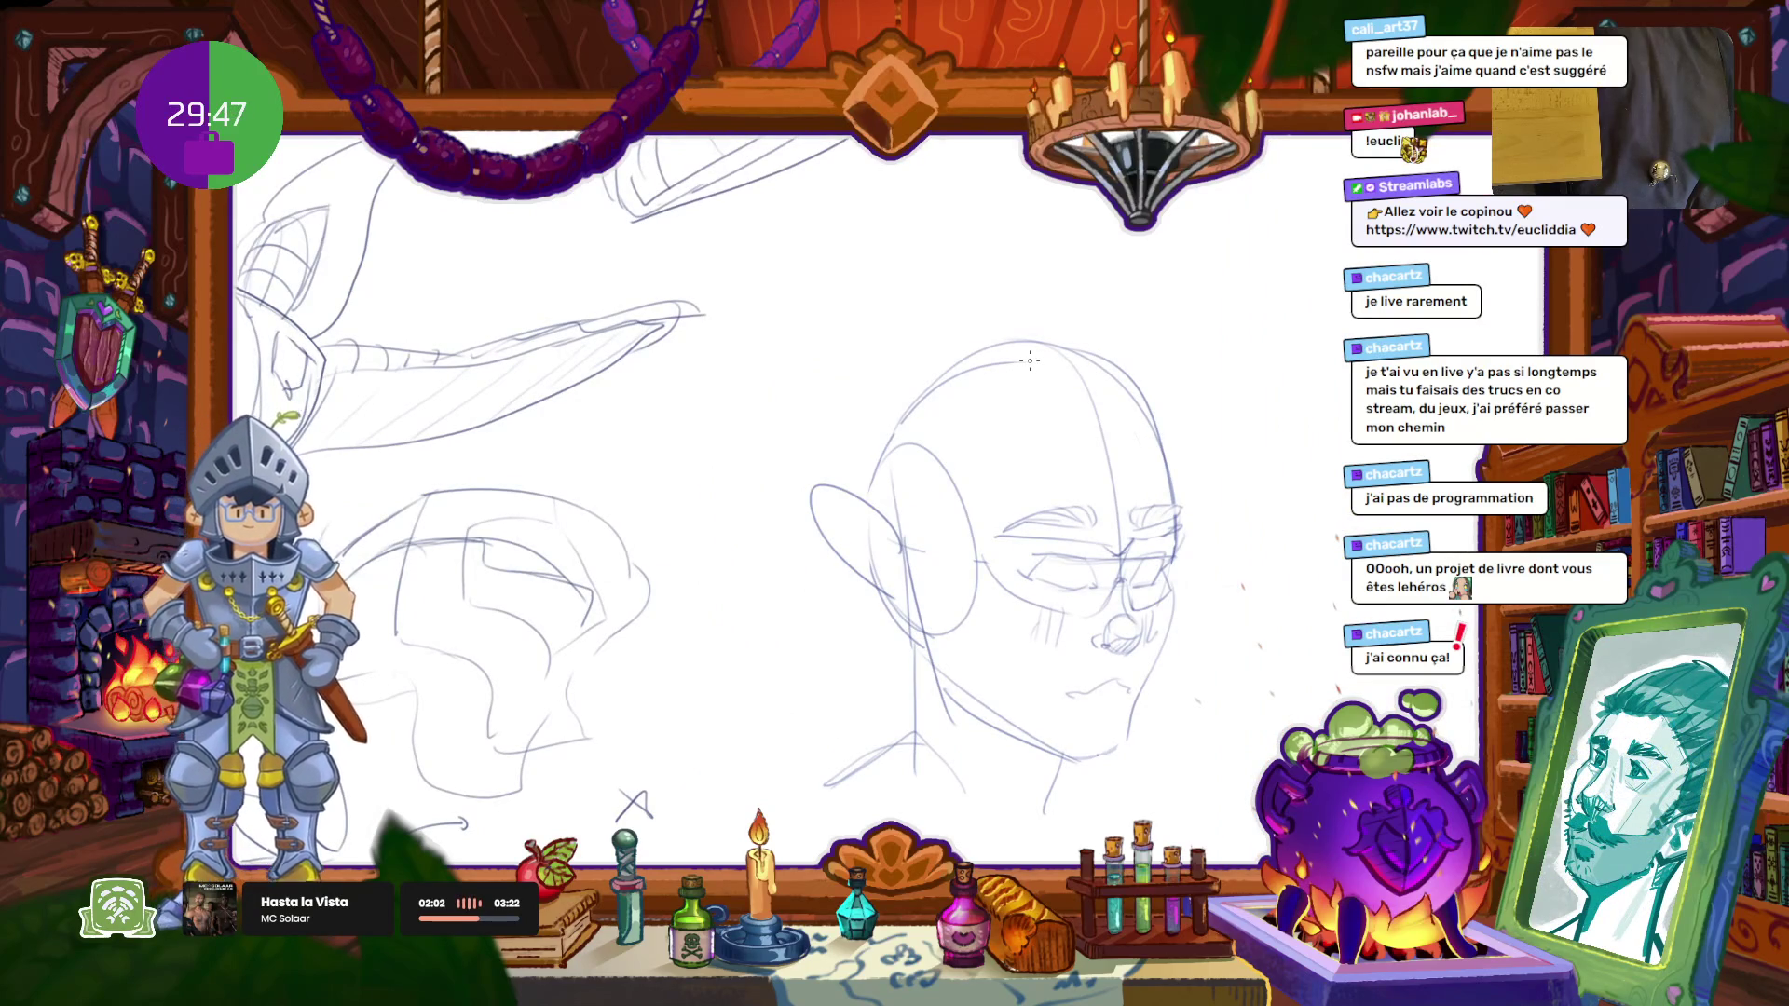
Step: Ink darker jaw and neck contours on the head, discarding a stray diagonal stroke
{"action": "scroll", "coordinate": [980, 518], "scroll_direction": "down", "scroll_amount": 5}
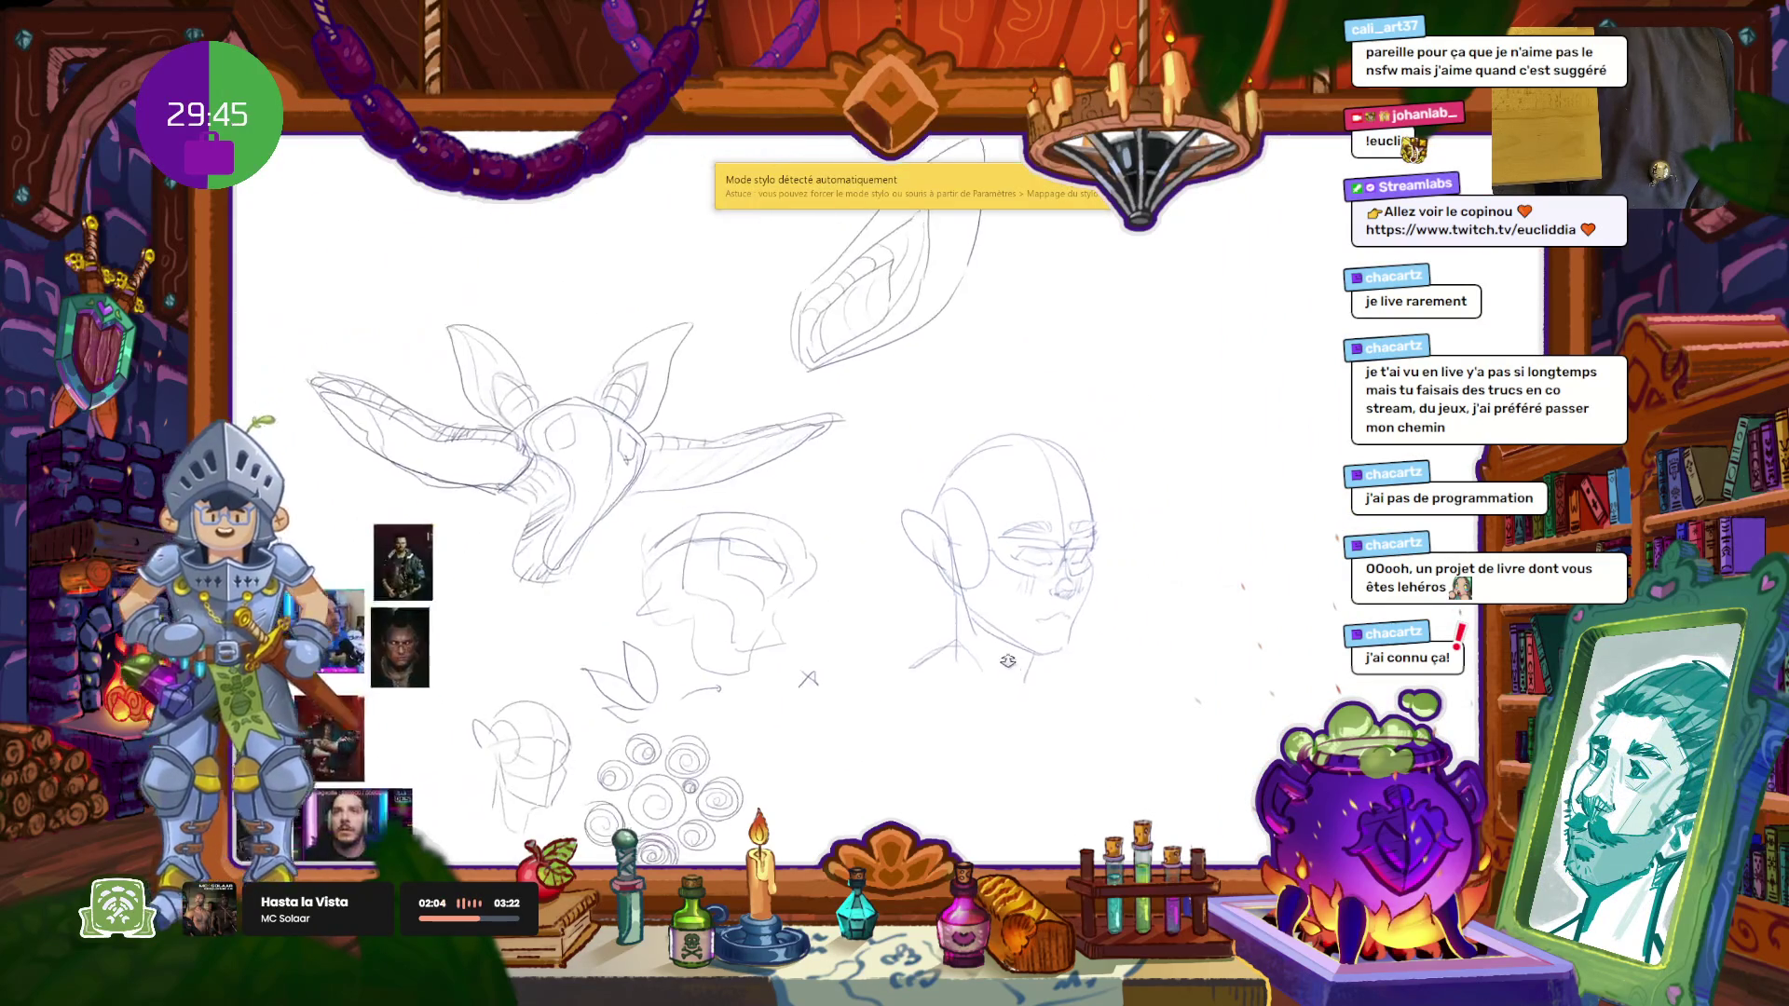
{"action": "scroll", "coordinate": [936, 668], "scroll_direction": "up", "scroll_amount": 5}
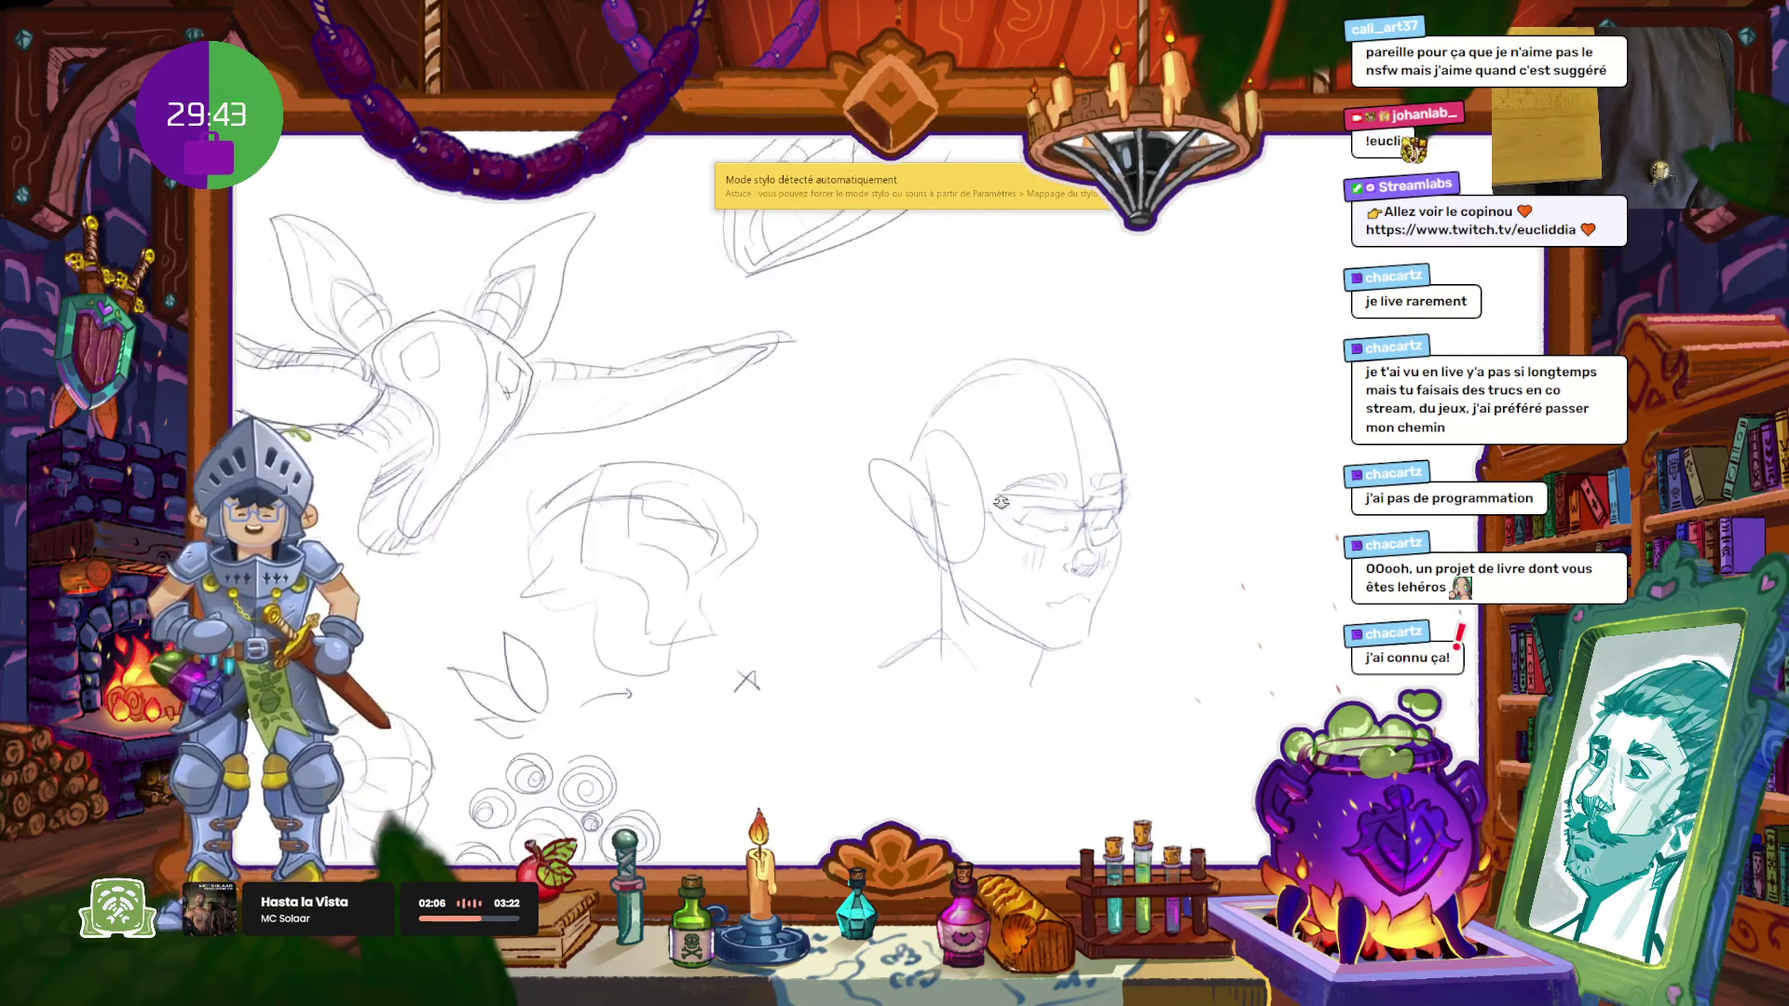
{"action": "scroll", "coordinate": [1173, 545], "scroll_direction": "up", "scroll_amount": 2}
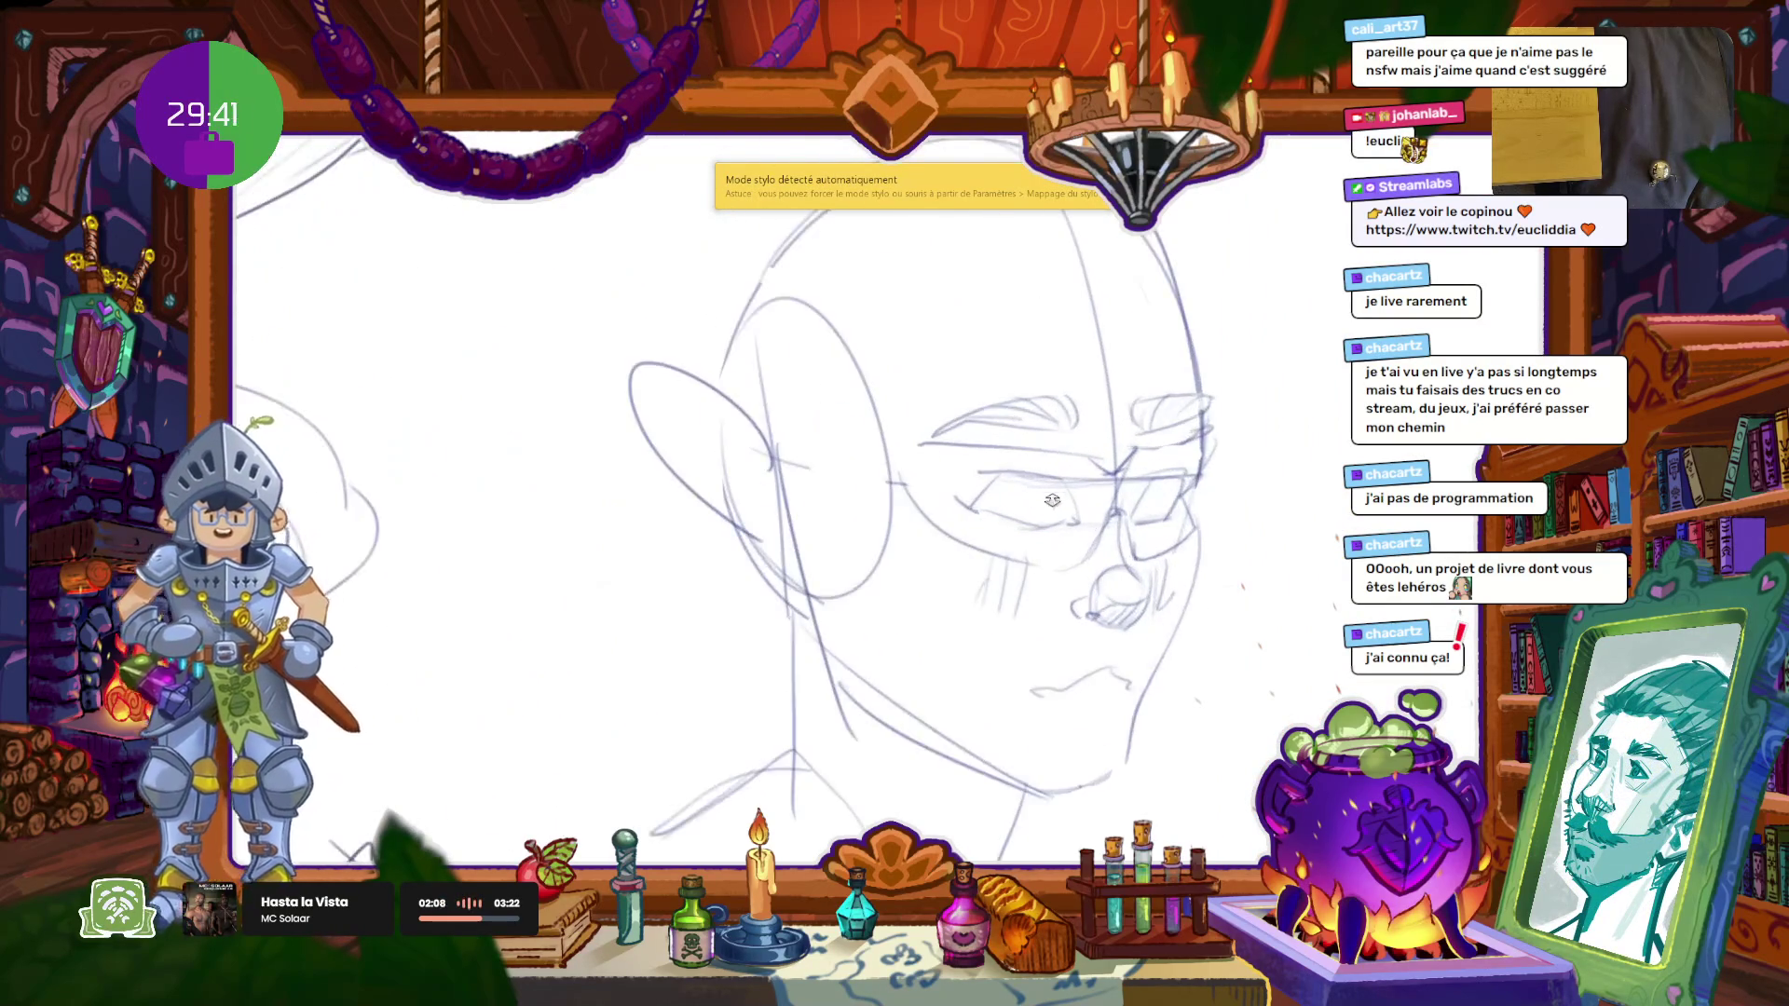
{"action": "scroll", "coordinate": [1026, 486], "scroll_direction": "up", "scroll_amount": 3}
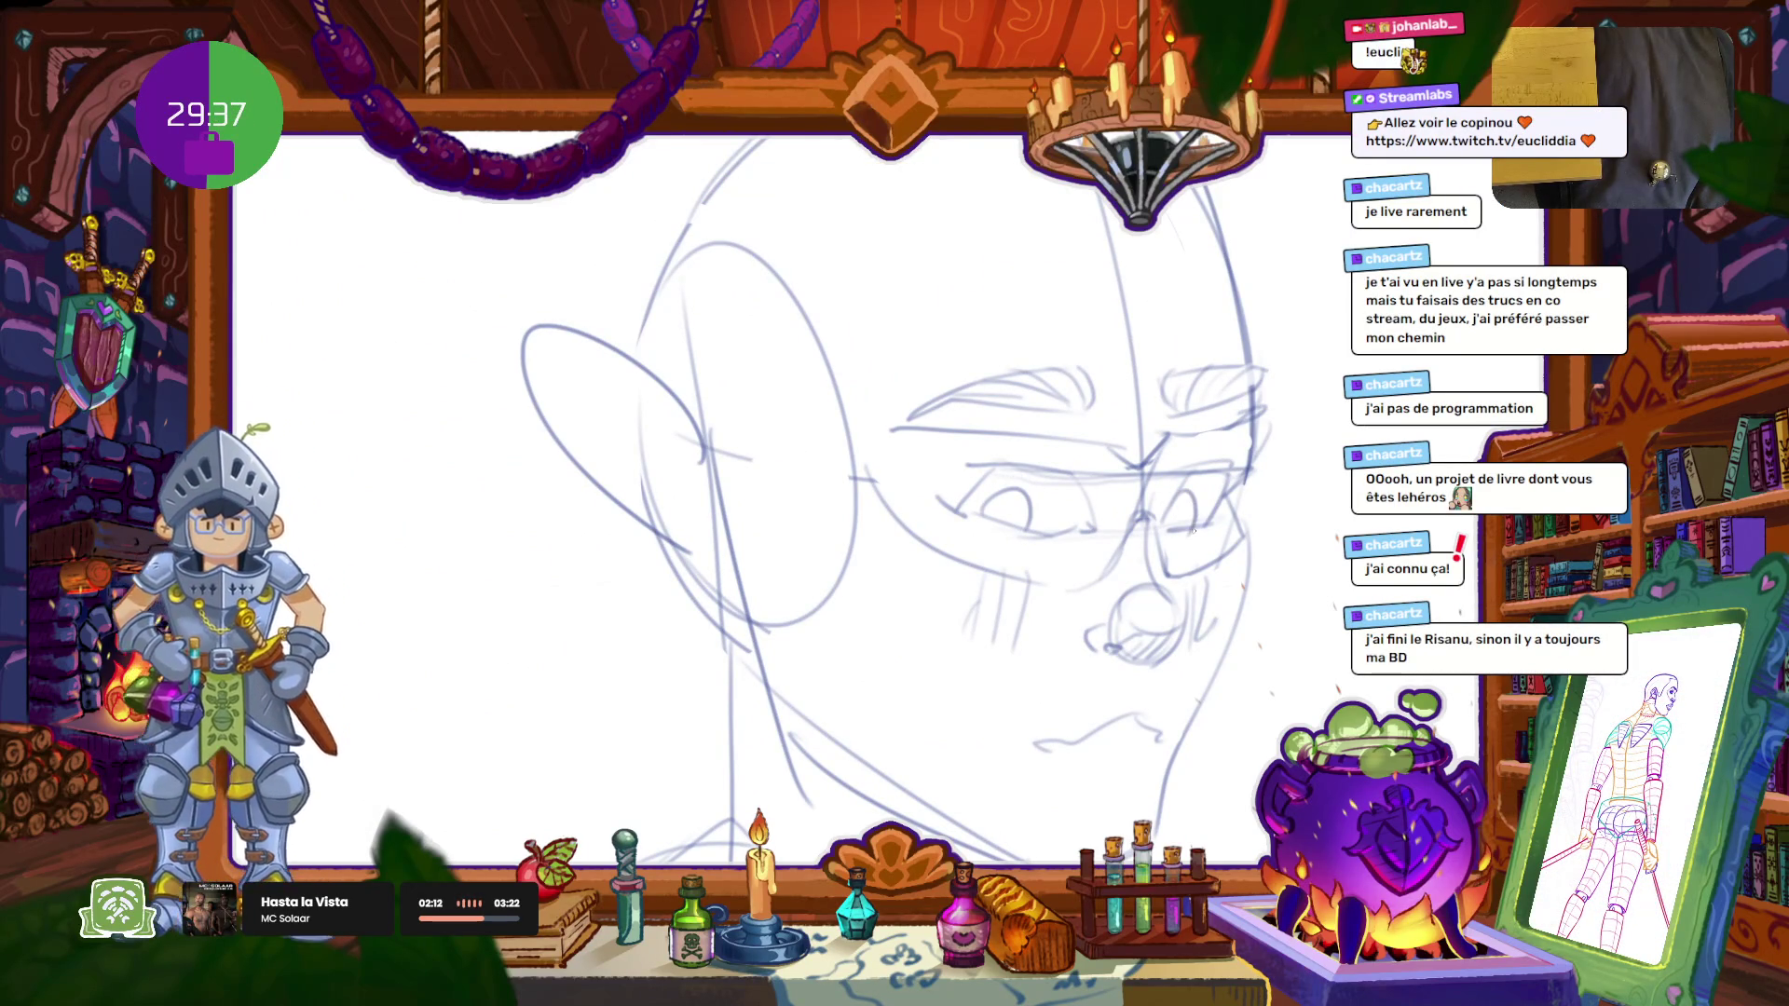
{"action": "left_click_drag", "start_coordinate": [932, 563], "coordinate": [555, 745]}
{"action": "left_click_drag", "start_coordinate": [559, 727], "coordinate": [535, 771]}
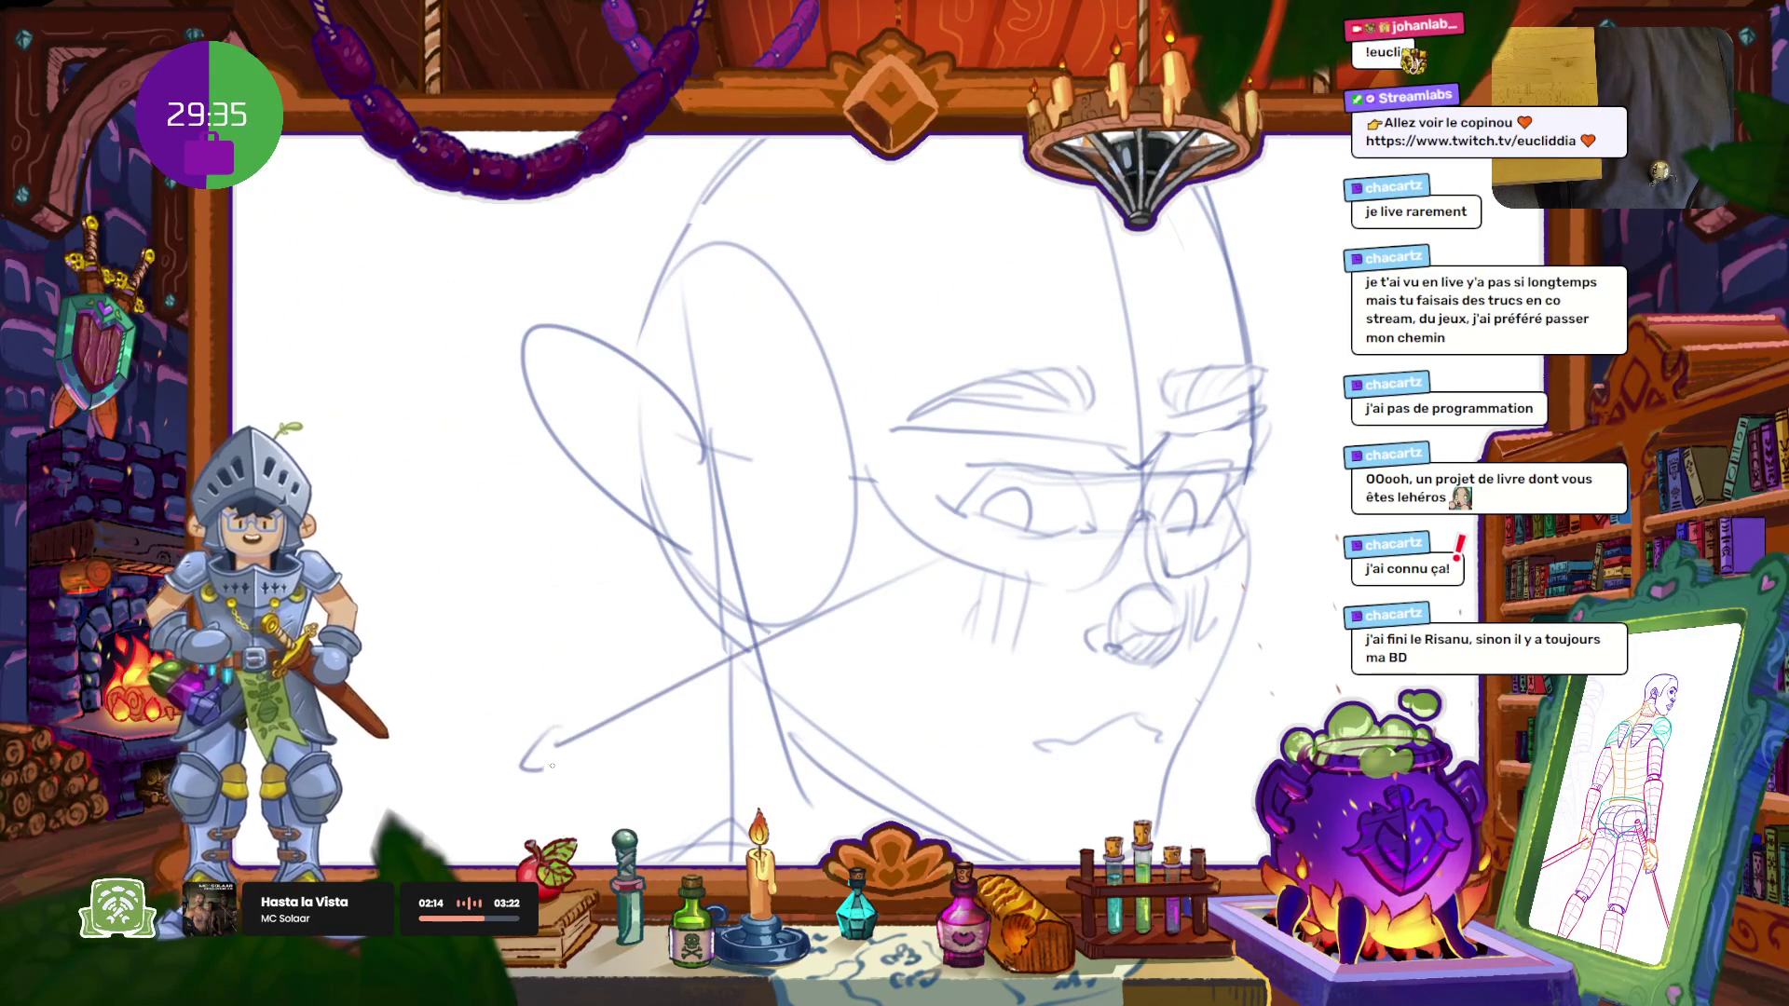
{"action": "key", "text": "ctrl+z"}
{"action": "key", "text": "ctrl+z"}
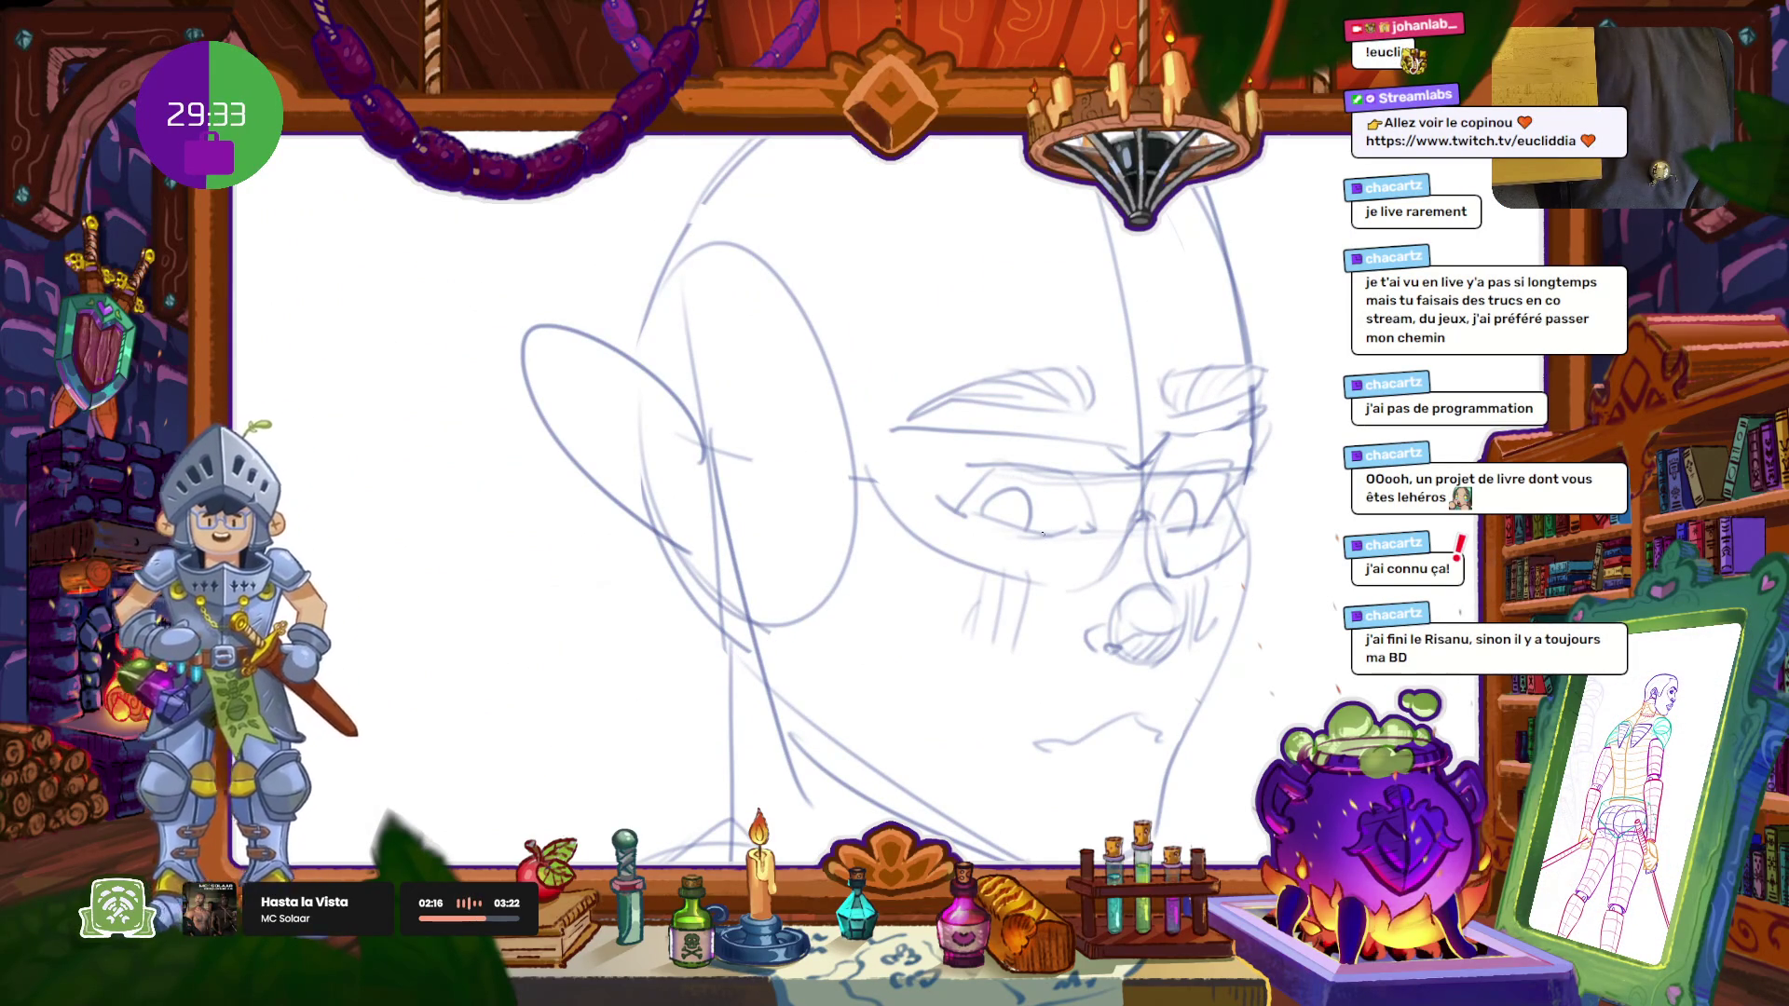
{"action": "mouse_move", "coordinate": [1023, 493]}
{"action": "left_mouse_down"}
{"action": "mouse_move", "coordinate": [1045, 566]}
{"action": "mouse_move", "coordinate": [795, 694]}
{"action": "left_mouse_up"}
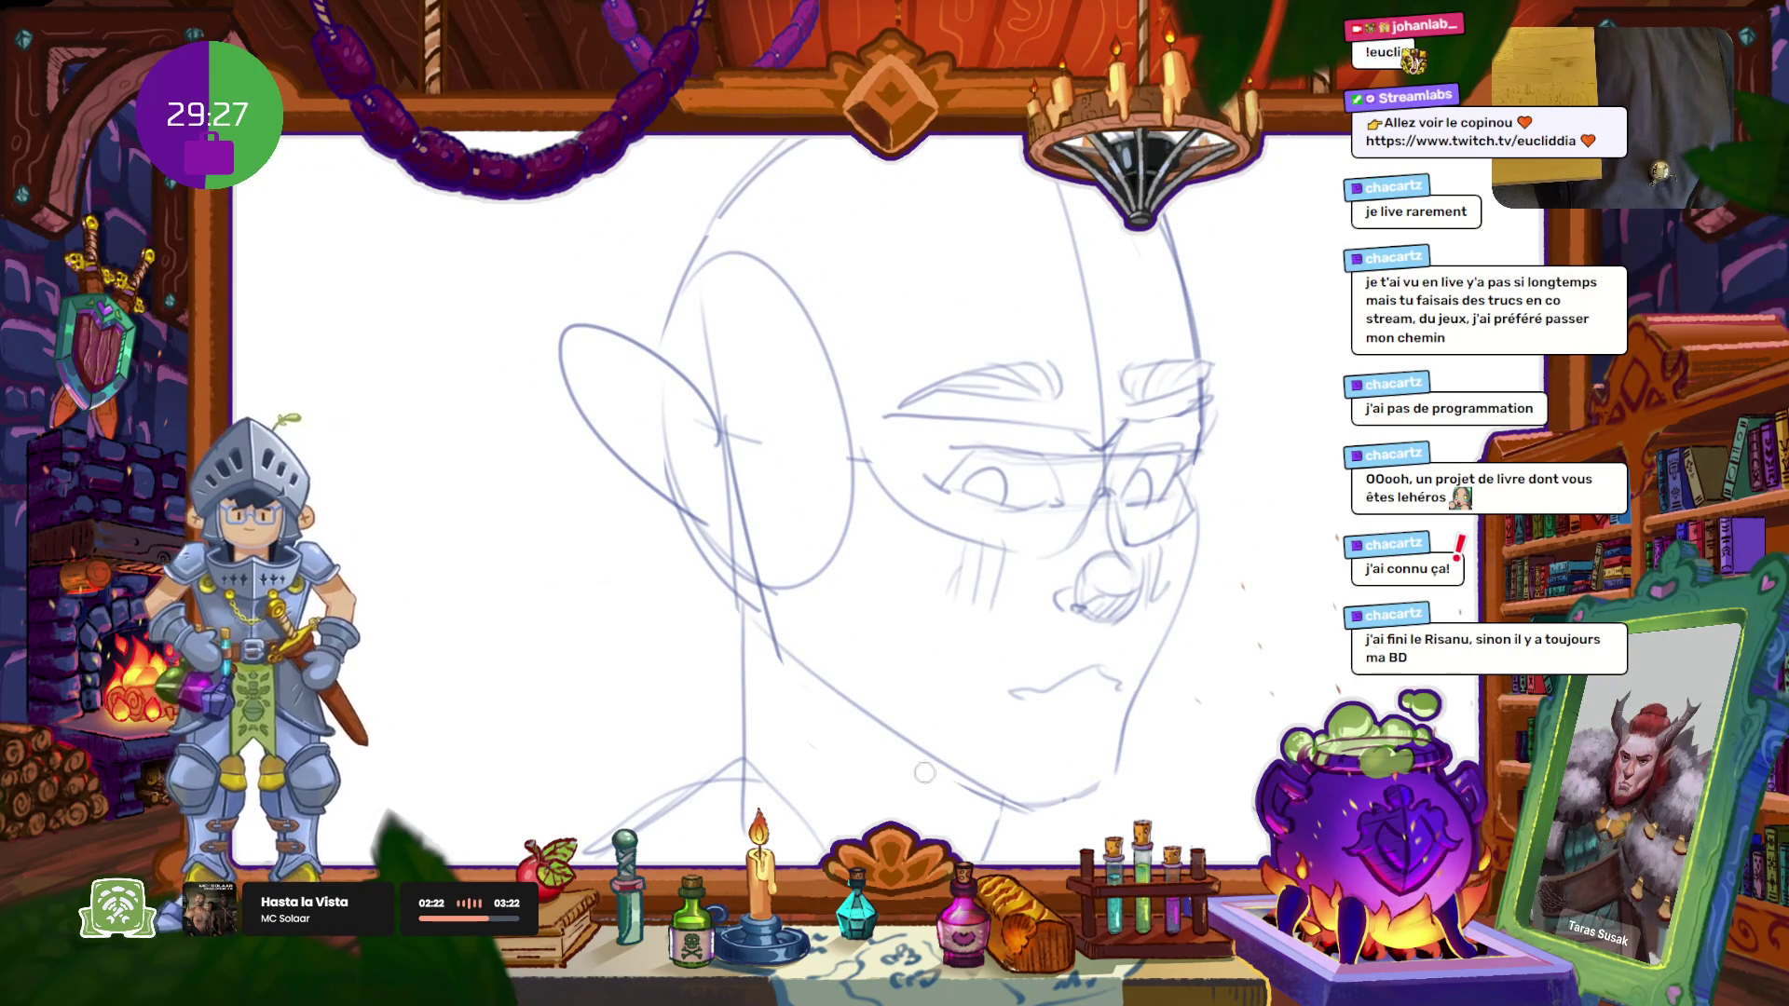
{"action": "left_click_drag", "start_coordinate": [811, 684], "coordinate": [1034, 804]}
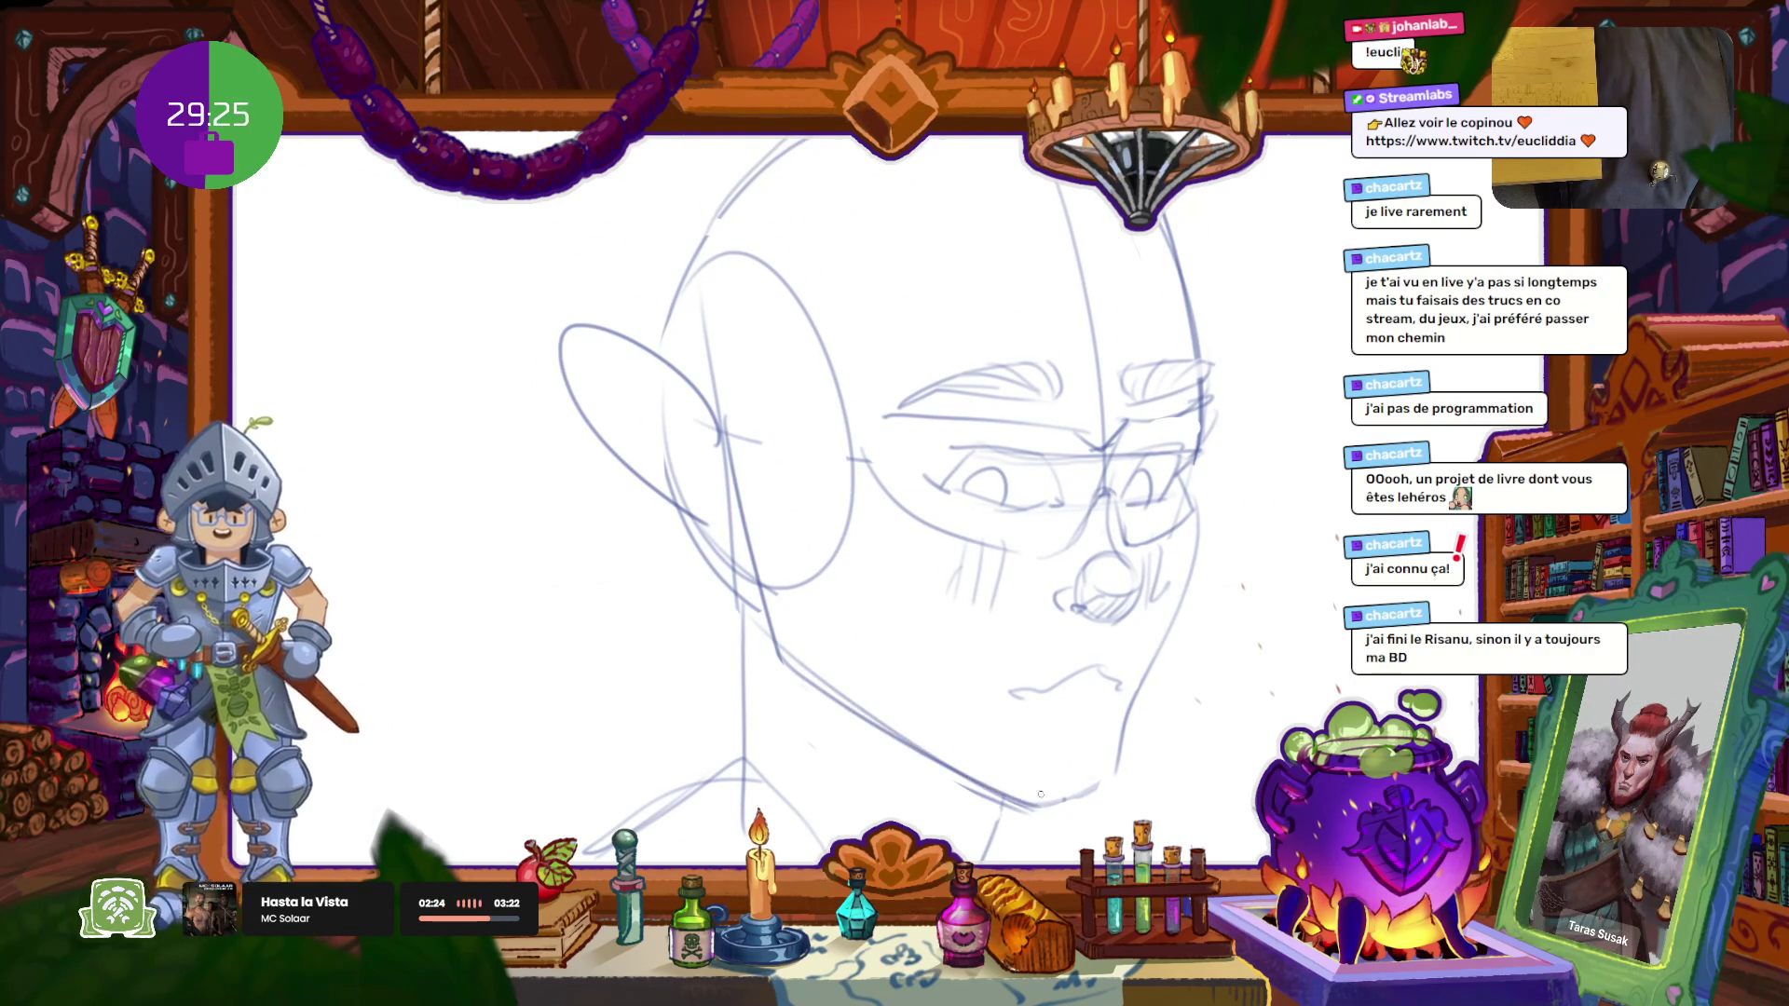
{"action": "left_click_drag", "start_coordinate": [1152, 680], "coordinate": [1115, 756]}
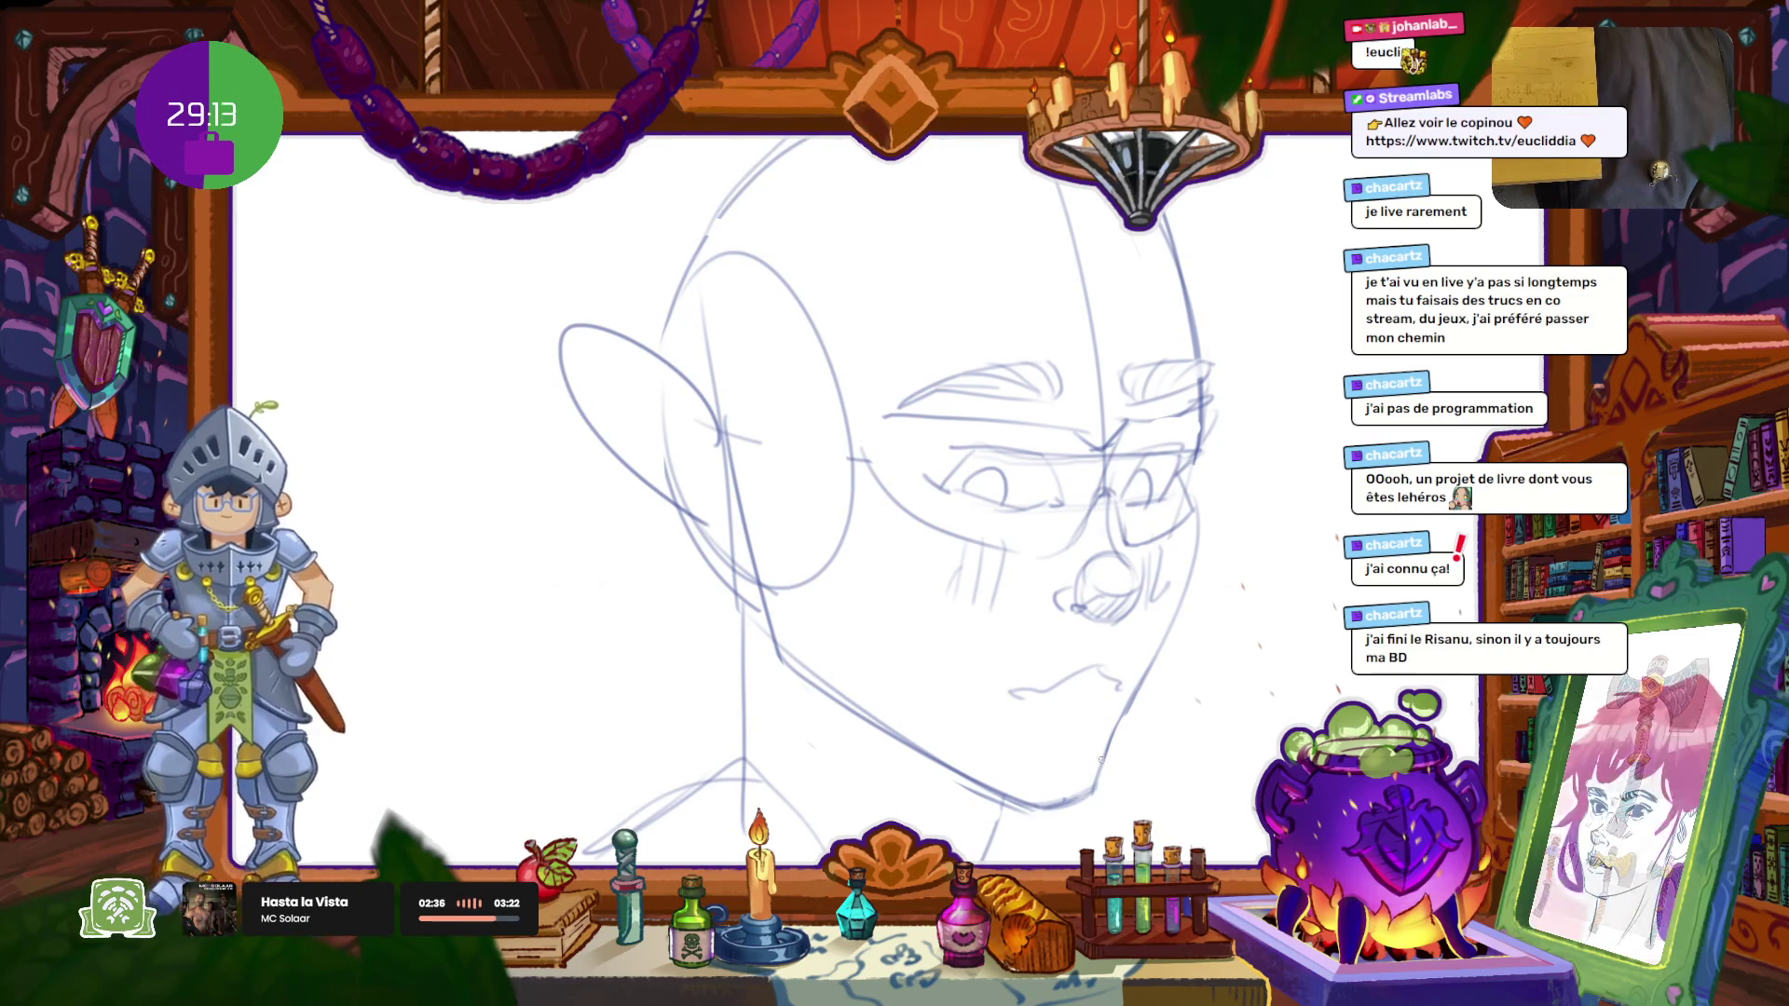
{"action": "mouse_move", "coordinate": [1026, 671]}
{"action": "left_mouse_down"}
{"action": "mouse_move", "coordinate": [1054, 645]}
{"action": "mouse_move", "coordinate": [946, 639]}
{"action": "left_mouse_up"}
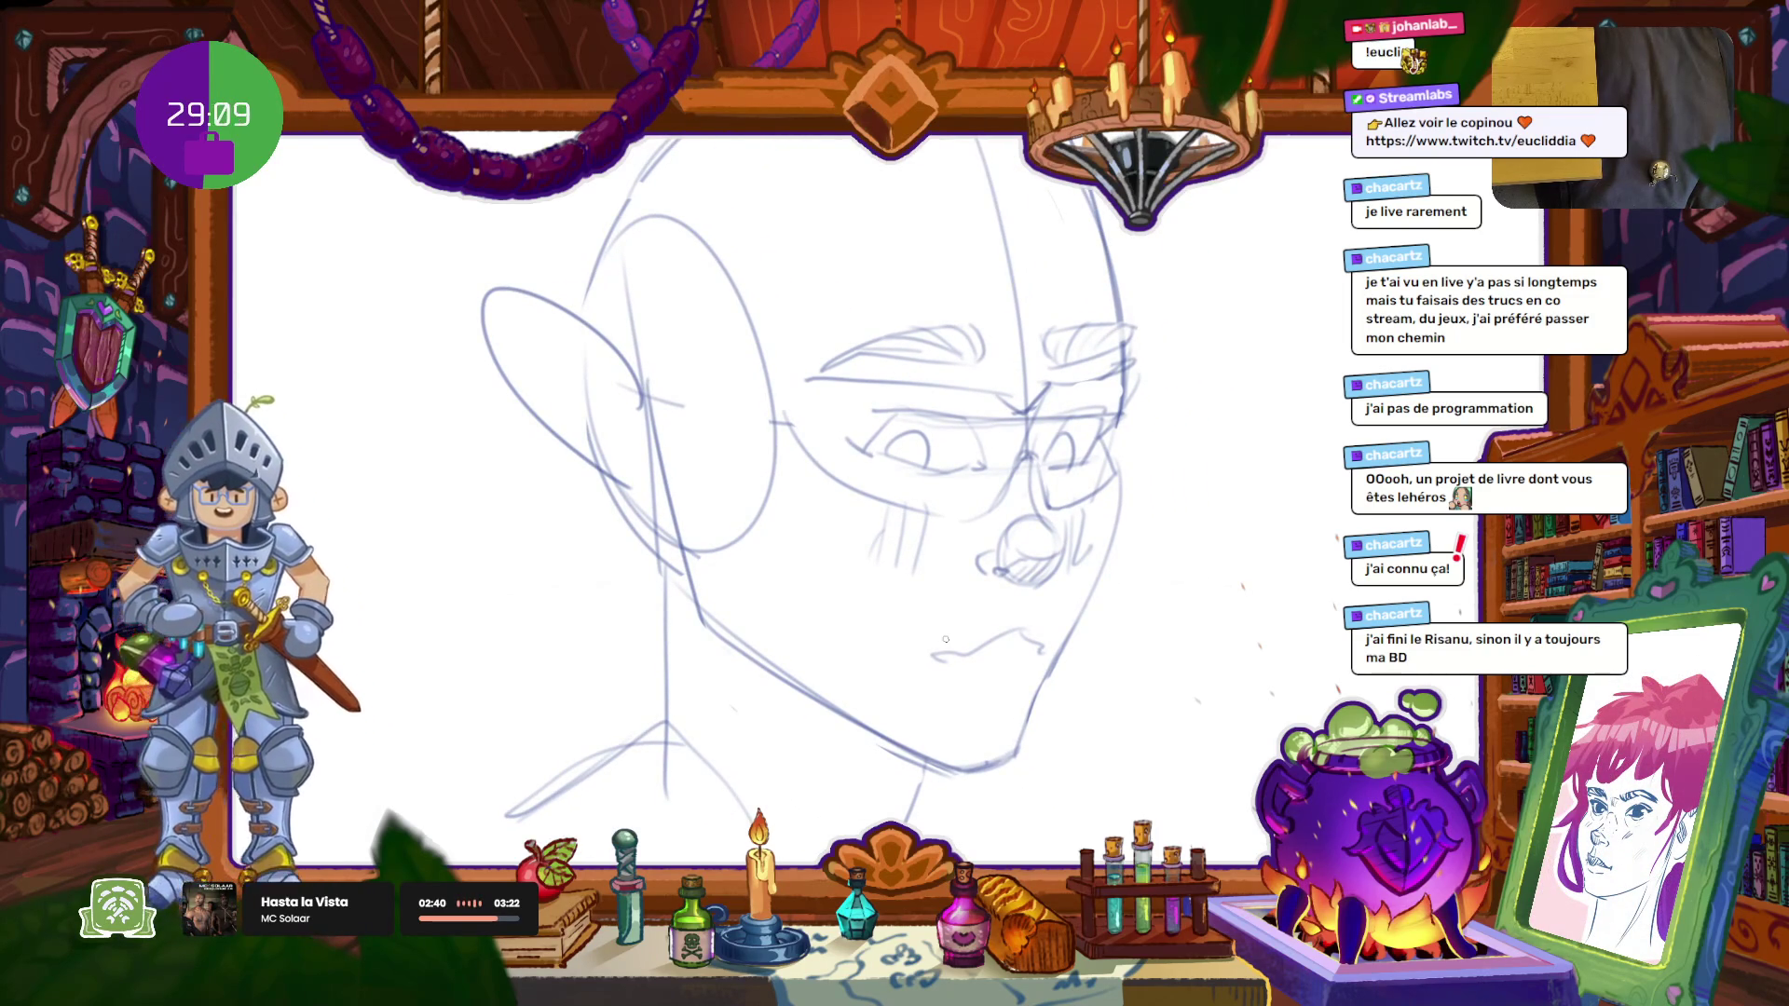
Step: Shift the brush colour slightly using the colour picker
{"action": "scroll", "coordinate": [783, 515], "scroll_direction": "up", "scroll_amount": 3}
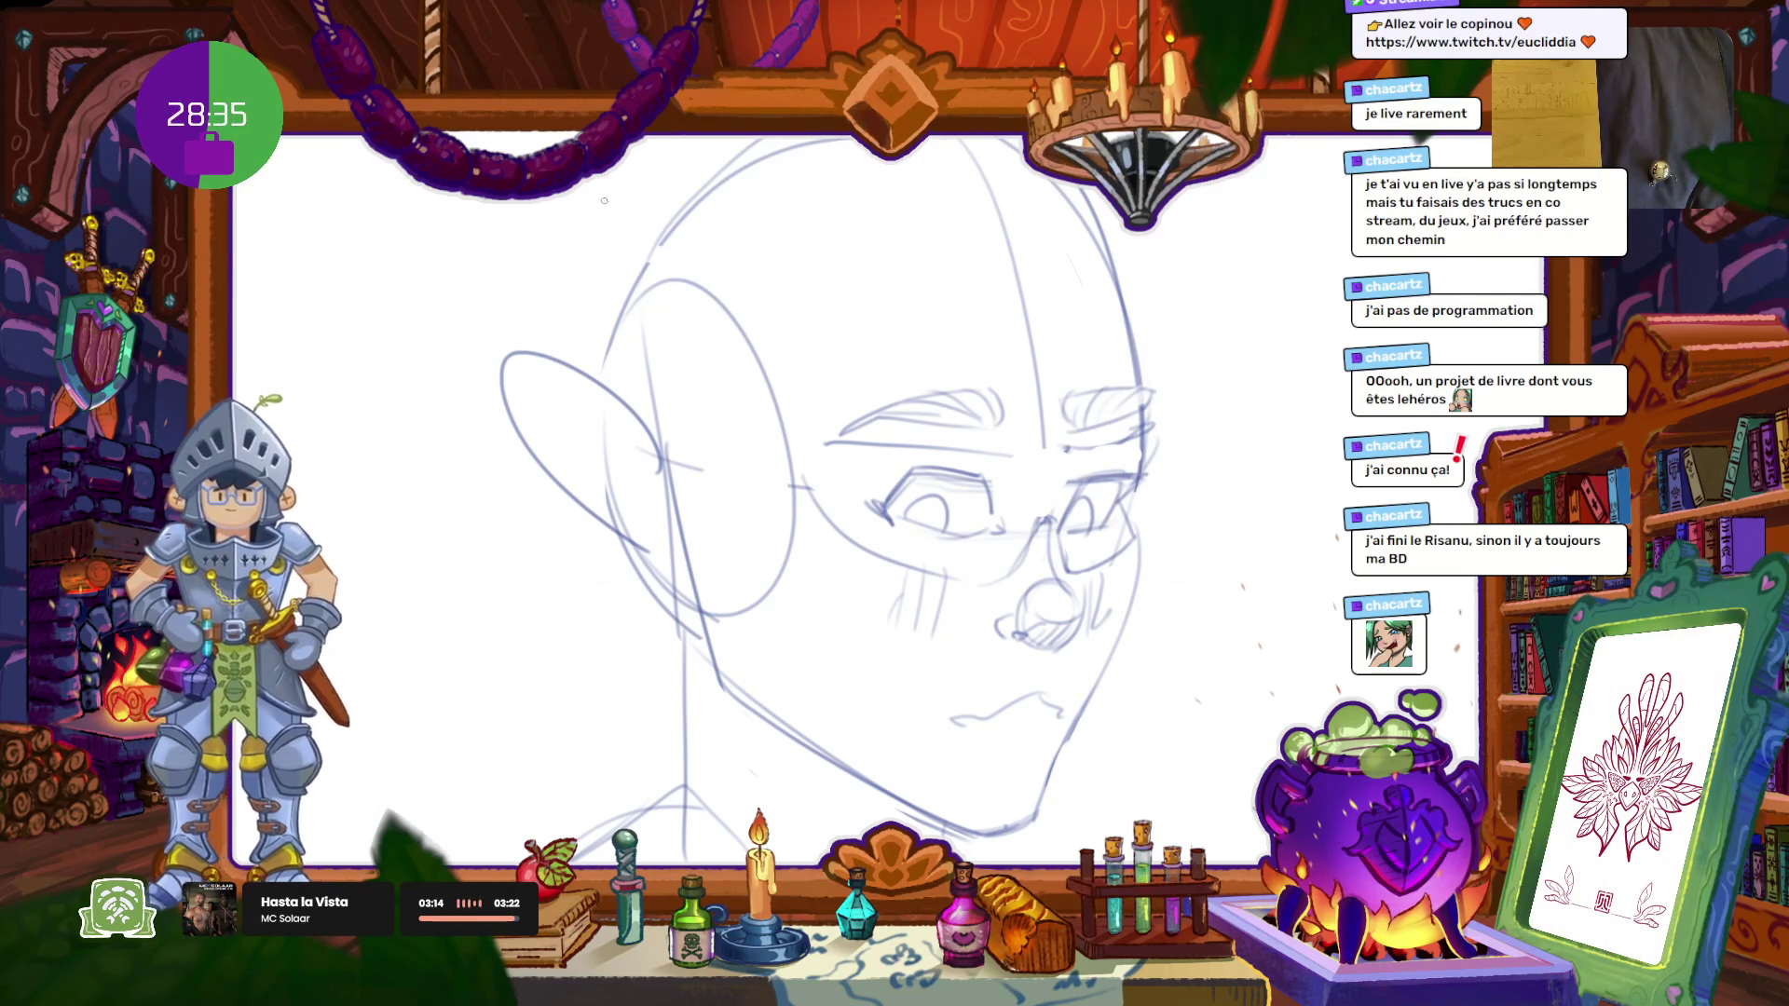
{"action": "key", "text": "shift+i"}
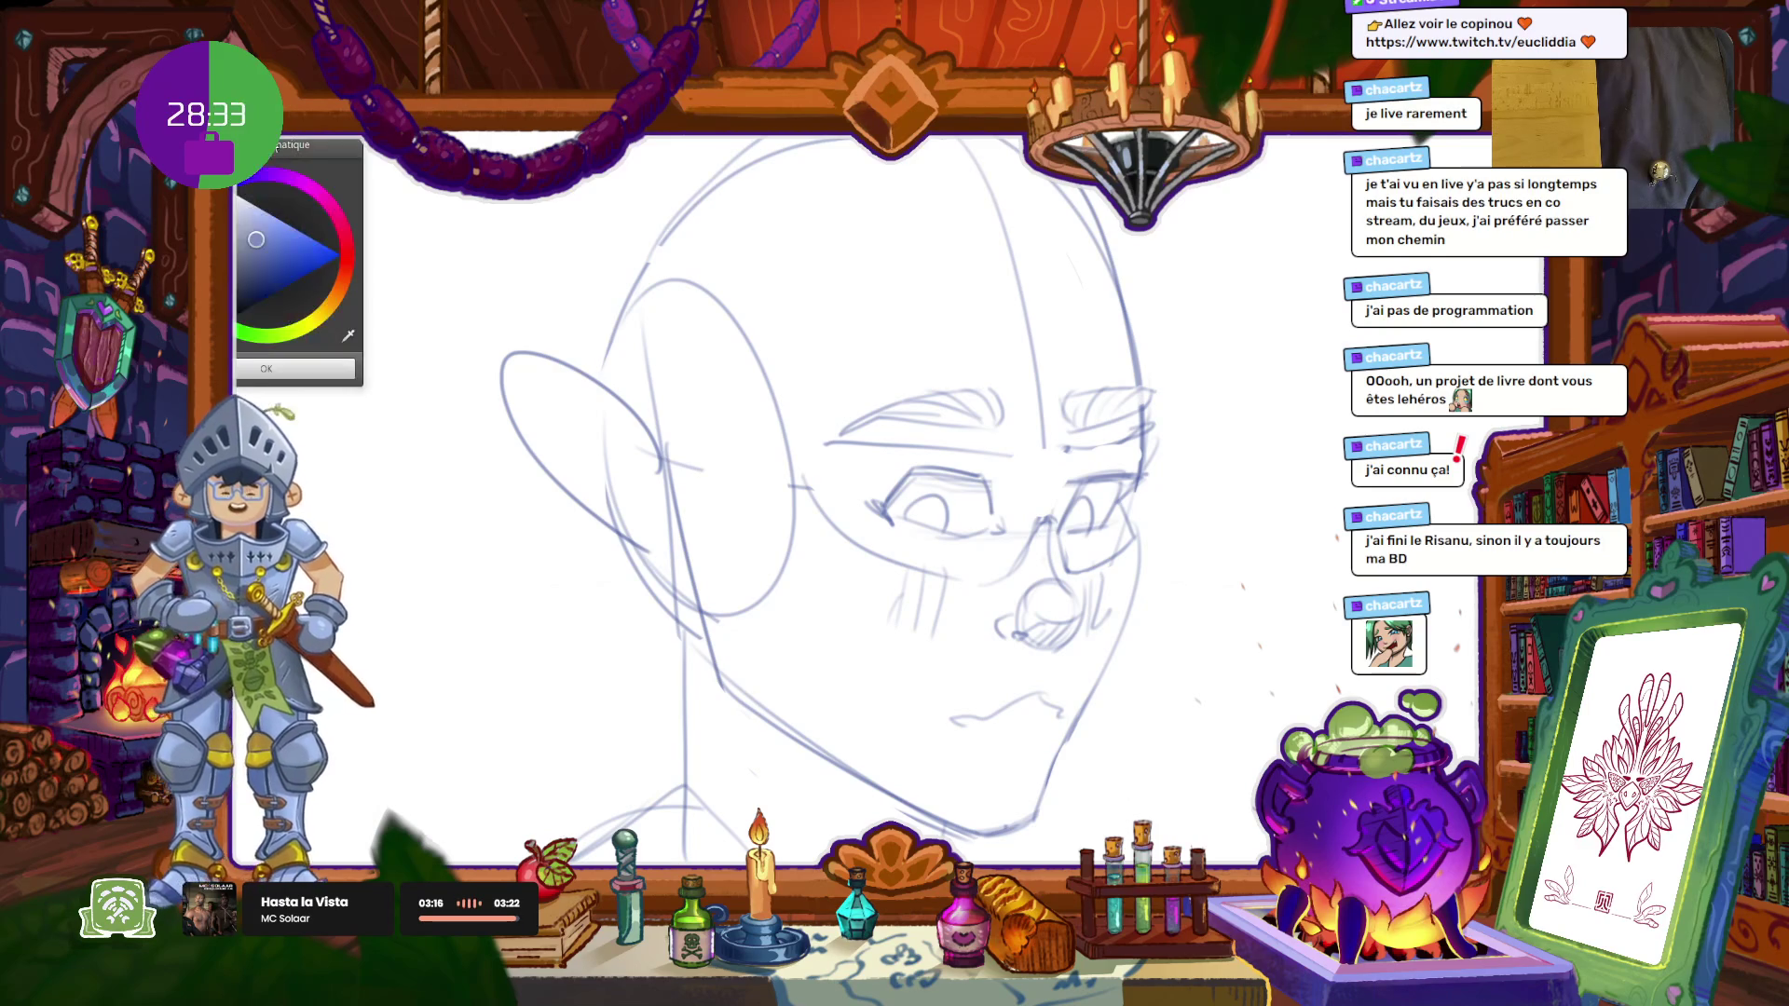
{"action": "left_click", "coordinate": [268, 248]}
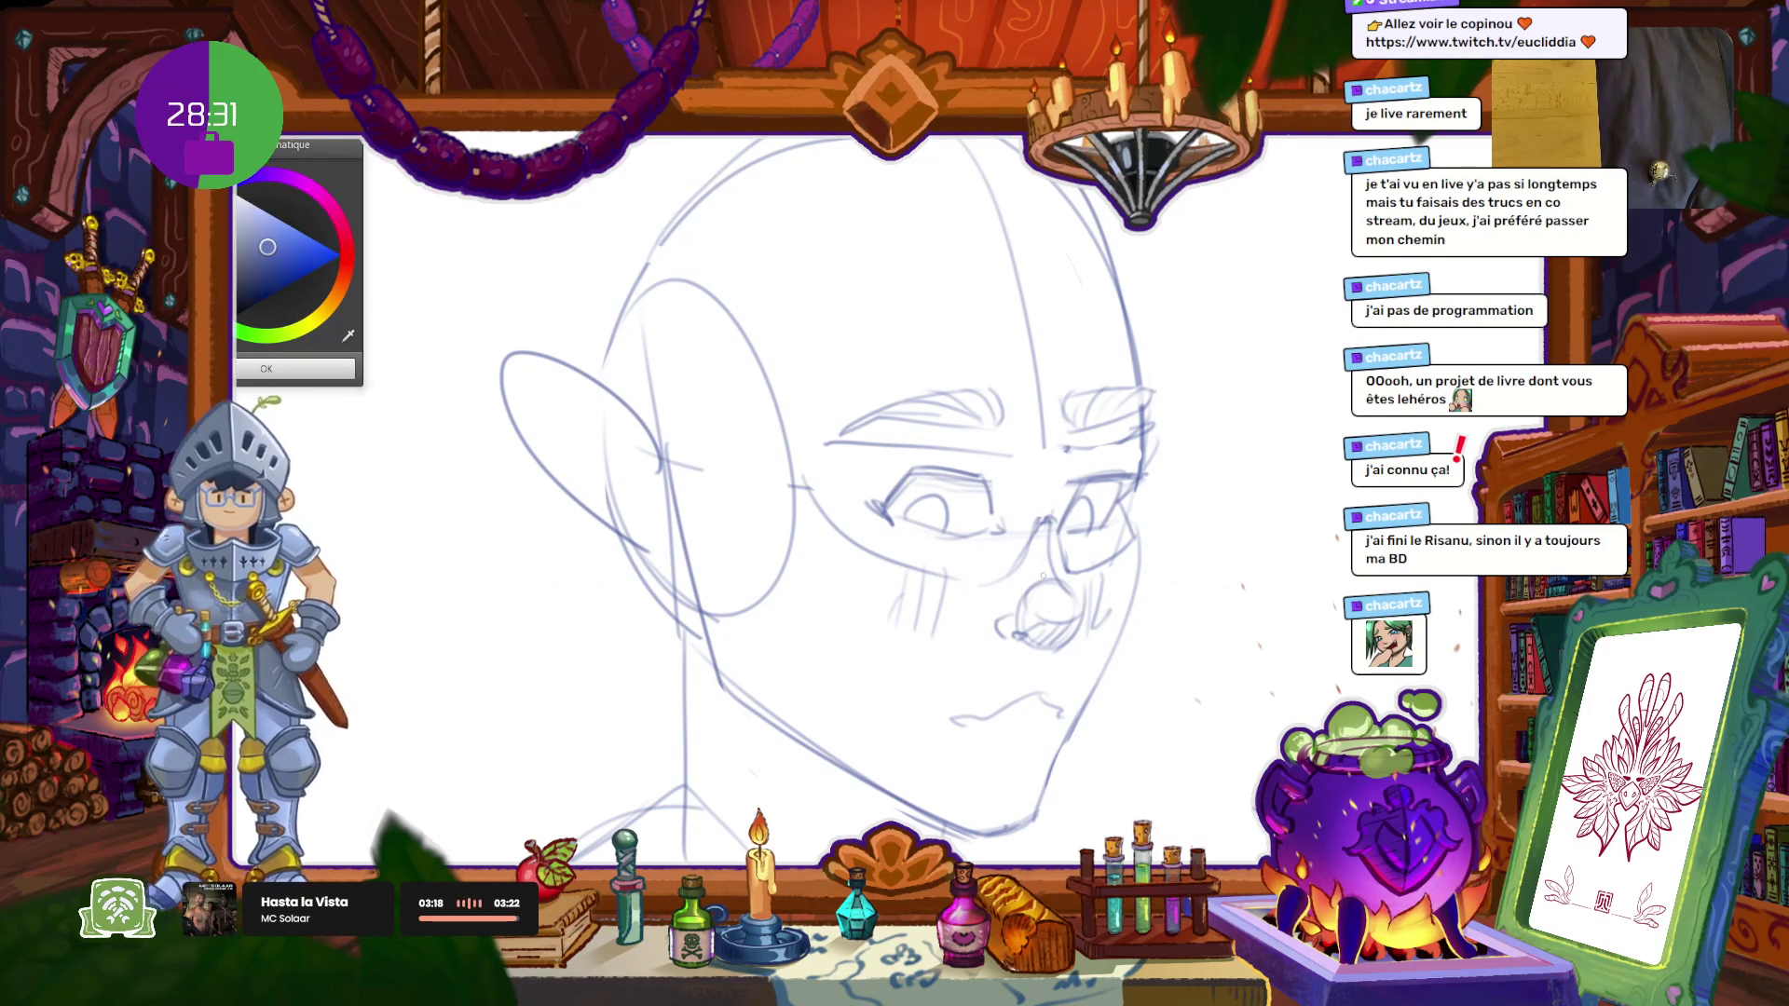
{"action": "key", "text": "Escape"}
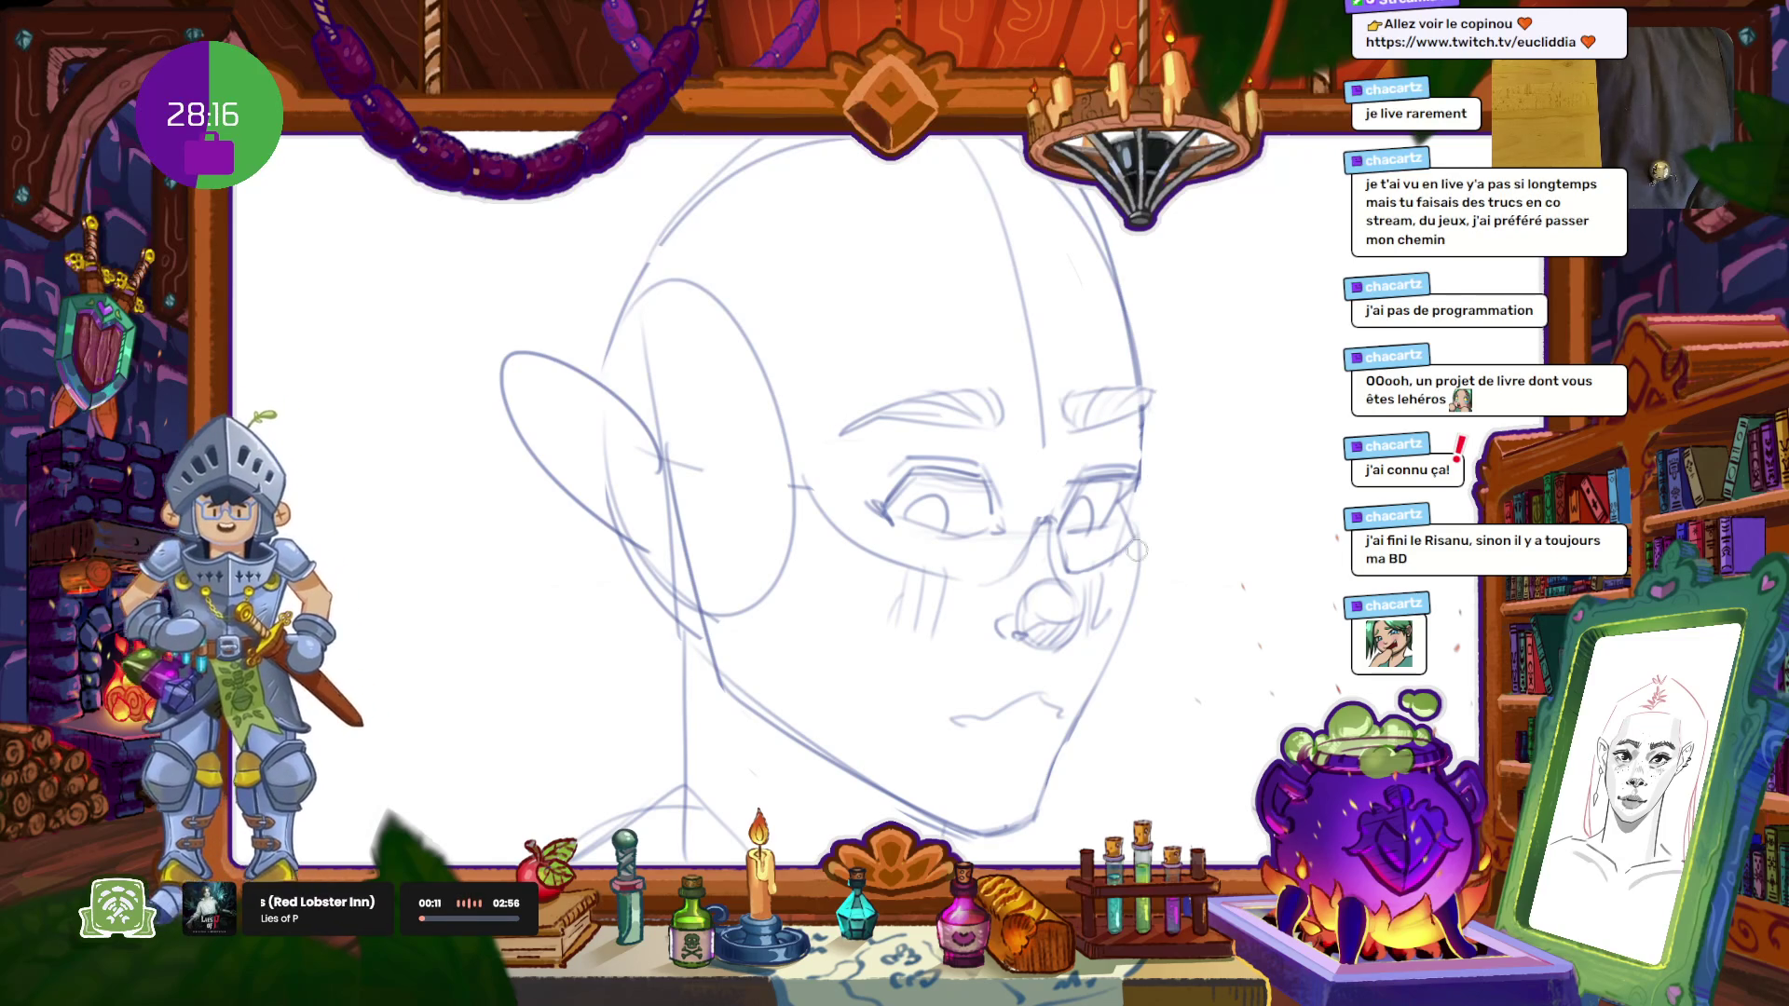
{"action": "scroll", "coordinate": [1160, 423], "scroll_direction": "down", "scroll_amount": 5}
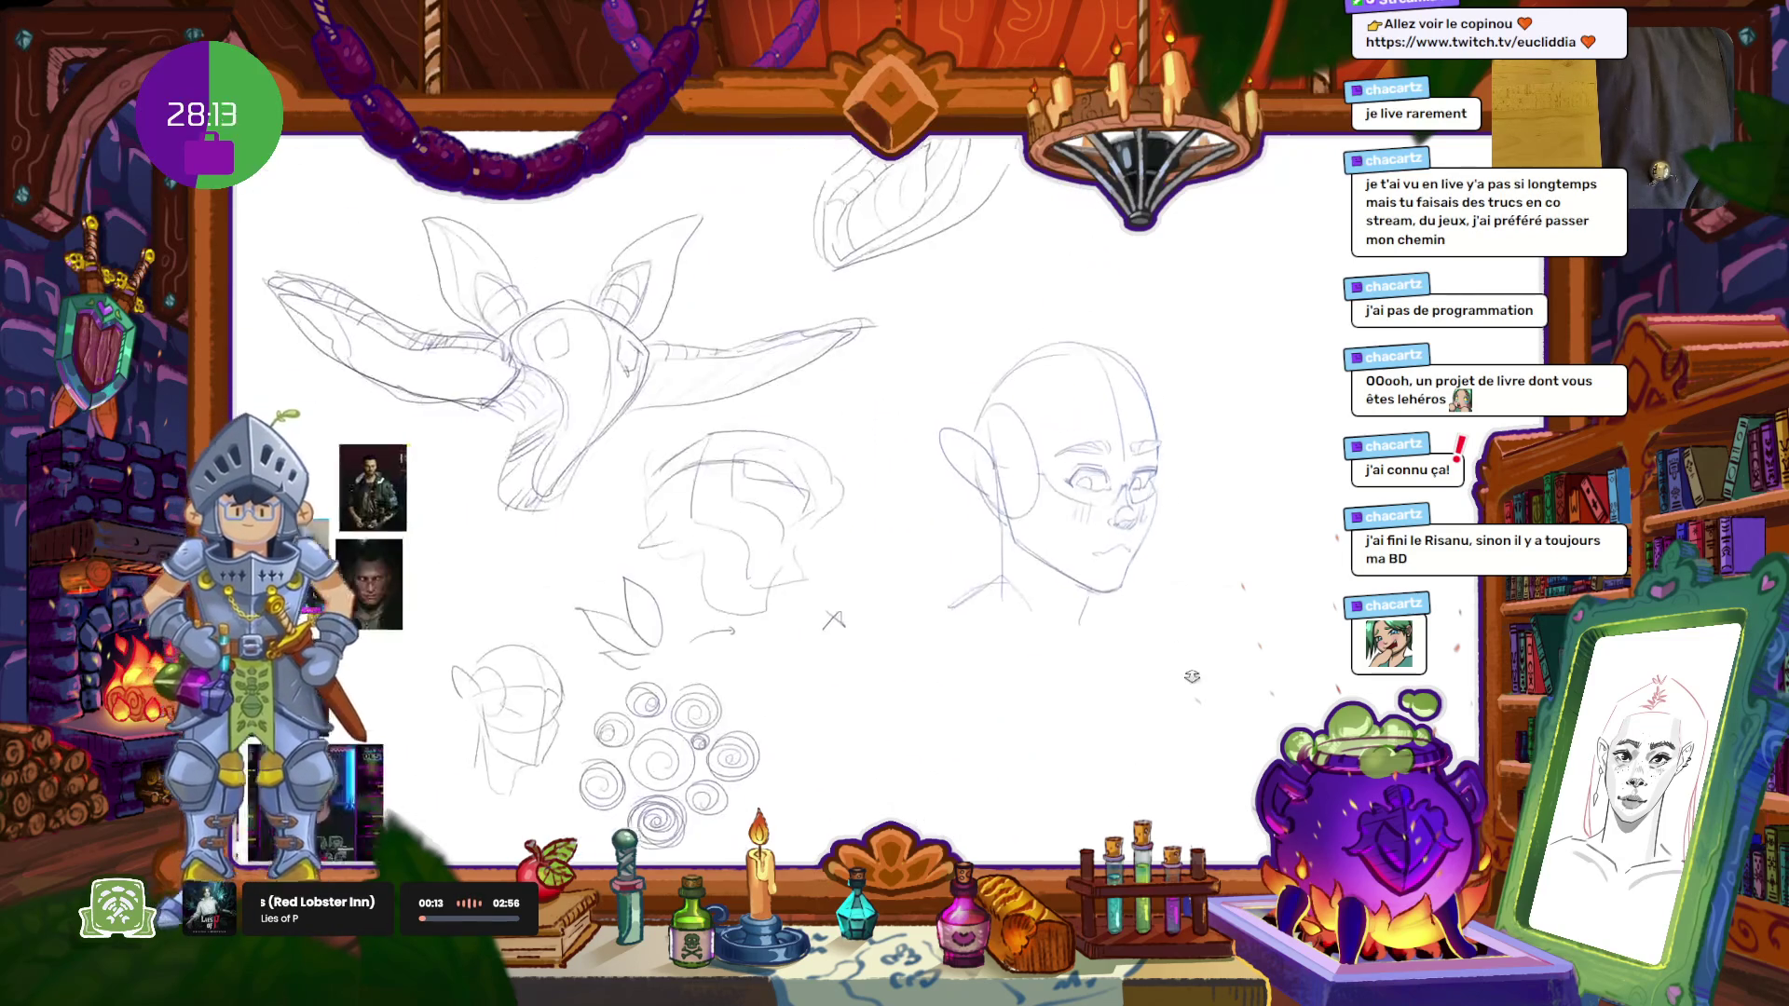
Step: Zoom in on the eyes and face of the elf head sketch
{"action": "scroll", "coordinate": [1200, 539], "scroll_direction": "up", "scroll_amount": 4}
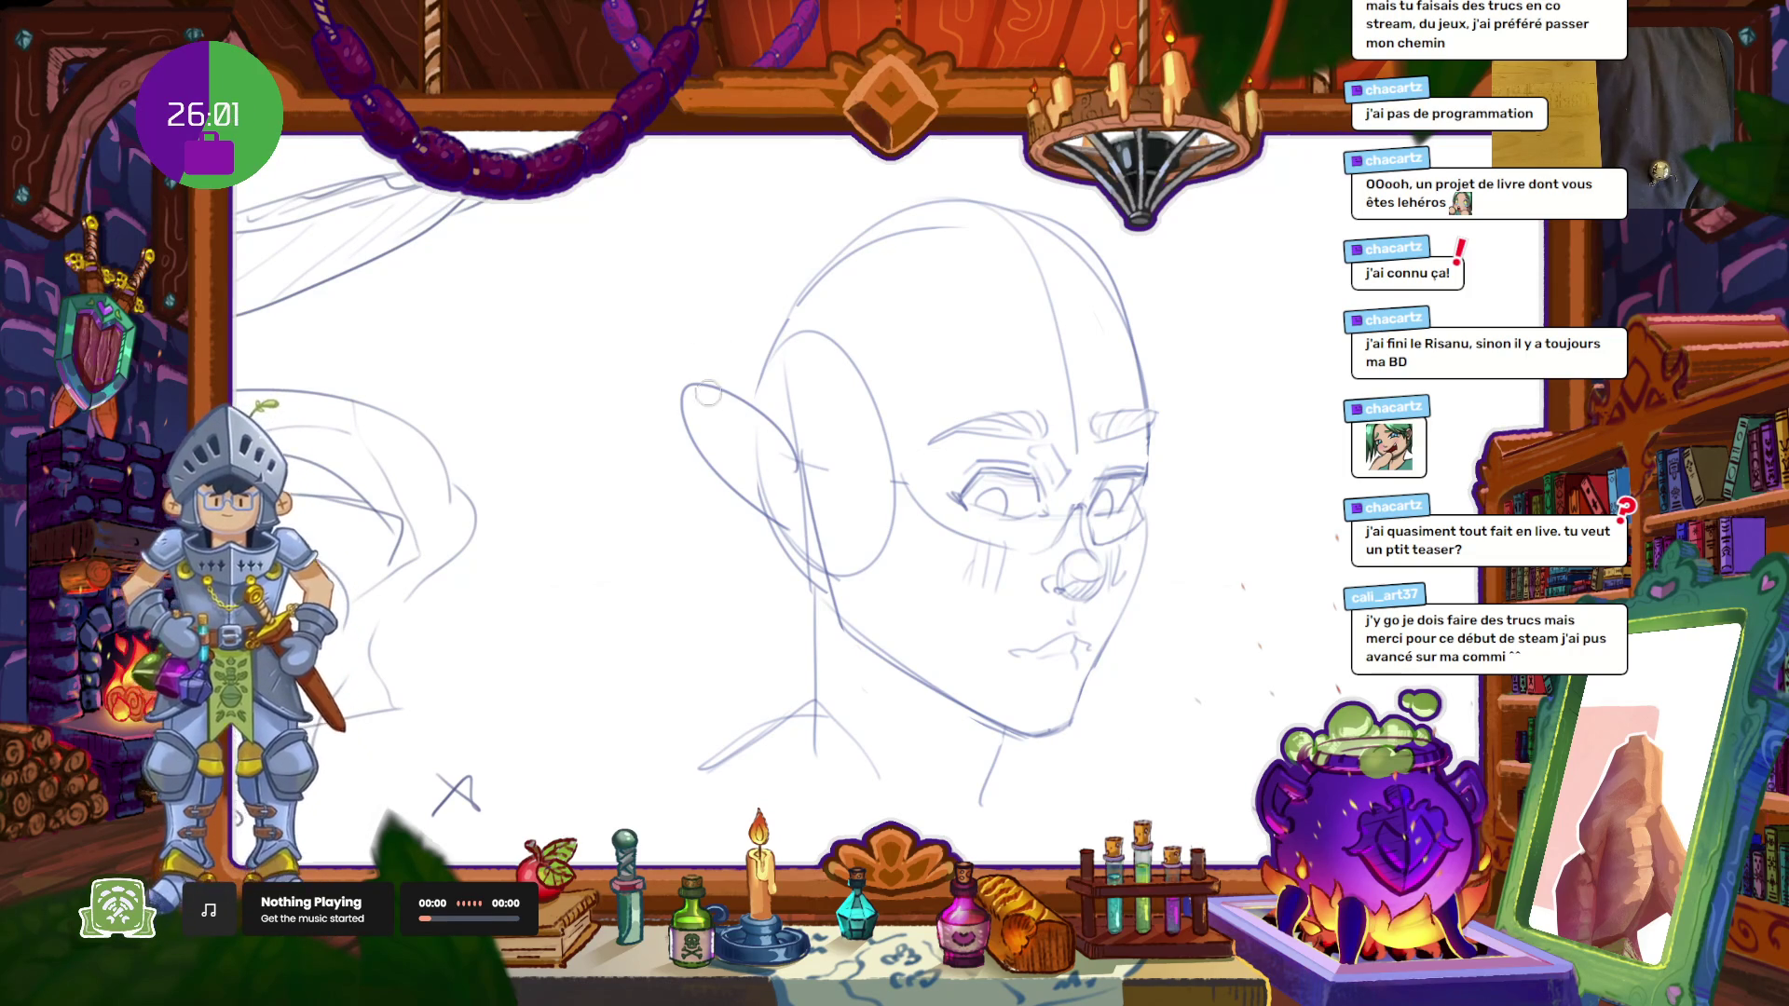
Step: Erase the old left ear curve and try several pointed ear outlines, undoing each
{"action": "mouse_move", "coordinate": [684, 364]}
{"action": "left_mouse_down"}
{"action": "mouse_move", "coordinate": [740, 373]}
{"action": "mouse_move", "coordinate": [846, 609]}
{"action": "left_mouse_up"}
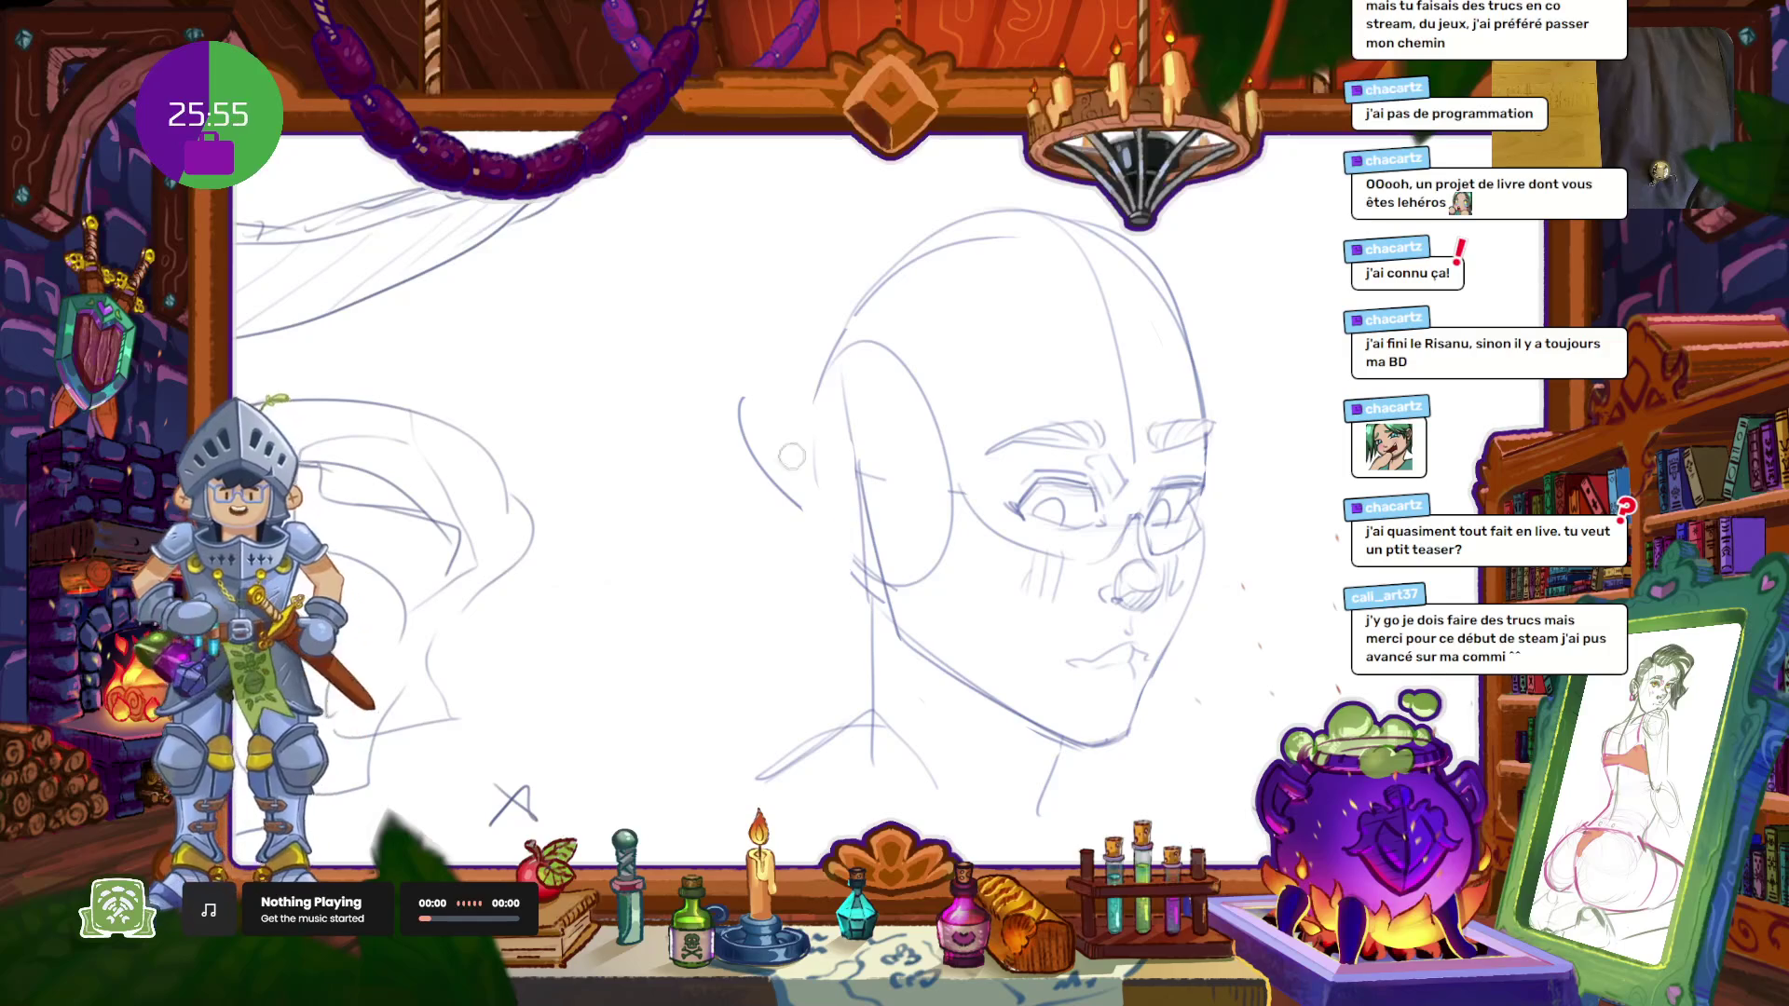
{"action": "left_click_drag", "start_coordinate": [801, 508], "coordinate": [737, 392]}
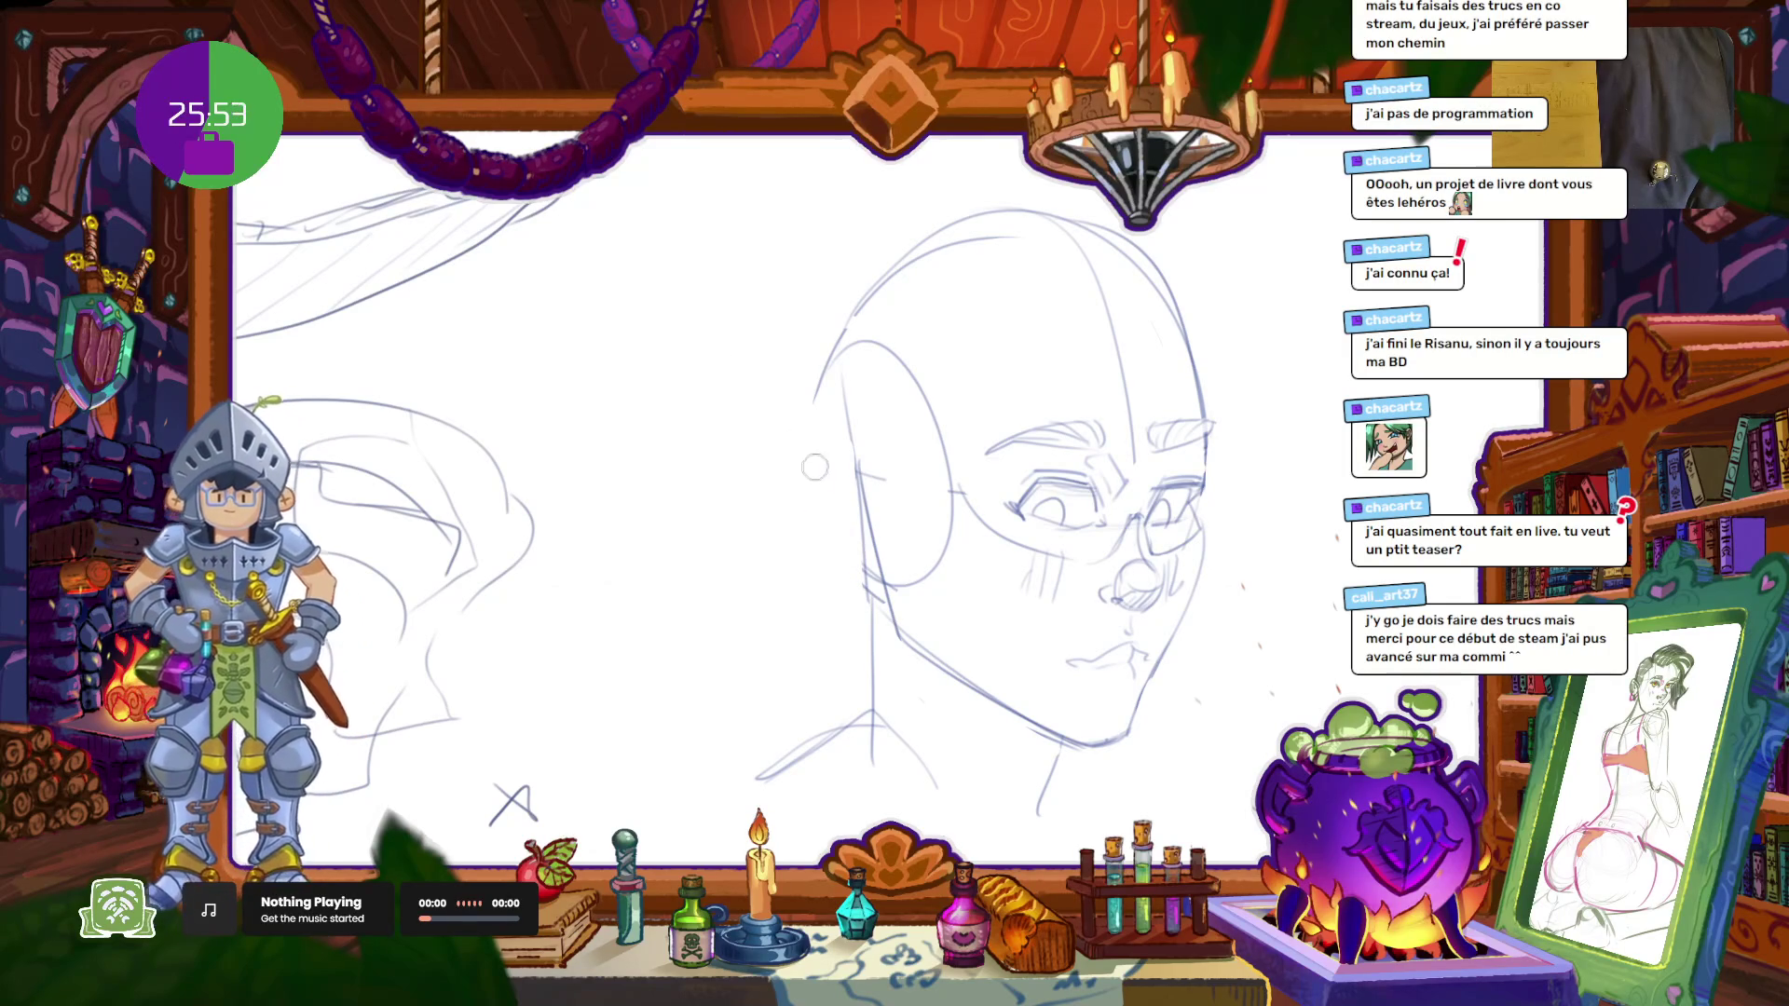
{"action": "key", "text": "b"}
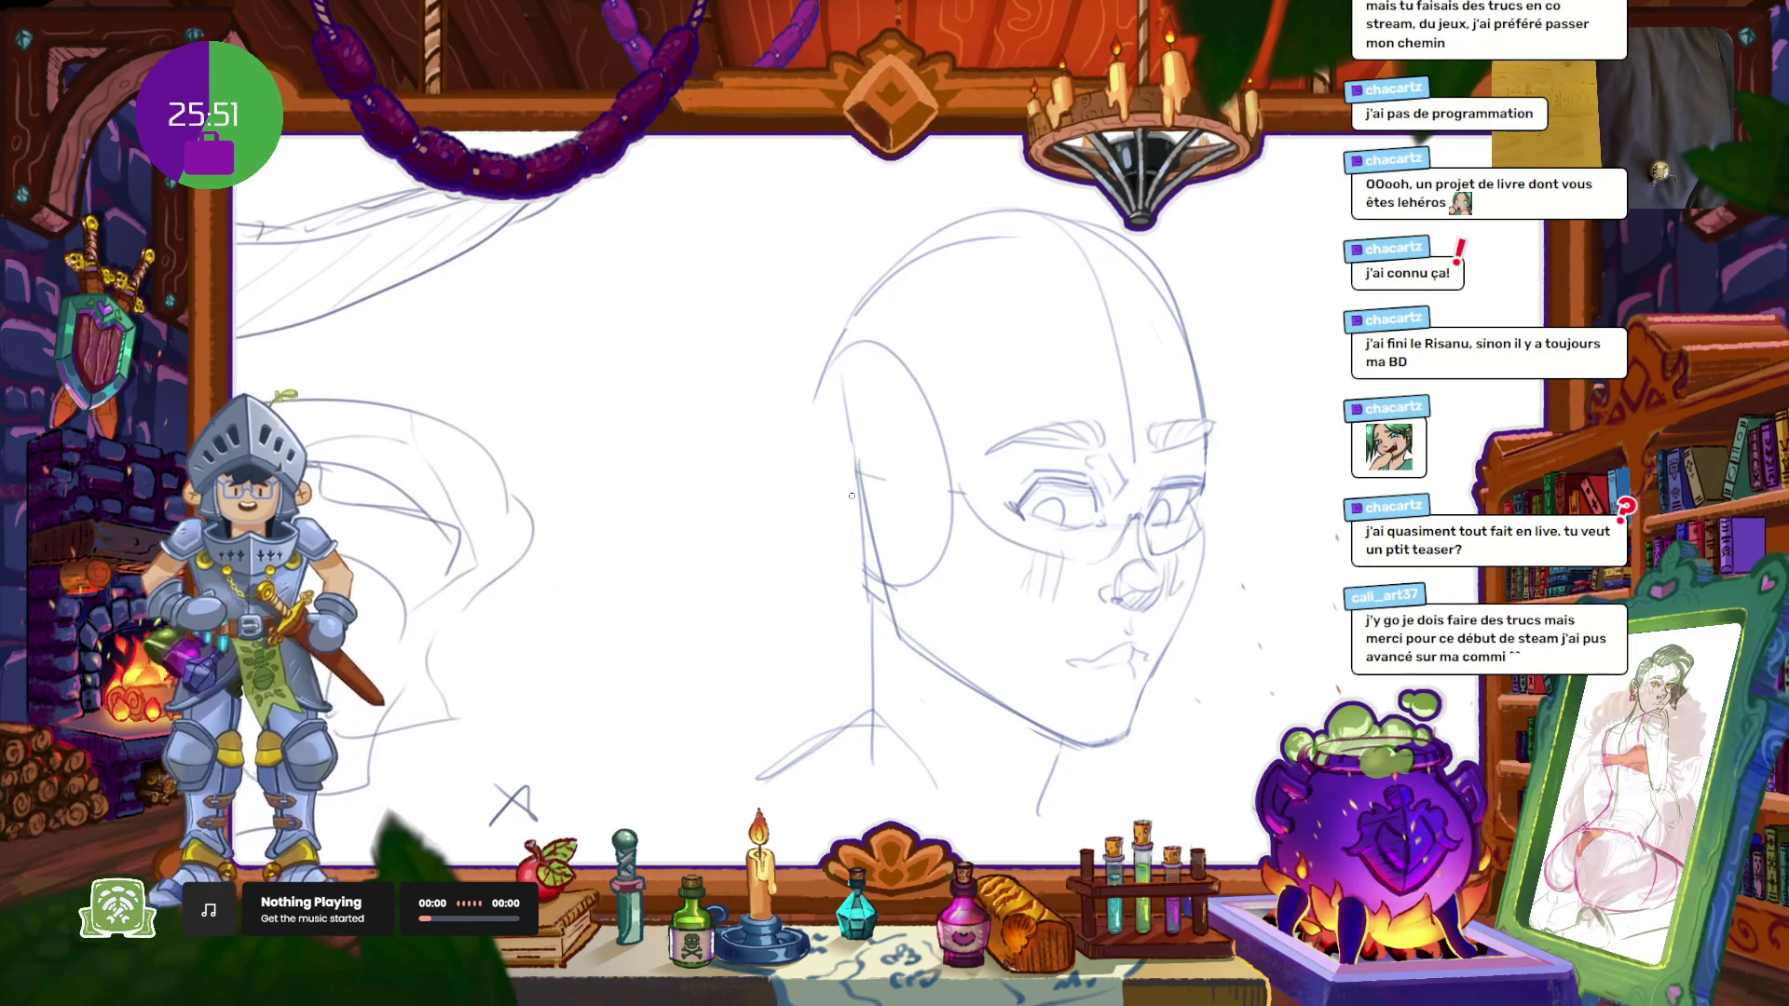
{"action": "mouse_move", "coordinate": [818, 399]}
{"action": "left_mouse_down"}
{"action": "mouse_move", "coordinate": [794, 492]}
{"action": "mouse_move", "coordinate": [839, 541]}
{"action": "left_mouse_up"}
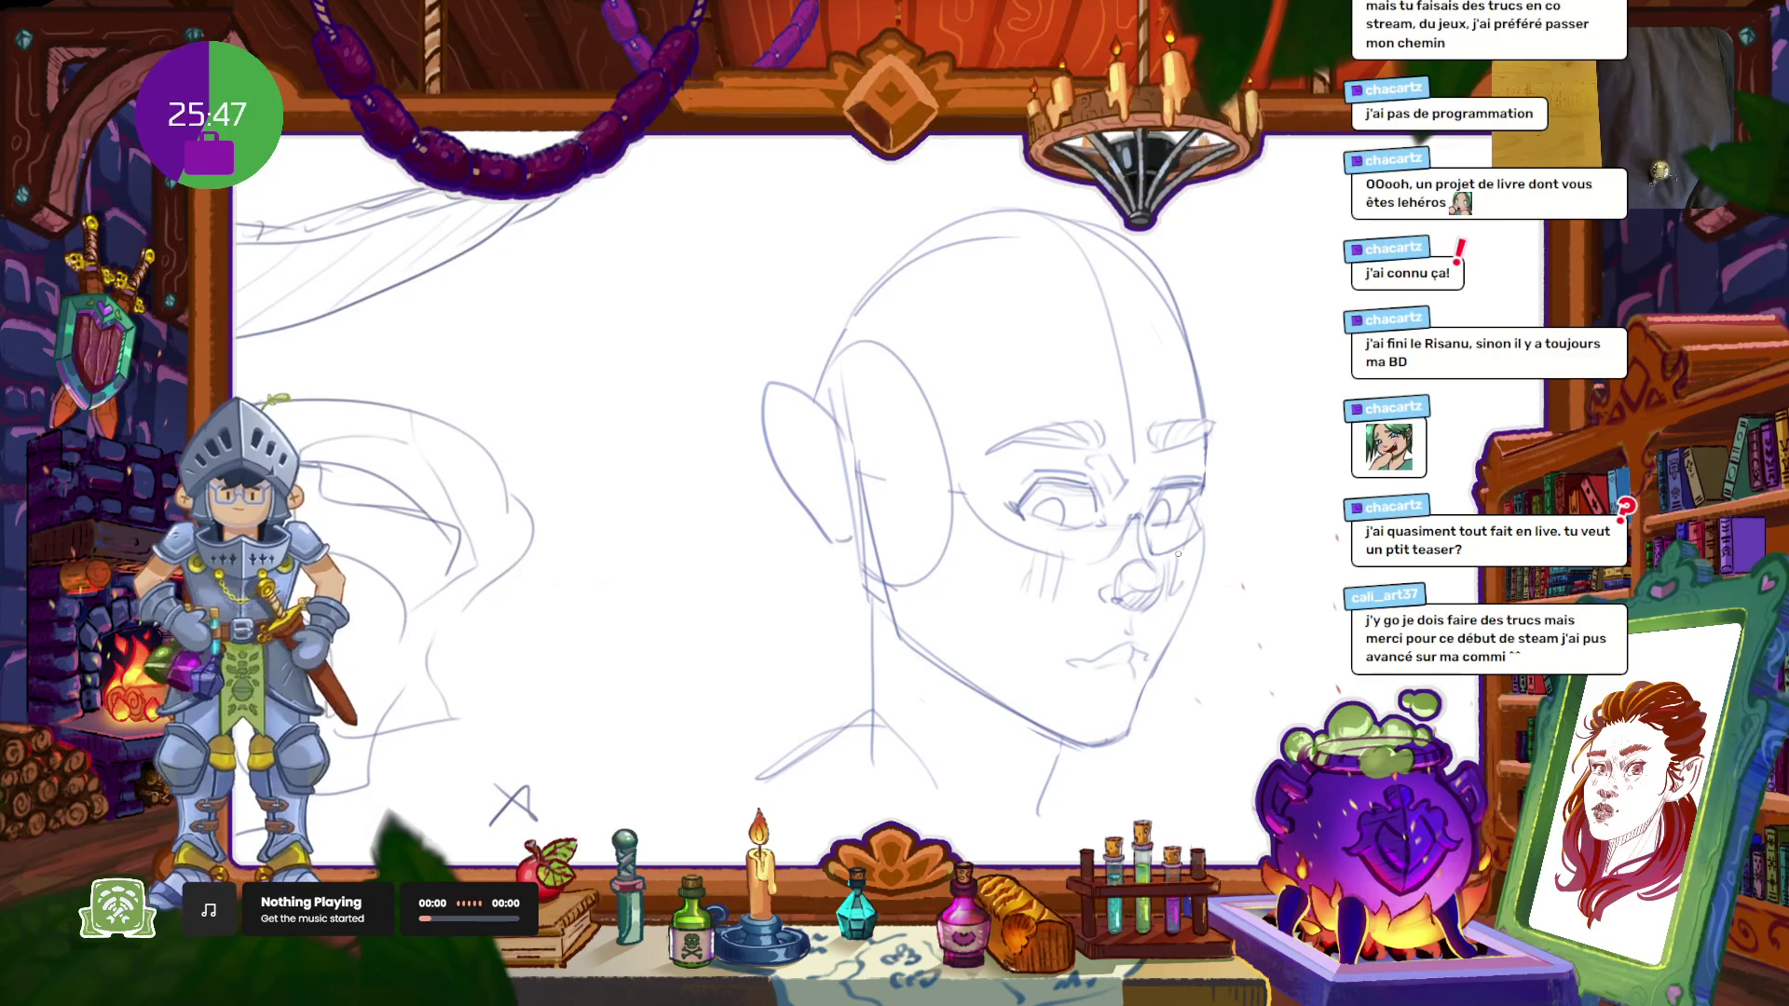
{"action": "key", "text": "ctrl+z"}
{"action": "mouse_move", "coordinate": [814, 420]}
{"action": "left_mouse_down"}
{"action": "mouse_move", "coordinate": [736, 383]}
{"action": "mouse_move", "coordinate": [803, 519]}
{"action": "left_mouse_up"}
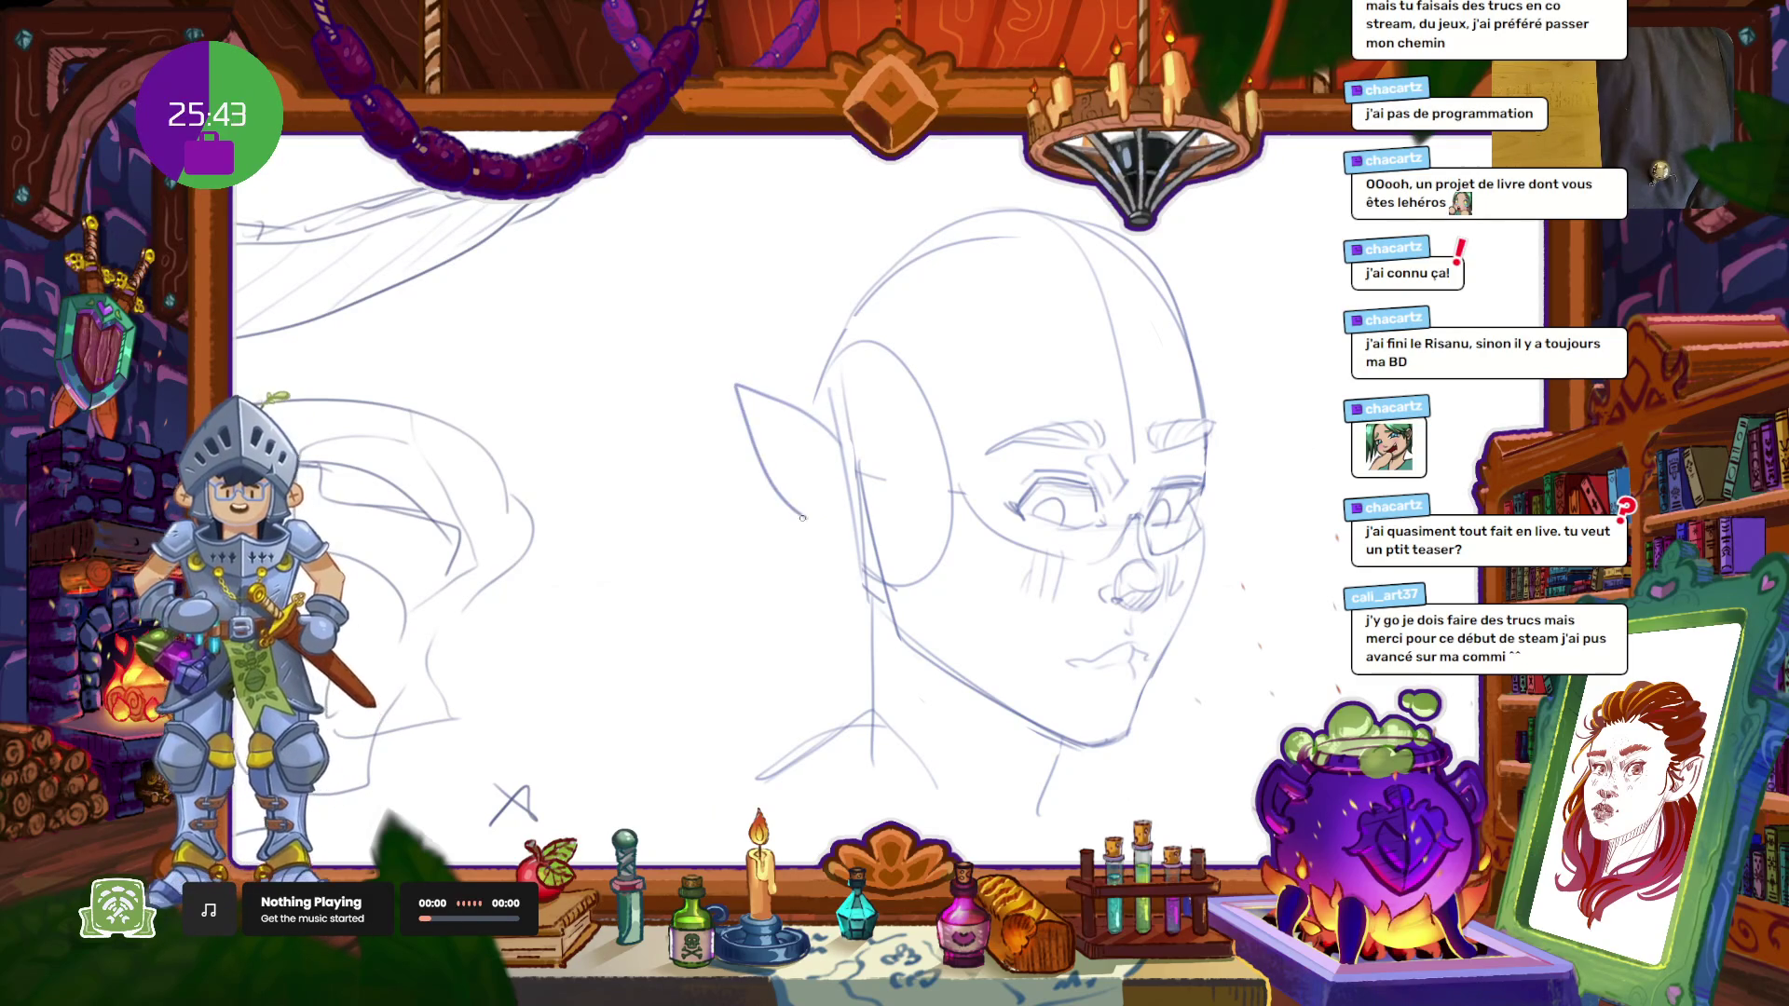
{"action": "key", "text": "ctrl+z"}
{"action": "mouse_move", "coordinate": [837, 438]}
{"action": "left_mouse_down"}
{"action": "mouse_move", "coordinate": [687, 382]}
{"action": "mouse_move", "coordinate": [868, 582]}
{"action": "left_mouse_up"}
{"action": "key", "text": "ctrl+z"}
{"action": "mouse_move", "coordinate": [823, 456]}
{"action": "left_mouse_down"}
{"action": "mouse_move", "coordinate": [724, 355]}
{"action": "mouse_move", "coordinate": [732, 467]}
{"action": "mouse_move", "coordinate": [856, 527]}
{"action": "left_mouse_up"}
{"action": "key", "text": "ctrl+z"}
{"action": "mouse_move", "coordinate": [830, 468]}
{"action": "left_mouse_down"}
{"action": "mouse_move", "coordinate": [646, 353]}
{"action": "mouse_move", "coordinate": [772, 550]}
{"action": "mouse_move", "coordinate": [843, 545]}
{"action": "left_mouse_up"}
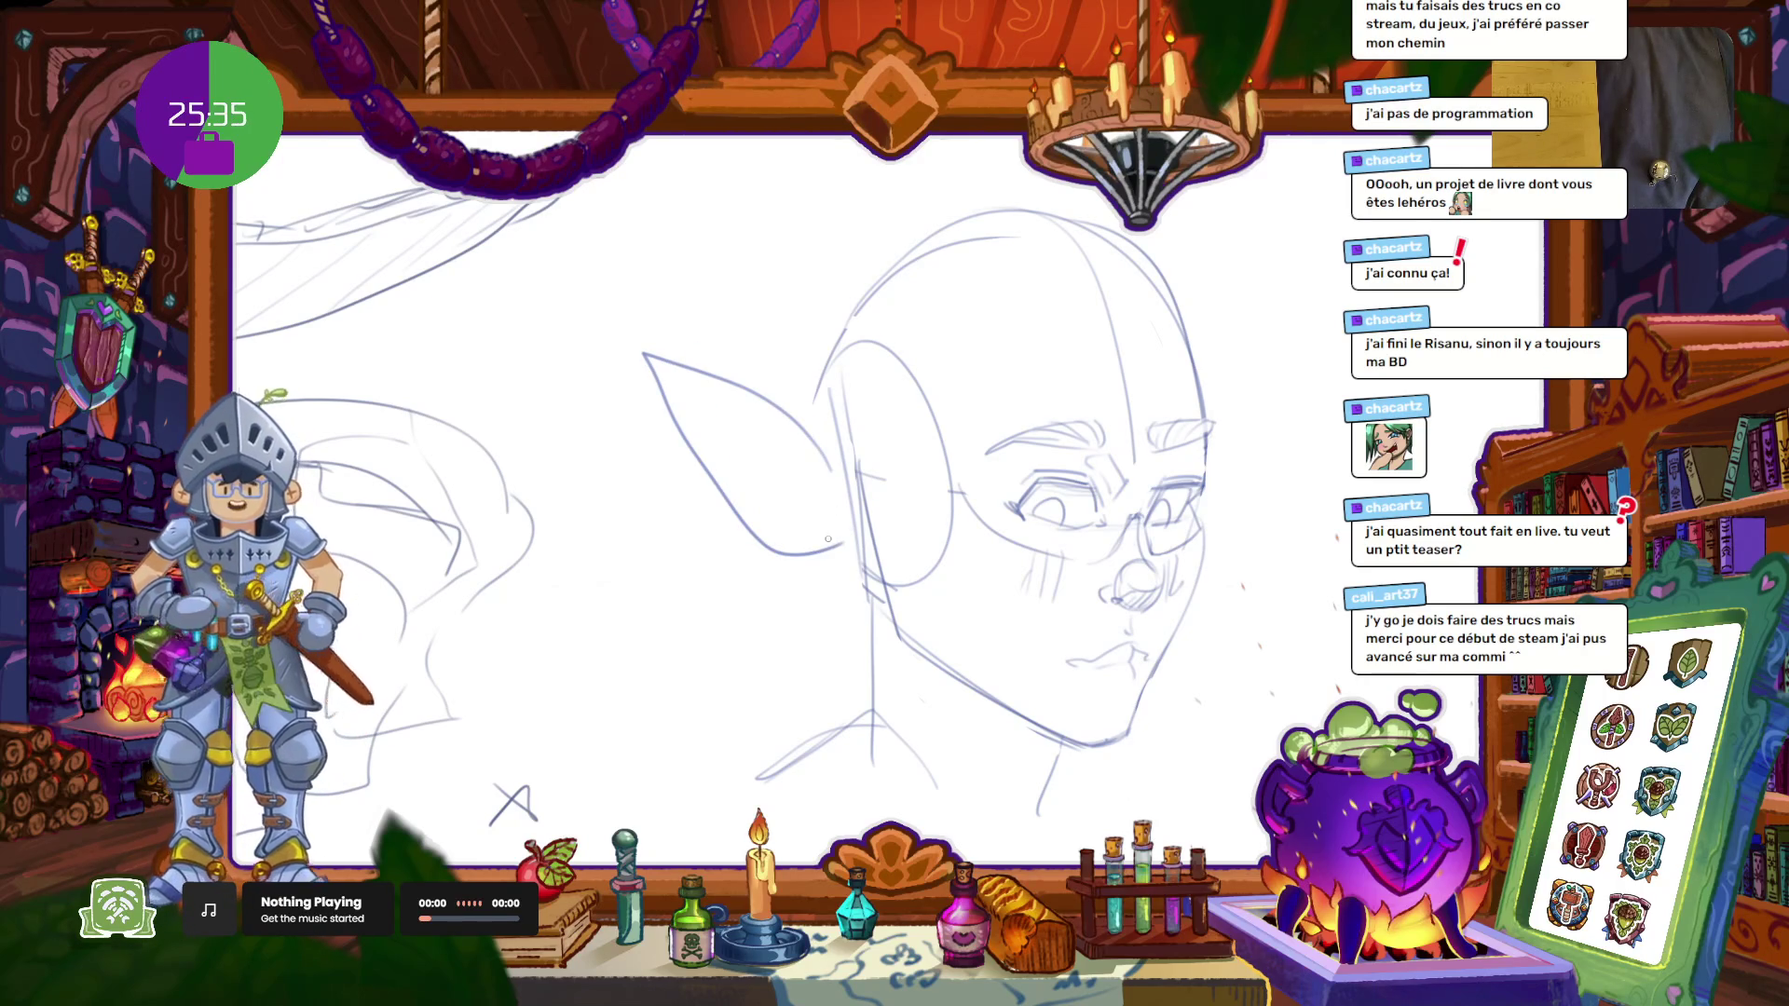
{"action": "key", "text": "ctrl+z"}
Step: Draw the final ear outline with a redrawn lower edge and inner-ear curves
{"action": "left_click_drag", "start_coordinate": [828, 423], "coordinate": [838, 570]}
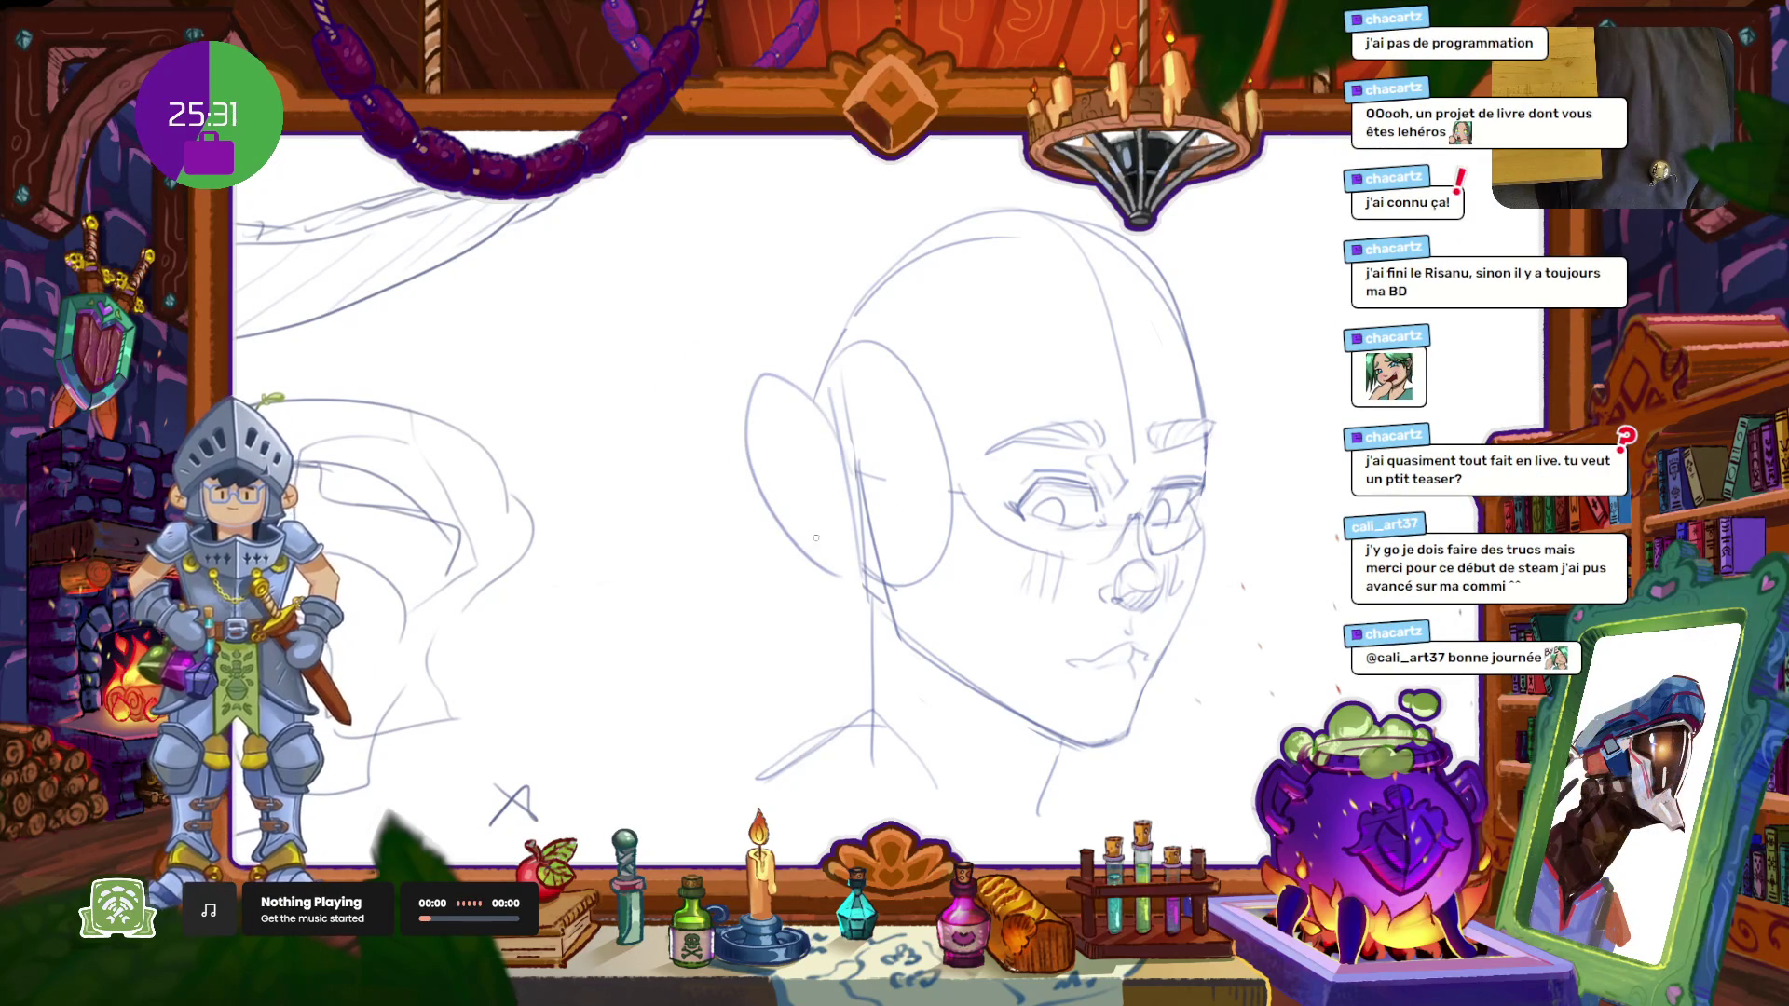
{"action": "left_click_drag", "start_coordinate": [788, 527], "coordinate": [850, 537]}
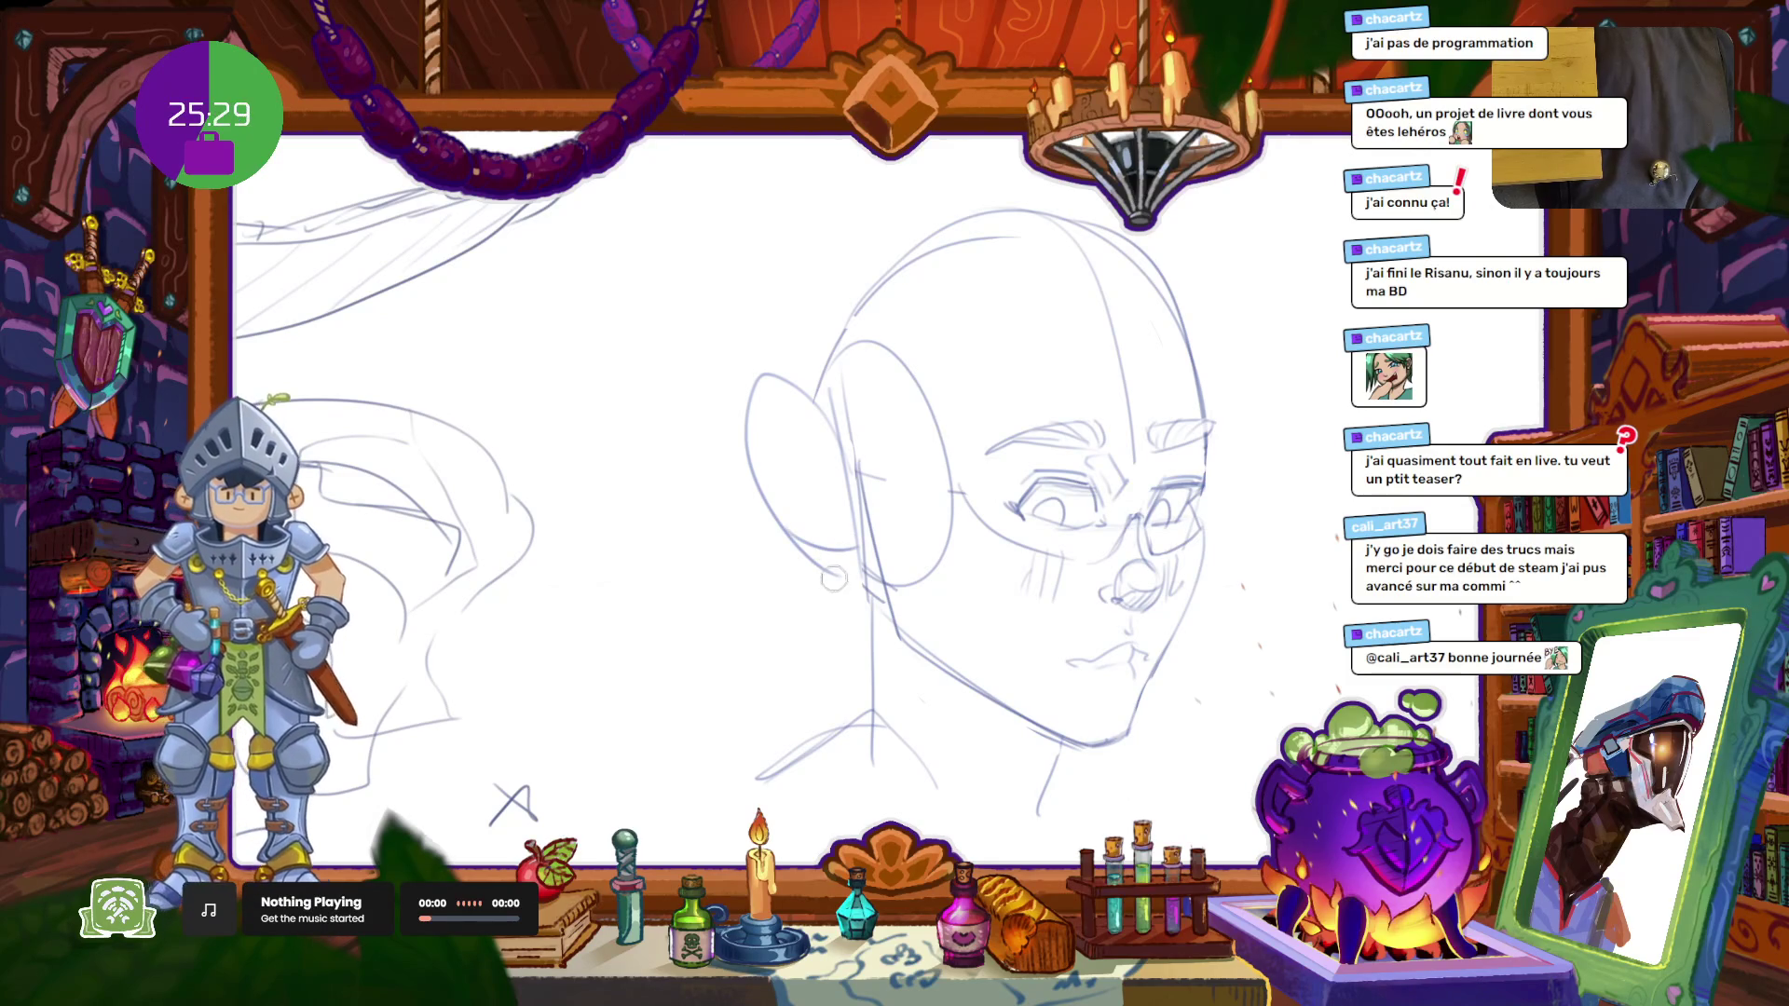
{"action": "left_click_drag", "start_coordinate": [832, 457], "coordinate": [842, 491]}
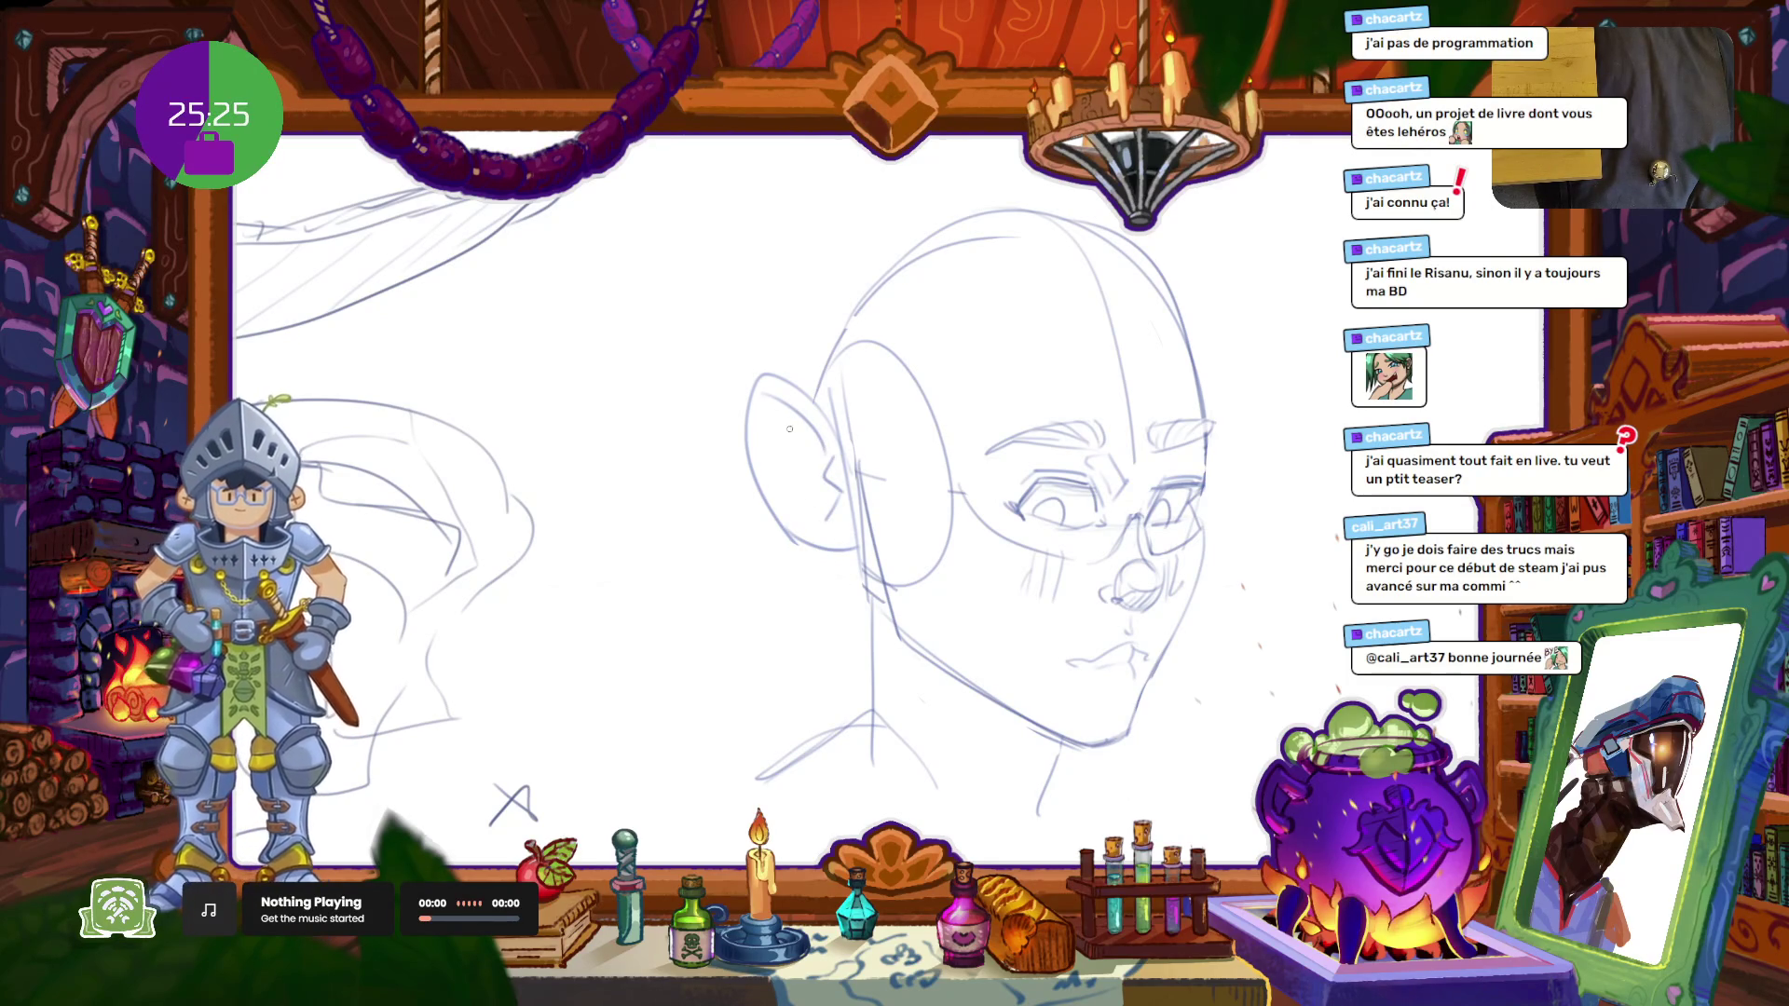
{"action": "left_click_drag", "start_coordinate": [776, 412], "coordinate": [772, 468]}
{"action": "key", "text": "ctrl+z"}
{"action": "left_click_drag", "start_coordinate": [776, 398], "coordinate": [771, 496]}
{"action": "mouse_move", "coordinate": [817, 423]}
{"action": "left_mouse_down"}
{"action": "mouse_move", "coordinate": [789, 447]}
{"action": "mouse_move", "coordinate": [792, 416]}
{"action": "left_mouse_up"}
{"action": "key", "text": "ctrl+z"}
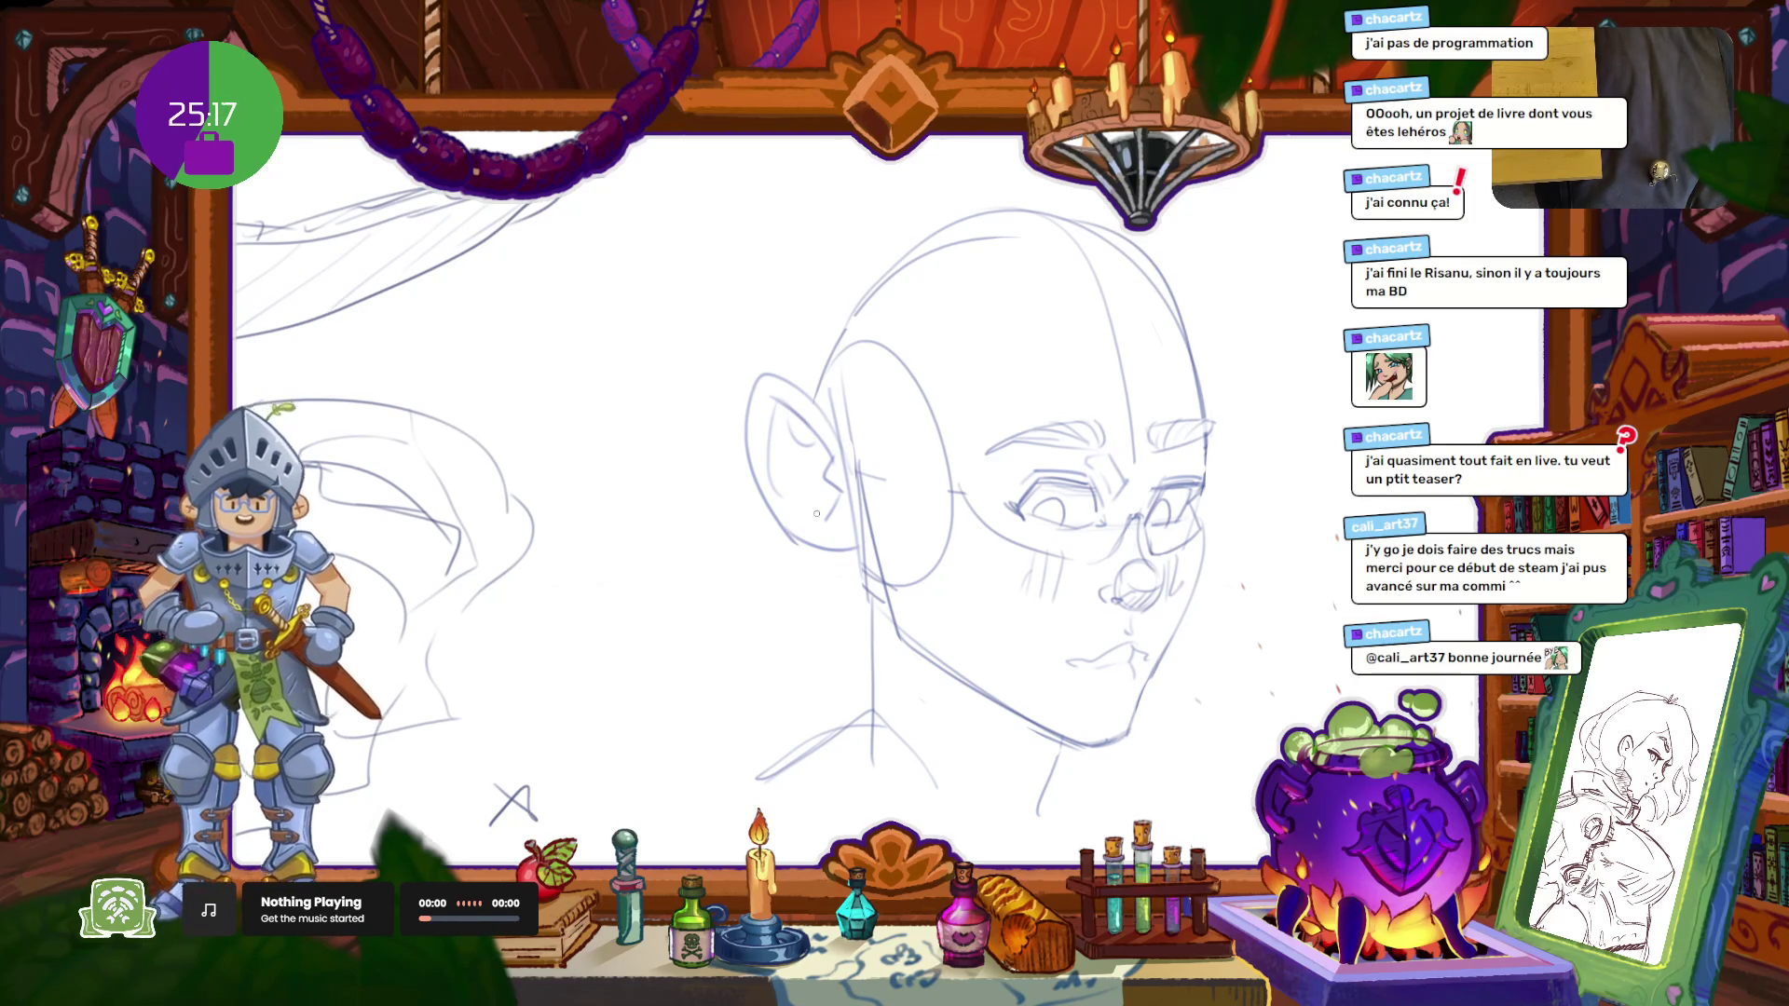
{"action": "left_click_drag", "start_coordinate": [919, 495], "coordinate": [725, 453]}
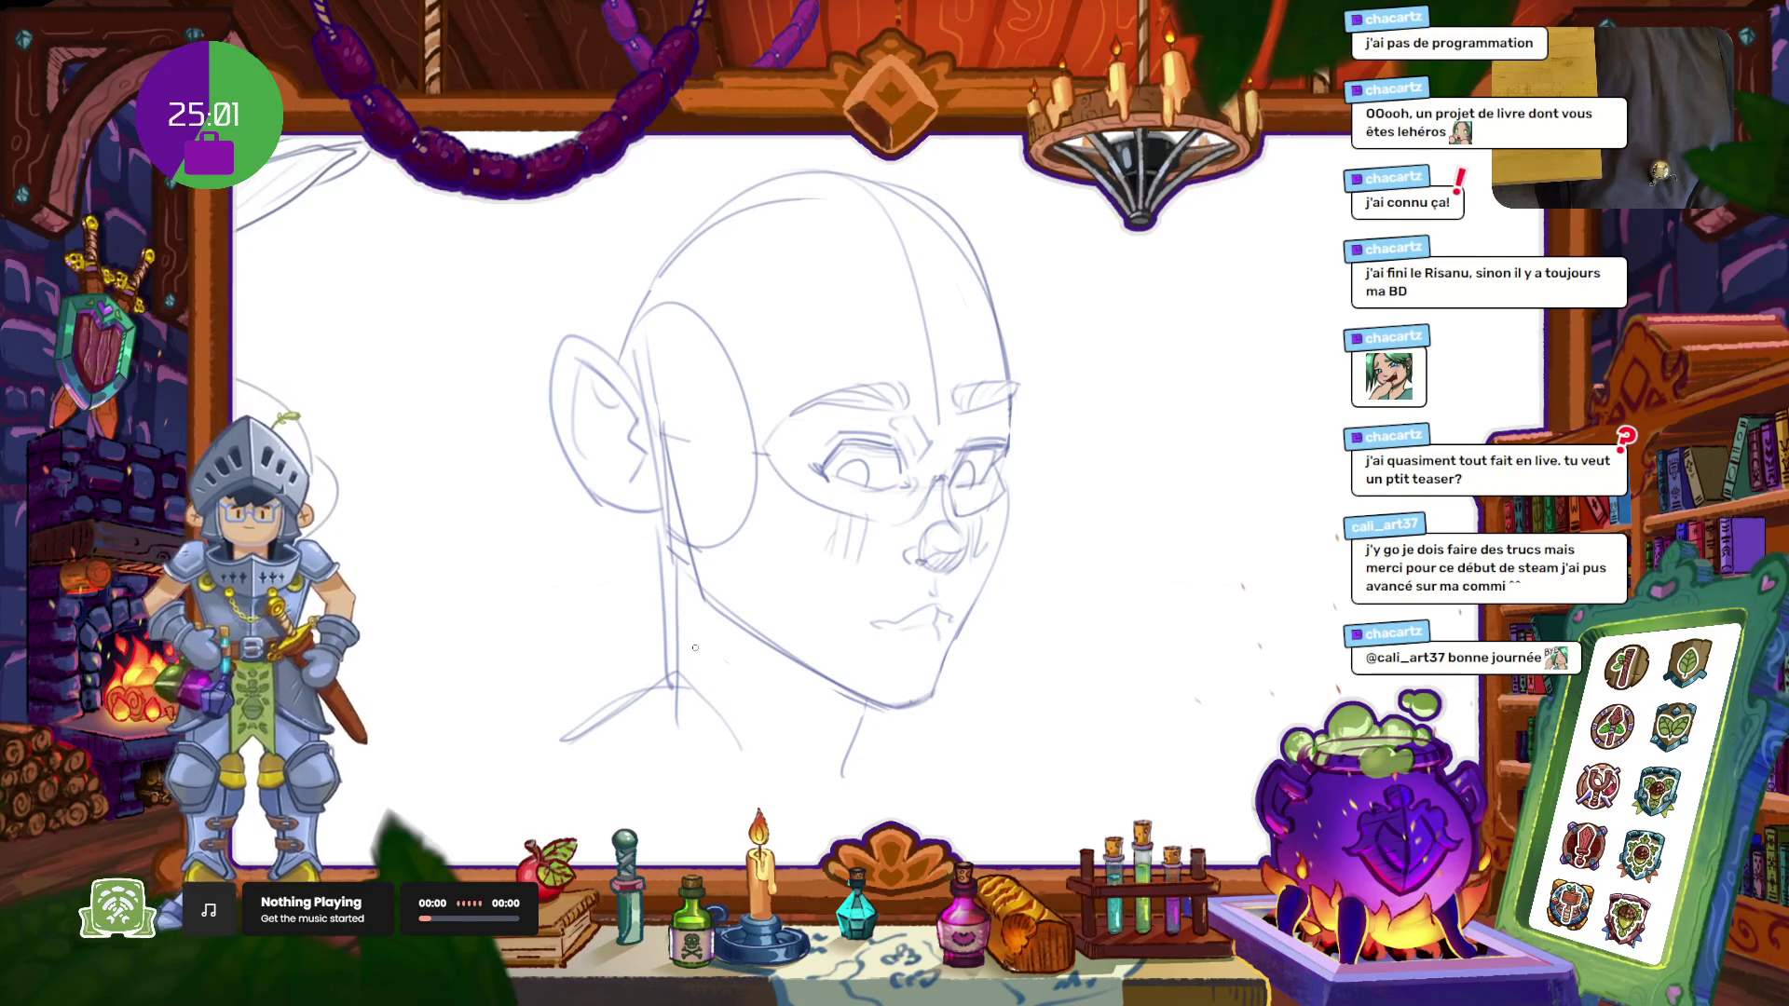
{"action": "key", "text": "ctrl+z"}
{"action": "key", "text": "ctrl+z"}
{"action": "key", "text": "ctrl+z"}
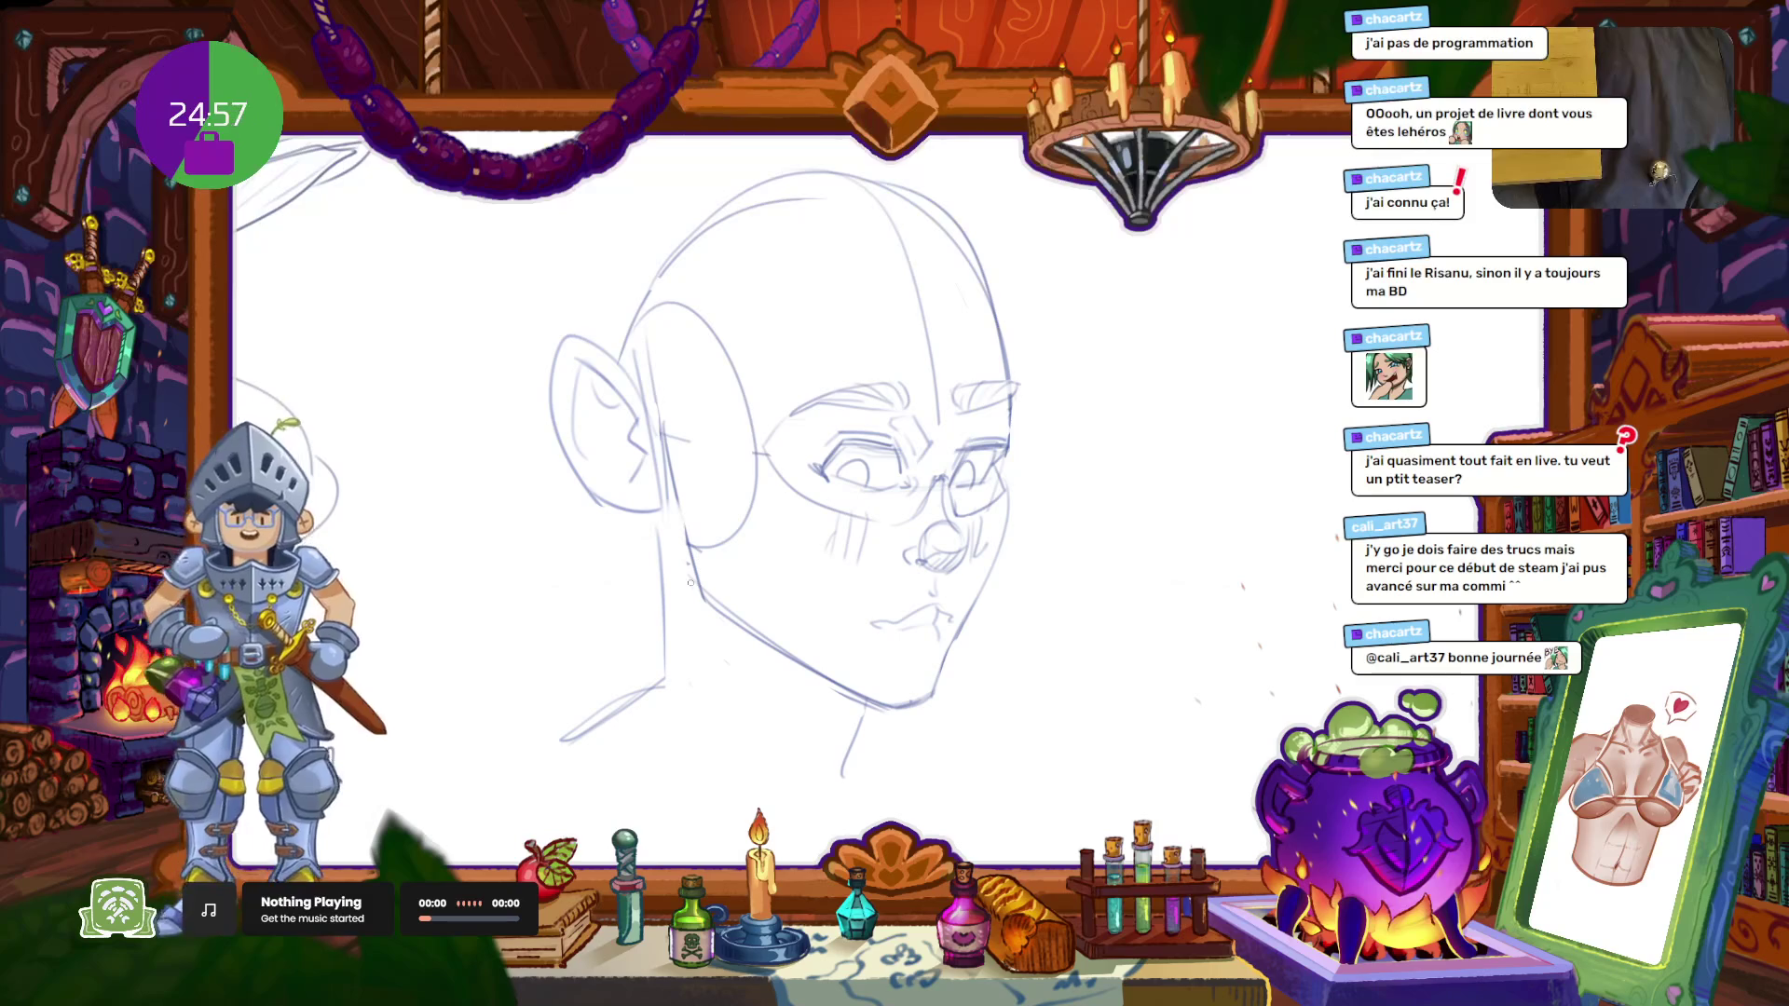
Step: Draw a clean neck line down from under the jaw, then zoom out
{"action": "left_click_drag", "start_coordinate": [690, 559], "coordinate": [732, 766]}
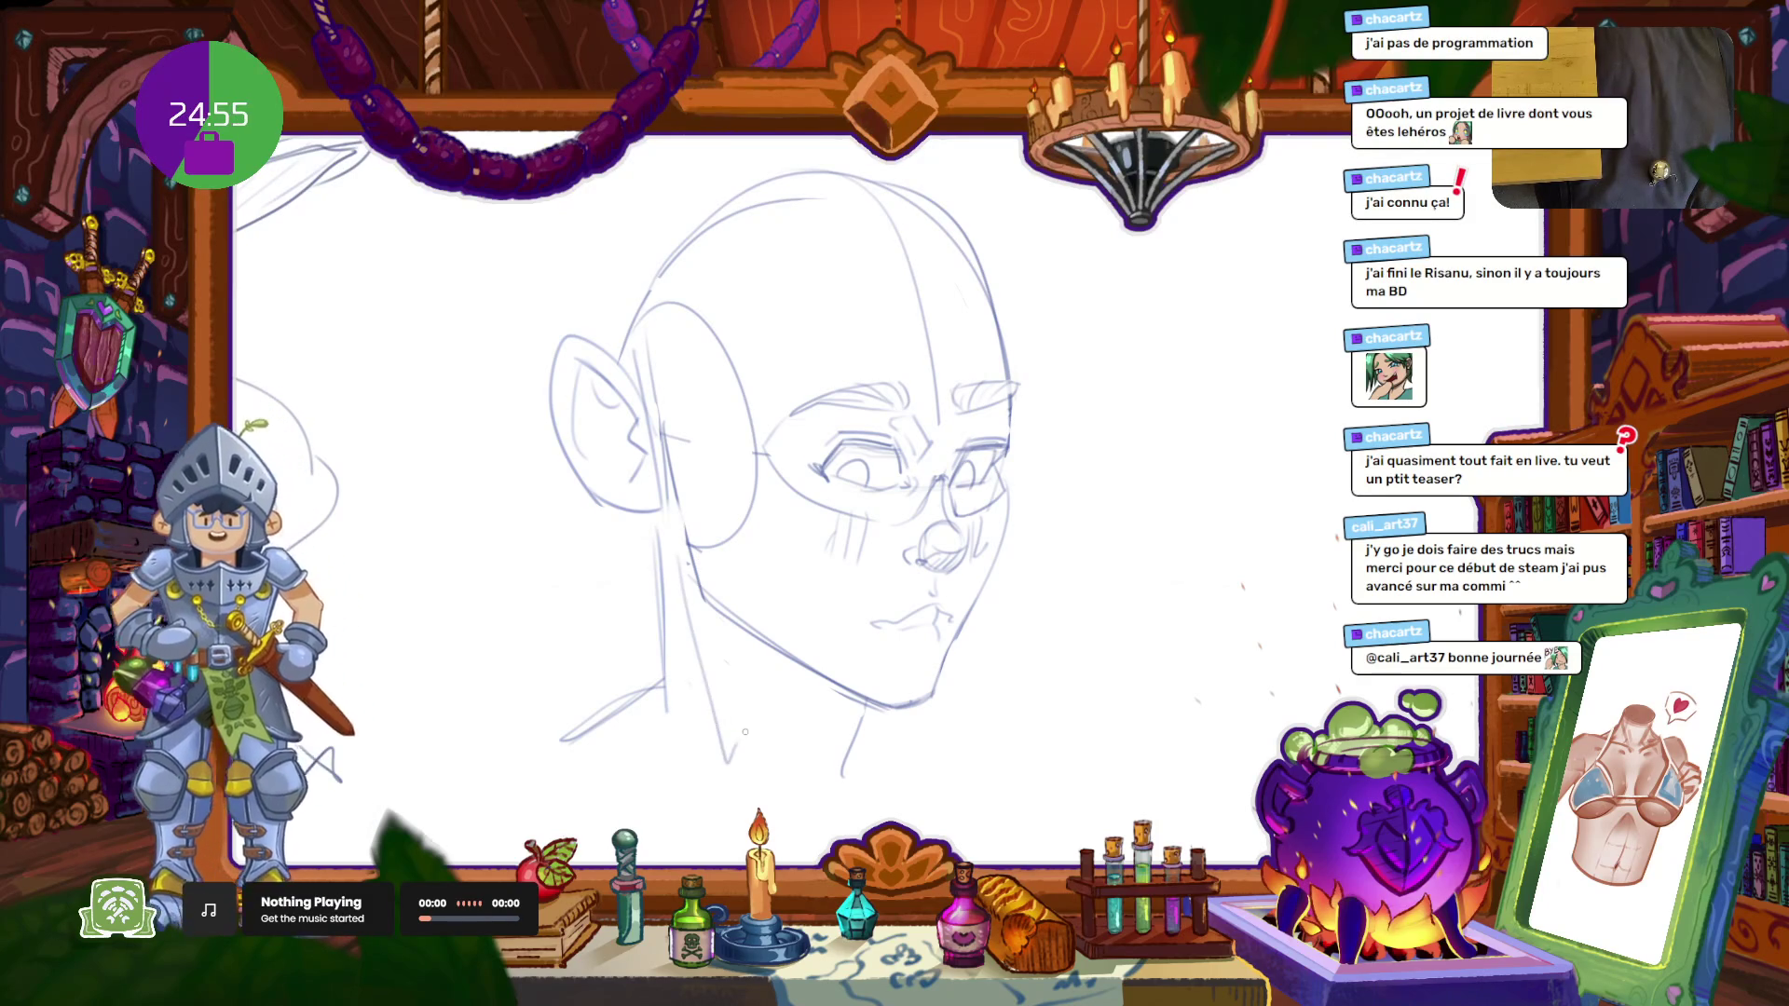
{"action": "key", "text": "ctrl+z"}
{"action": "left_click_drag", "start_coordinate": [691, 564], "coordinate": [732, 786]}
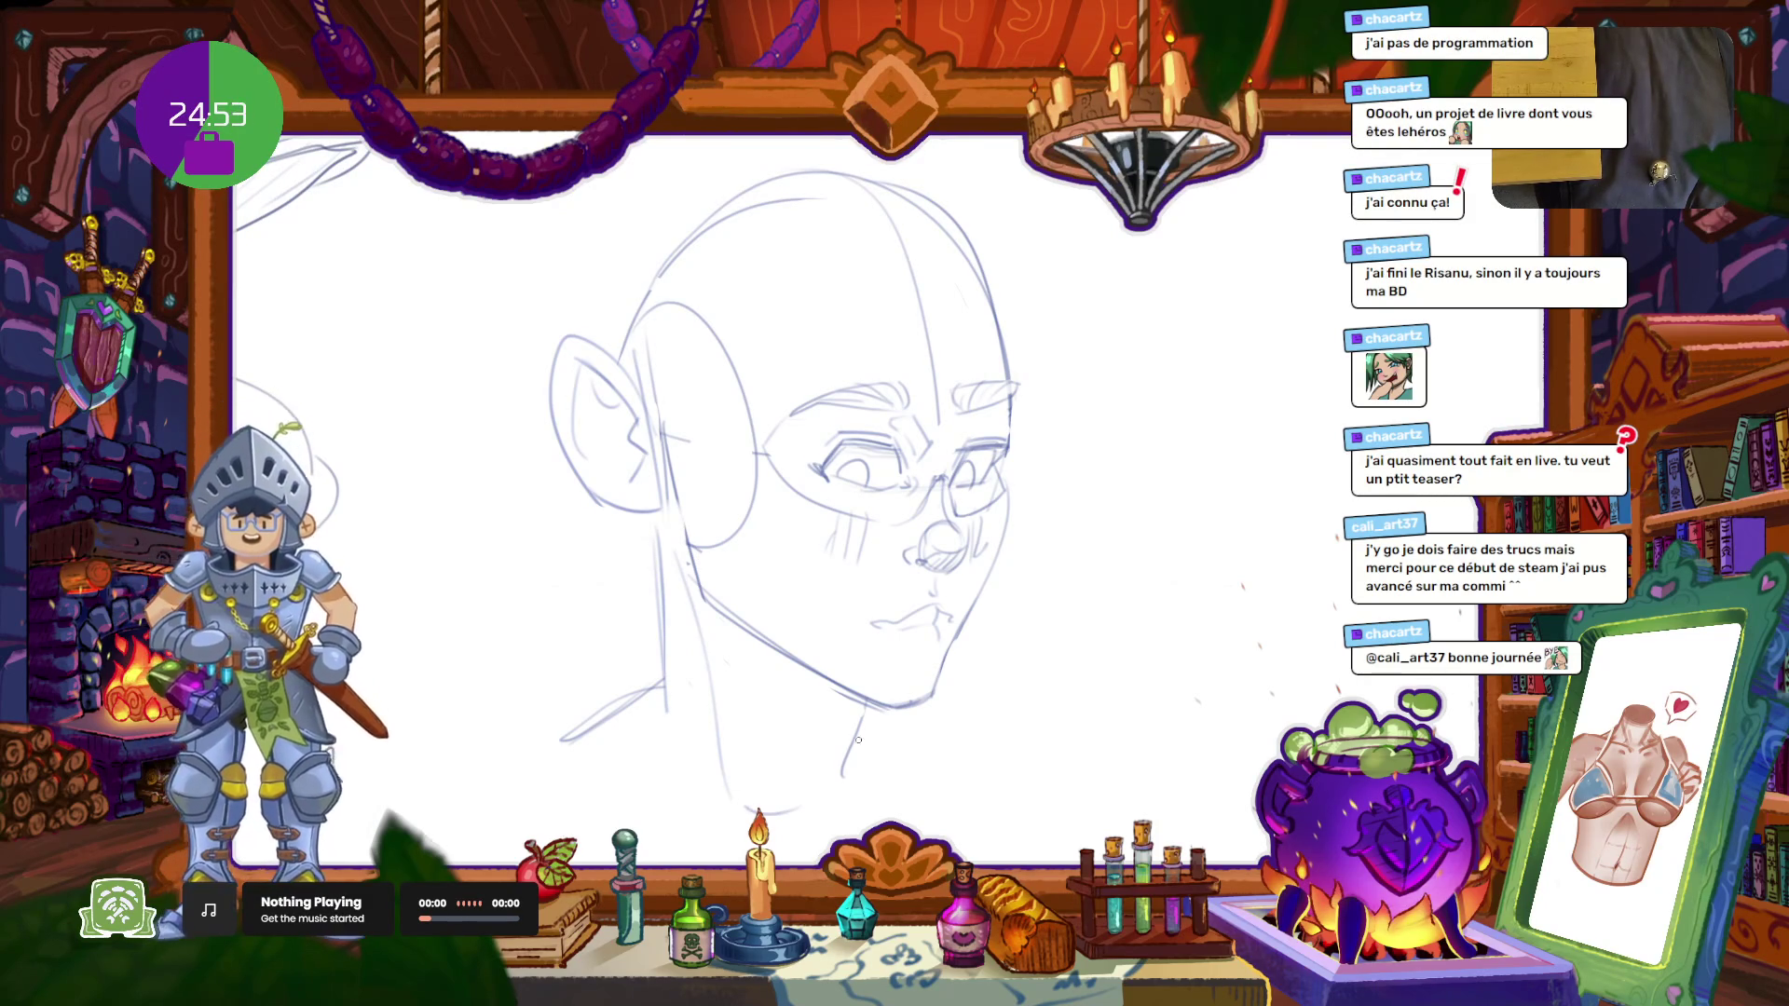
{"action": "scroll", "coordinate": [861, 715], "scroll_direction": "down", "scroll_amount": 3}
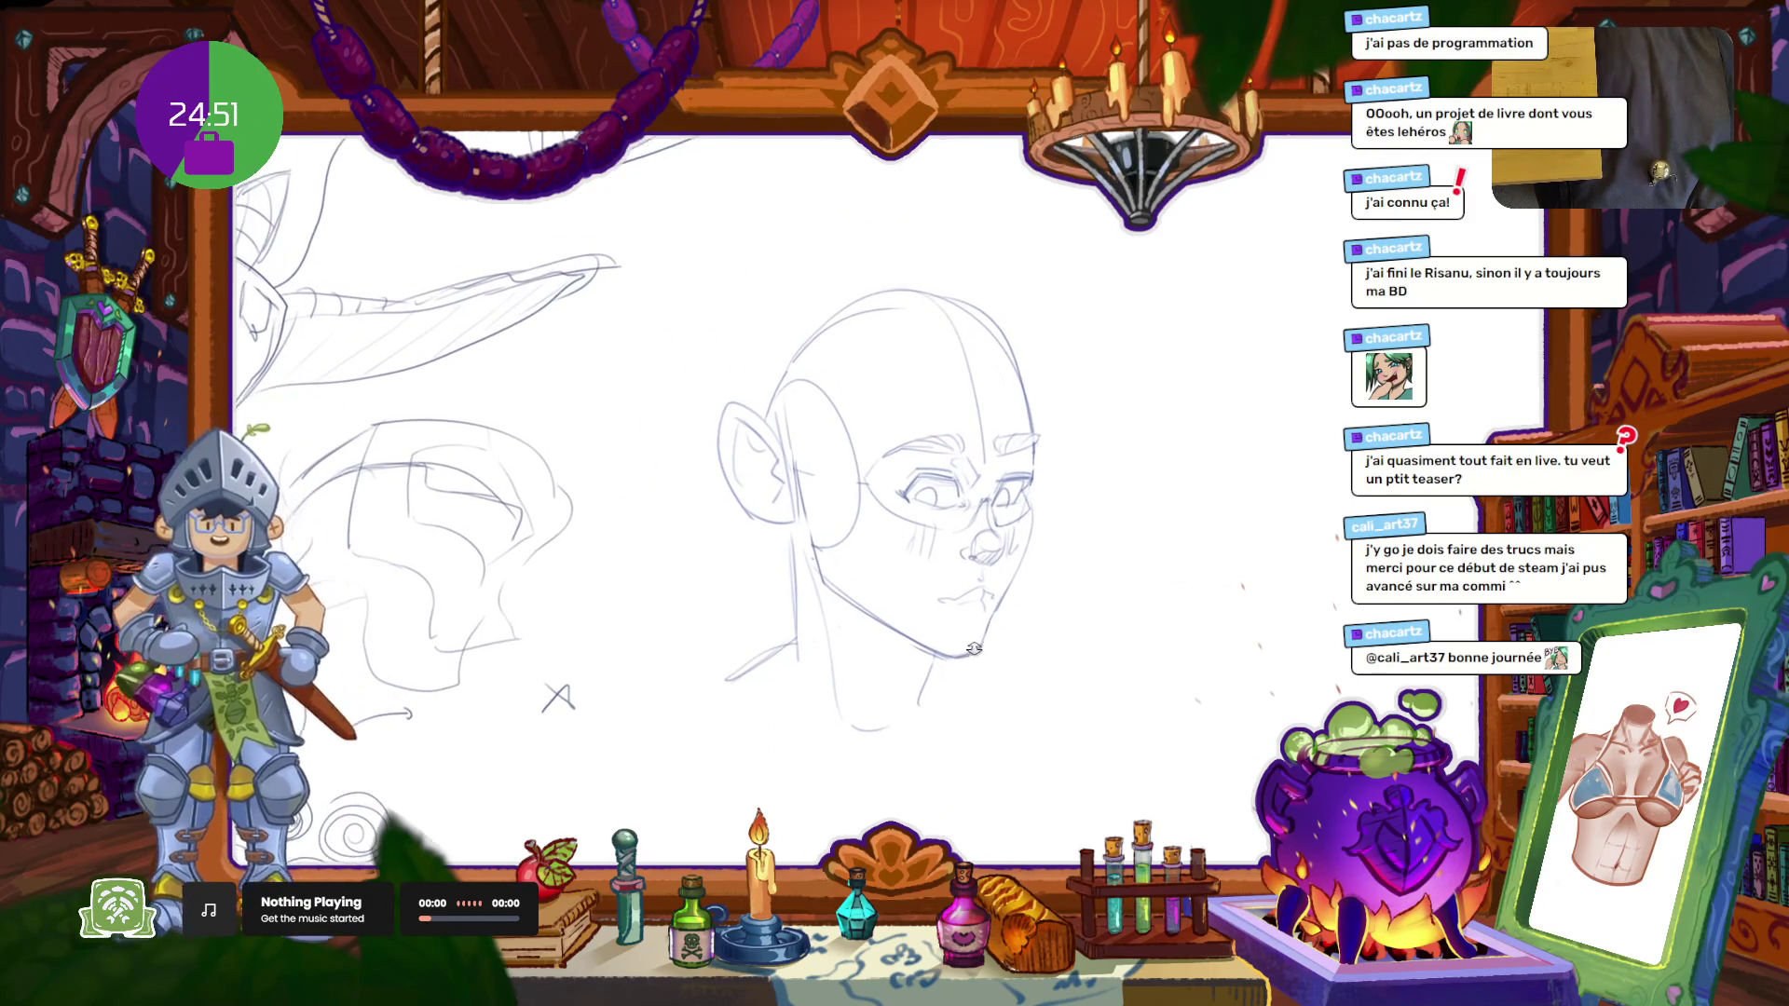
{"action": "scroll", "coordinate": [969, 633], "scroll_direction": "up", "scroll_amount": 1}
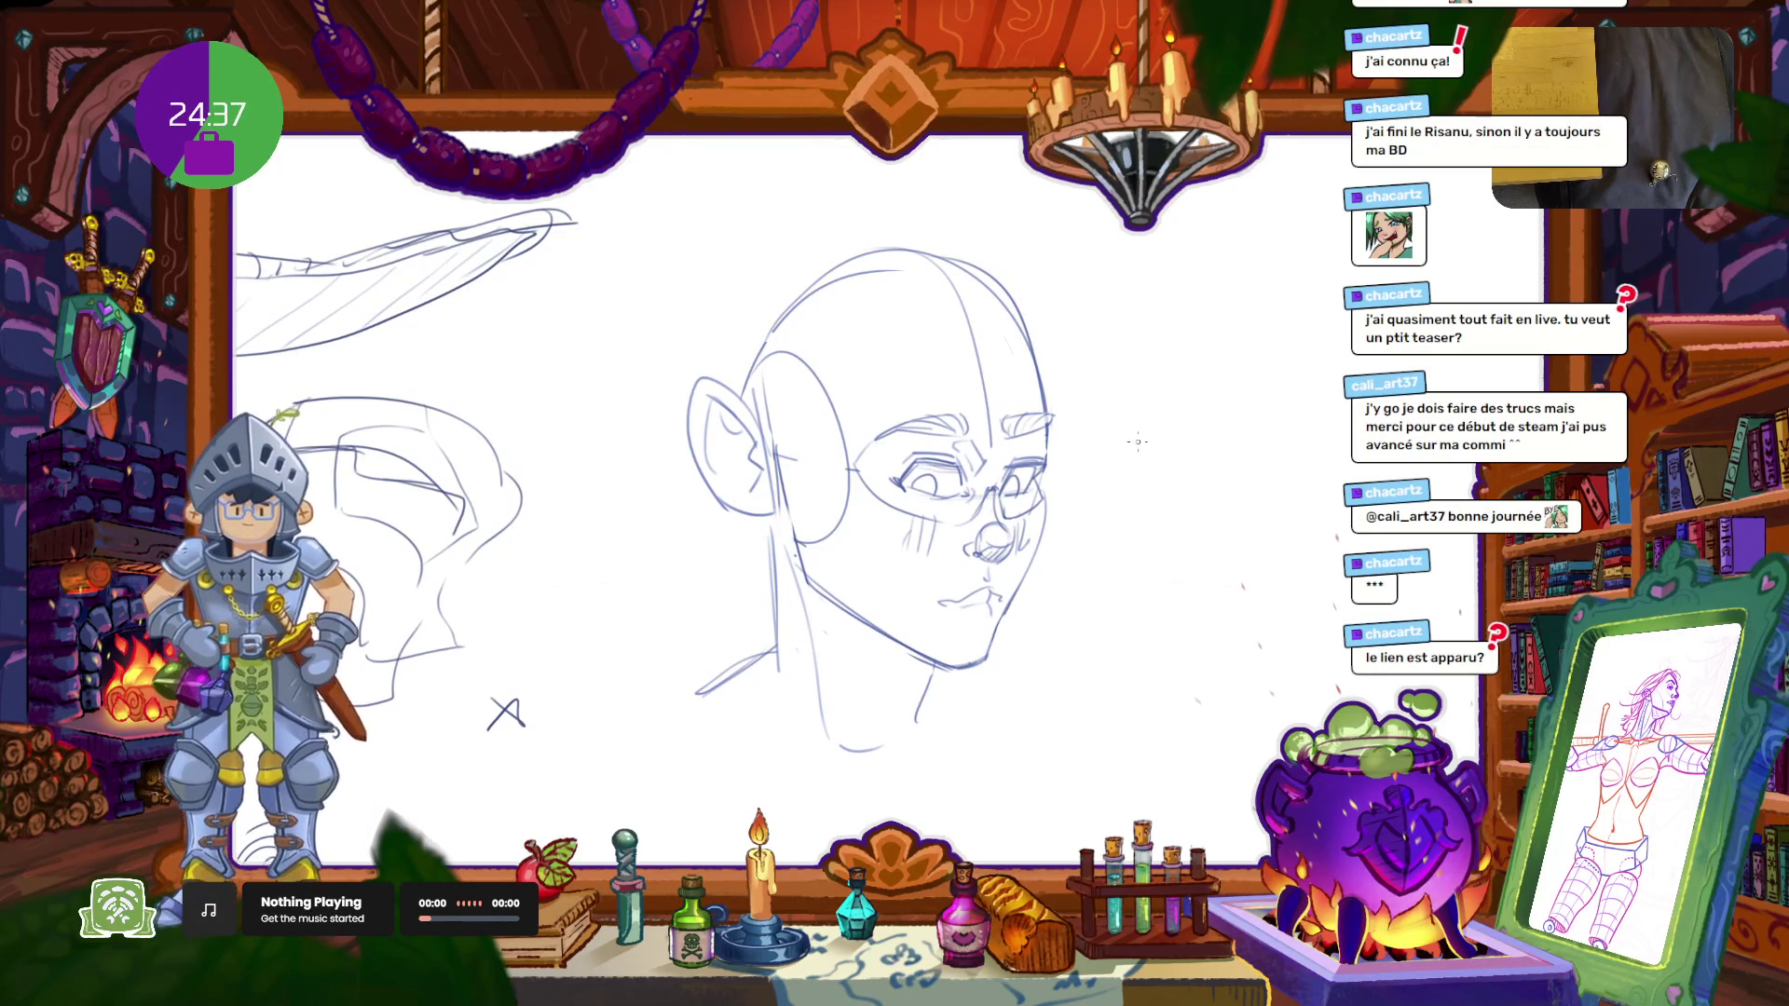
{"action": "scroll", "coordinate": [757, 667], "scroll_direction": "down", "scroll_amount": 3}
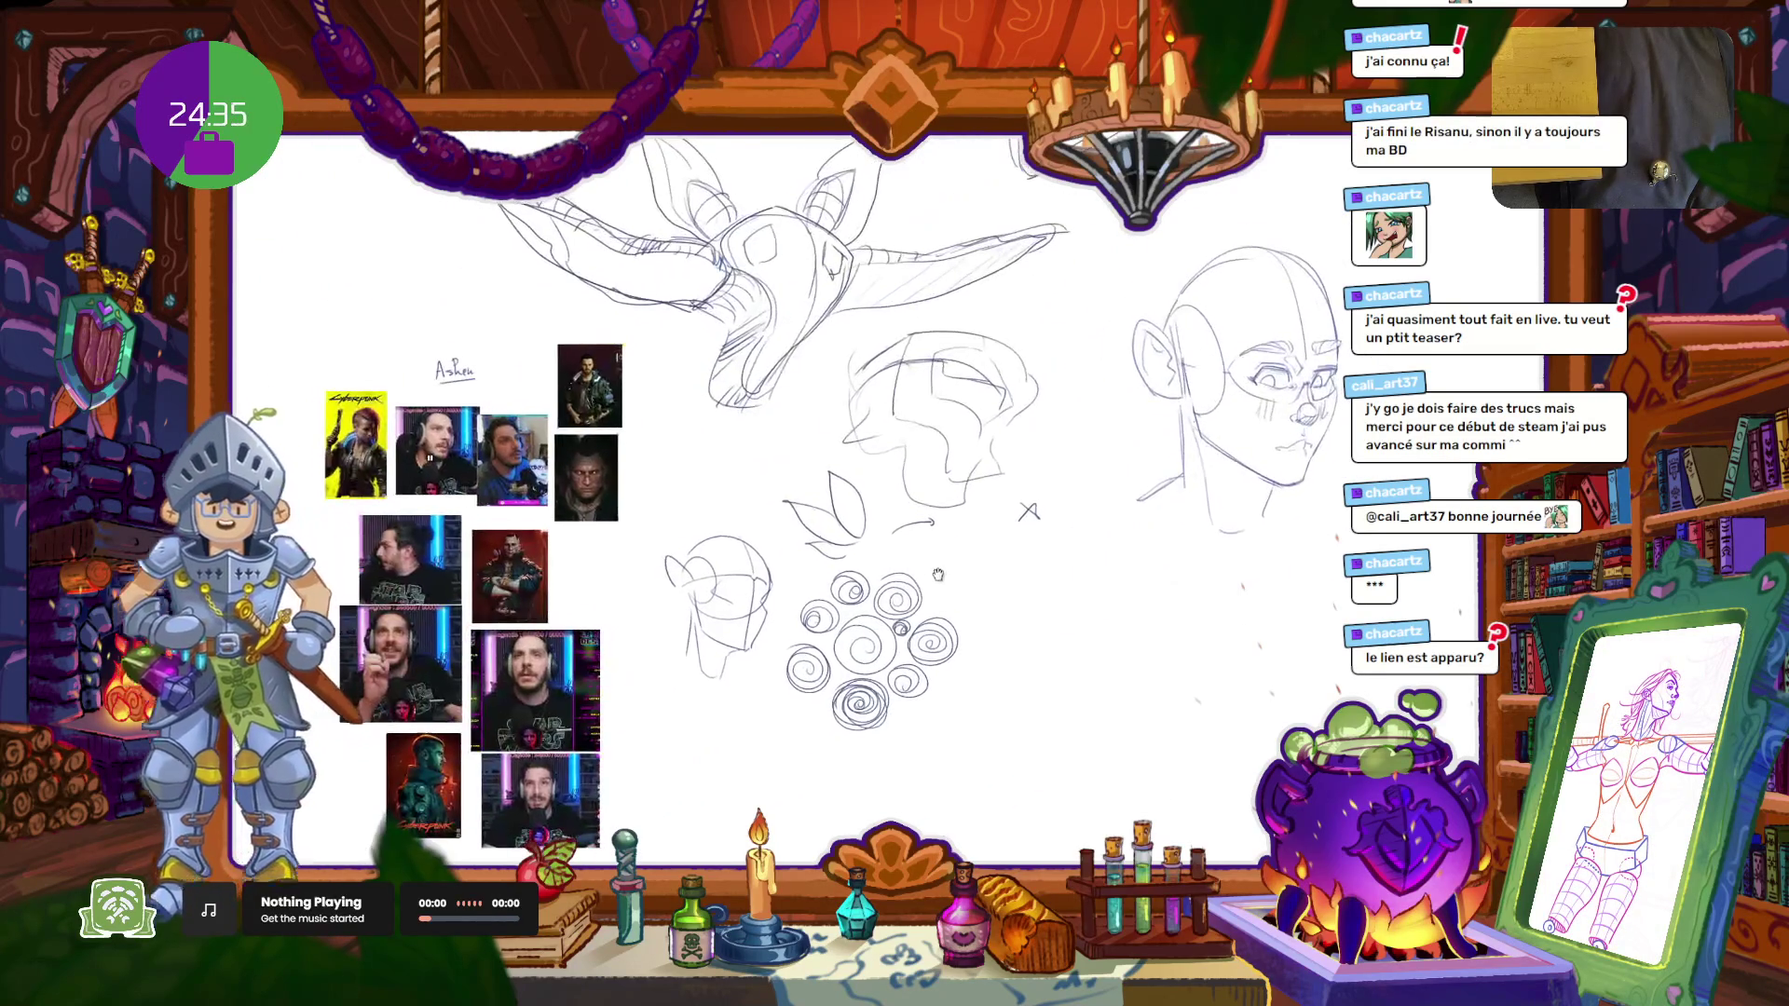
Step: Zoom and pan to frame the elf head sketch close up
{"action": "left_click_drag", "start_coordinate": [758, 667], "coordinate": [714, 483]}
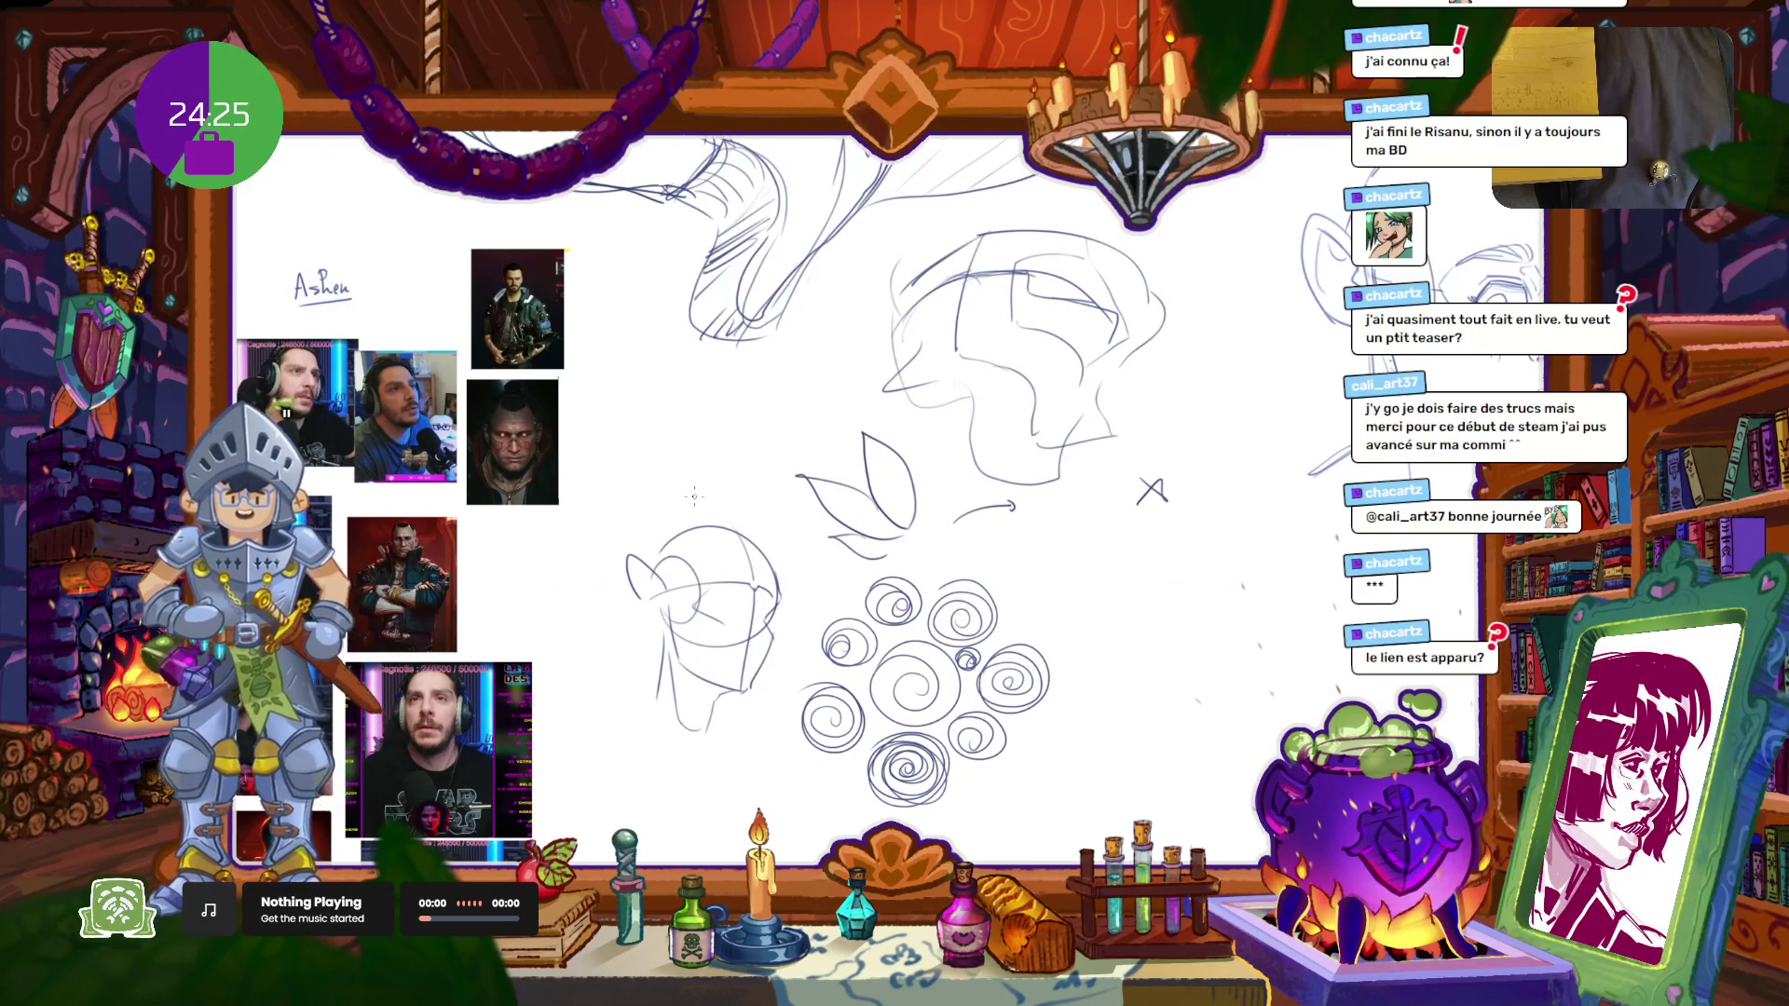
{"action": "left_click_drag", "start_coordinate": [714, 437], "coordinate": [174, 530]}
{"action": "scroll", "coordinate": [932, 364], "scroll_direction": "up", "scroll_amount": 4}
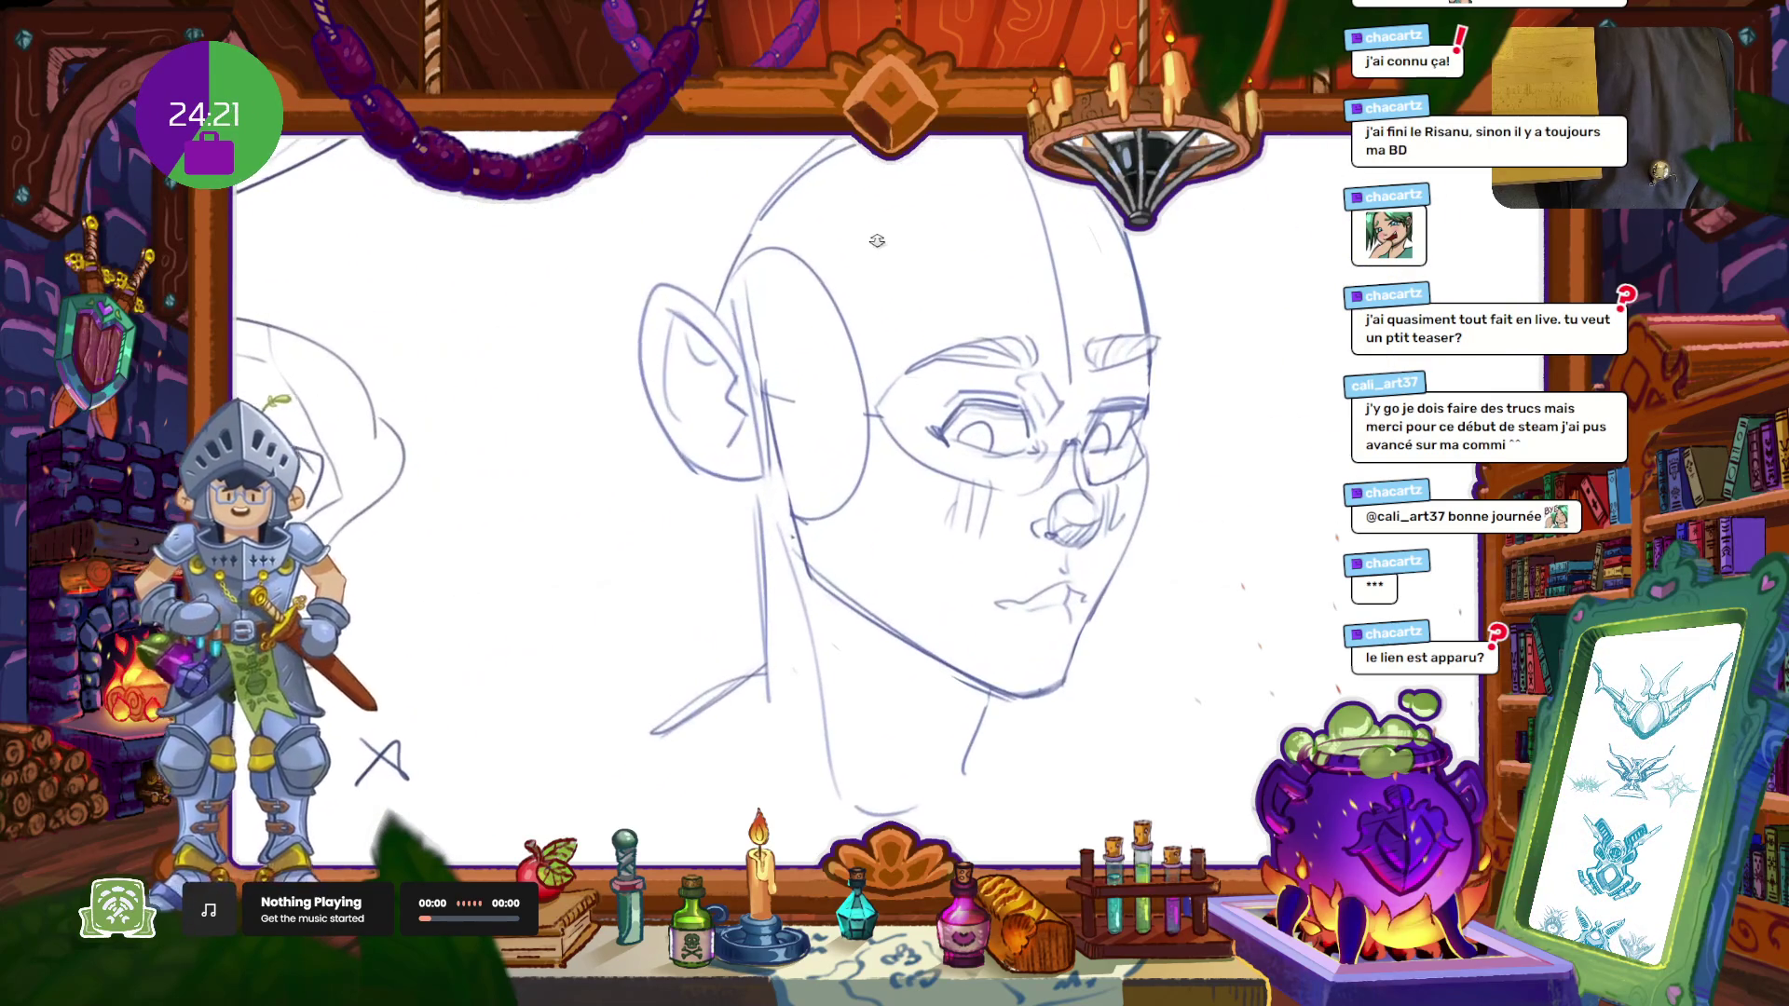
Step: Erase the oval's upper arc by the ear, tilt the view, and undo a trial skull shading
{"action": "mouse_move", "coordinate": [758, 258]}
{"action": "left_mouse_down"}
{"action": "mouse_move", "coordinate": [861, 393]}
{"action": "mouse_move", "coordinate": [823, 436]}
{"action": "left_mouse_up"}
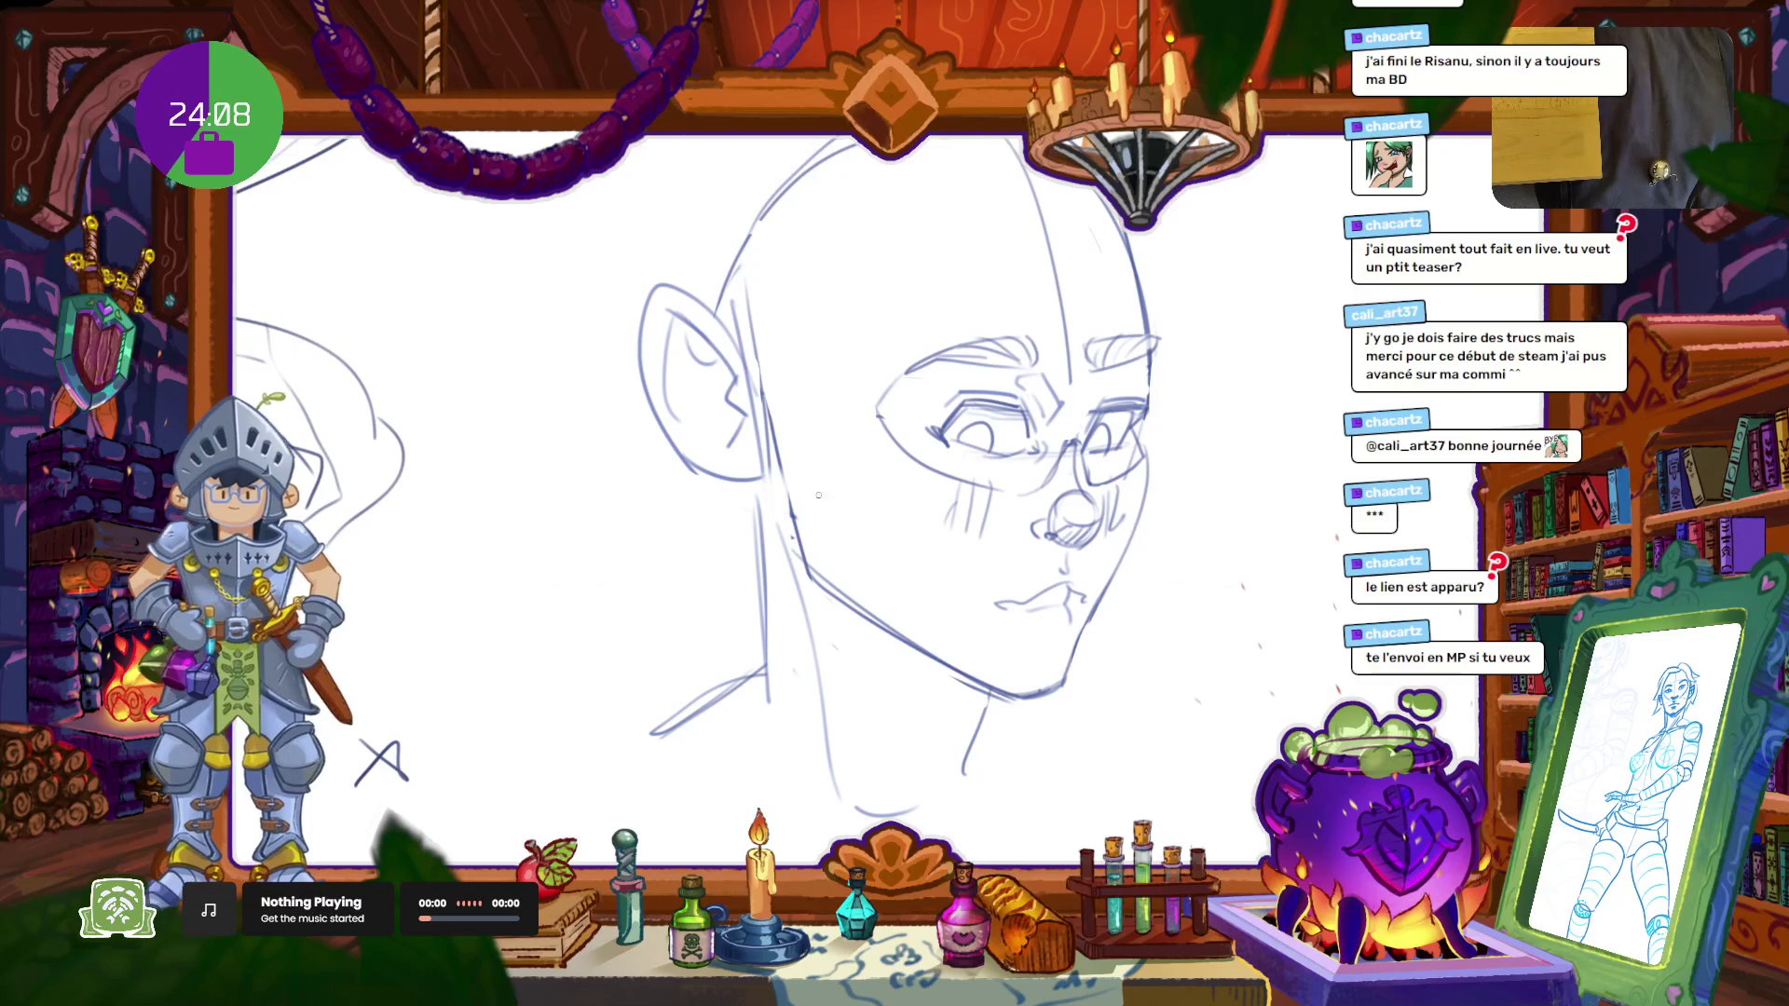
{"action": "left_click_drag", "start_coordinate": [818, 523], "coordinate": [955, 460]}
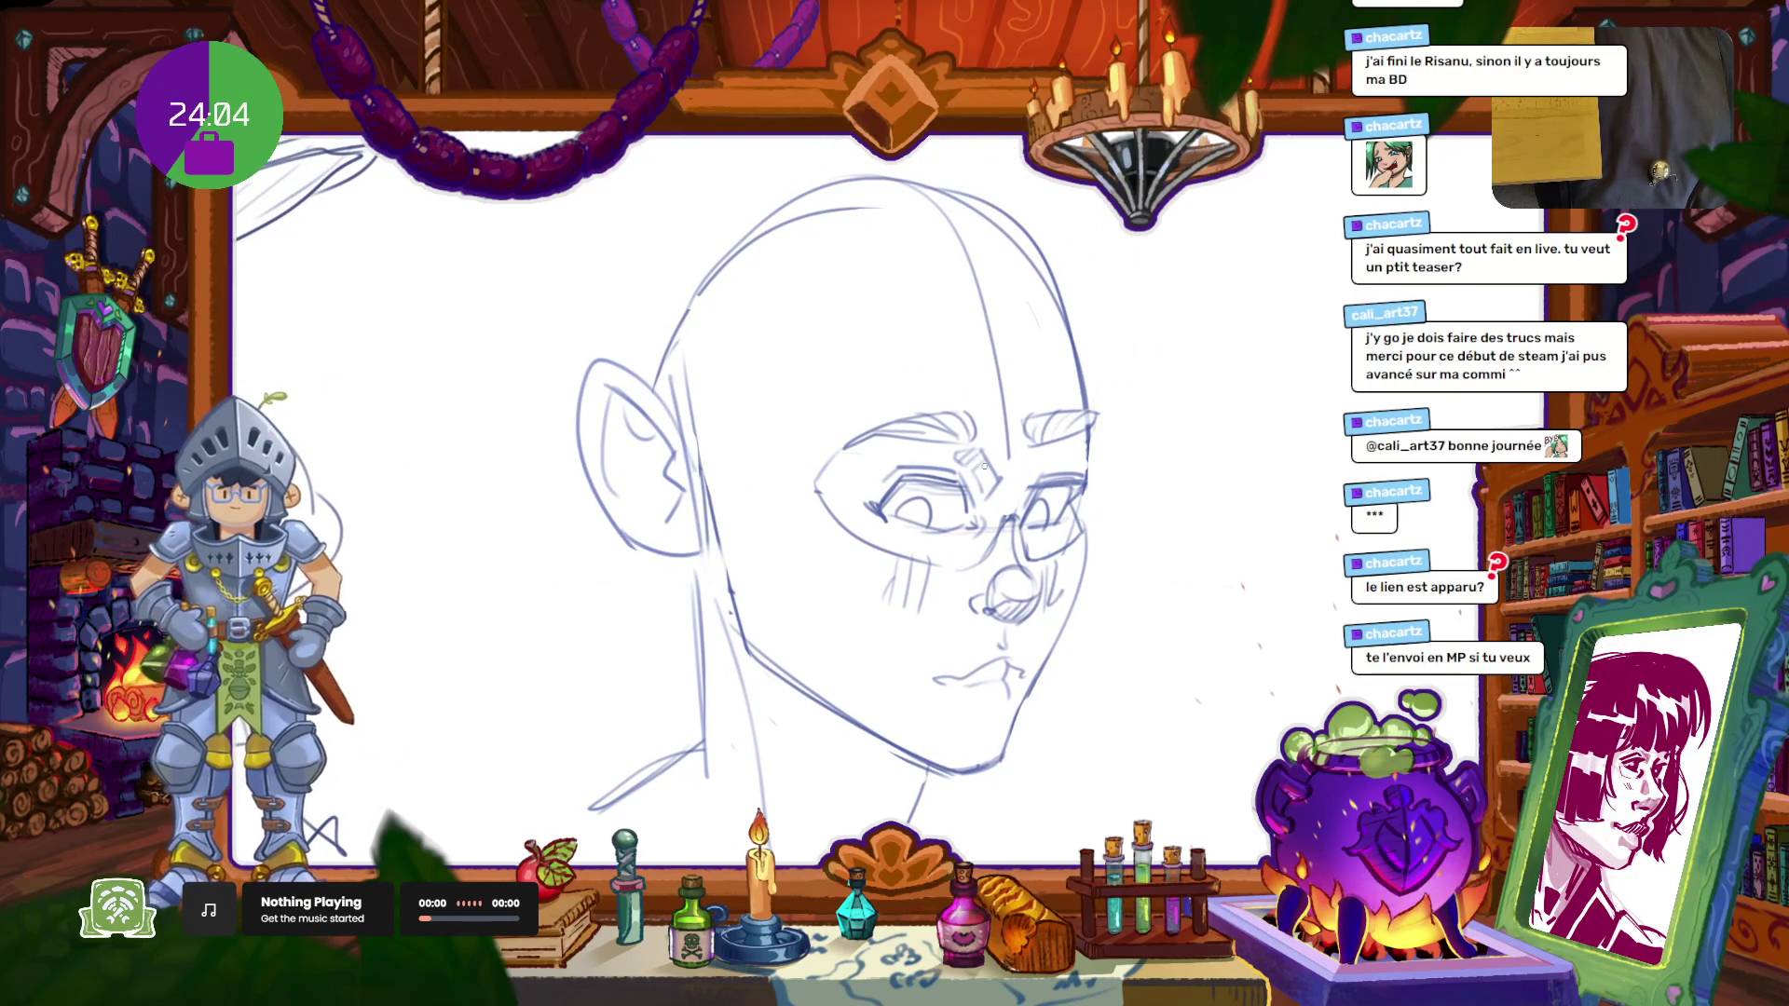
{"action": "scroll", "coordinate": [985, 487], "scroll_direction": "down", "scroll_amount": 5}
{"action": "scroll", "coordinate": [985, 488], "scroll_direction": "up", "scroll_amount": 6}
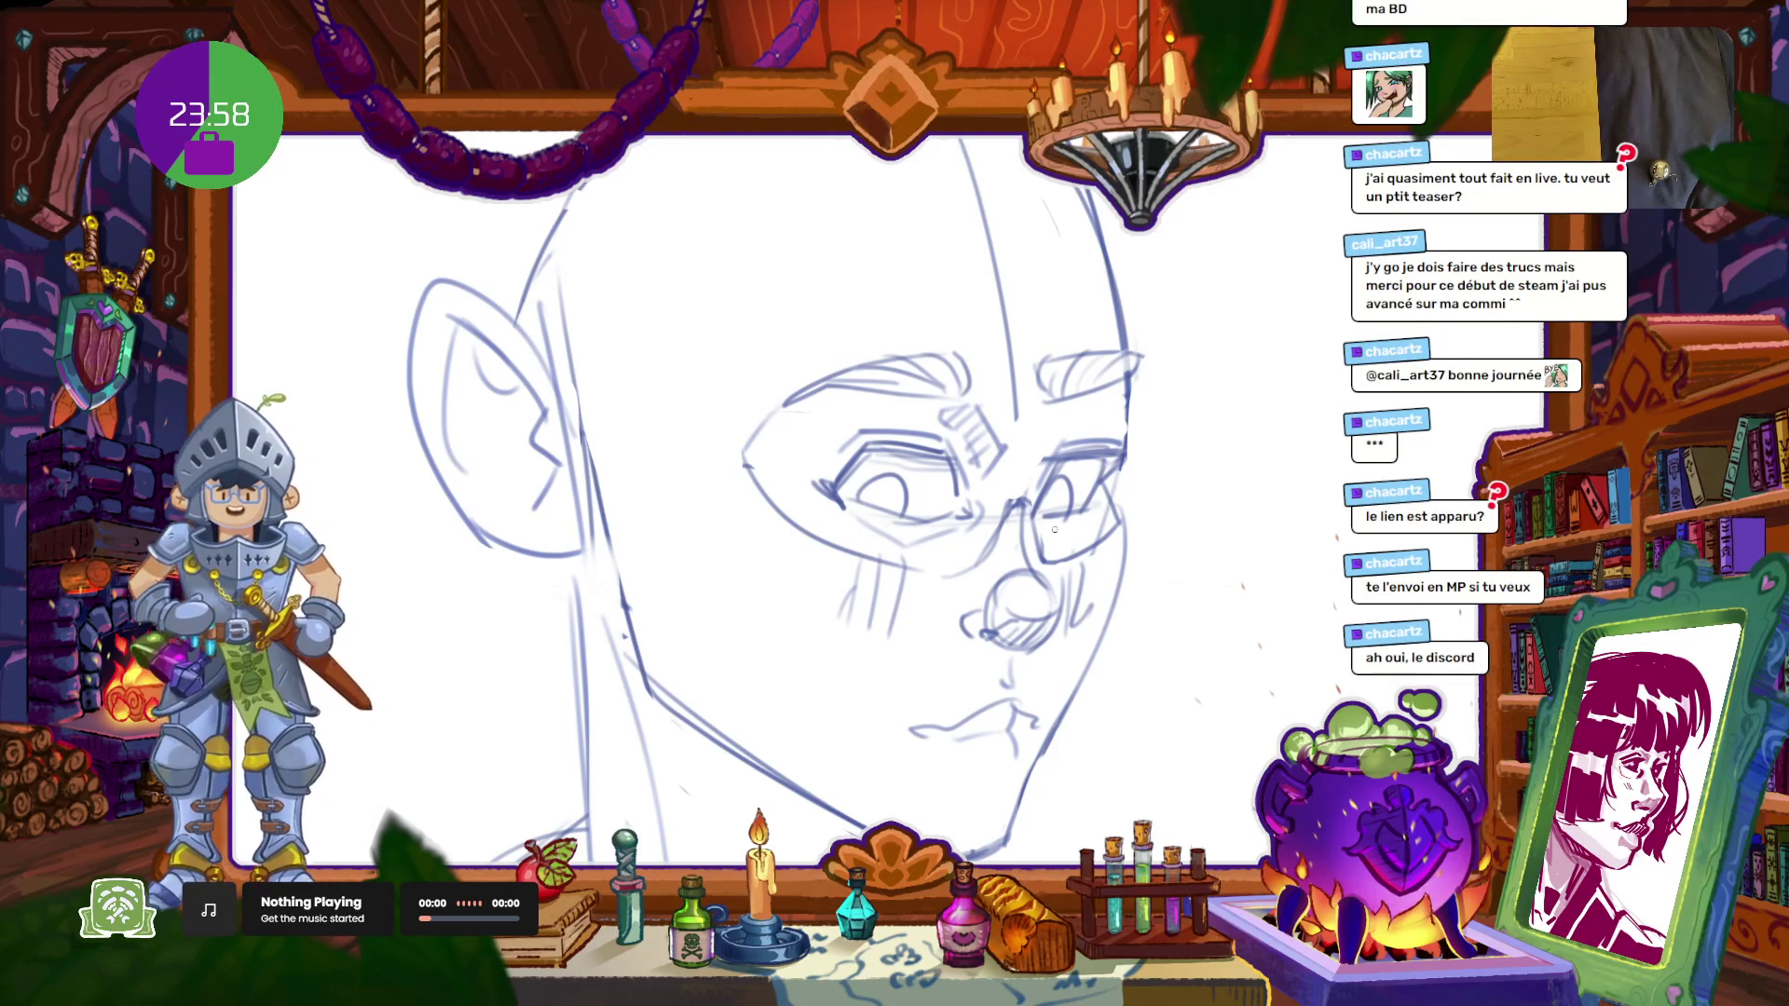
{"action": "scroll", "coordinate": [951, 745], "scroll_direction": "down", "scroll_amount": 5}
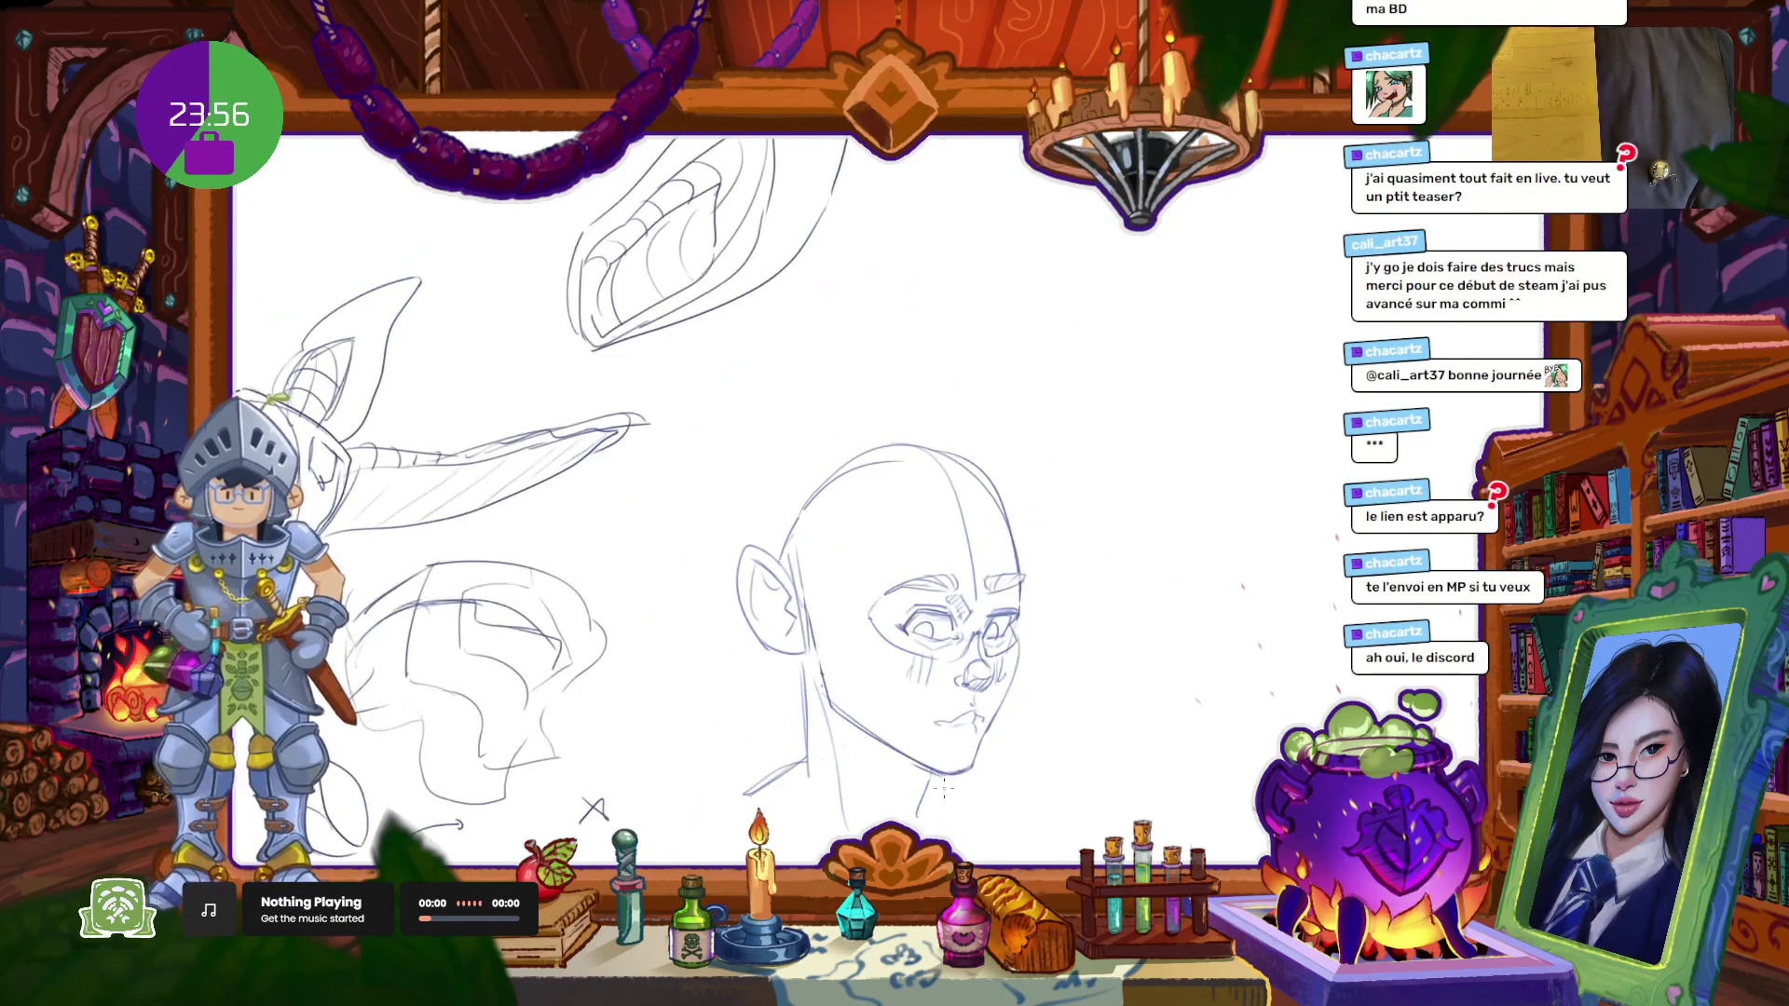
{"action": "scroll", "coordinate": [915, 514], "scroll_direction": "up", "scroll_amount": 3}
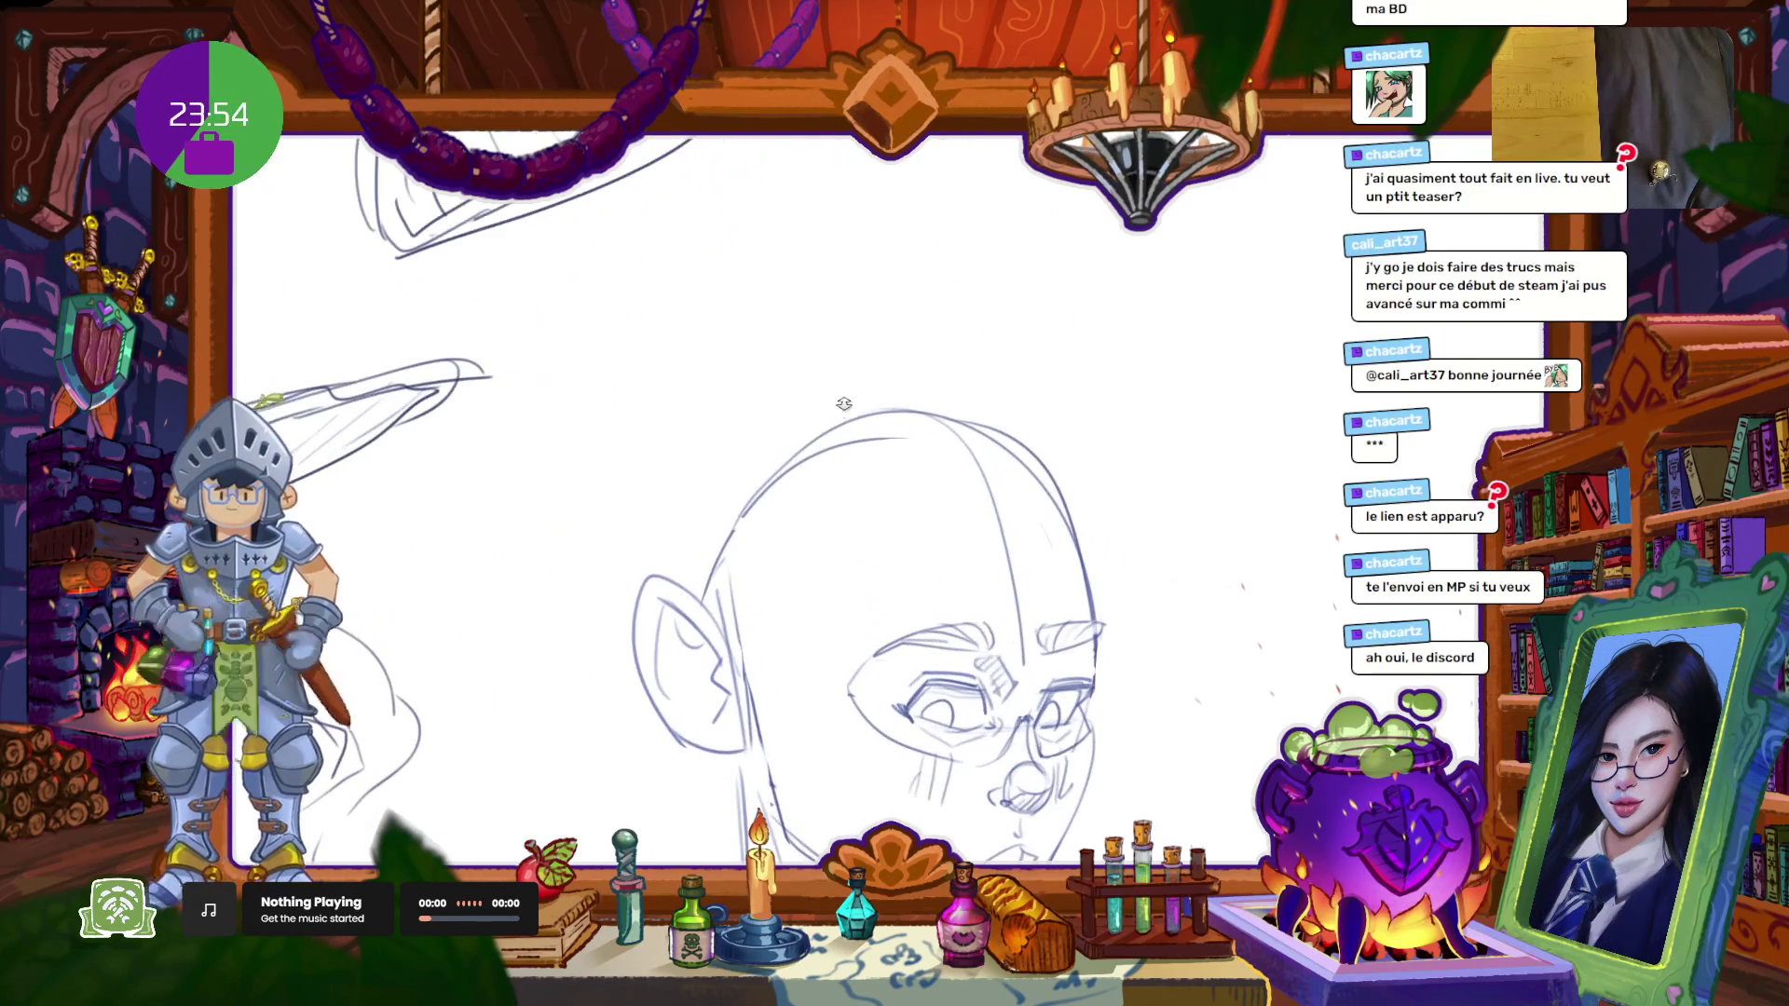
{"action": "mouse_move", "coordinate": [899, 631]}
{"action": "left_mouse_down"}
{"action": "mouse_move", "coordinate": [851, 507]}
{"action": "mouse_move", "coordinate": [859, 608]}
{"action": "left_mouse_up"}
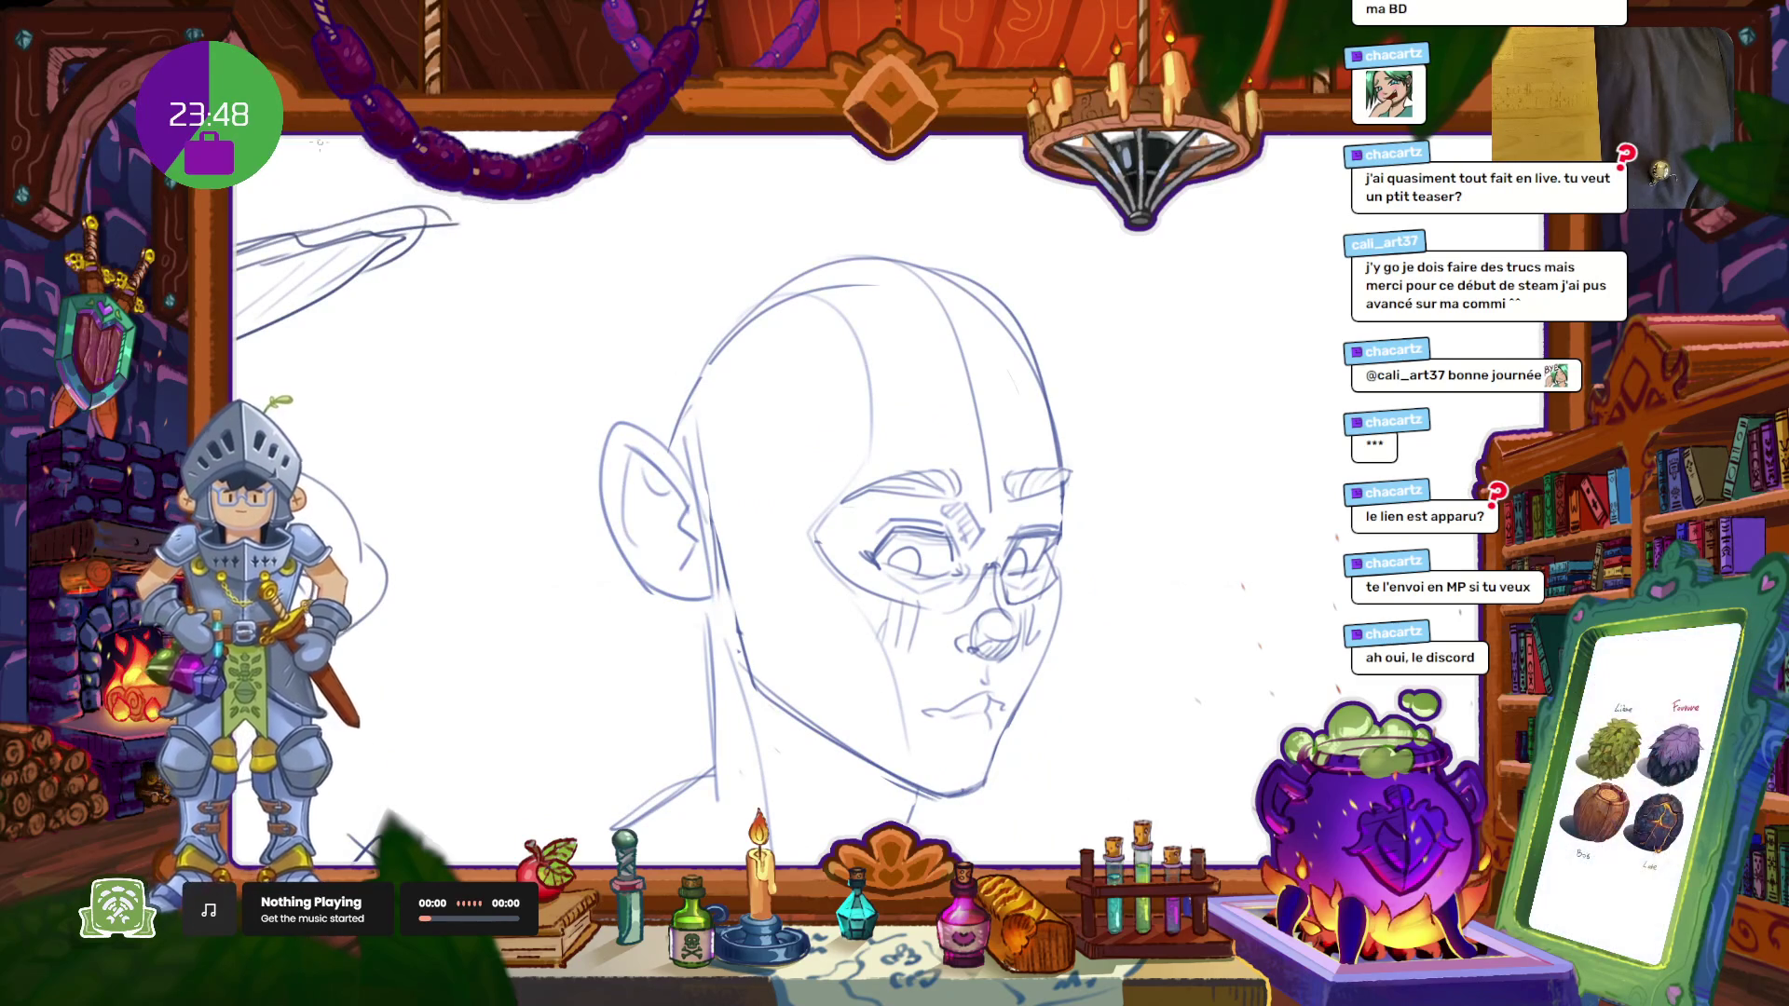
{"action": "key", "text": "e"}
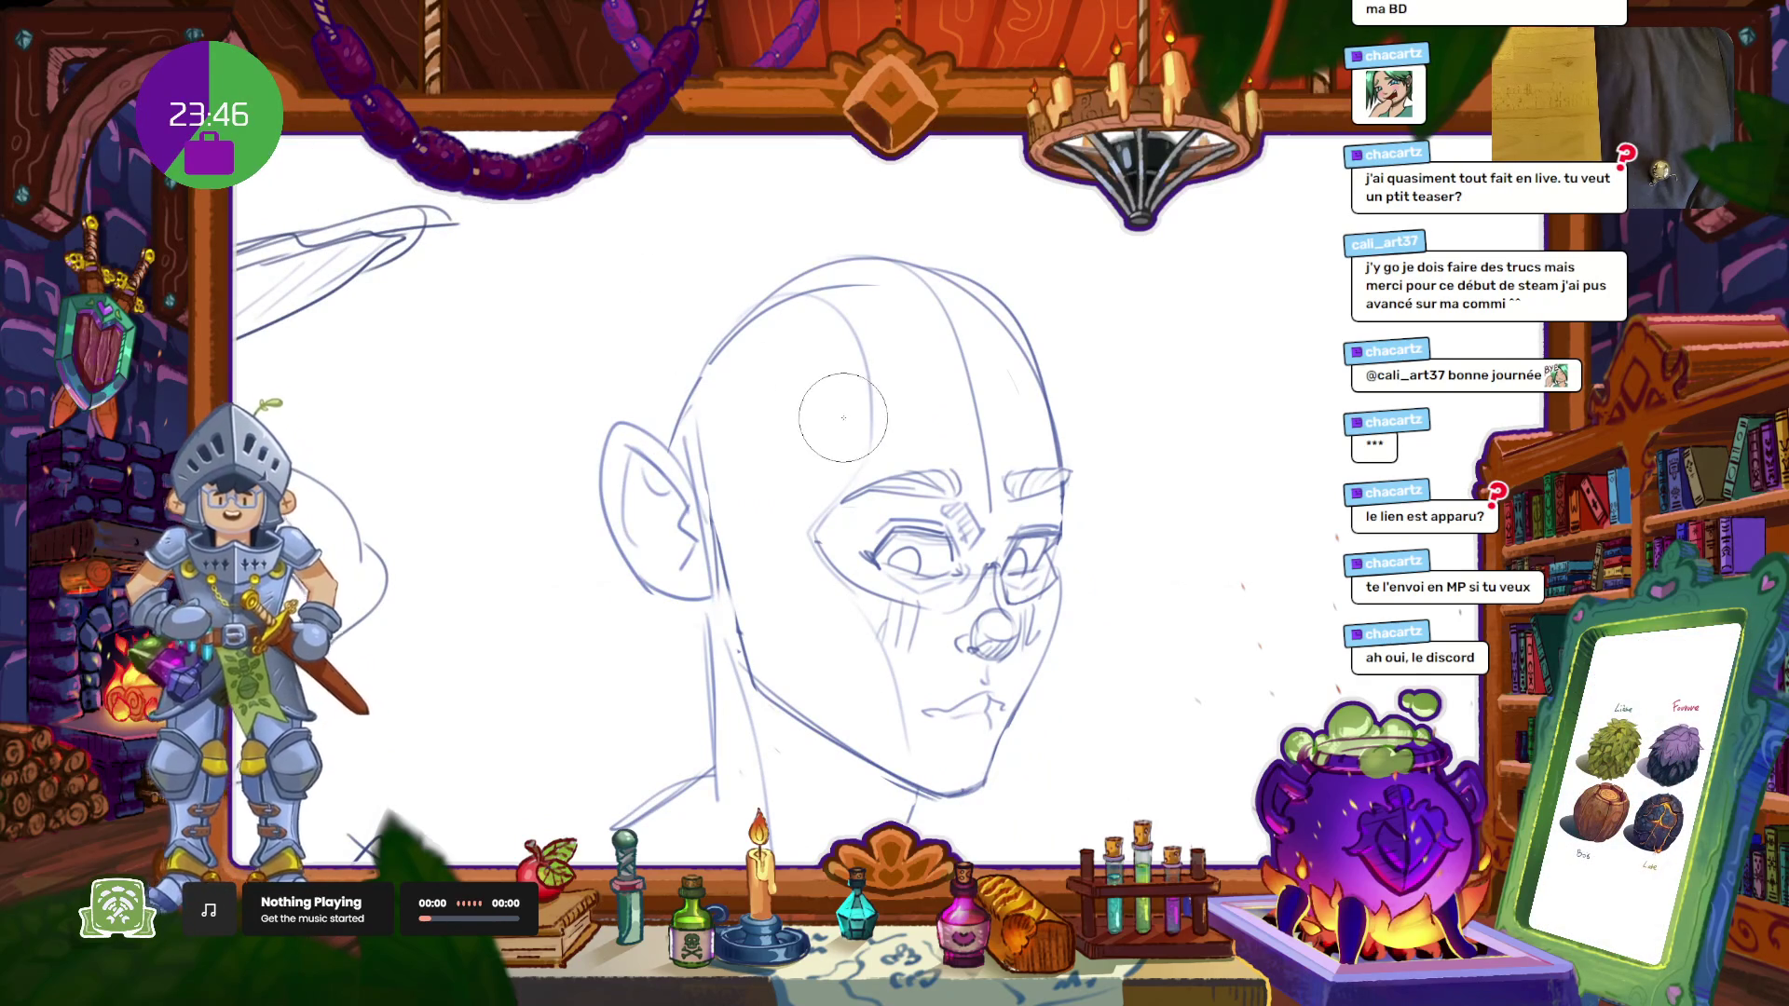
{"action": "left_click_drag", "start_coordinate": [797, 322], "coordinate": [739, 490]}
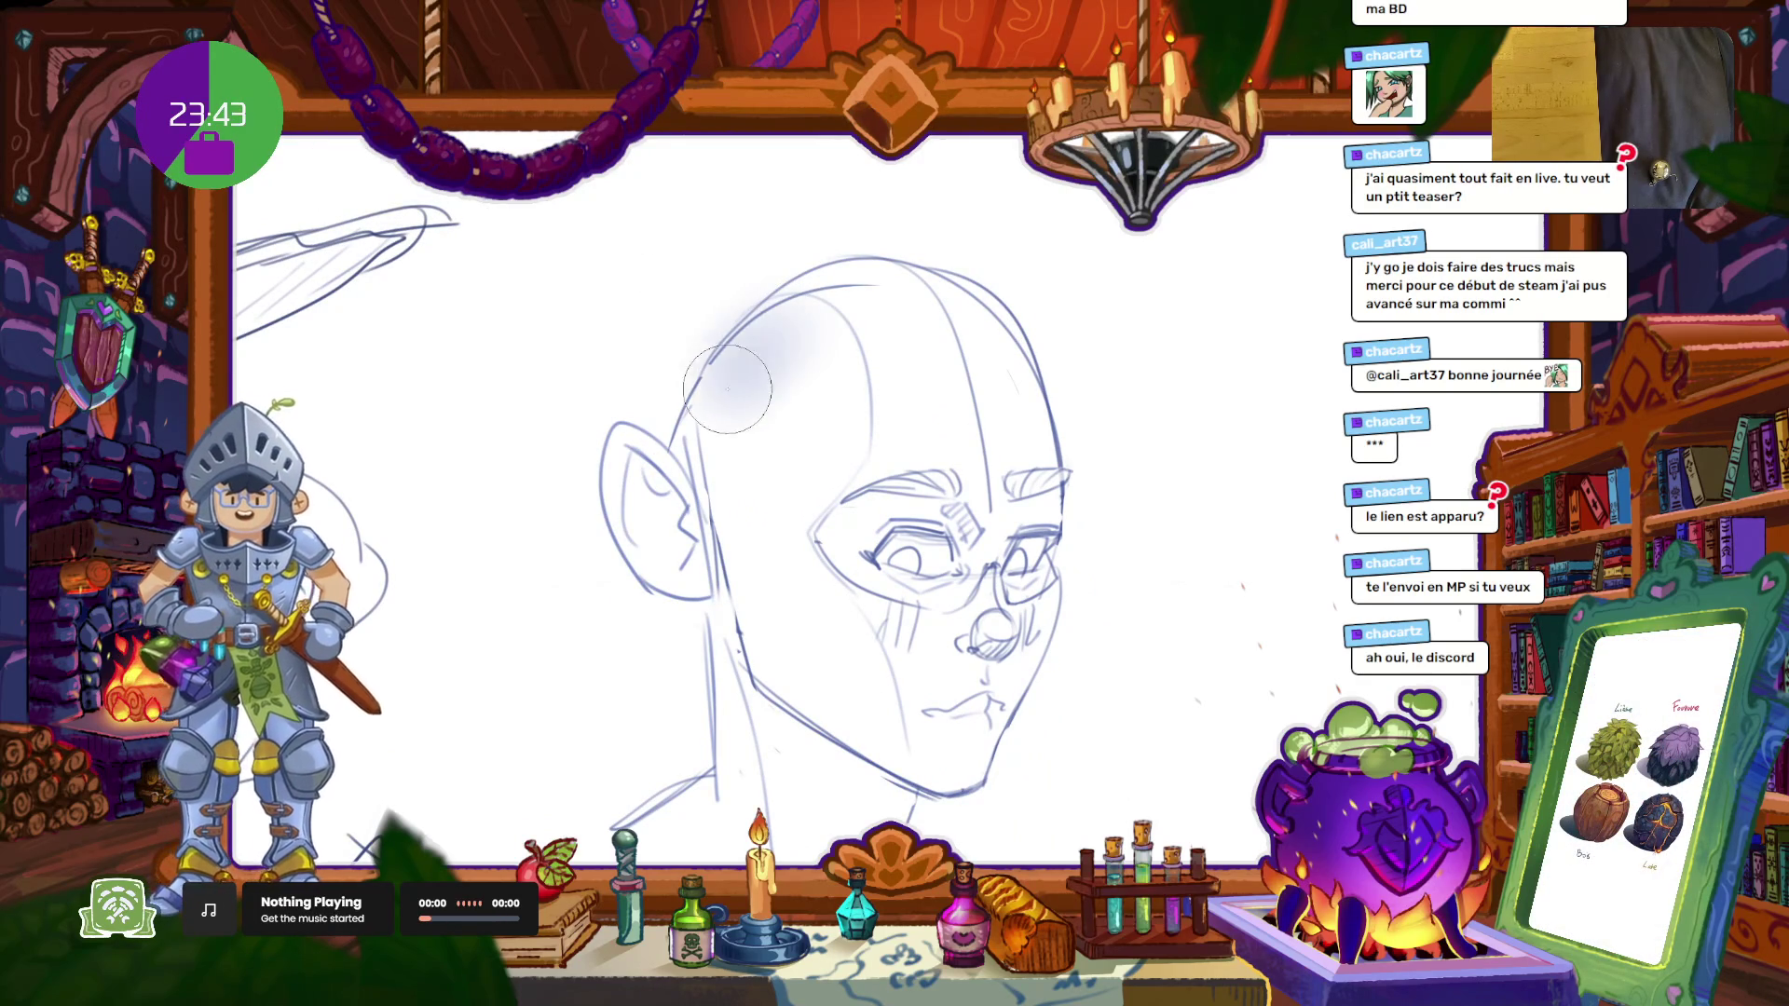
{"action": "key", "text": "ctrl+z"}
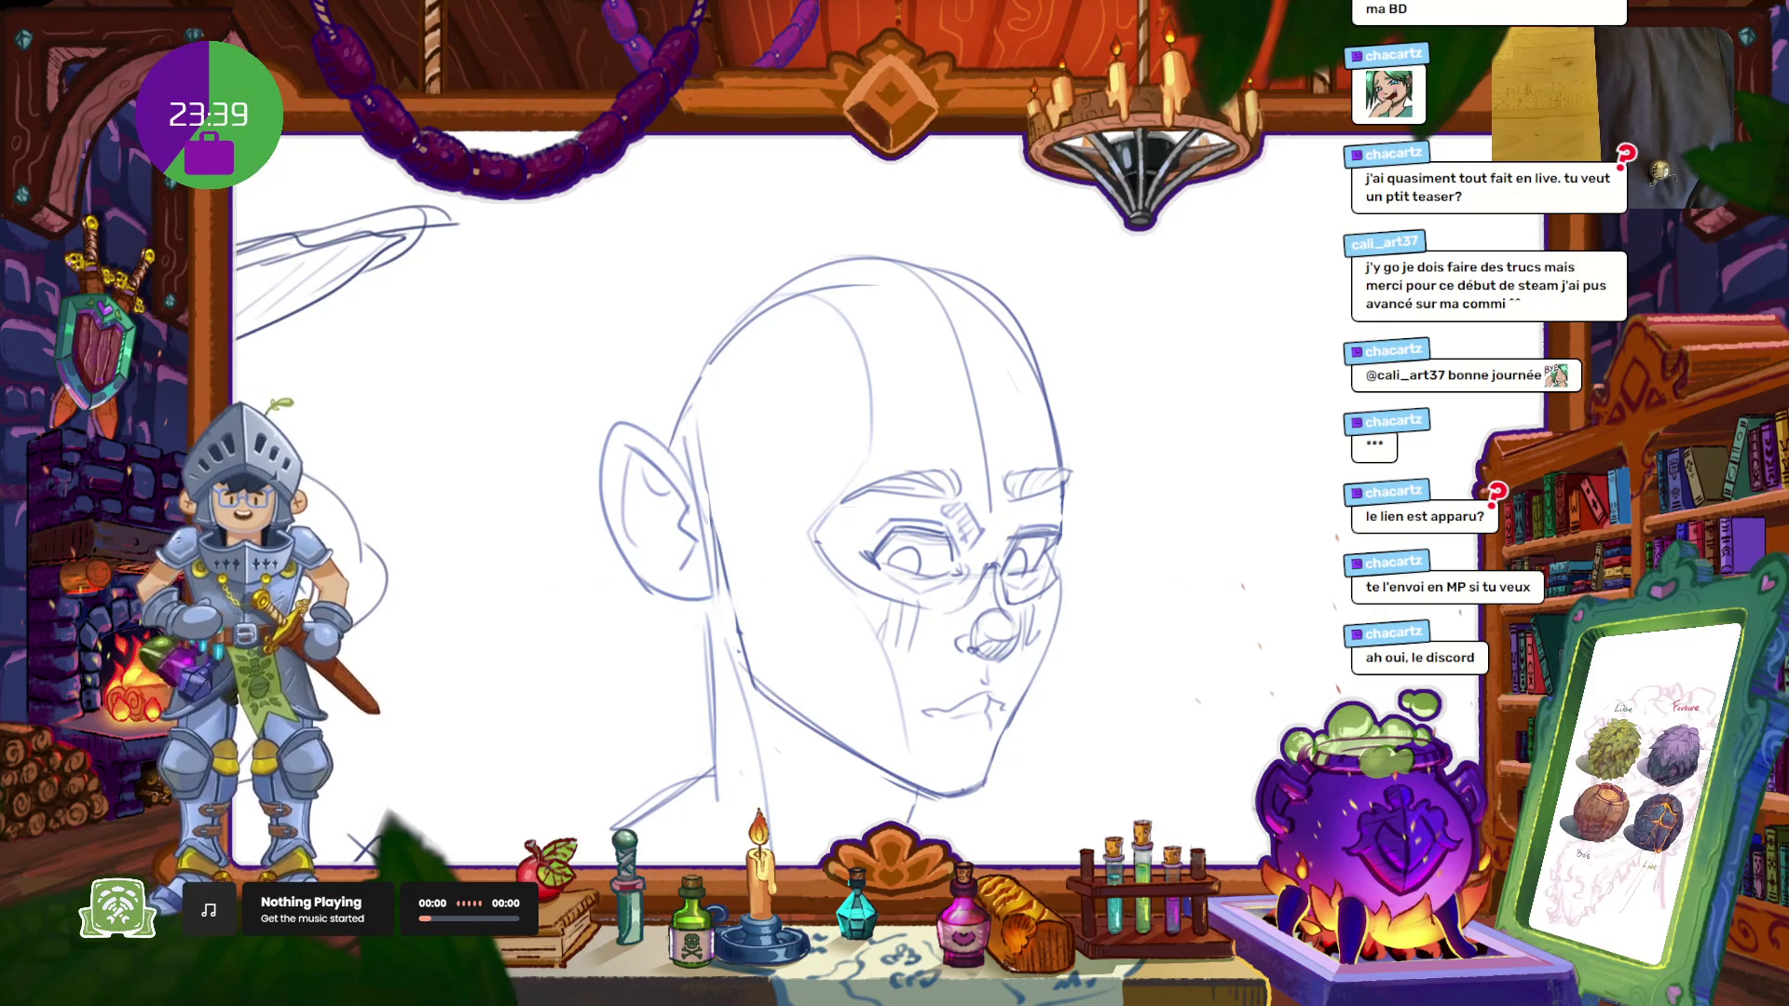
Step: With a large brush at 49% opacity, shade the upper-left skull and cheek down the jaw
{"action": "key", "text": "i"}
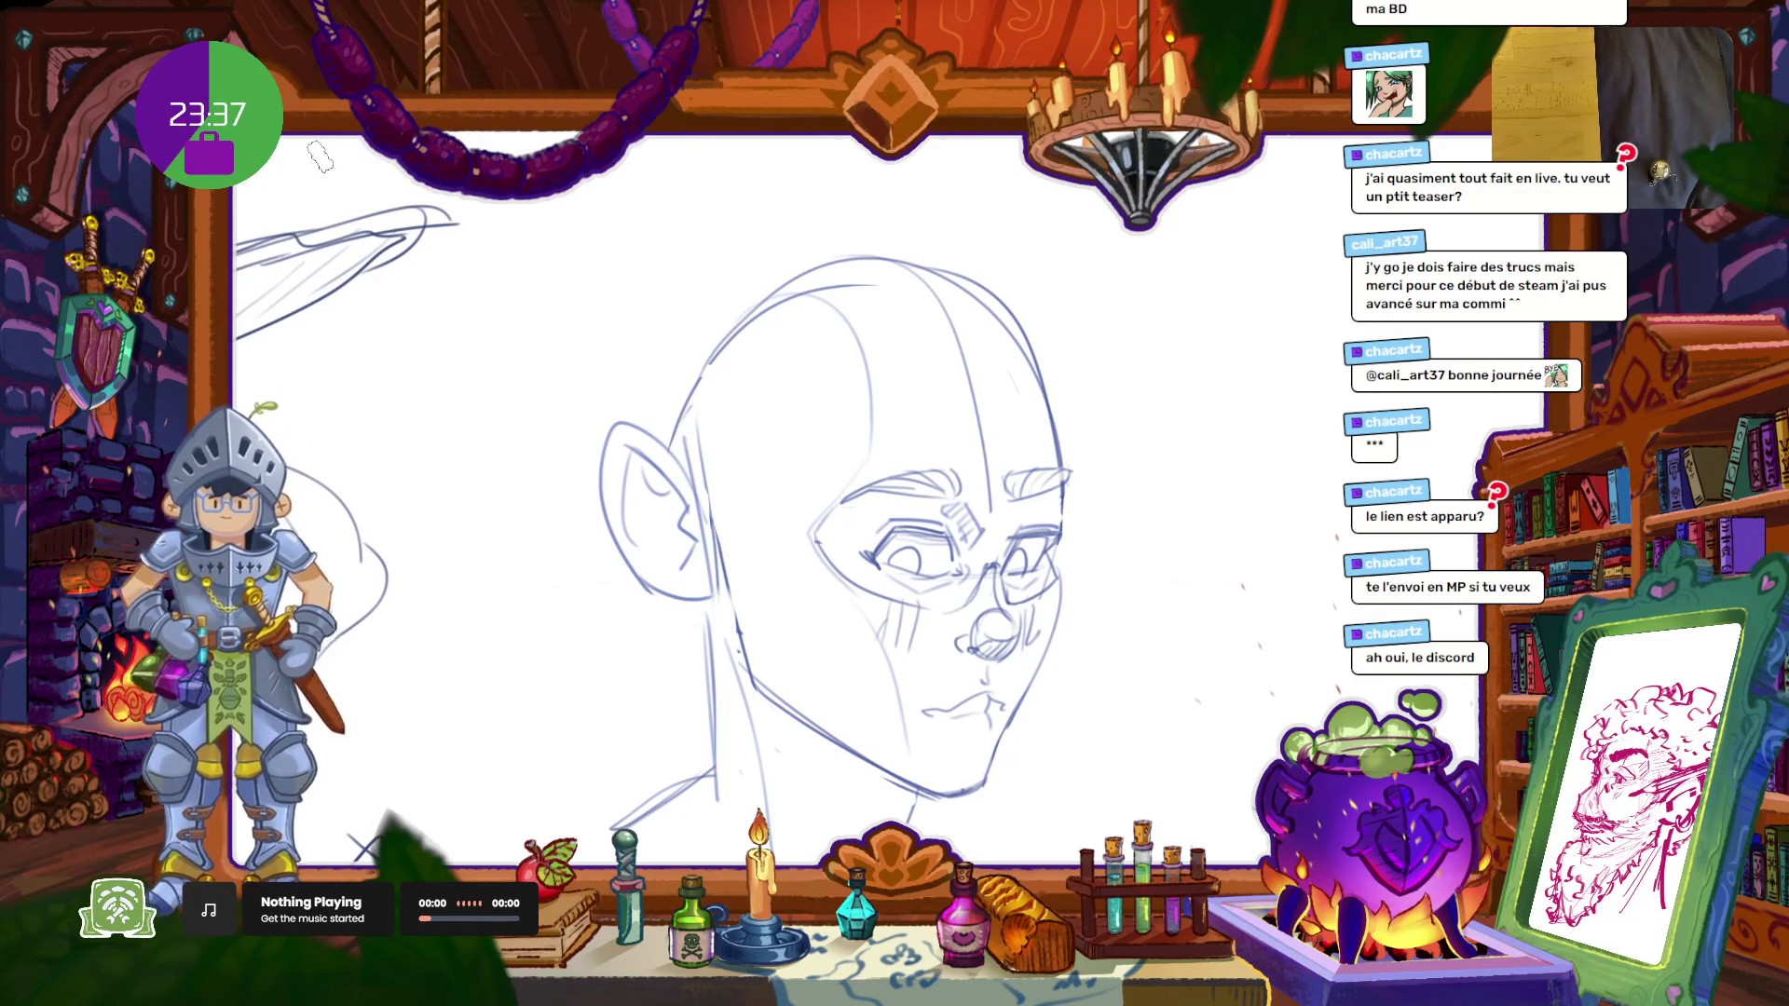
{"action": "key", "text": "bracketright"}
{"action": "key", "text": "bracketright"}
{"action": "key", "text": "bracketright"}
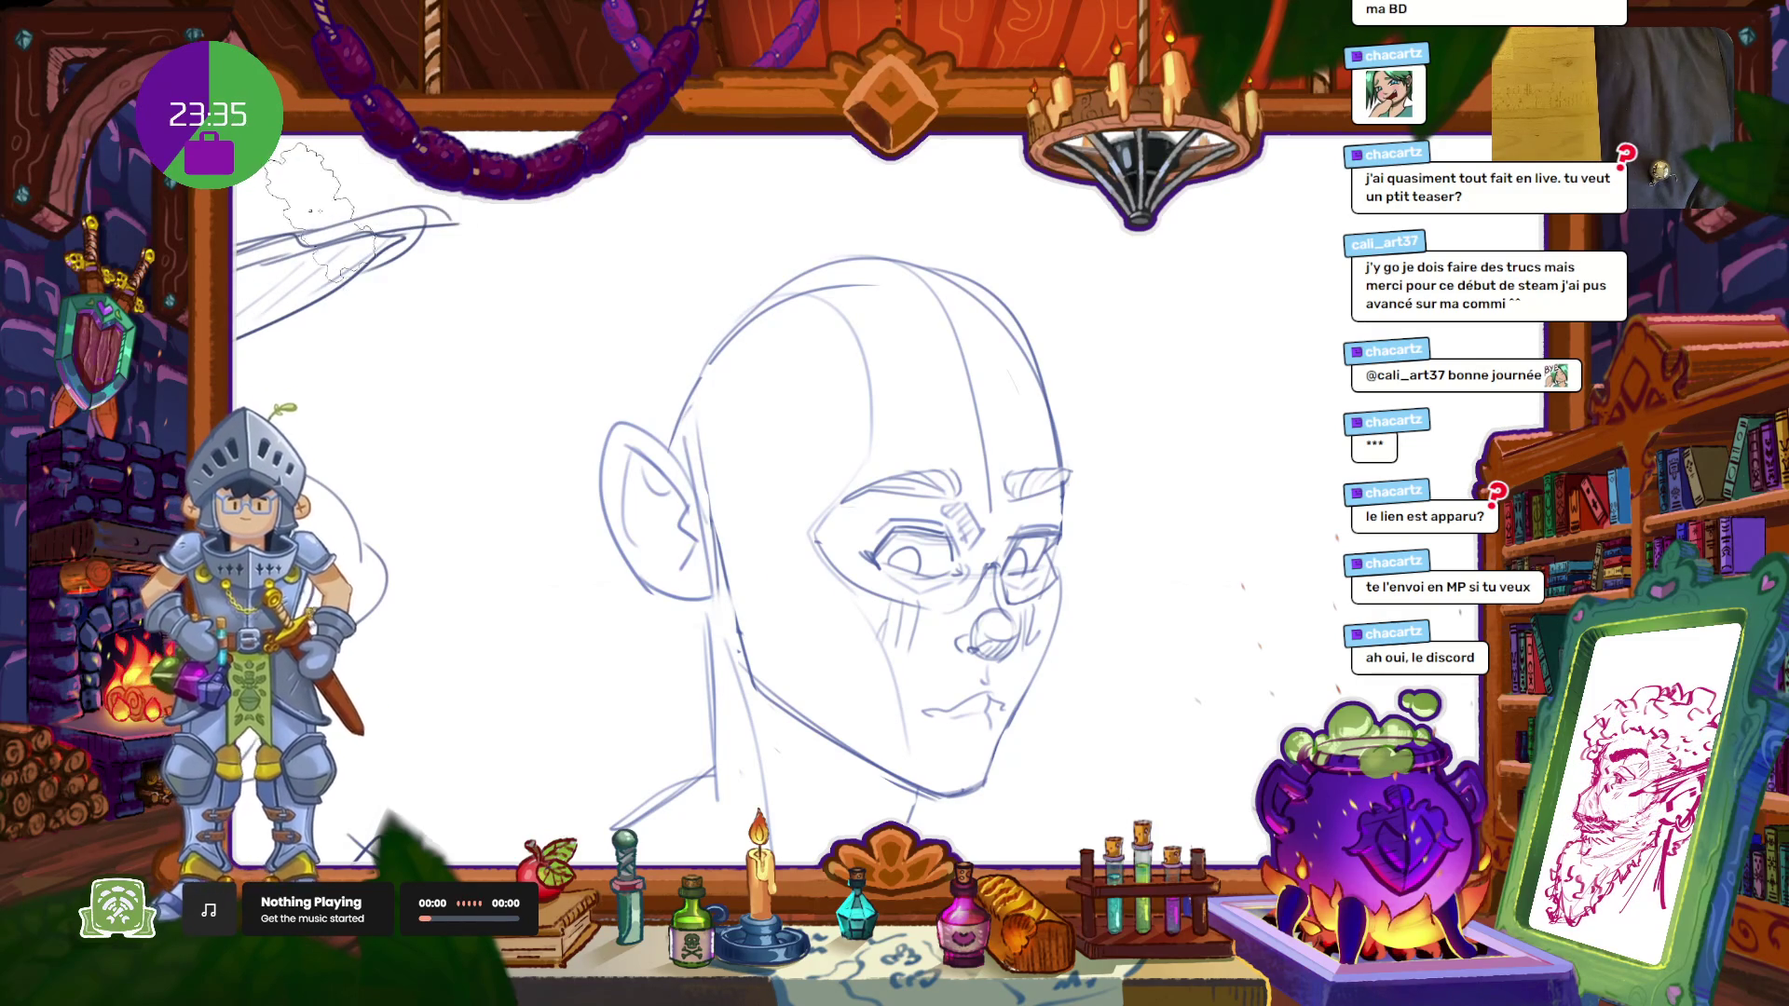
{"action": "mouse_move", "coordinate": [713, 436]}
{"action": "left_mouse_down"}
{"action": "mouse_move", "coordinate": [785, 525]}
{"action": "mouse_move", "coordinate": [773, 669]}
{"action": "mouse_move", "coordinate": [814, 652]}
{"action": "mouse_move", "coordinate": [796, 685]}
{"action": "left_mouse_up"}
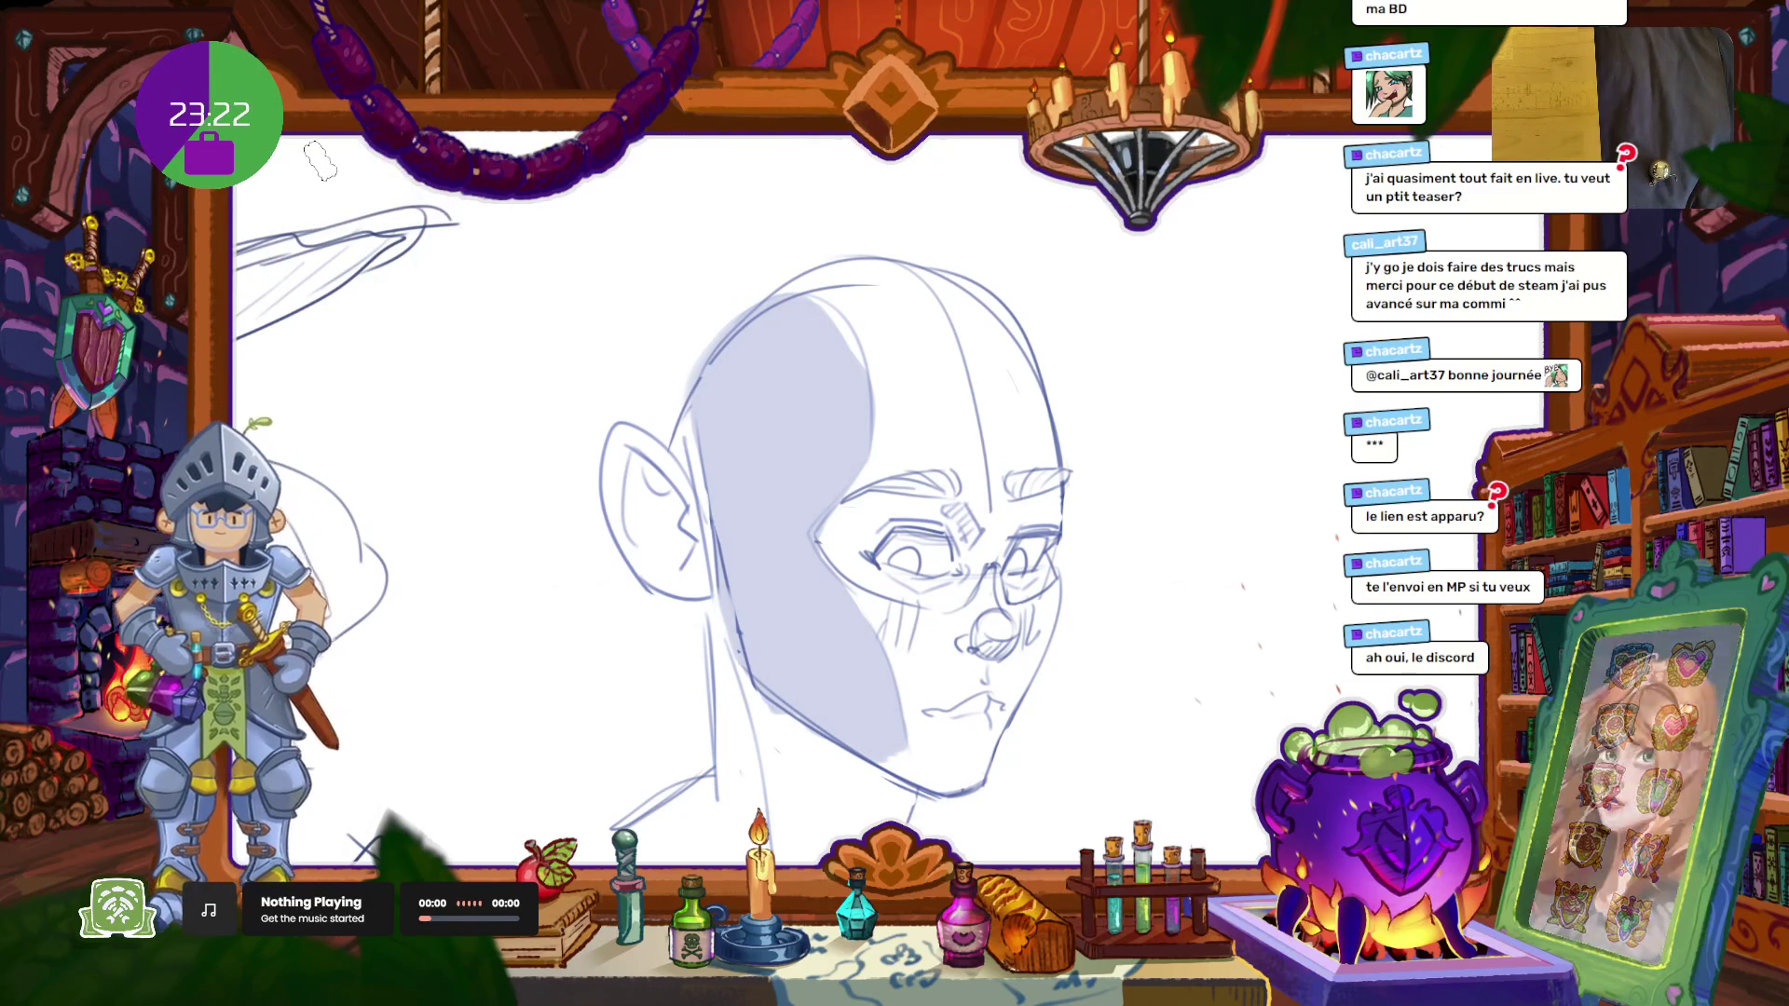
{"action": "left_click_drag", "start_coordinate": [729, 615], "coordinate": [880, 825]}
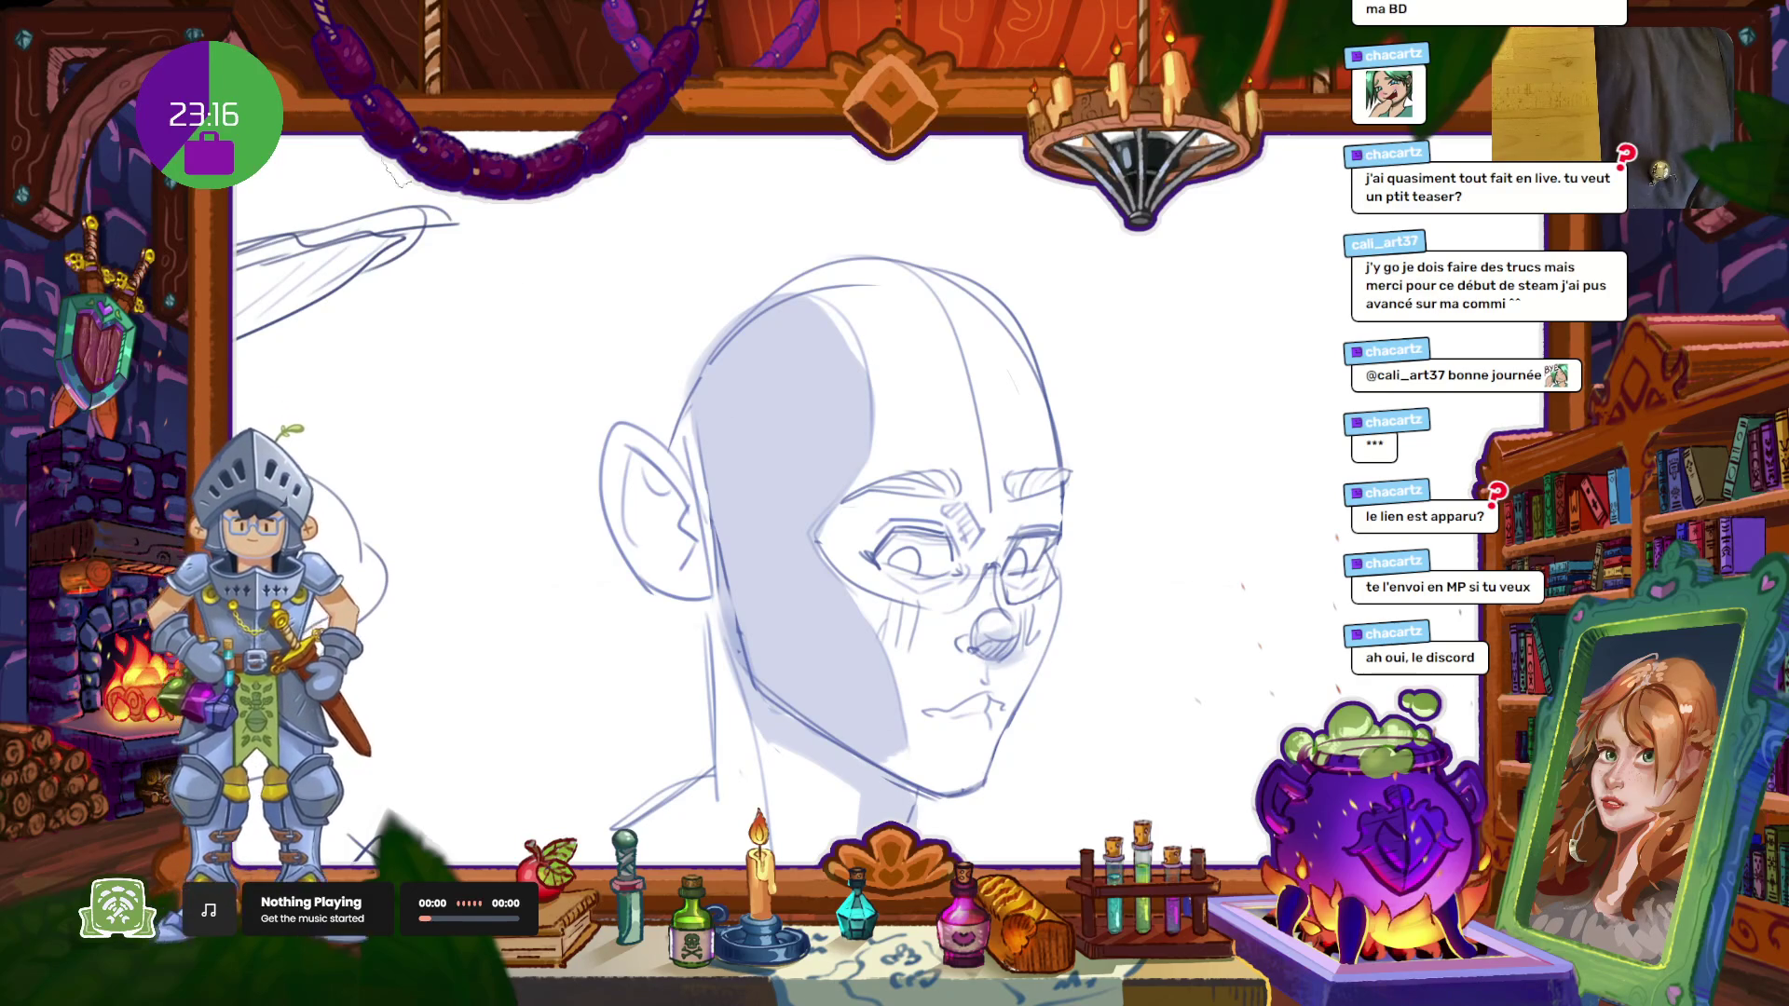
{"action": "key", "text": "i"}
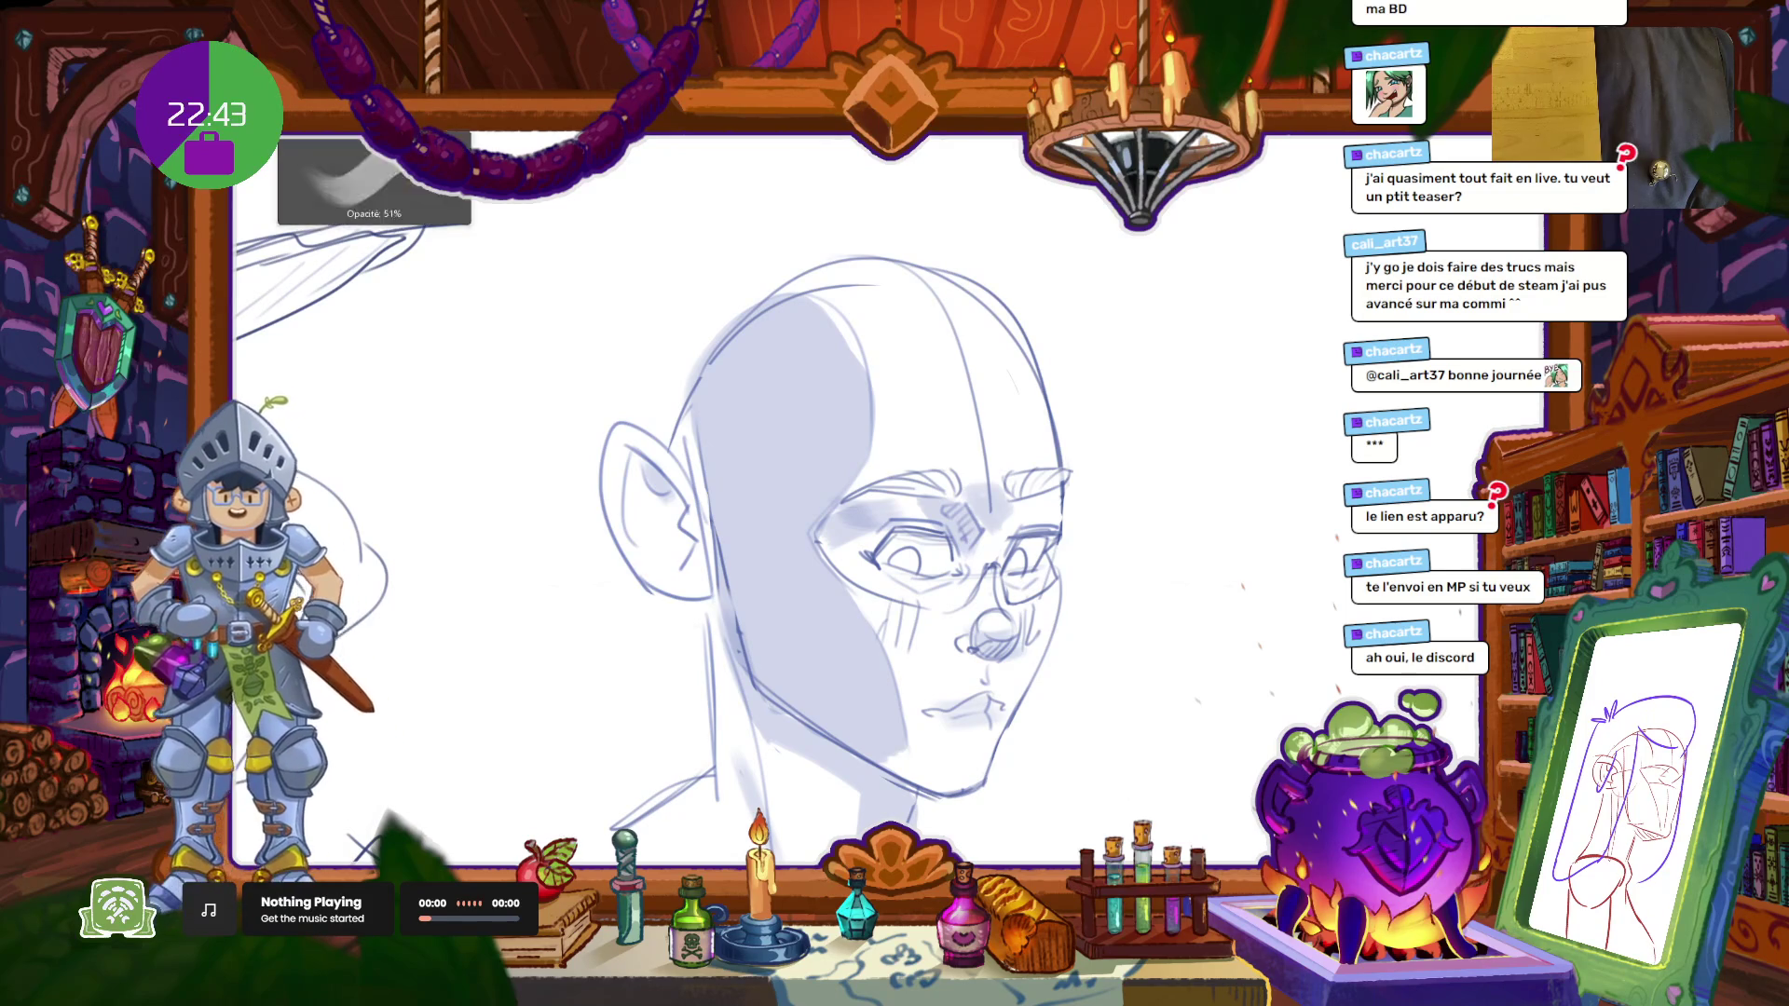
Step: Zoom out and shift the view above the head, then try a large curved hair stroke and undo it
{"action": "key", "text": "c"}
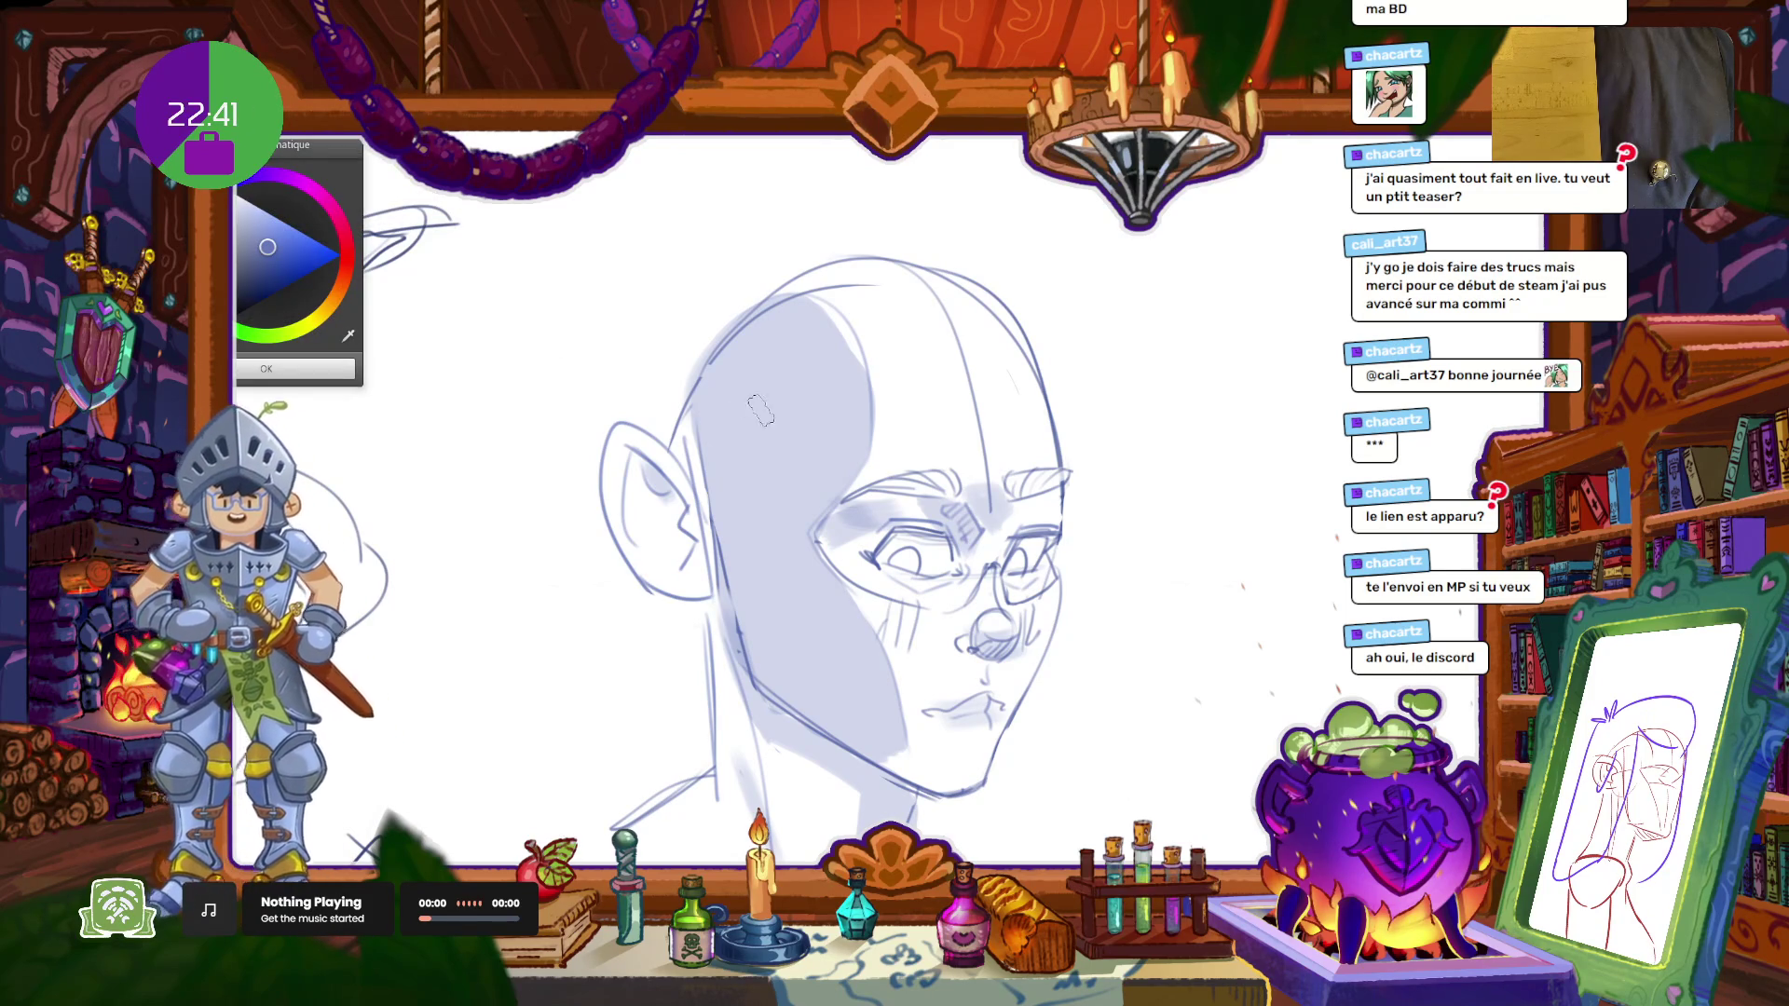
{"action": "key", "text": "c"}
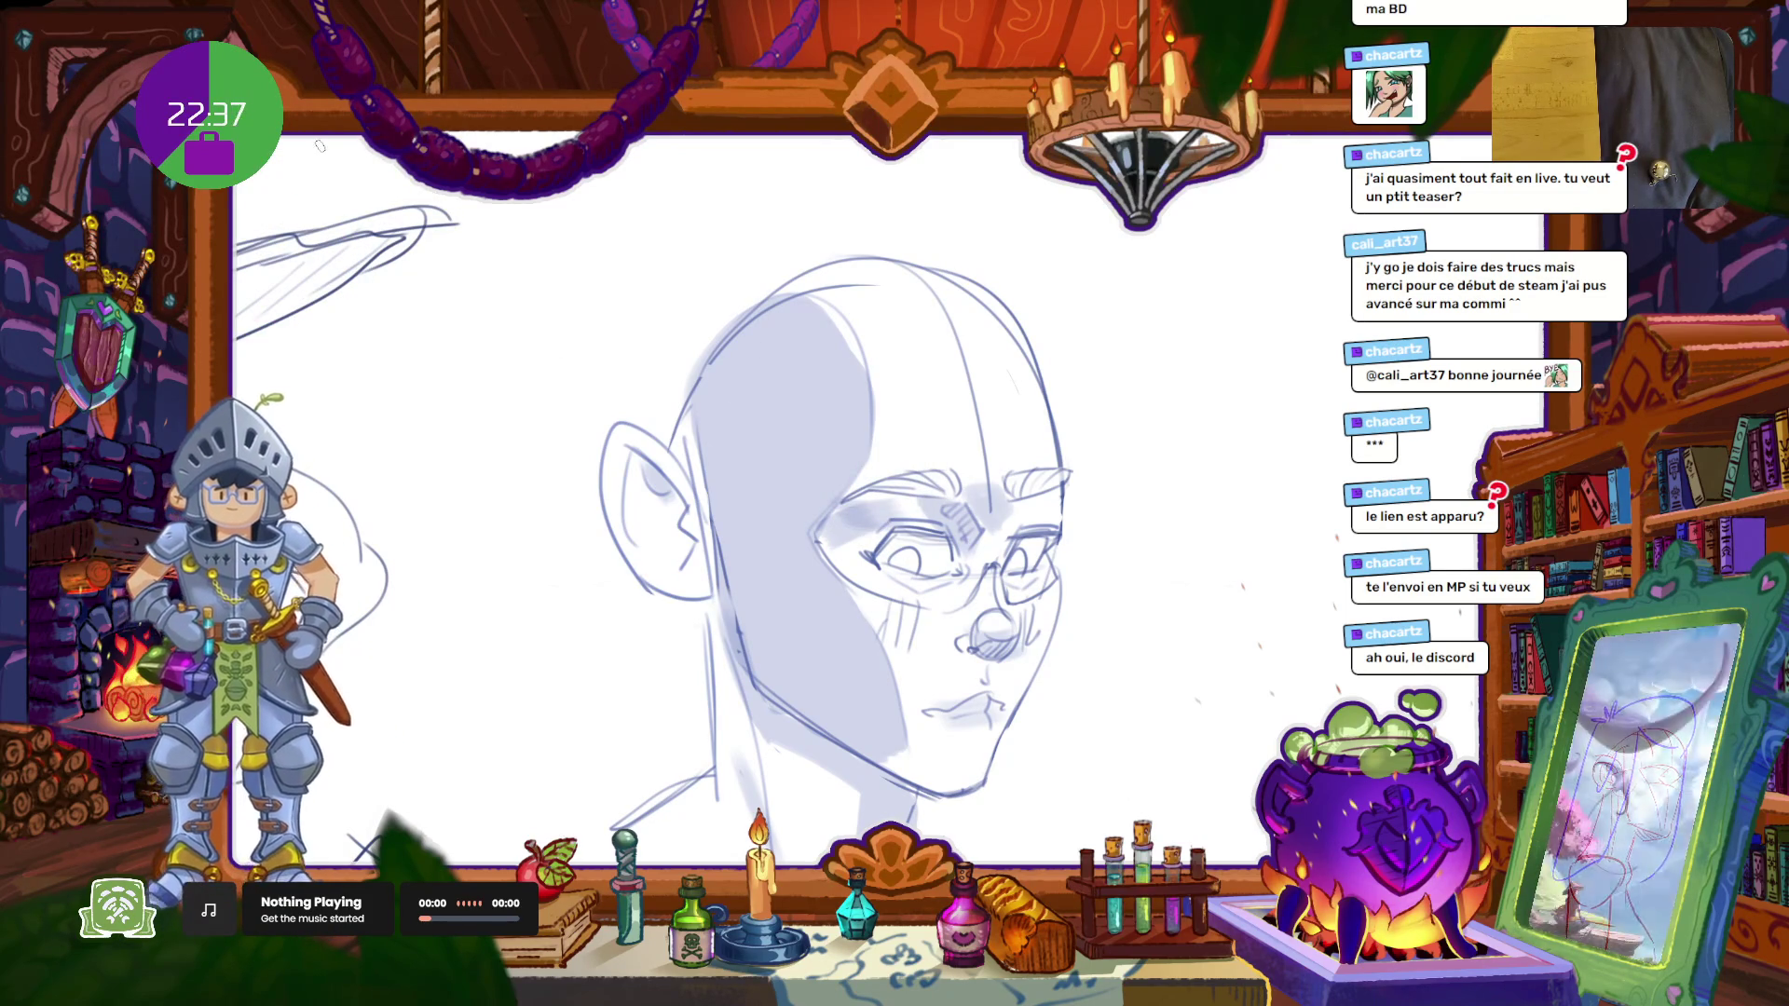
{"action": "mouse_move", "coordinate": [781, 429]}
{"action": "left_mouse_down"}
{"action": "mouse_move", "coordinate": [762, 471]}
{"action": "mouse_move", "coordinate": [800, 422]}
{"action": "left_mouse_up"}
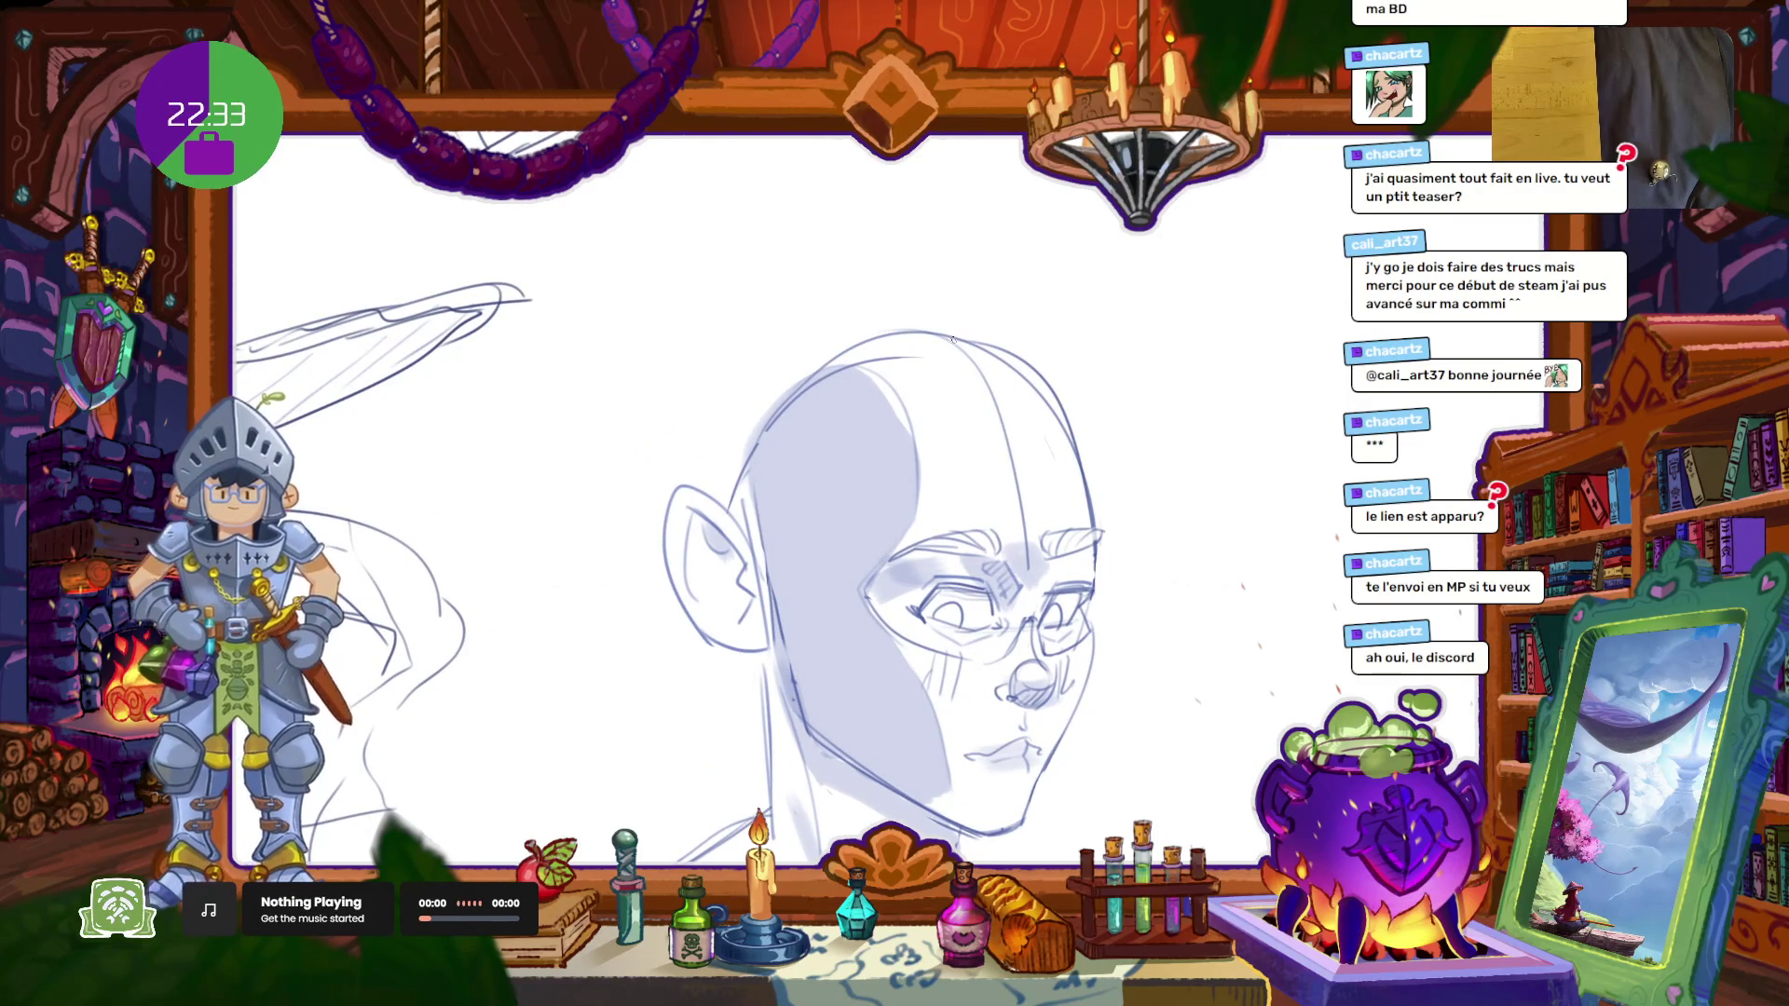
{"action": "left_click_drag", "start_coordinate": [952, 344], "coordinate": [930, 411]}
{"action": "mouse_move", "coordinate": [823, 298]}
{"action": "left_mouse_down"}
{"action": "mouse_move", "coordinate": [889, 594]}
{"action": "mouse_move", "coordinate": [1077, 416]}
{"action": "mouse_move", "coordinate": [848, 273]}
{"action": "mouse_move", "coordinate": [654, 424]}
{"action": "mouse_move", "coordinate": [658, 577]}
{"action": "left_mouse_up"}
{"action": "key", "text": "ctrl+z"}
Step: Add a hooked strand above the head and a line down the left side, then undo every hair stroke
{"action": "left_click_drag", "start_coordinate": [793, 332], "coordinate": [743, 270]}
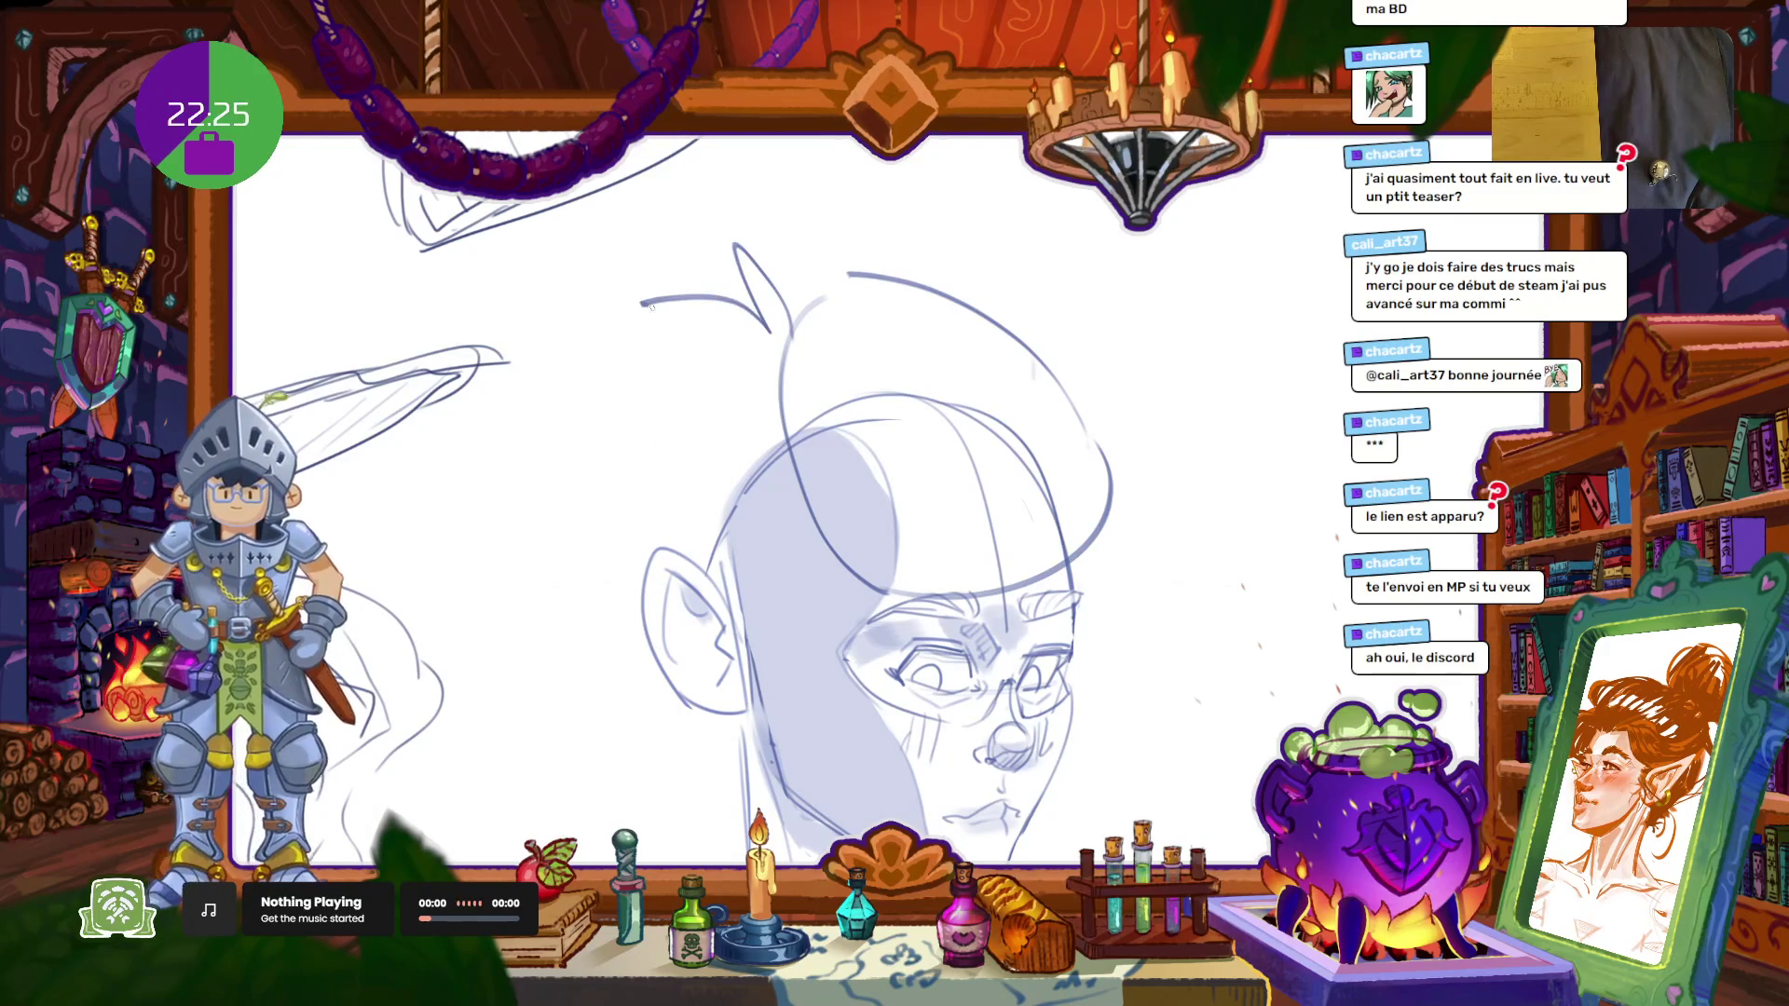
{"action": "mouse_move", "coordinate": [589, 418]}
{"action": "left_mouse_down"}
{"action": "mouse_move", "coordinate": [508, 511]}
{"action": "mouse_move", "coordinate": [622, 789]}
{"action": "left_mouse_up"}
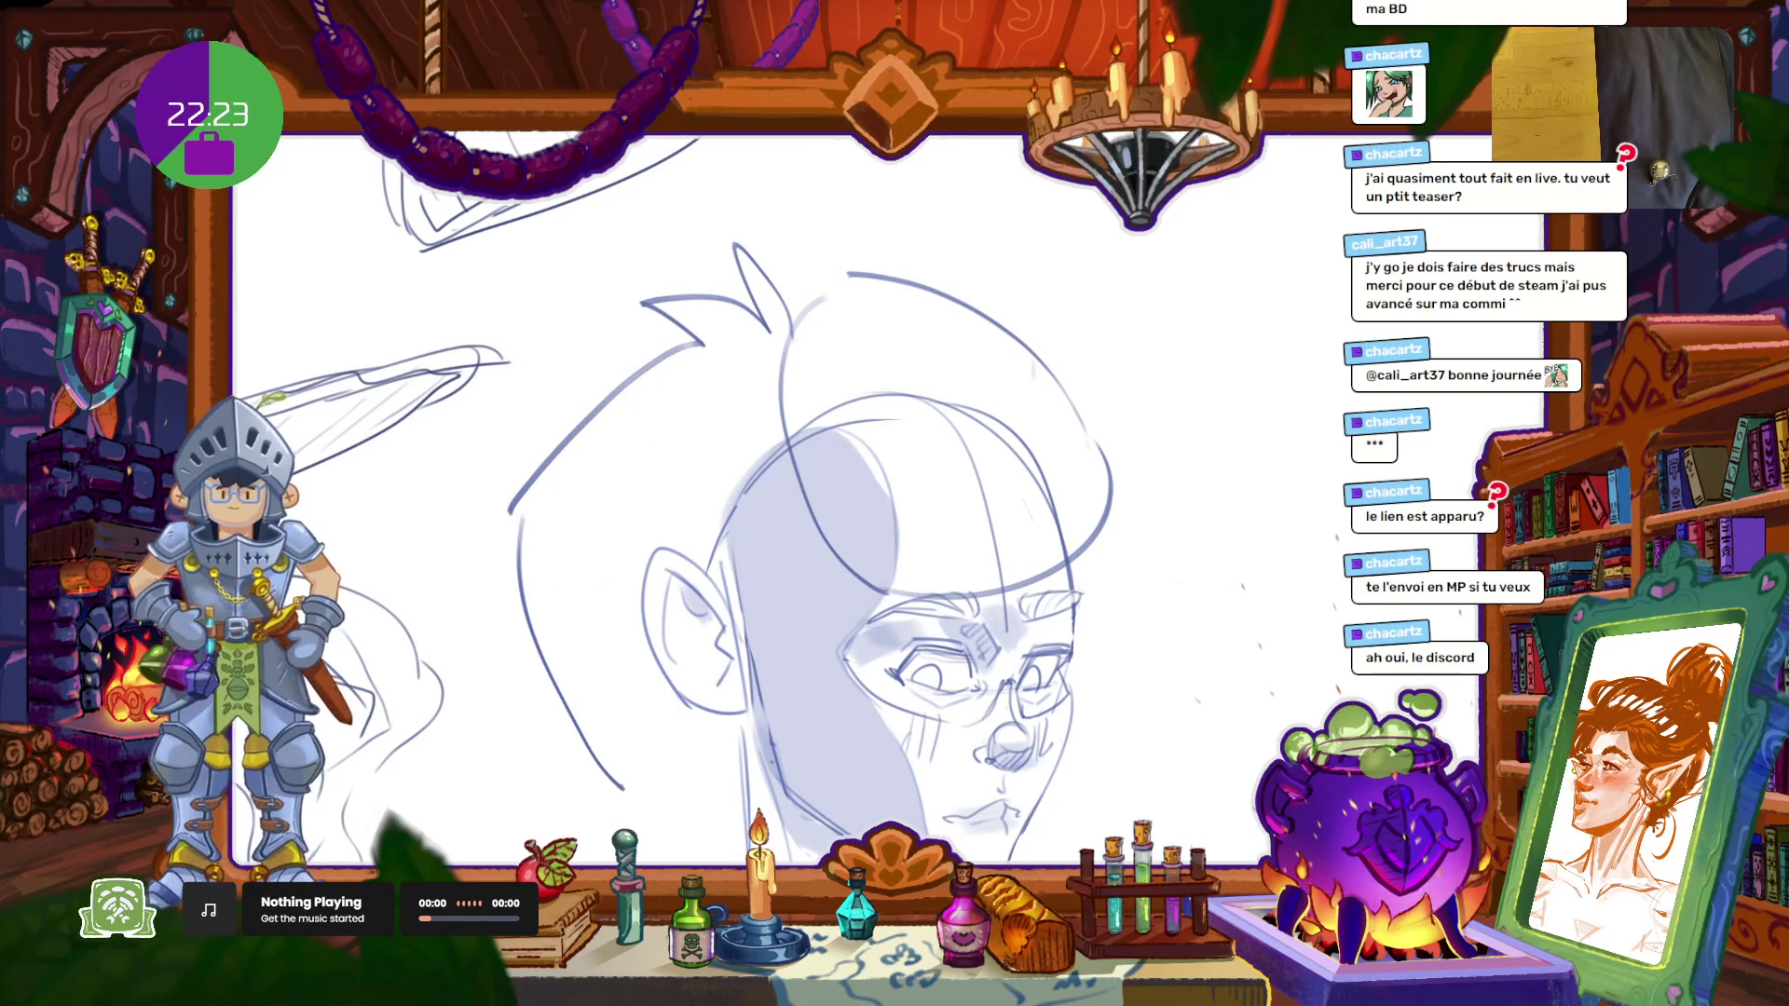
{"action": "key", "text": "ctrl+z"}
{"action": "key", "text": "ctrl+z"}
{"action": "key", "text": "ctrl+z"}
{"action": "left_click_drag", "start_coordinate": [1082, 534], "coordinate": [1075, 413]}
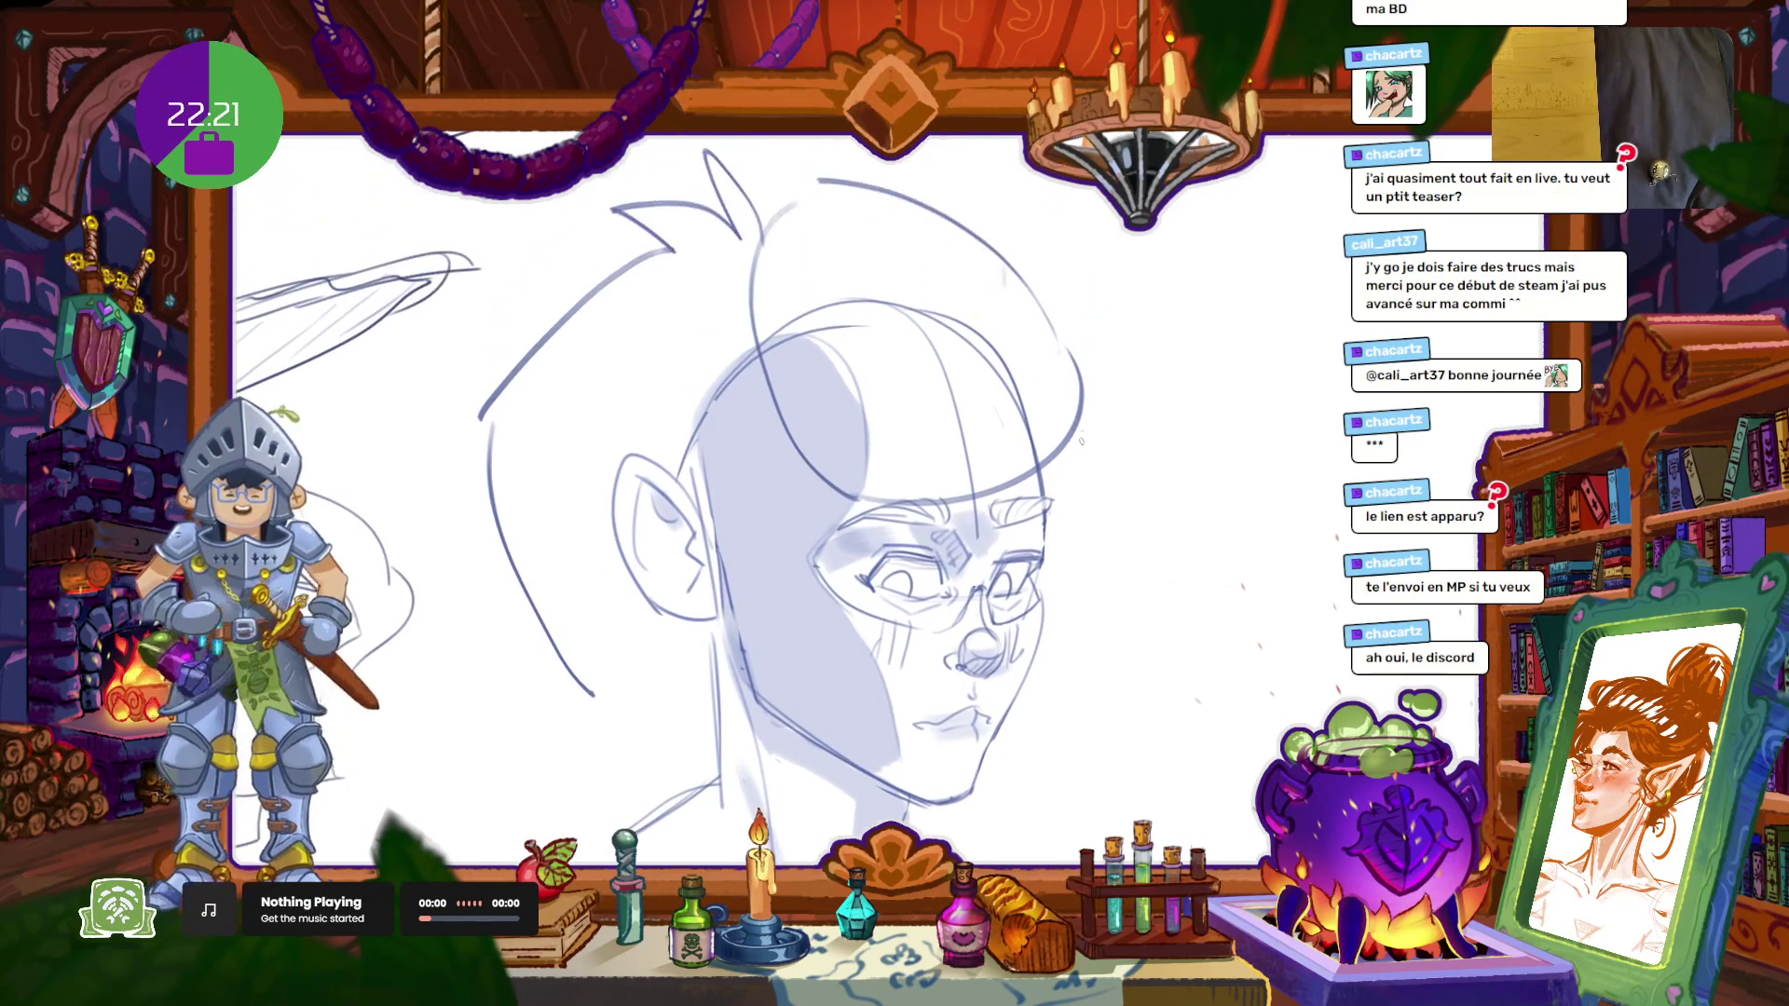
{"action": "key", "text": "ctrl+z"}
{"action": "key", "text": "ctrl+z"}
{"action": "key", "text": "ctrl+z"}
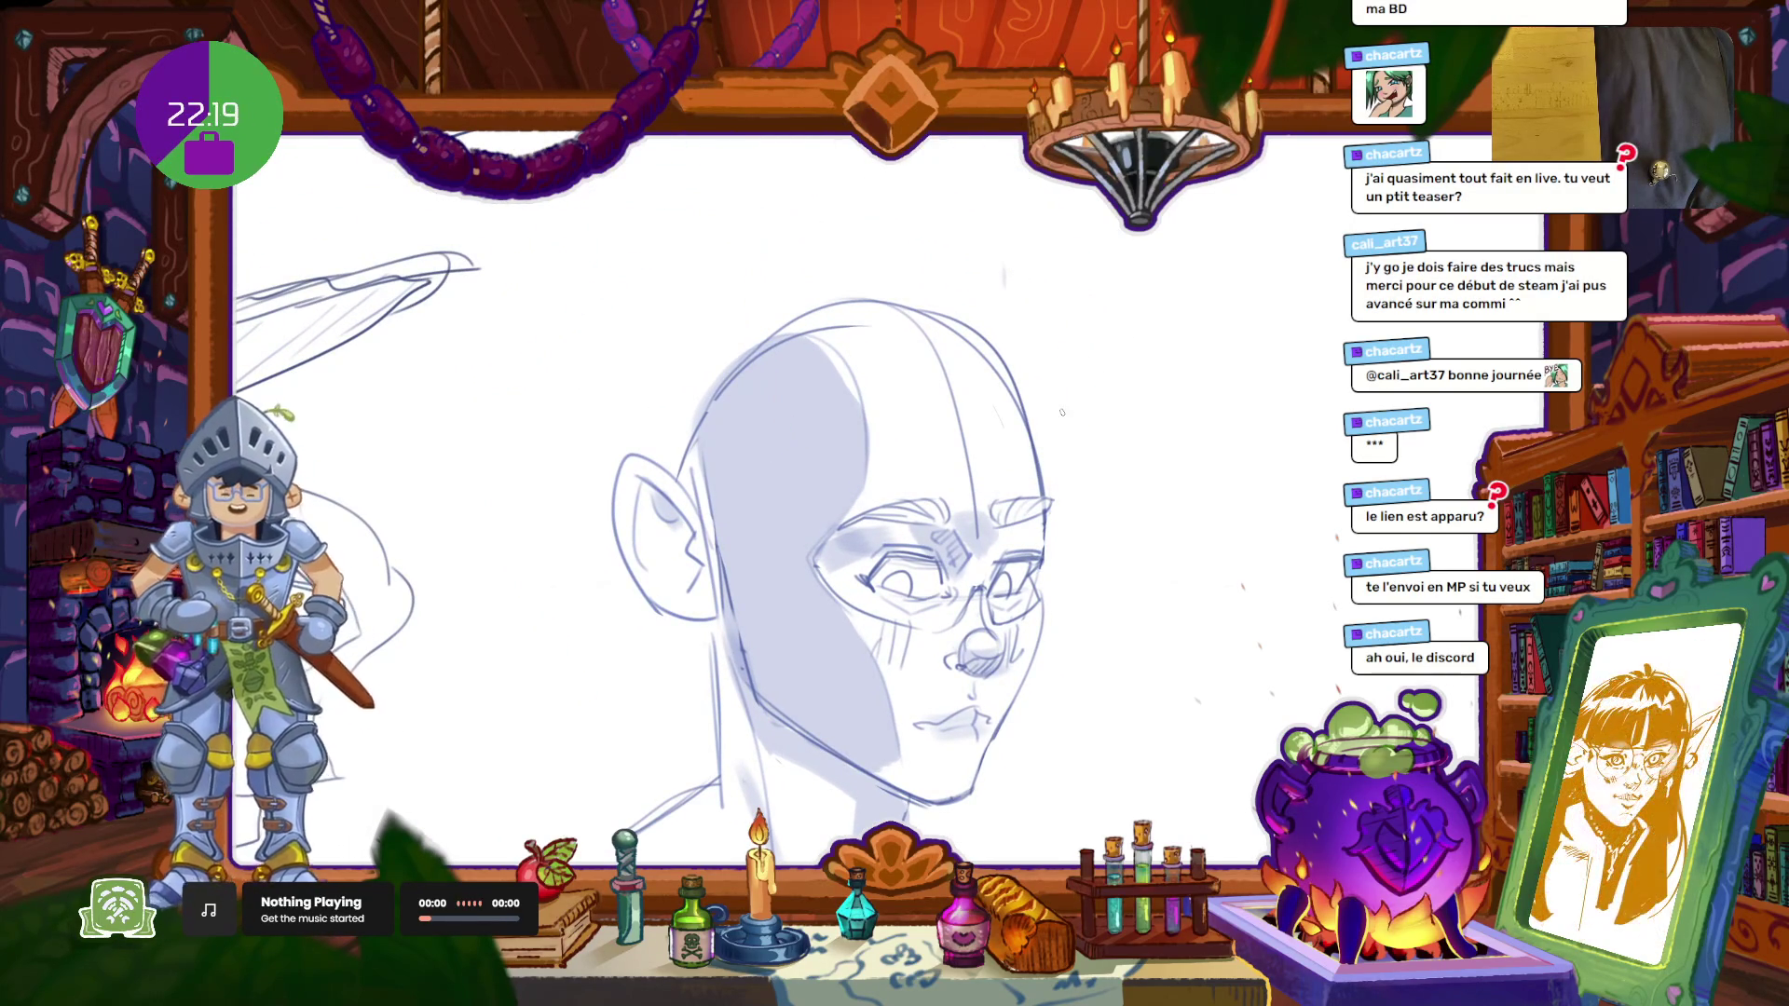
{"action": "scroll", "coordinate": [1061, 399], "scroll_direction": "up", "scroll_amount": 2}
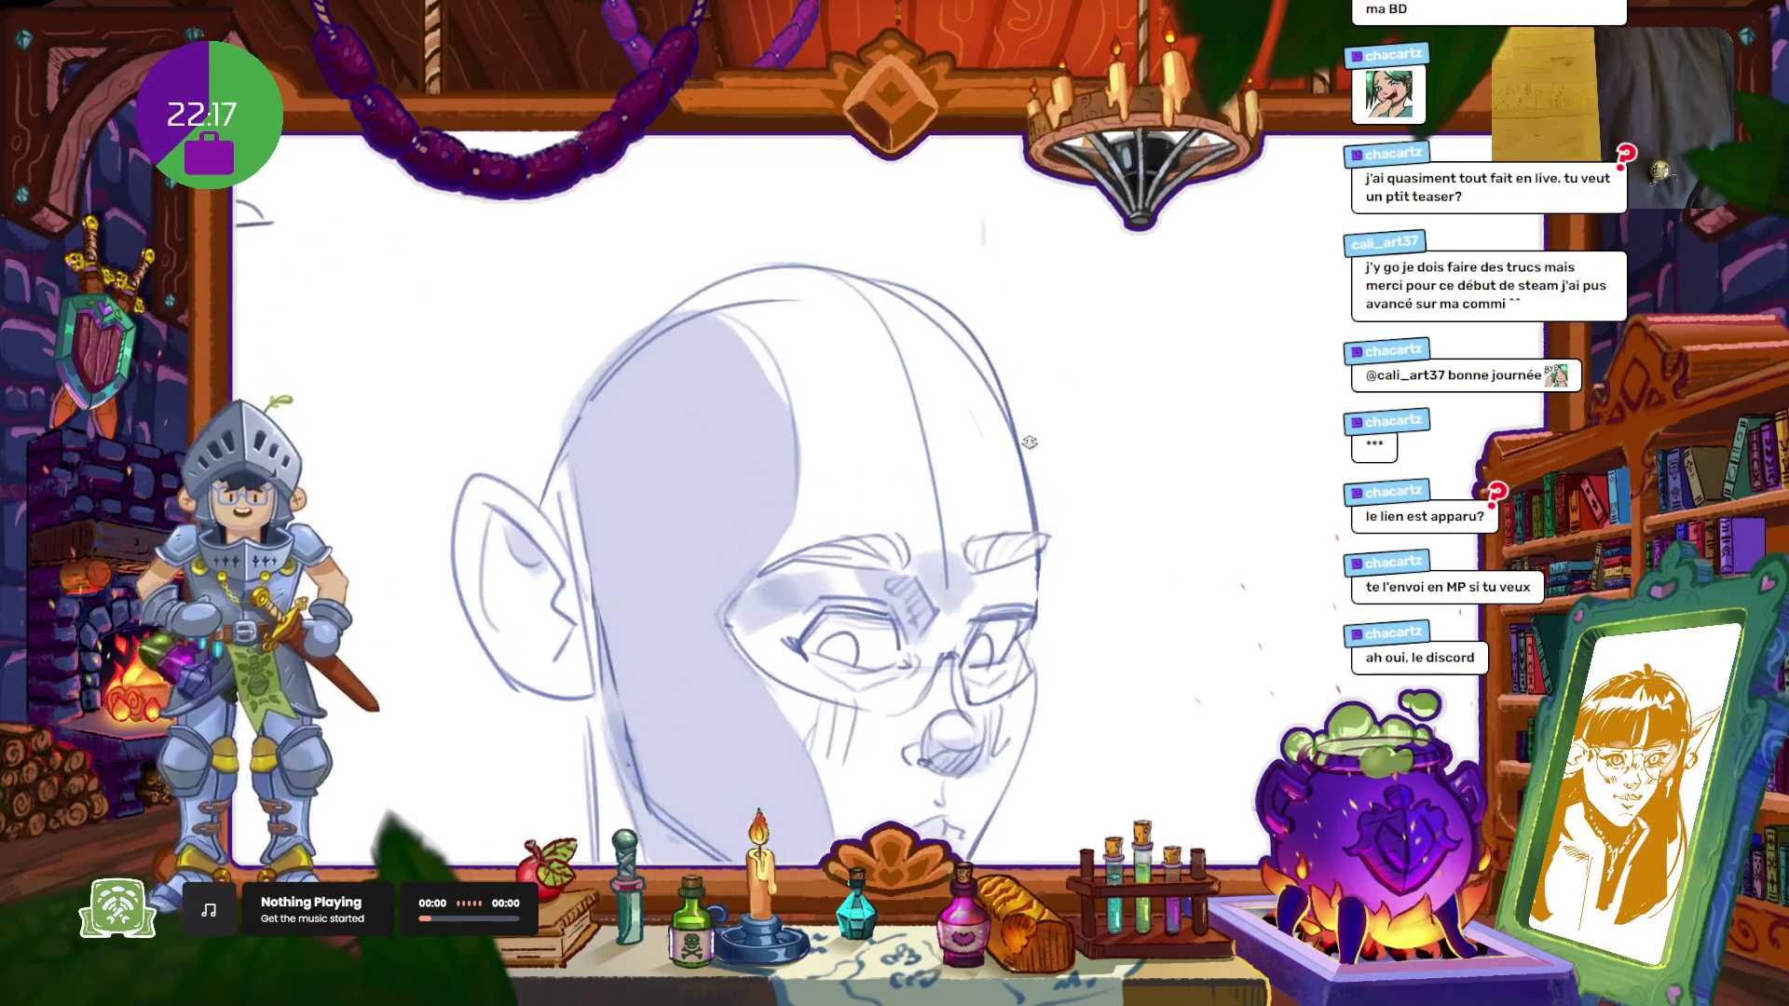
Step: Sample the sketch's line colour and darken the right side of the head outline
{"action": "scroll", "coordinate": [1025, 399], "scroll_direction": "down", "scroll_amount": 3}
{"action": "scroll", "coordinate": [945, 397], "scroll_direction": "up", "scroll_amount": 3}
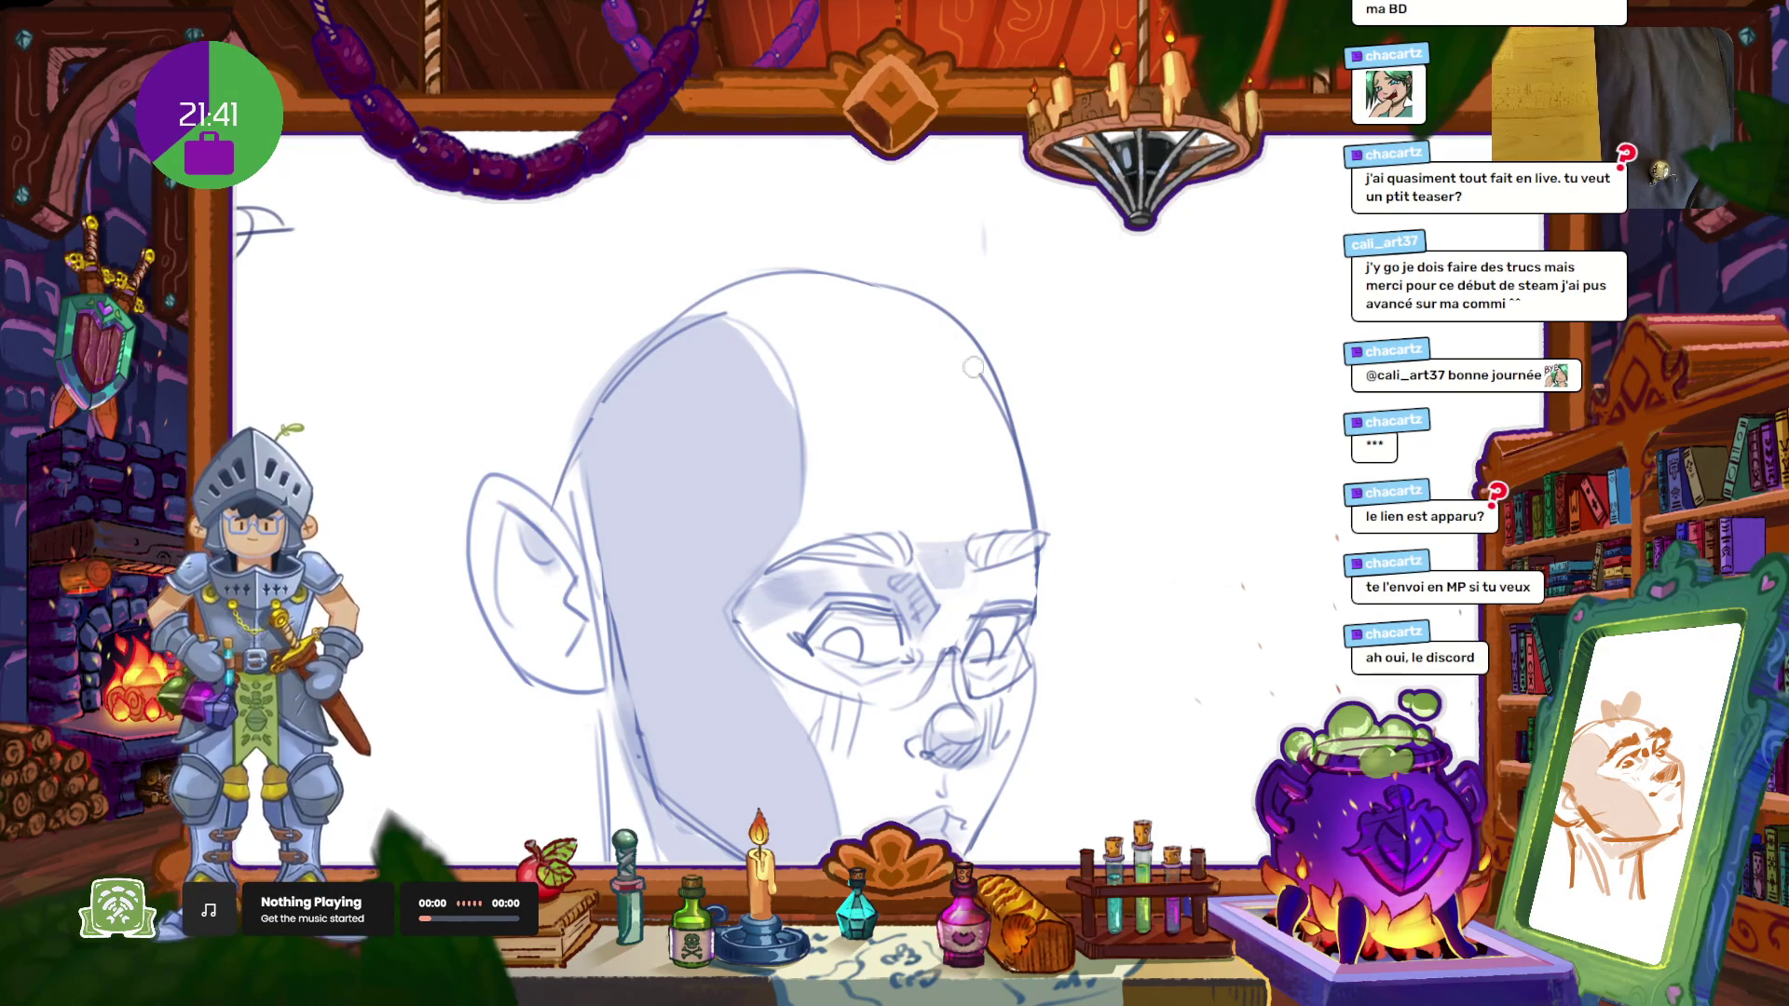
{"action": "left_click_drag", "start_coordinate": [1037, 513], "coordinate": [1039, 560]}
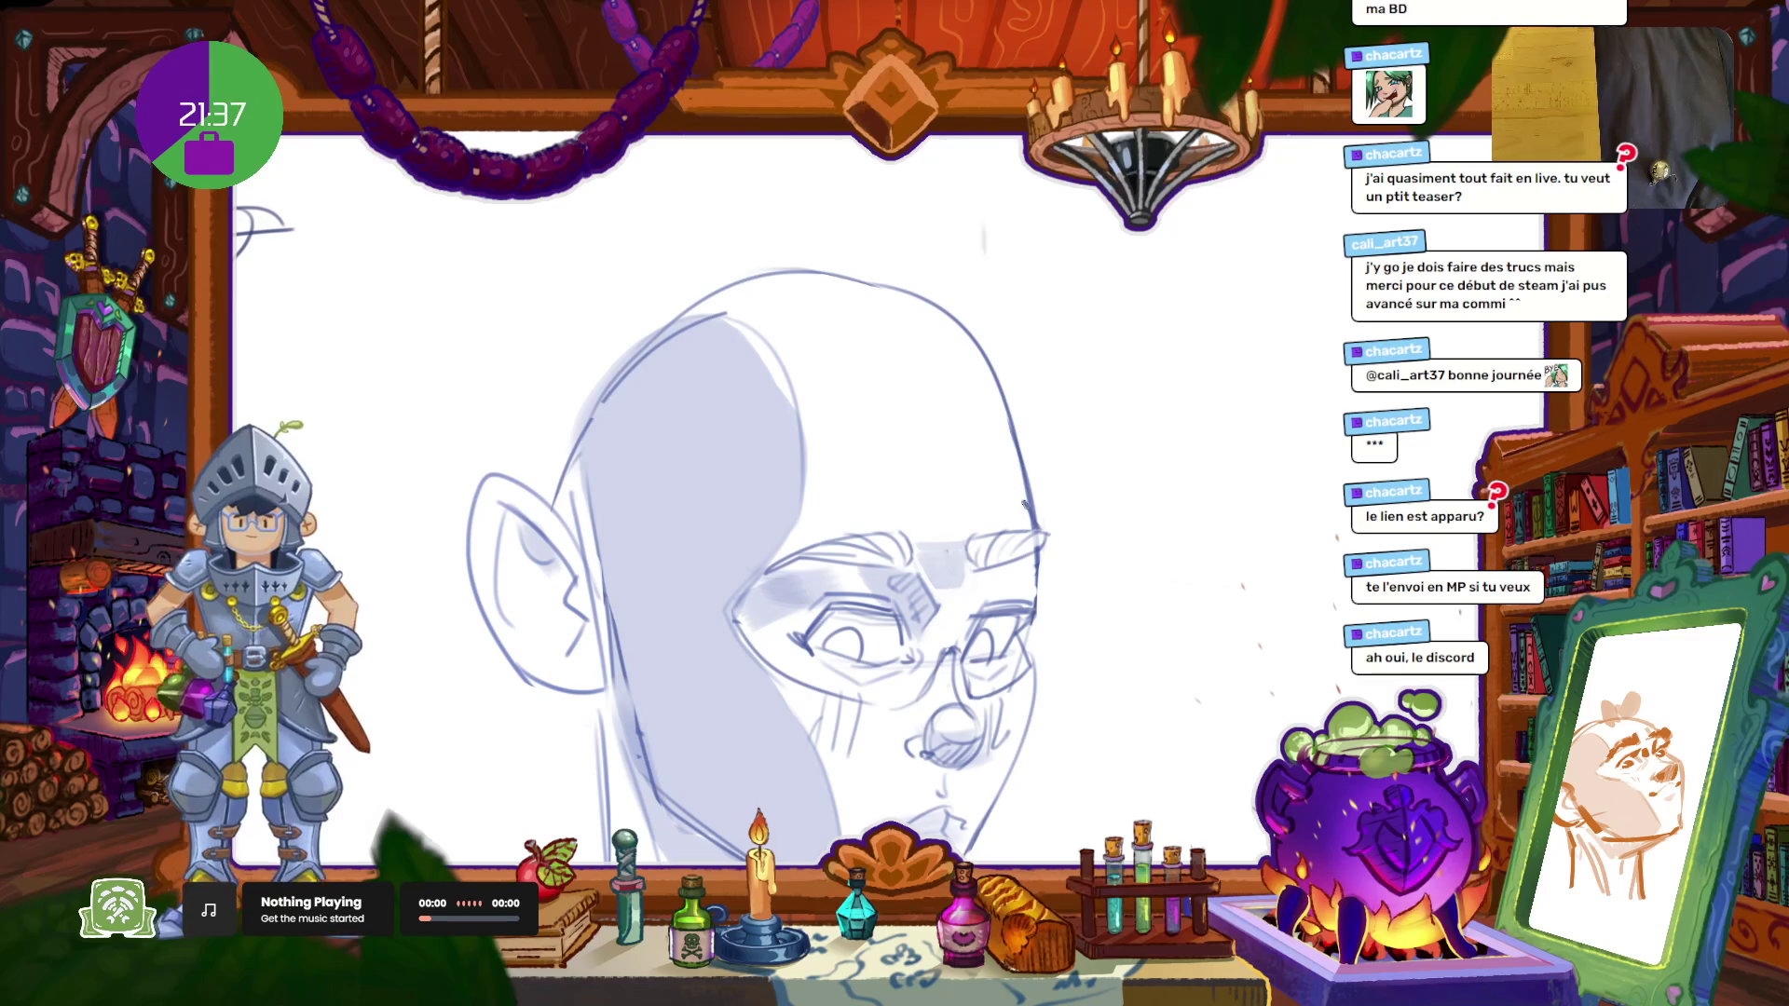
{"action": "mouse_move", "coordinate": [1031, 509]}
{"action": "left_mouse_down"}
{"action": "mouse_move", "coordinate": [1014, 346]}
{"action": "mouse_move", "coordinate": [753, 267]}
{"action": "mouse_move", "coordinate": [596, 401]}
{"action": "left_mouse_up"}
Step: Redraw the upper-left head outline with a darker line, retrying until it fits
{"action": "key", "text": "ctrl+z"}
{"action": "left_click_drag", "start_coordinate": [744, 255], "coordinate": [652, 297]}
{"action": "key", "text": "ctrl+z"}
{"action": "mouse_move", "coordinate": [750, 253]}
{"action": "left_mouse_down"}
{"action": "mouse_move", "coordinate": [626, 313]}
{"action": "mouse_move", "coordinate": [561, 494]}
{"action": "left_mouse_up"}
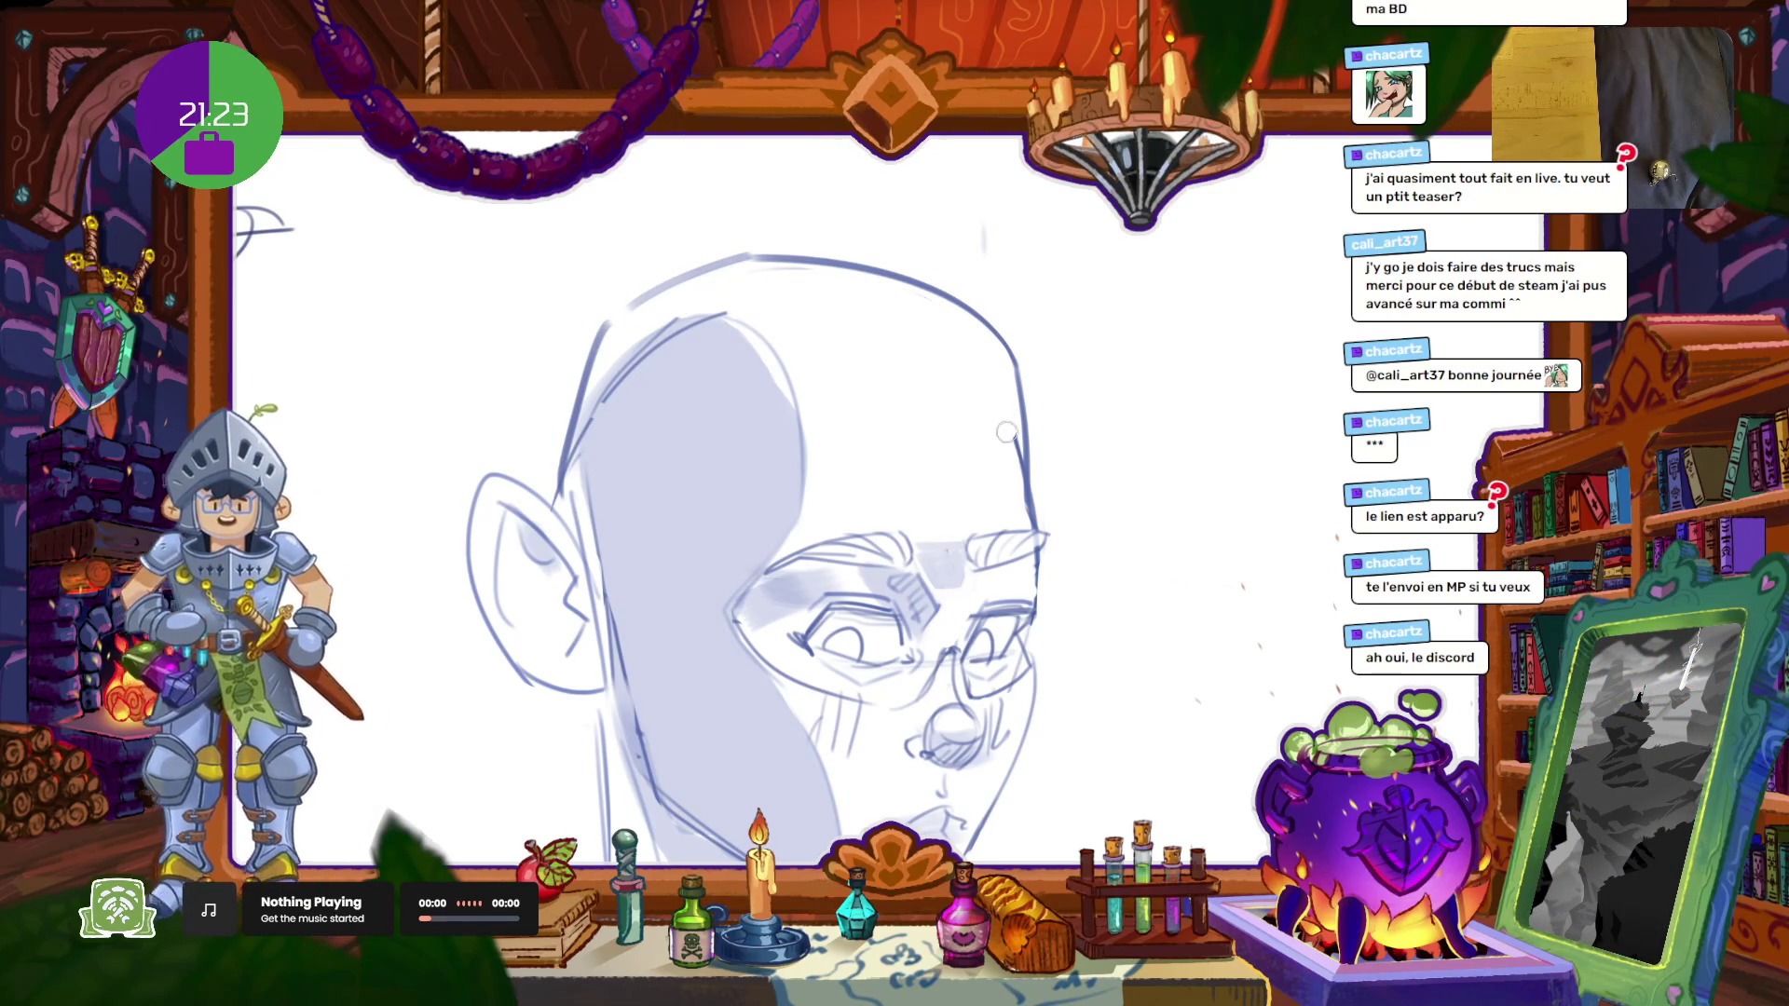
{"action": "scroll", "coordinate": [975, 557], "scroll_direction": "down", "scroll_amount": 5}
{"action": "scroll", "coordinate": [978, 559], "scroll_direction": "up", "scroll_amount": 4}
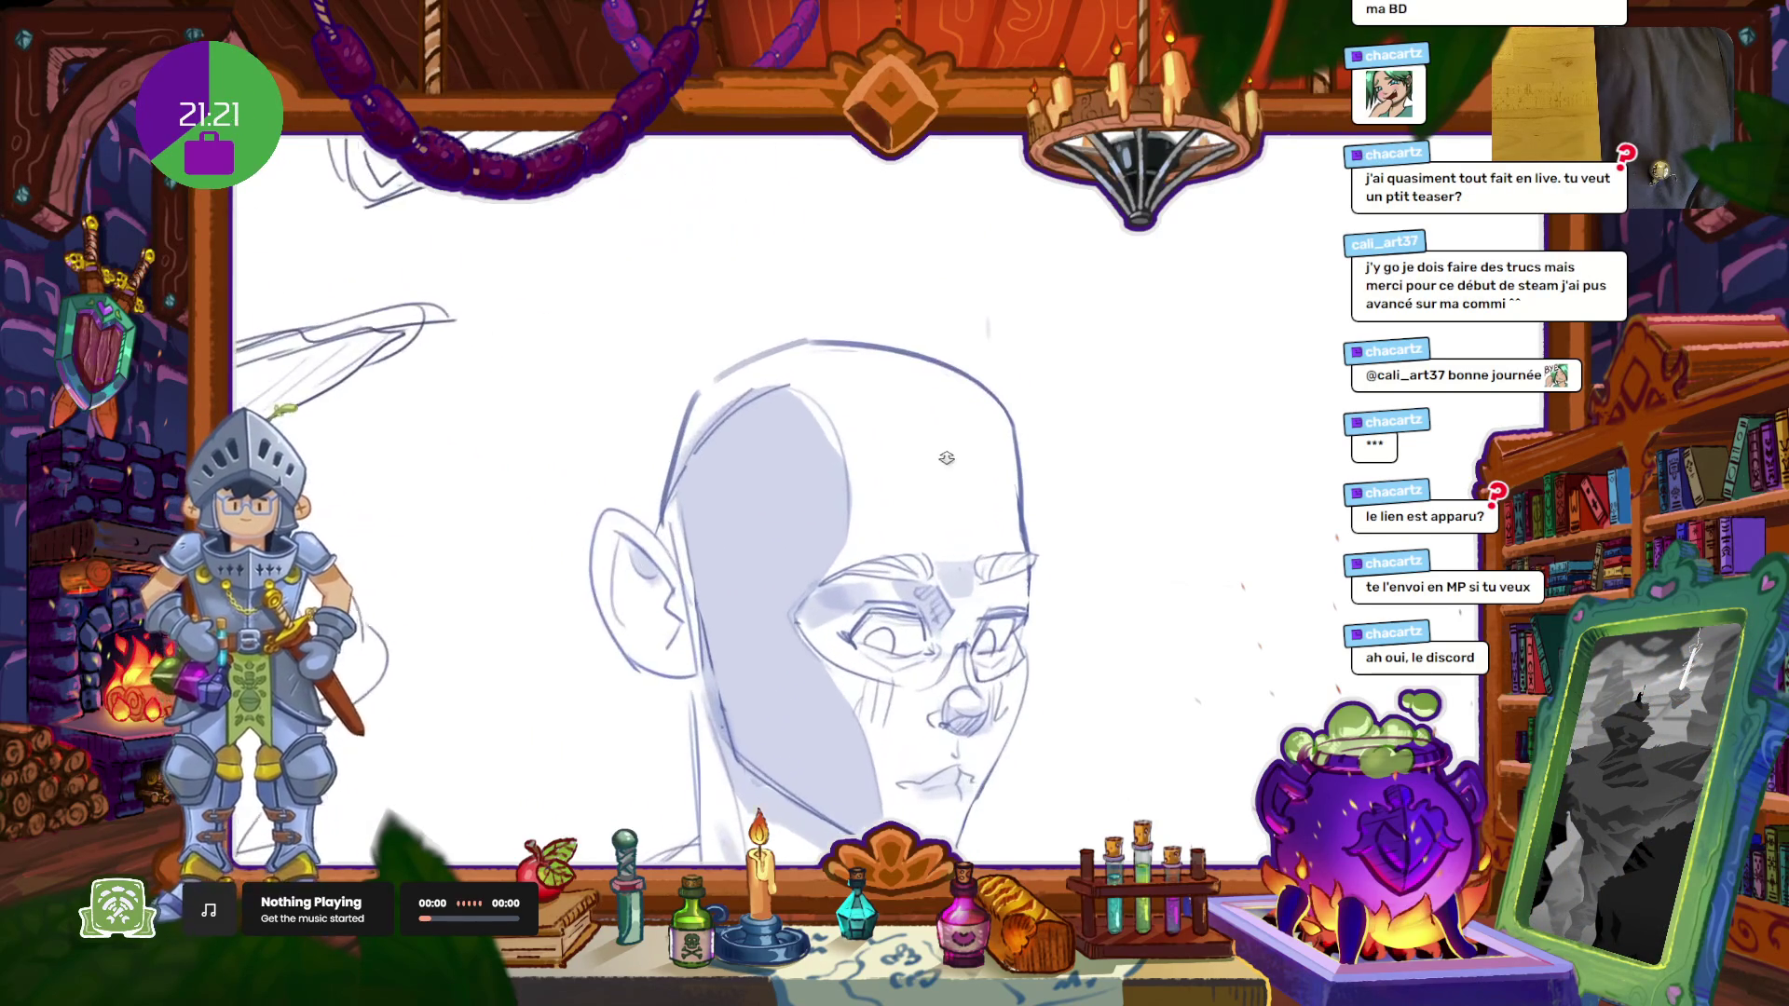
{"action": "scroll", "coordinate": [932, 540], "scroll_direction": "up", "scroll_amount": 2}
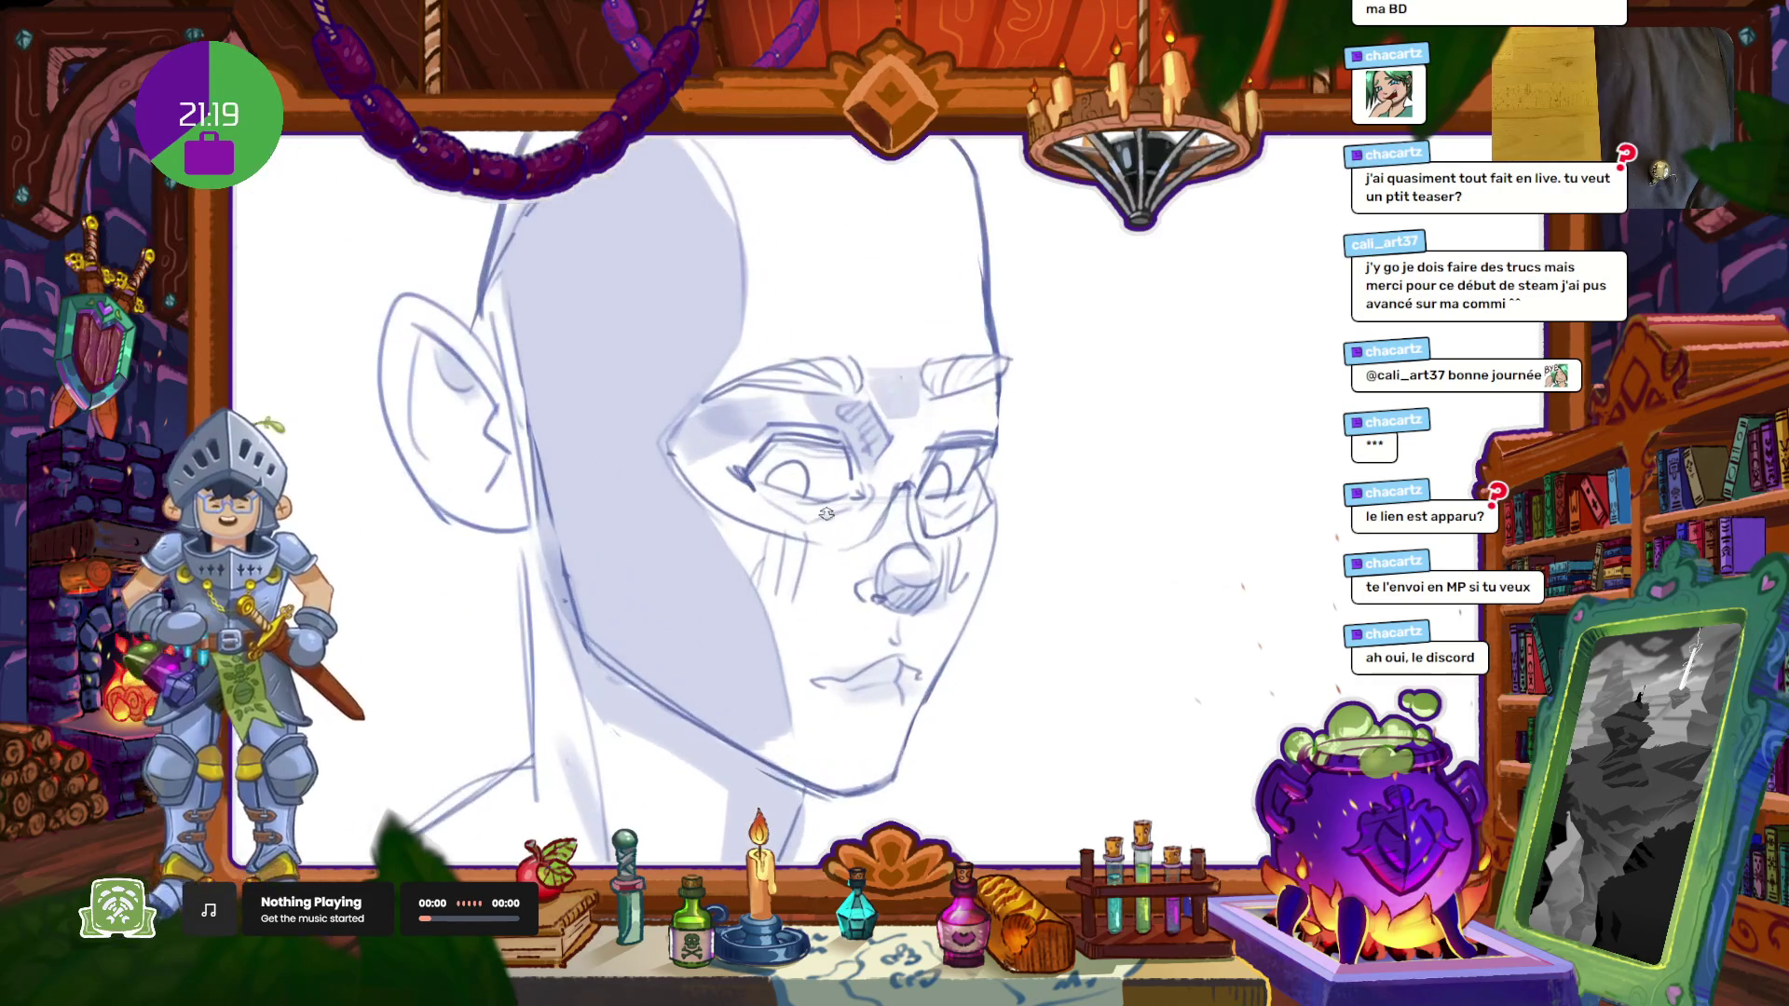
Step: Paint dark blue into the left and right eye irises
{"action": "scroll", "coordinate": [820, 494], "scroll_direction": "up", "scroll_amount": 2}
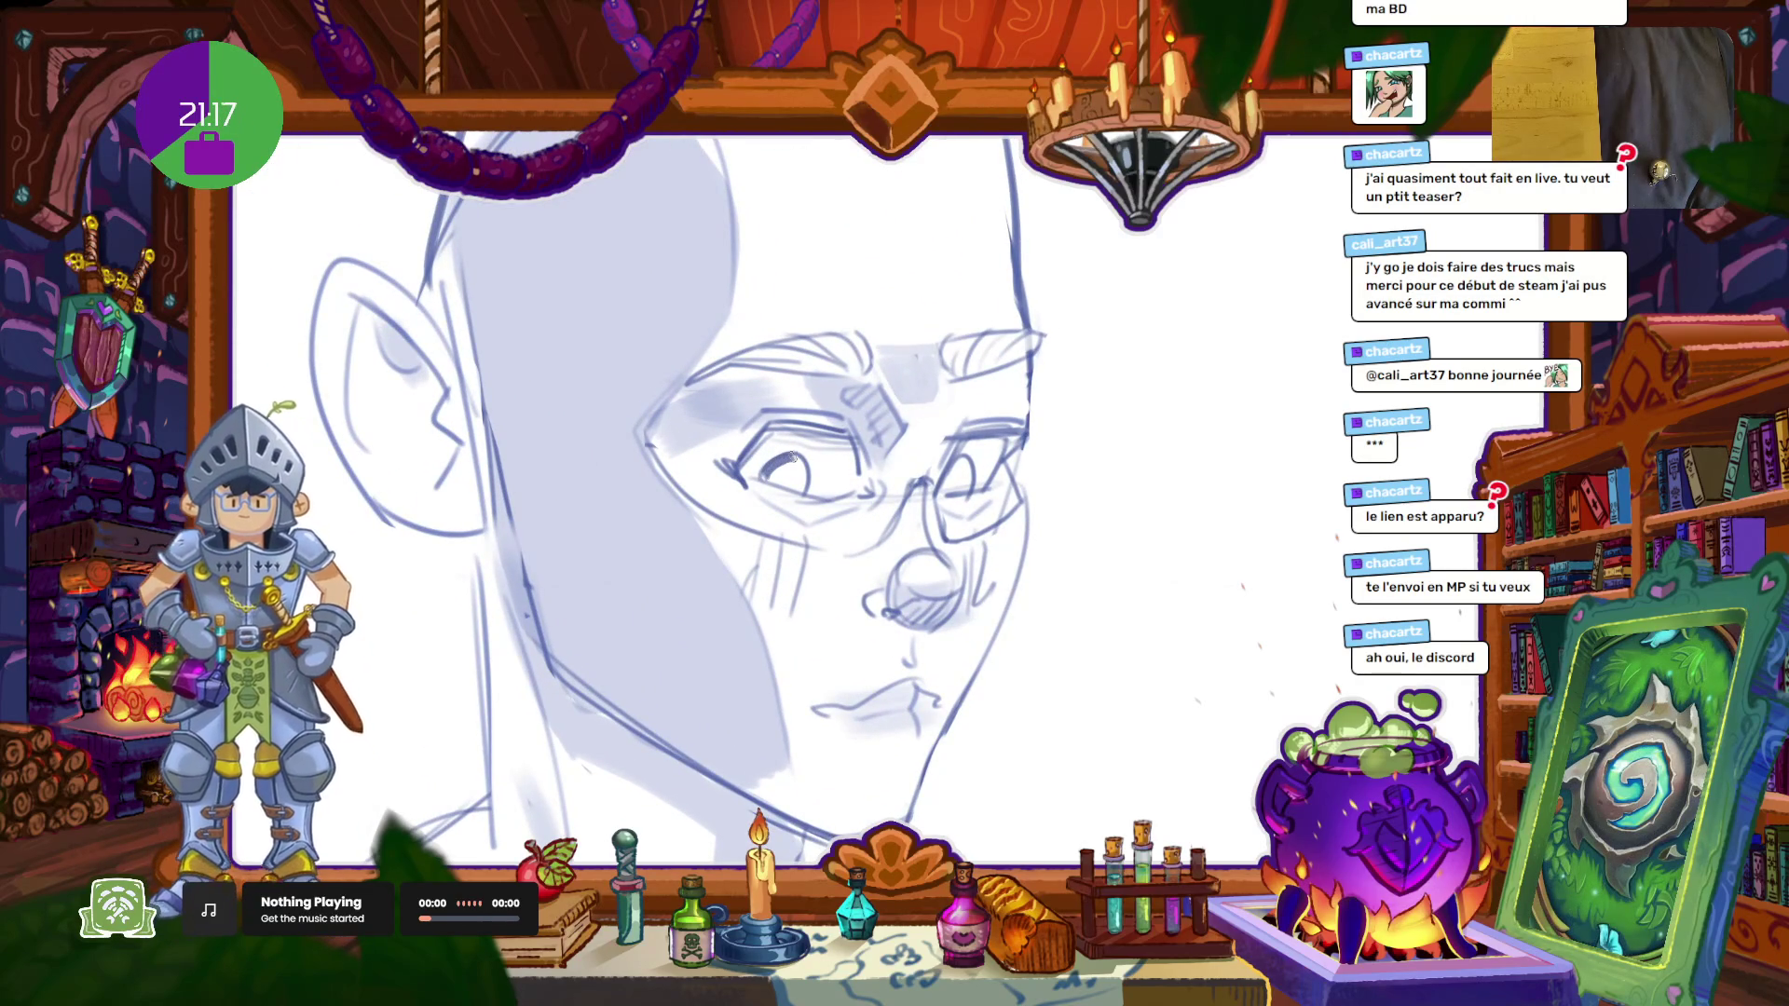
{"action": "mouse_move", "coordinate": [800, 483]}
{"action": "left_mouse_down"}
{"action": "mouse_move", "coordinate": [776, 481]}
{"action": "mouse_move", "coordinate": [791, 474]}
{"action": "left_mouse_up"}
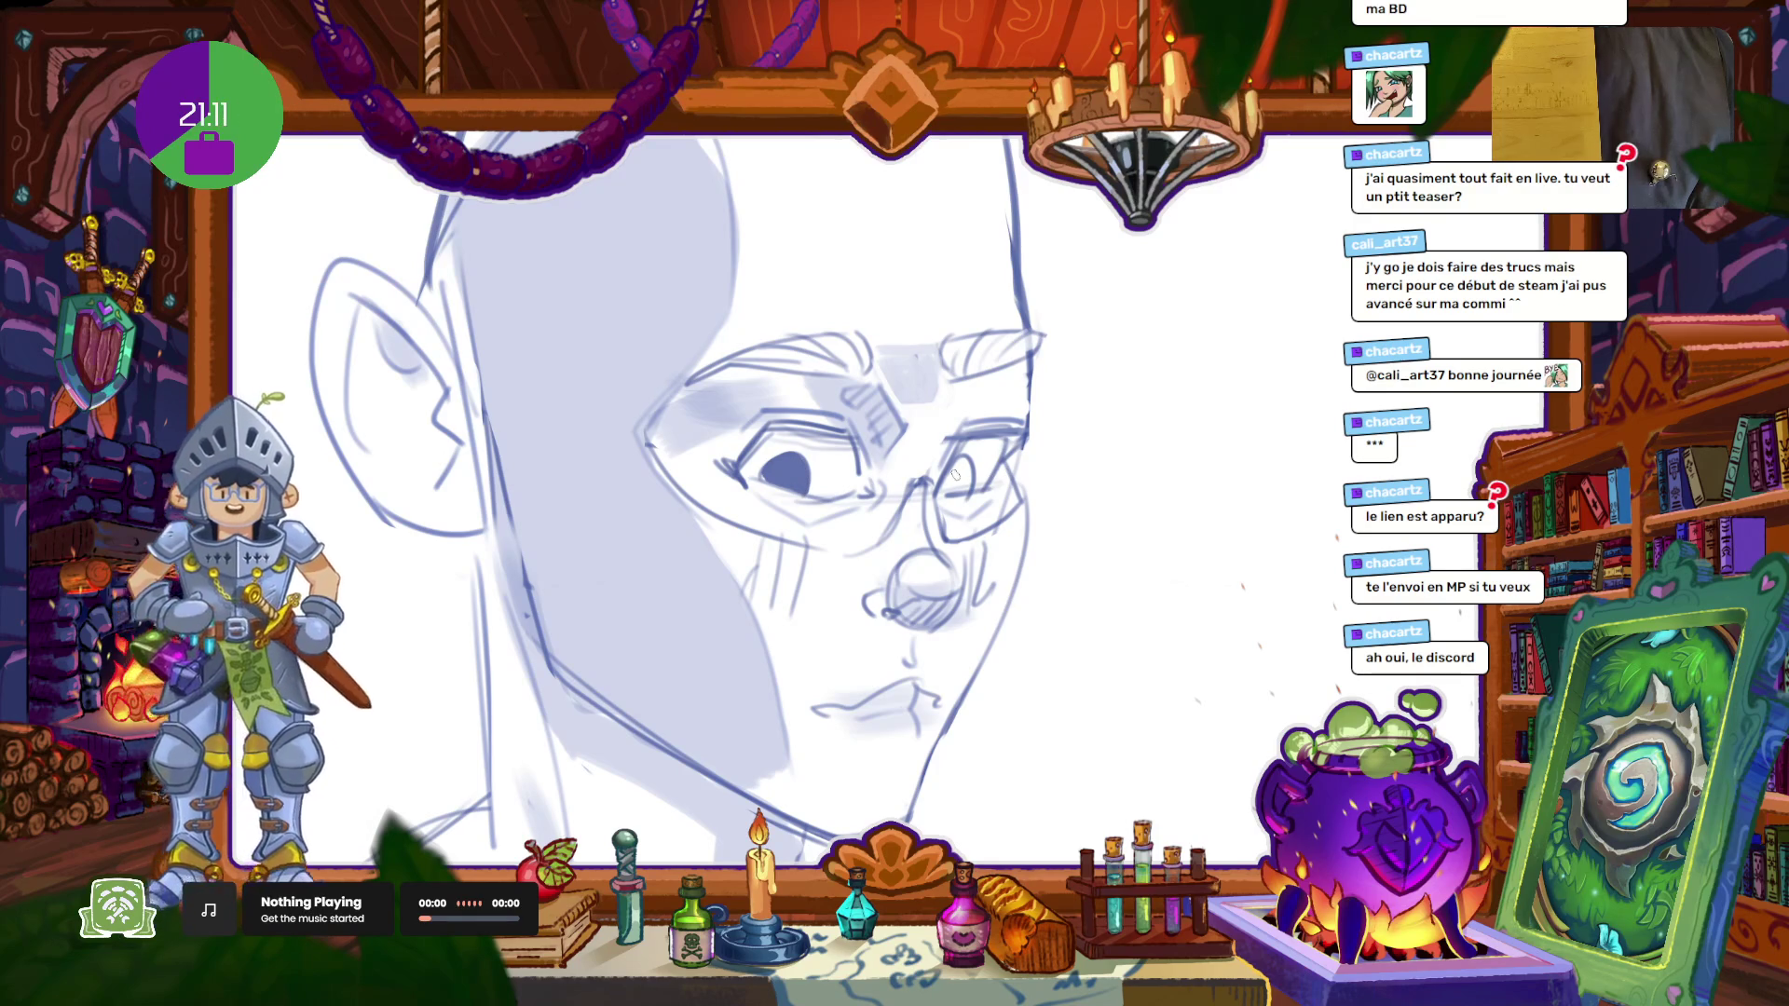
{"action": "left_click_drag", "start_coordinate": [965, 480], "coordinate": [960, 477]}
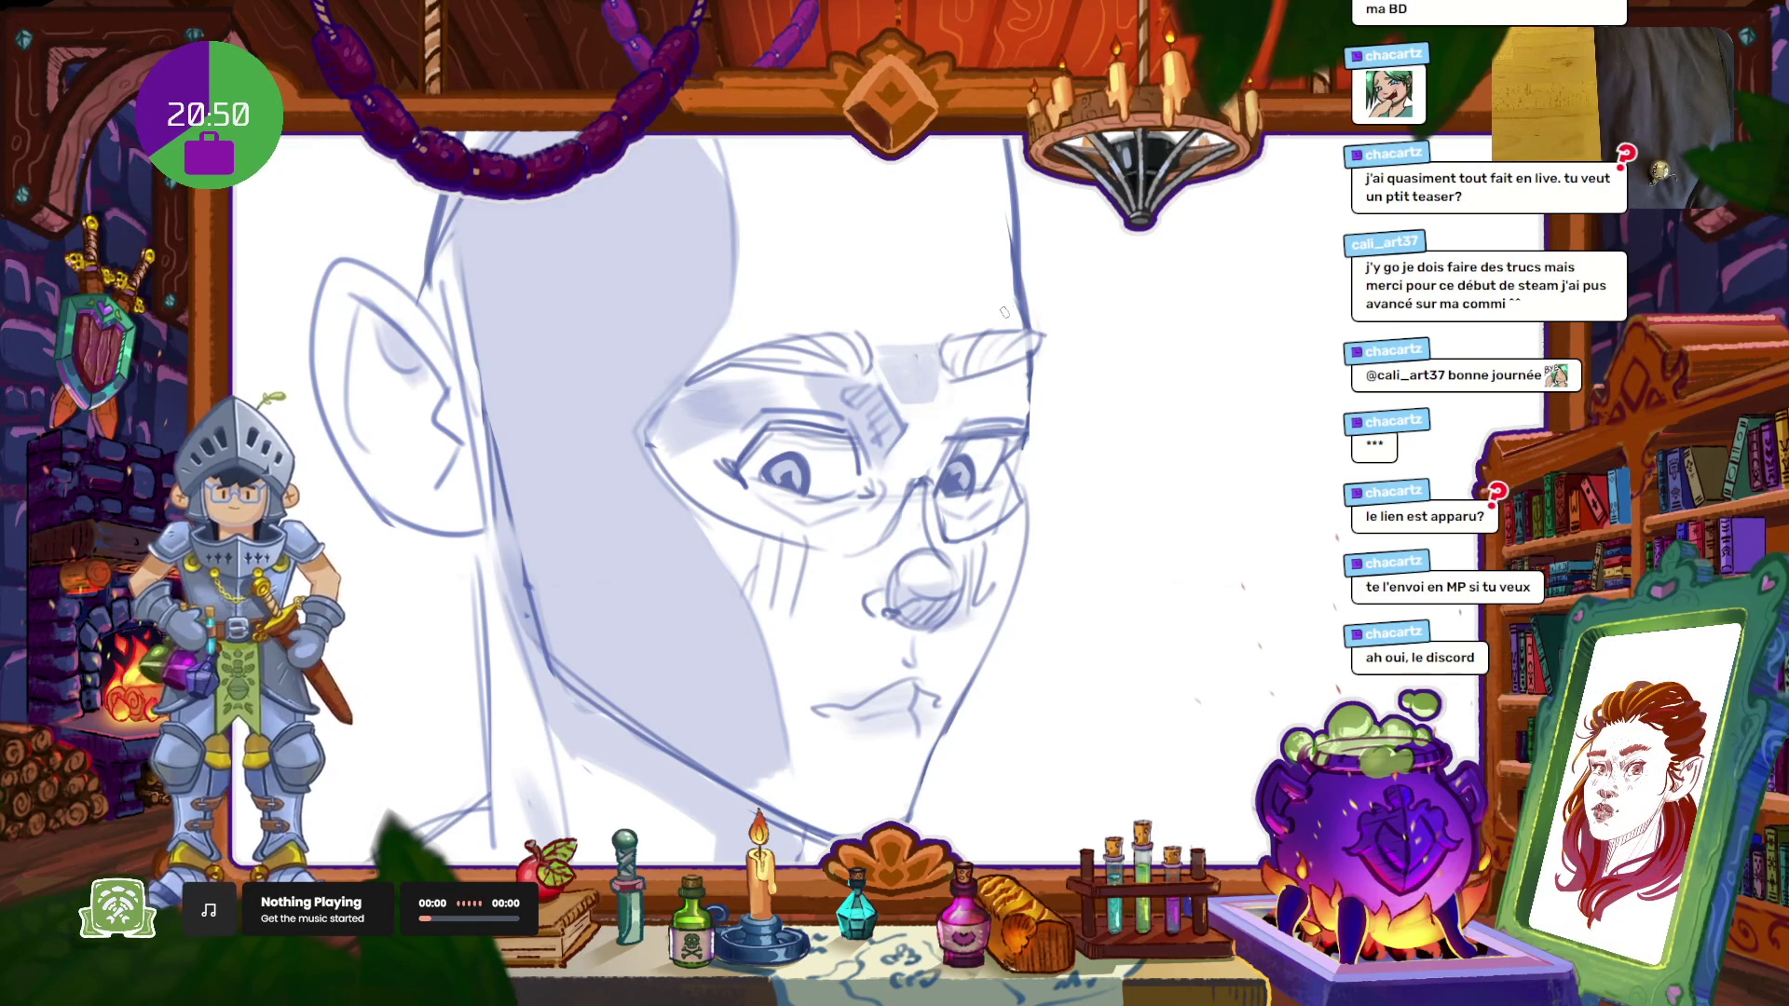
{"action": "scroll", "coordinate": [1004, 316], "scroll_direction": "down", "scroll_amount": 5}
Step: Pick a dark blue ink colour from the colour wheel
{"action": "scroll", "coordinate": [891, 345], "scroll_direction": "up", "scroll_amount": 5}
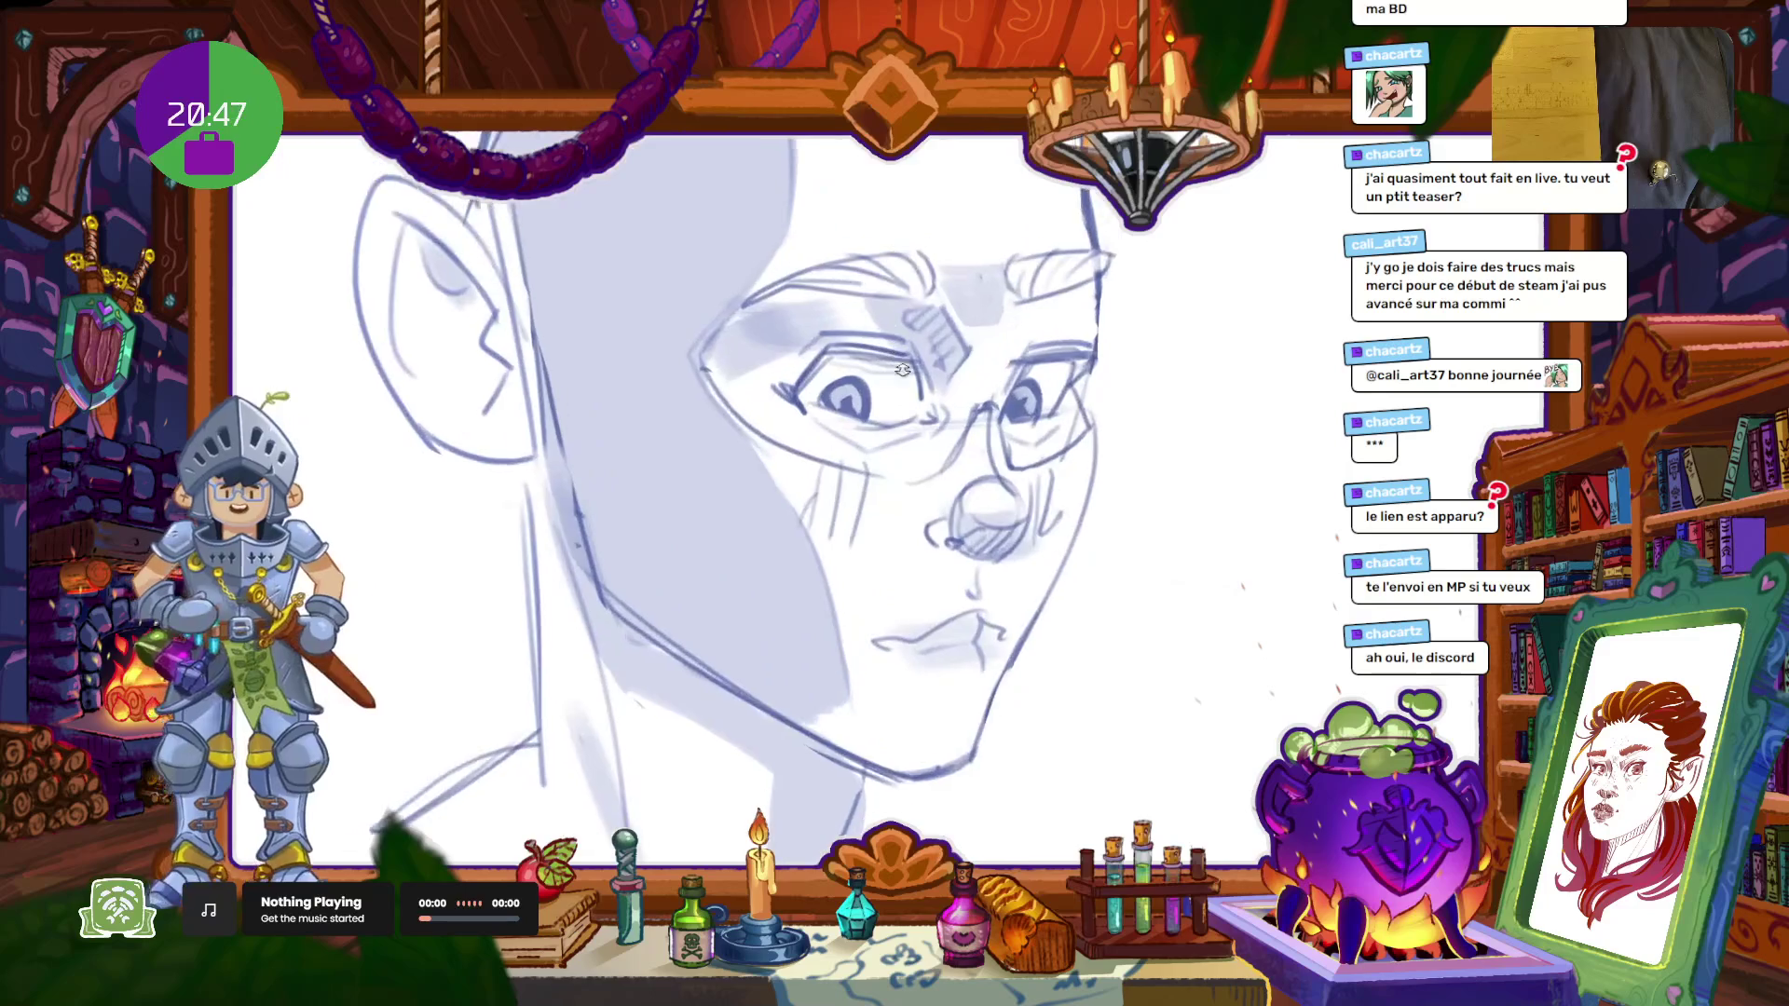
{"action": "scroll", "coordinate": [892, 346], "scroll_direction": "up", "scroll_amount": 2}
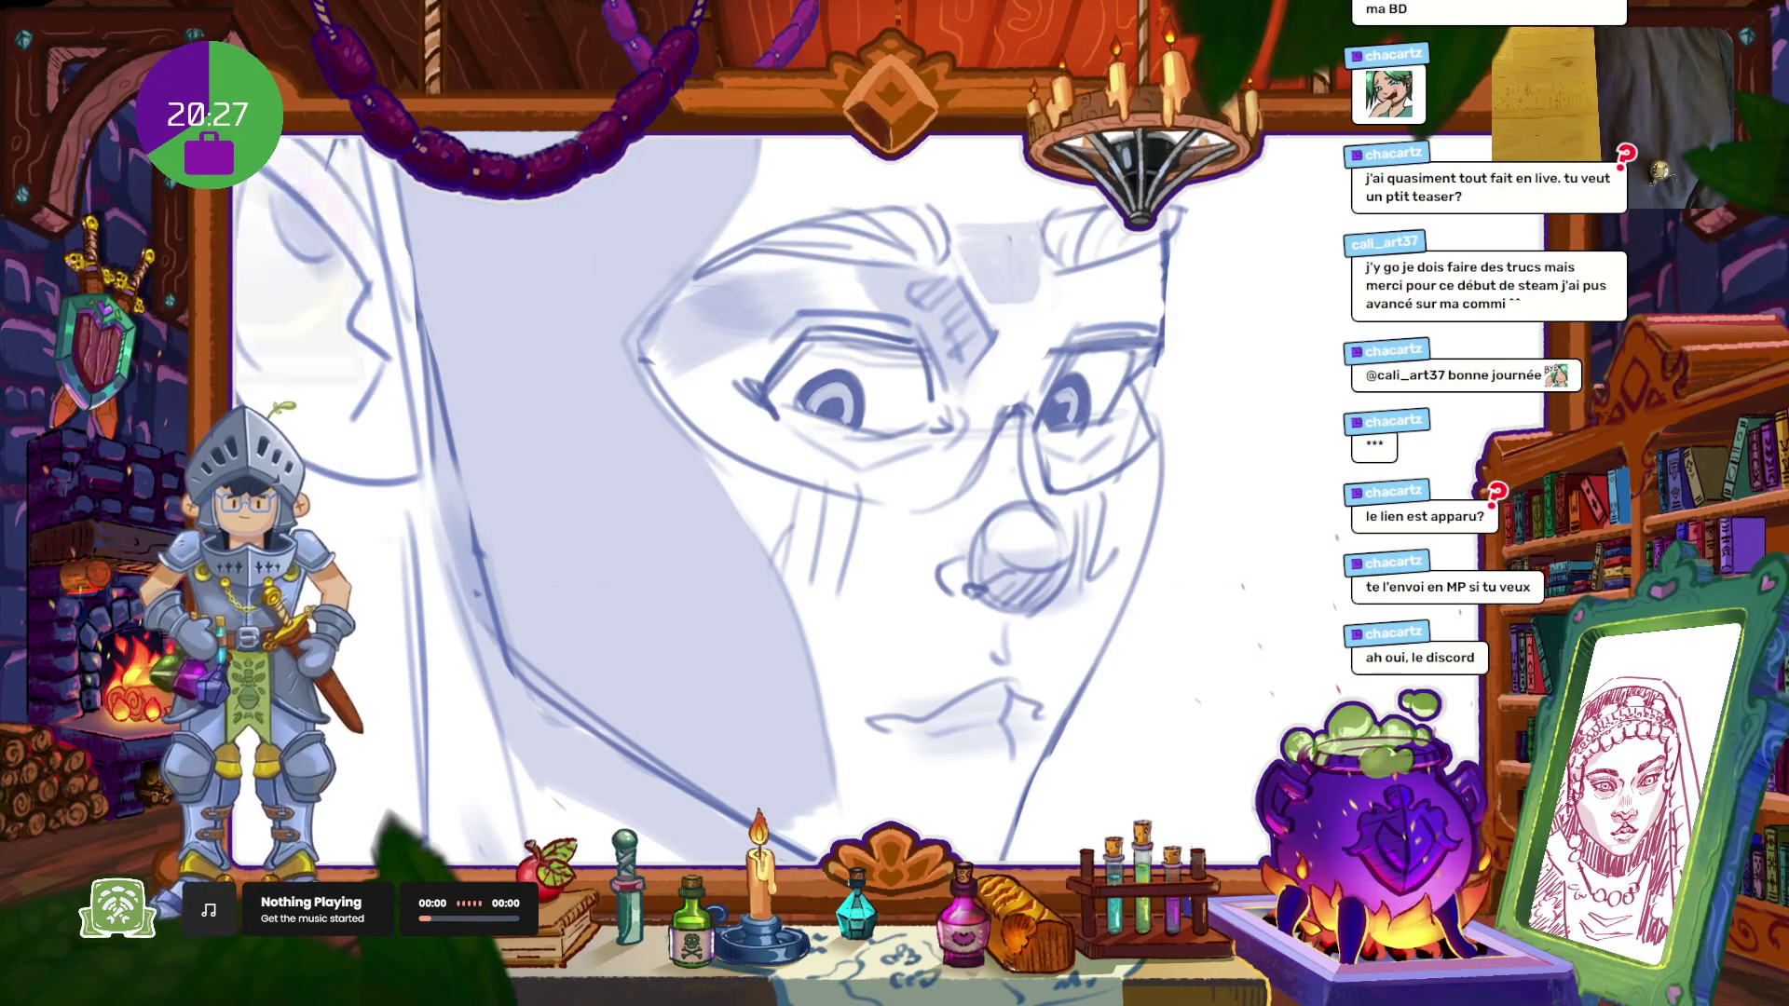
{"action": "key", "text": "c"}
{"action": "left_click", "coordinate": [298, 371]}
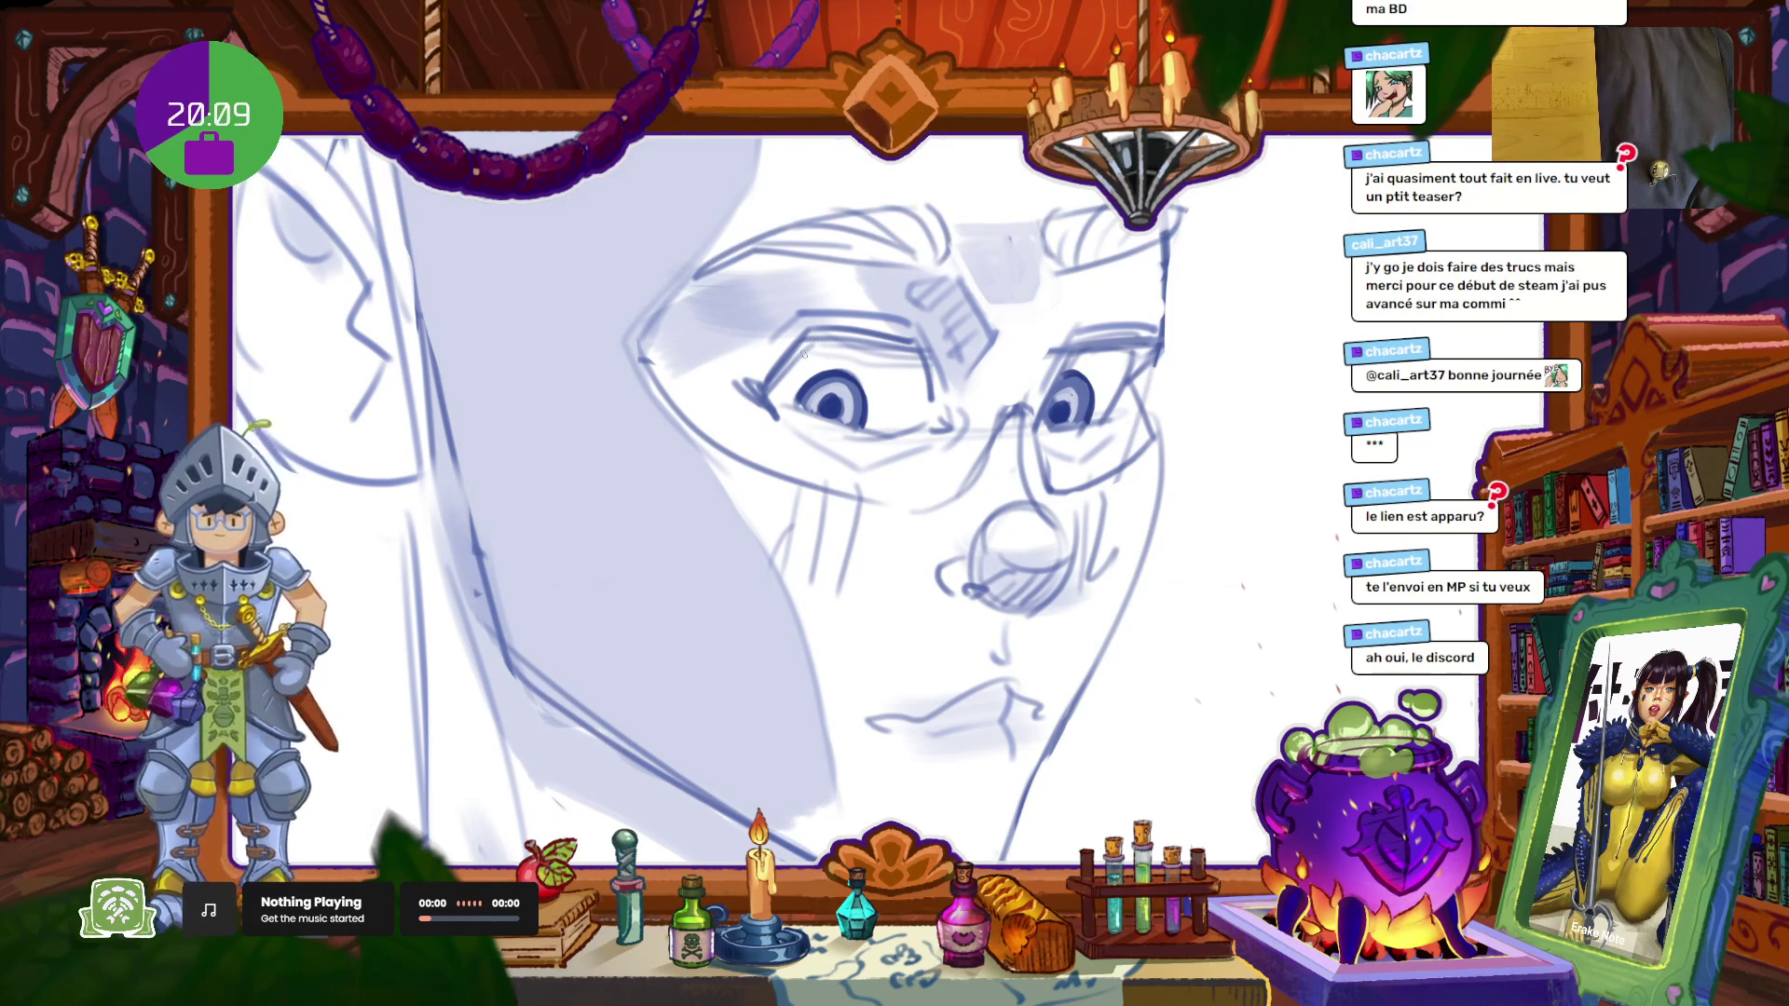
Step: Ink a thick dark left upper eyelid with an outer-corner flick, then try the right eye line
{"action": "mouse_move", "coordinate": [808, 334]}
{"action": "left_mouse_down"}
{"action": "mouse_move", "coordinate": [918, 347]}
{"action": "mouse_move", "coordinate": [934, 410]}
{"action": "left_mouse_up"}
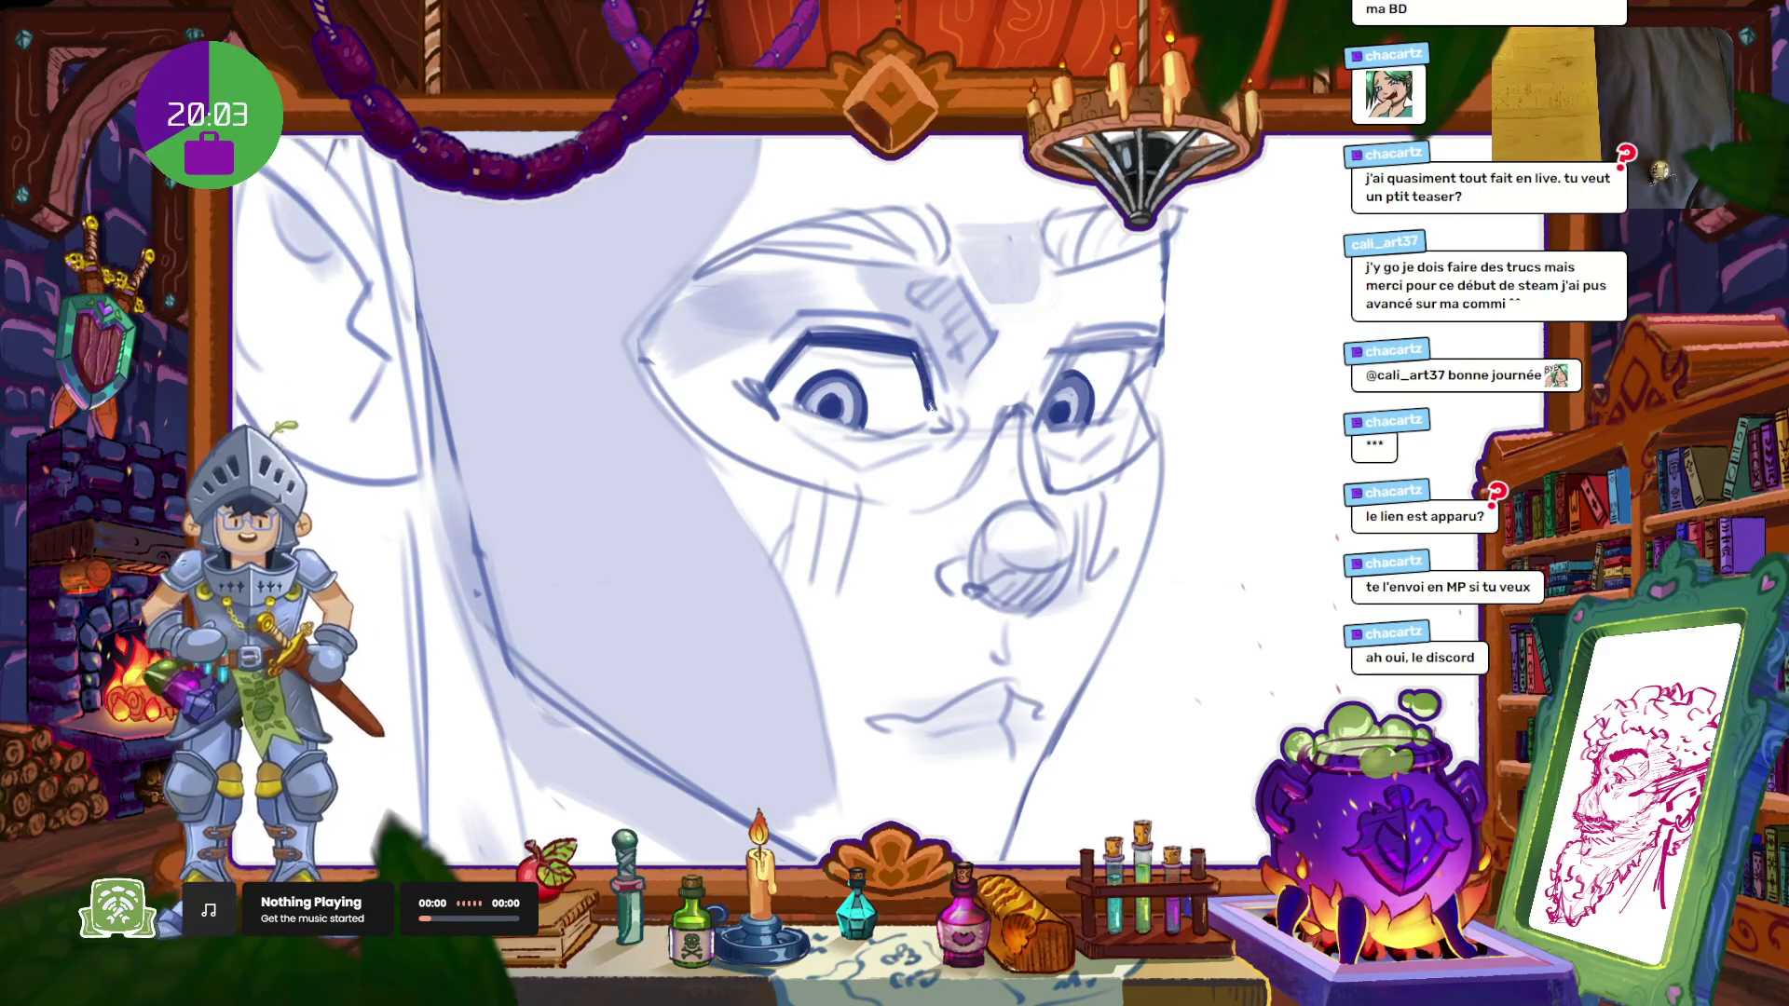
{"action": "left_click_drag", "start_coordinate": [732, 378], "coordinate": [781, 421]}
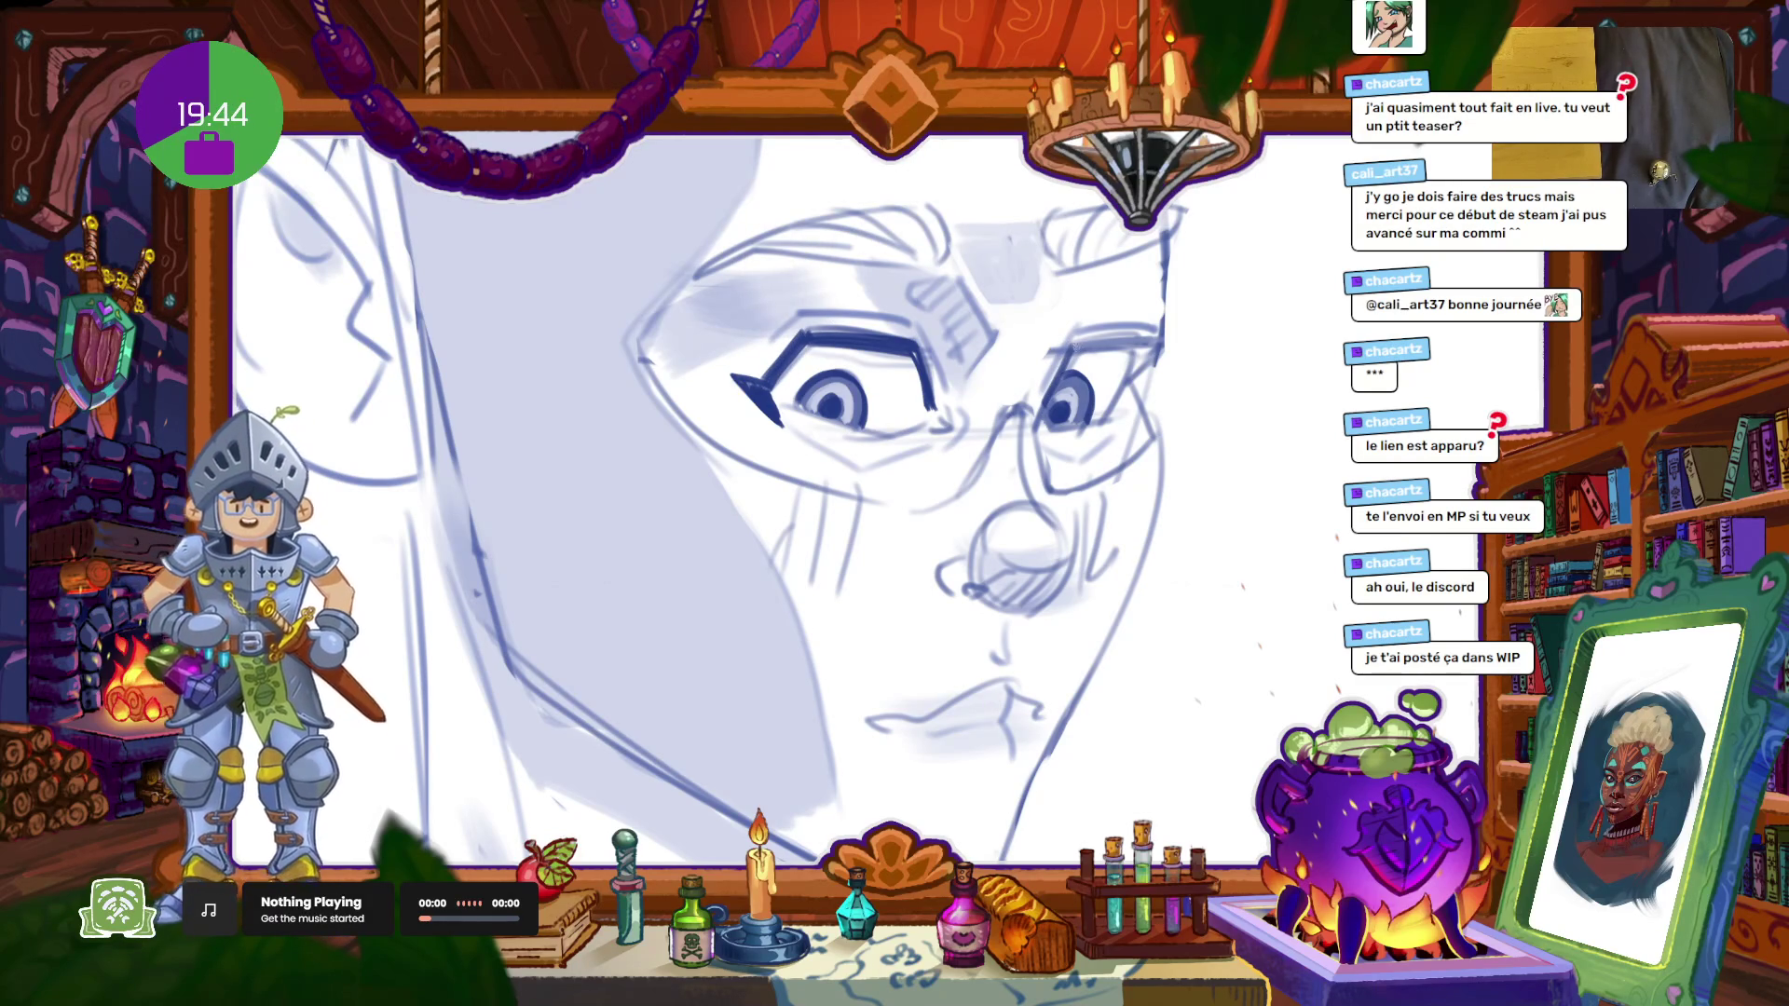
{"action": "mouse_move", "coordinate": [1067, 347]}
{"action": "left_mouse_down"}
{"action": "mouse_move", "coordinate": [1175, 353]}
{"action": "mouse_move", "coordinate": [1132, 377]}
{"action": "mouse_move", "coordinate": [1138, 349]}
{"action": "left_mouse_up"}
{"action": "key", "text": "ctrl+z"}
{"action": "key", "text": "ctrl+z"}
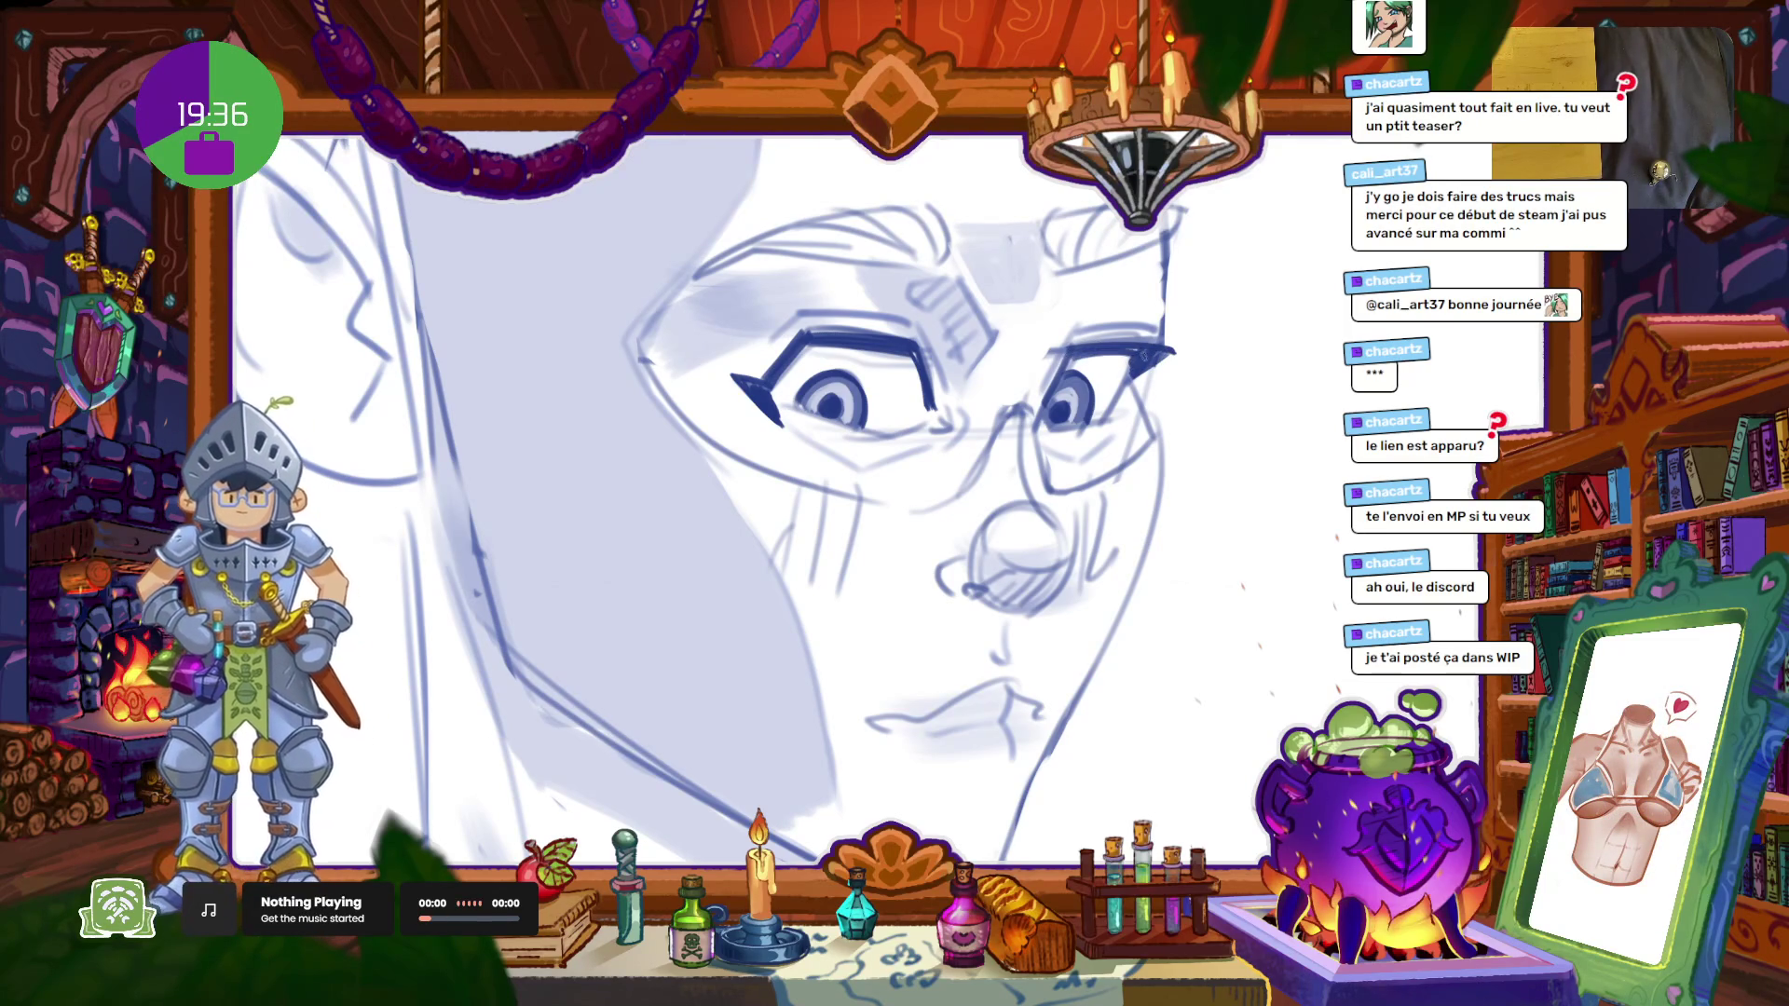
Step: Zoom out until the whole elf head and the neighbouring sketches are visible
{"action": "scroll", "coordinate": [963, 346], "scroll_direction": "down", "scroll_amount": 5}
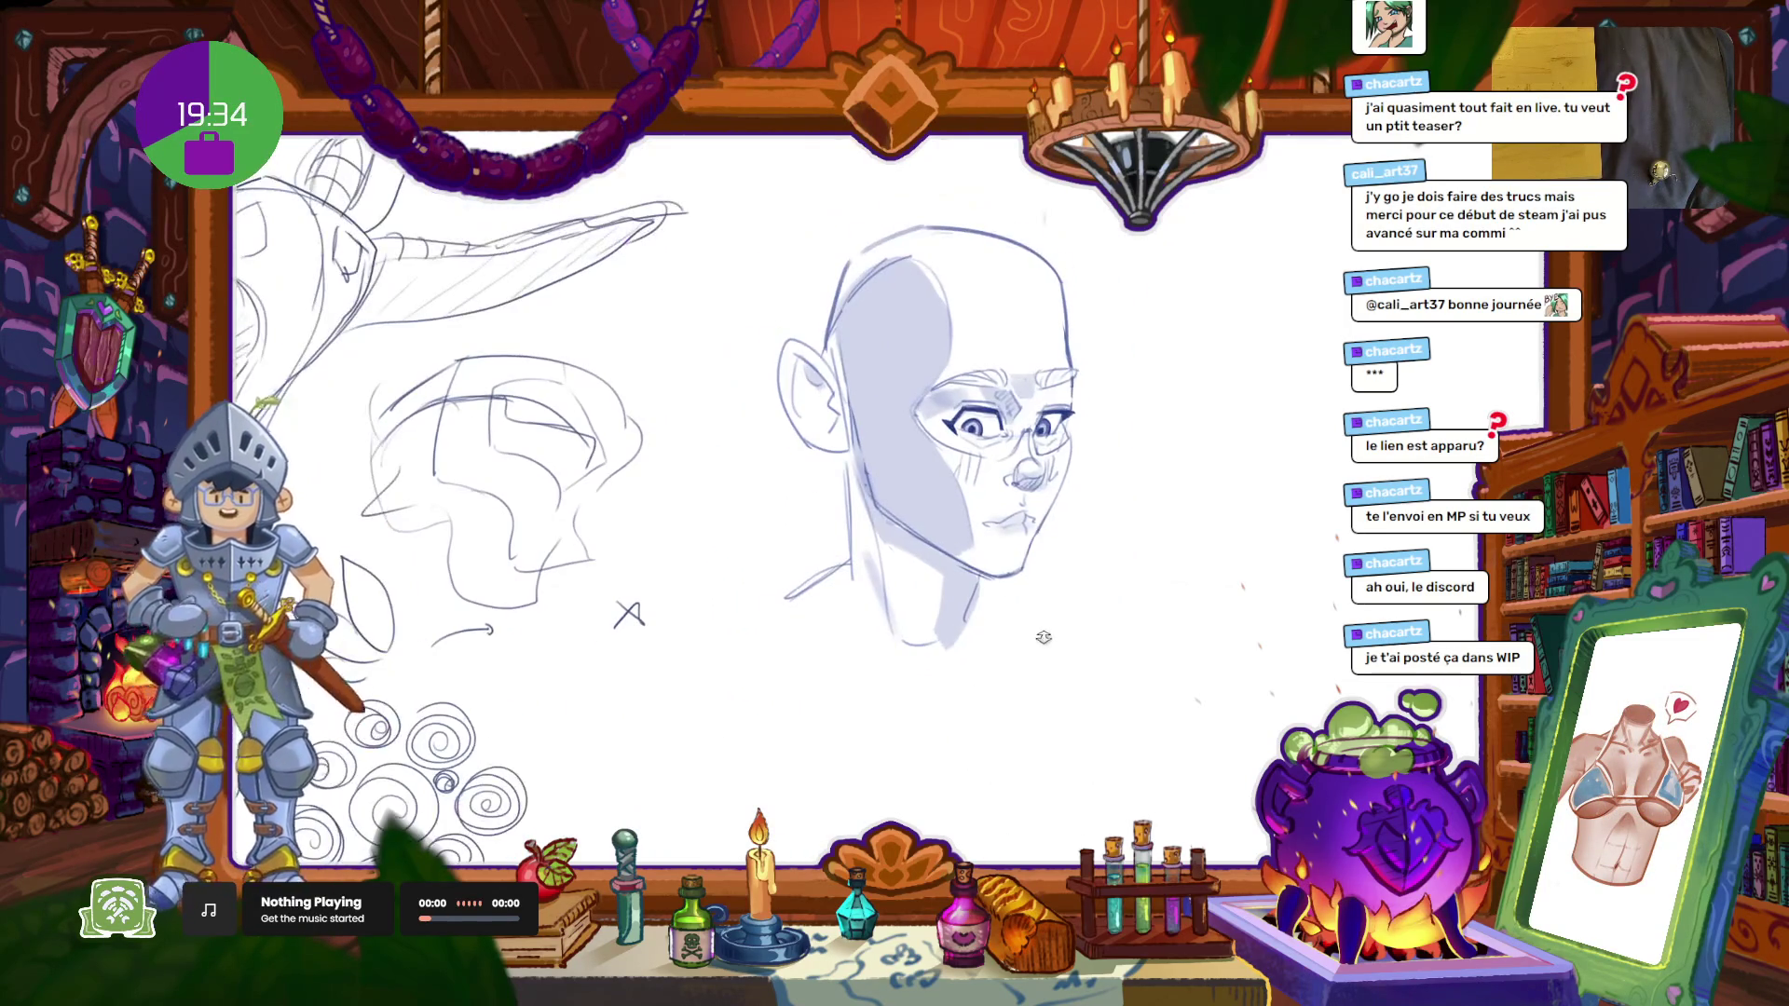
{"action": "scroll", "coordinate": [962, 345], "scroll_direction": "up", "scroll_amount": 5}
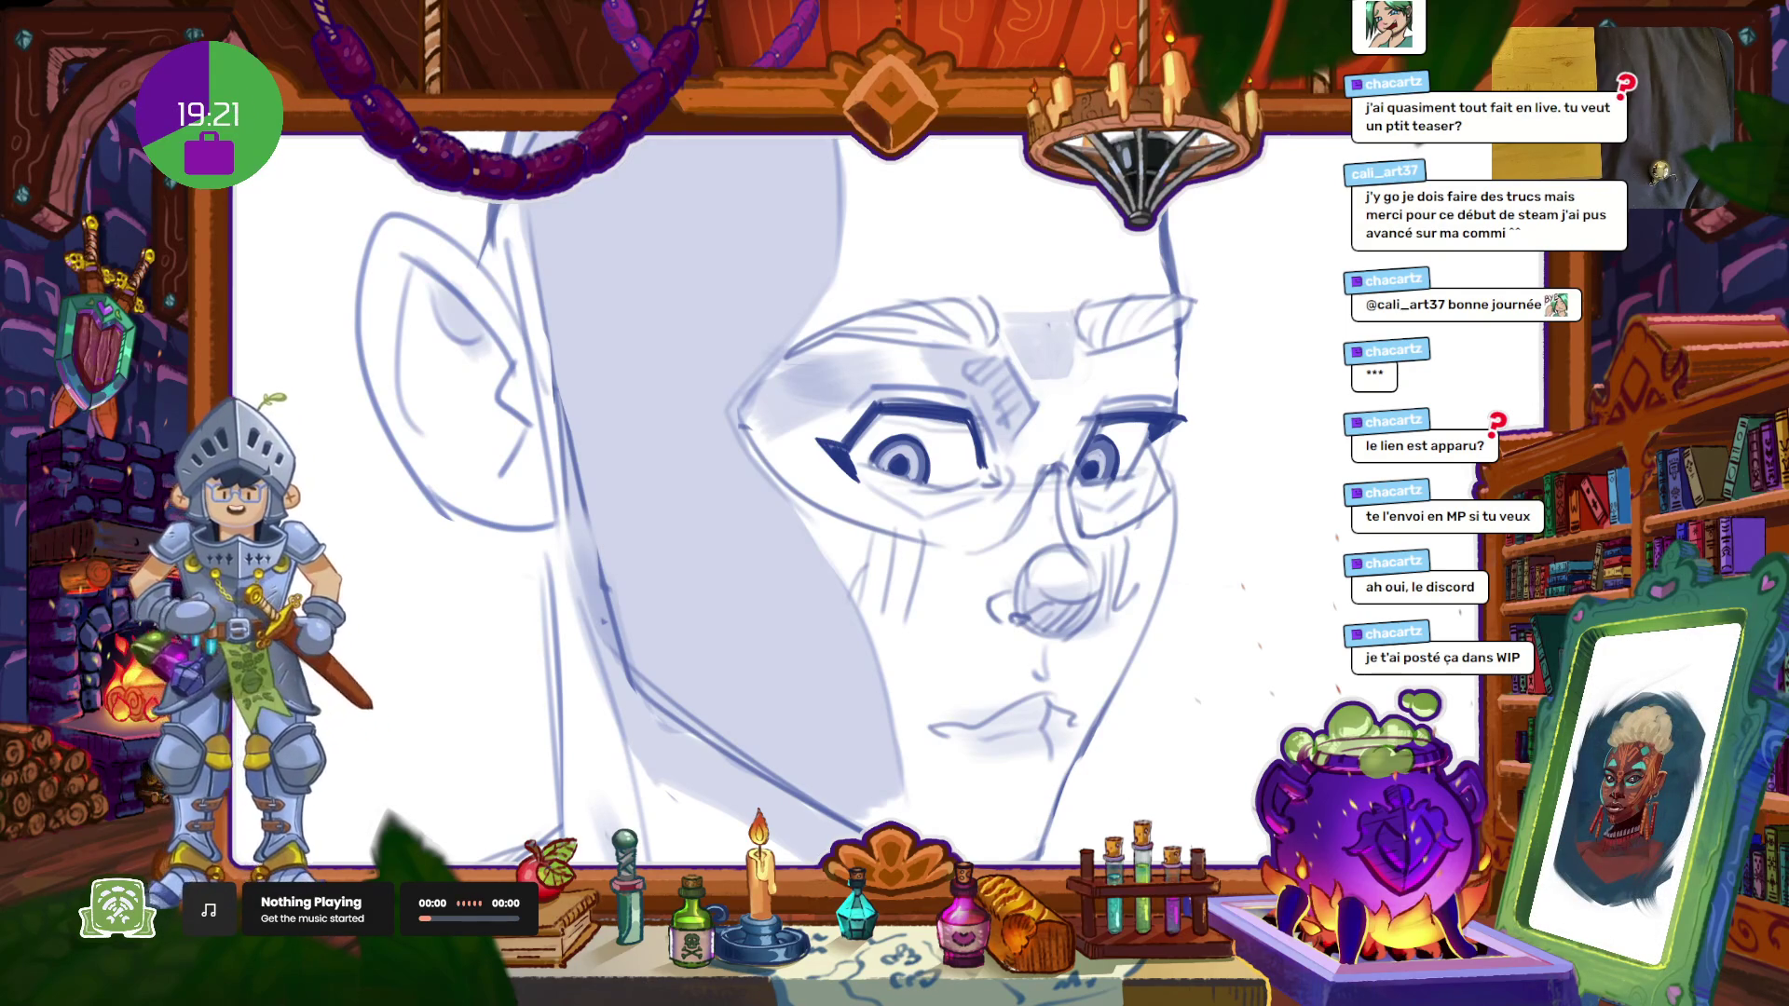
{"action": "scroll", "coordinate": [775, 501], "scroll_direction": "down", "scroll_amount": 3}
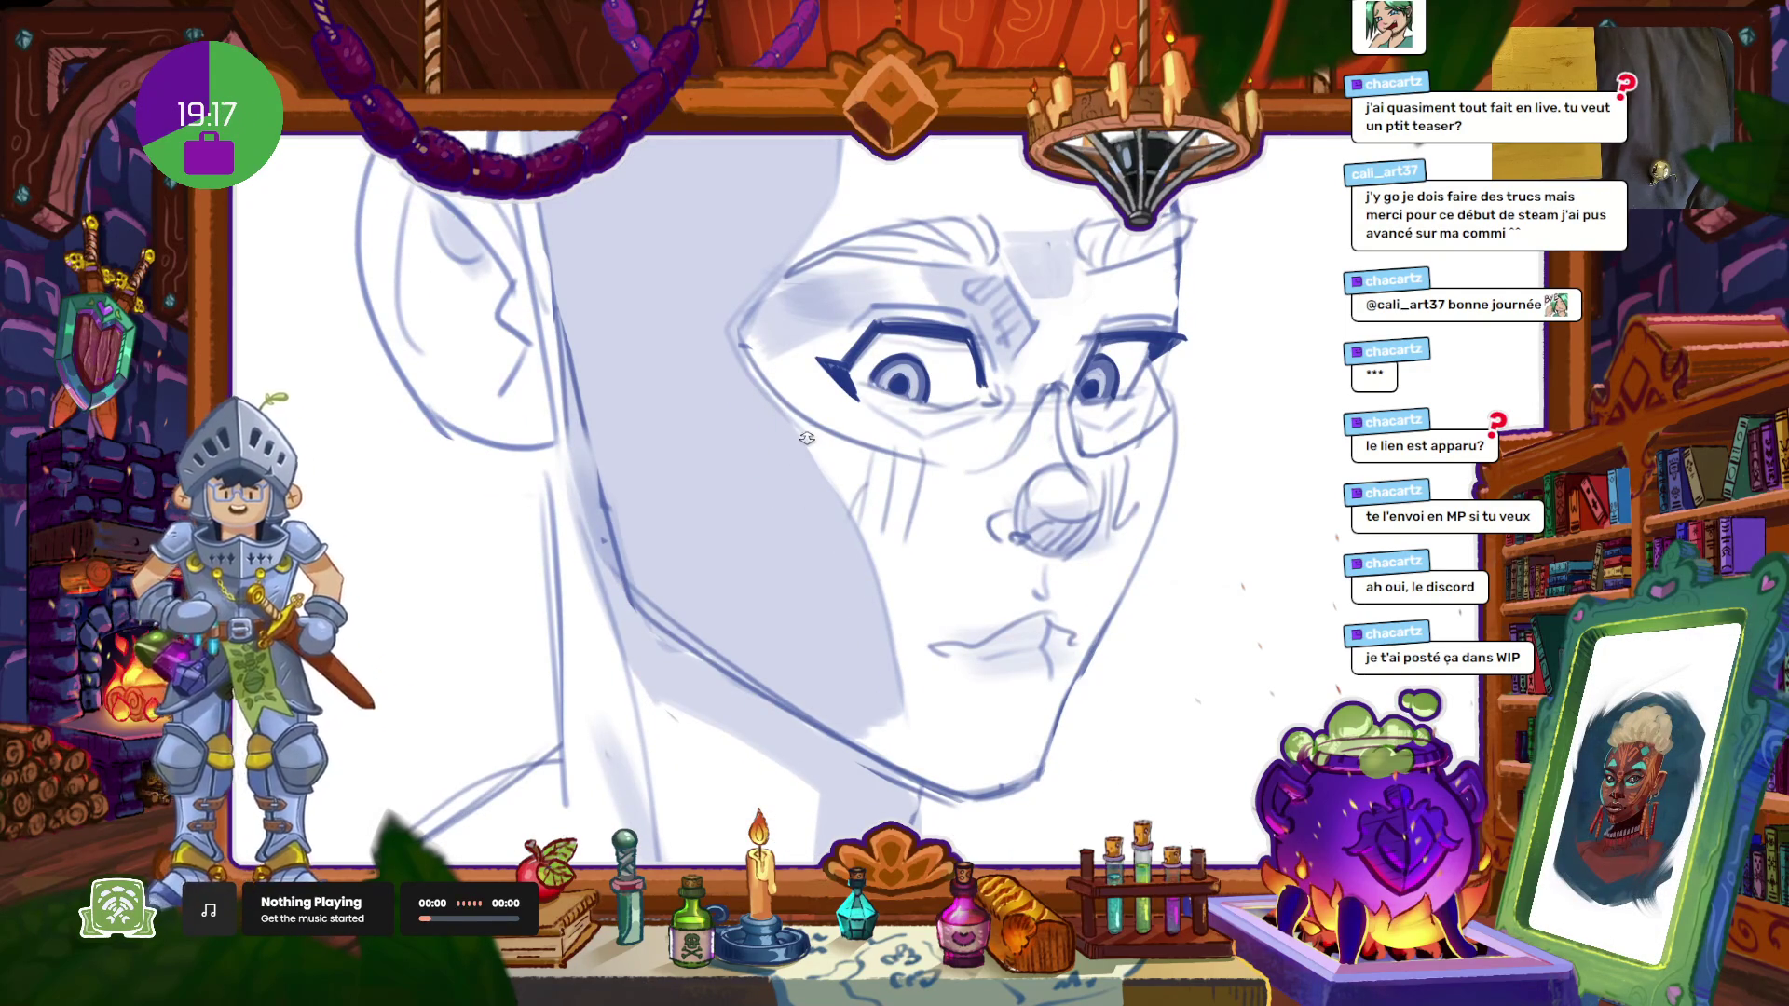
{"action": "scroll", "coordinate": [807, 439], "scroll_direction": "down", "scroll_amount": 3}
{"action": "scroll", "coordinate": [807, 439], "scroll_direction": "down", "scroll_amount": 3}
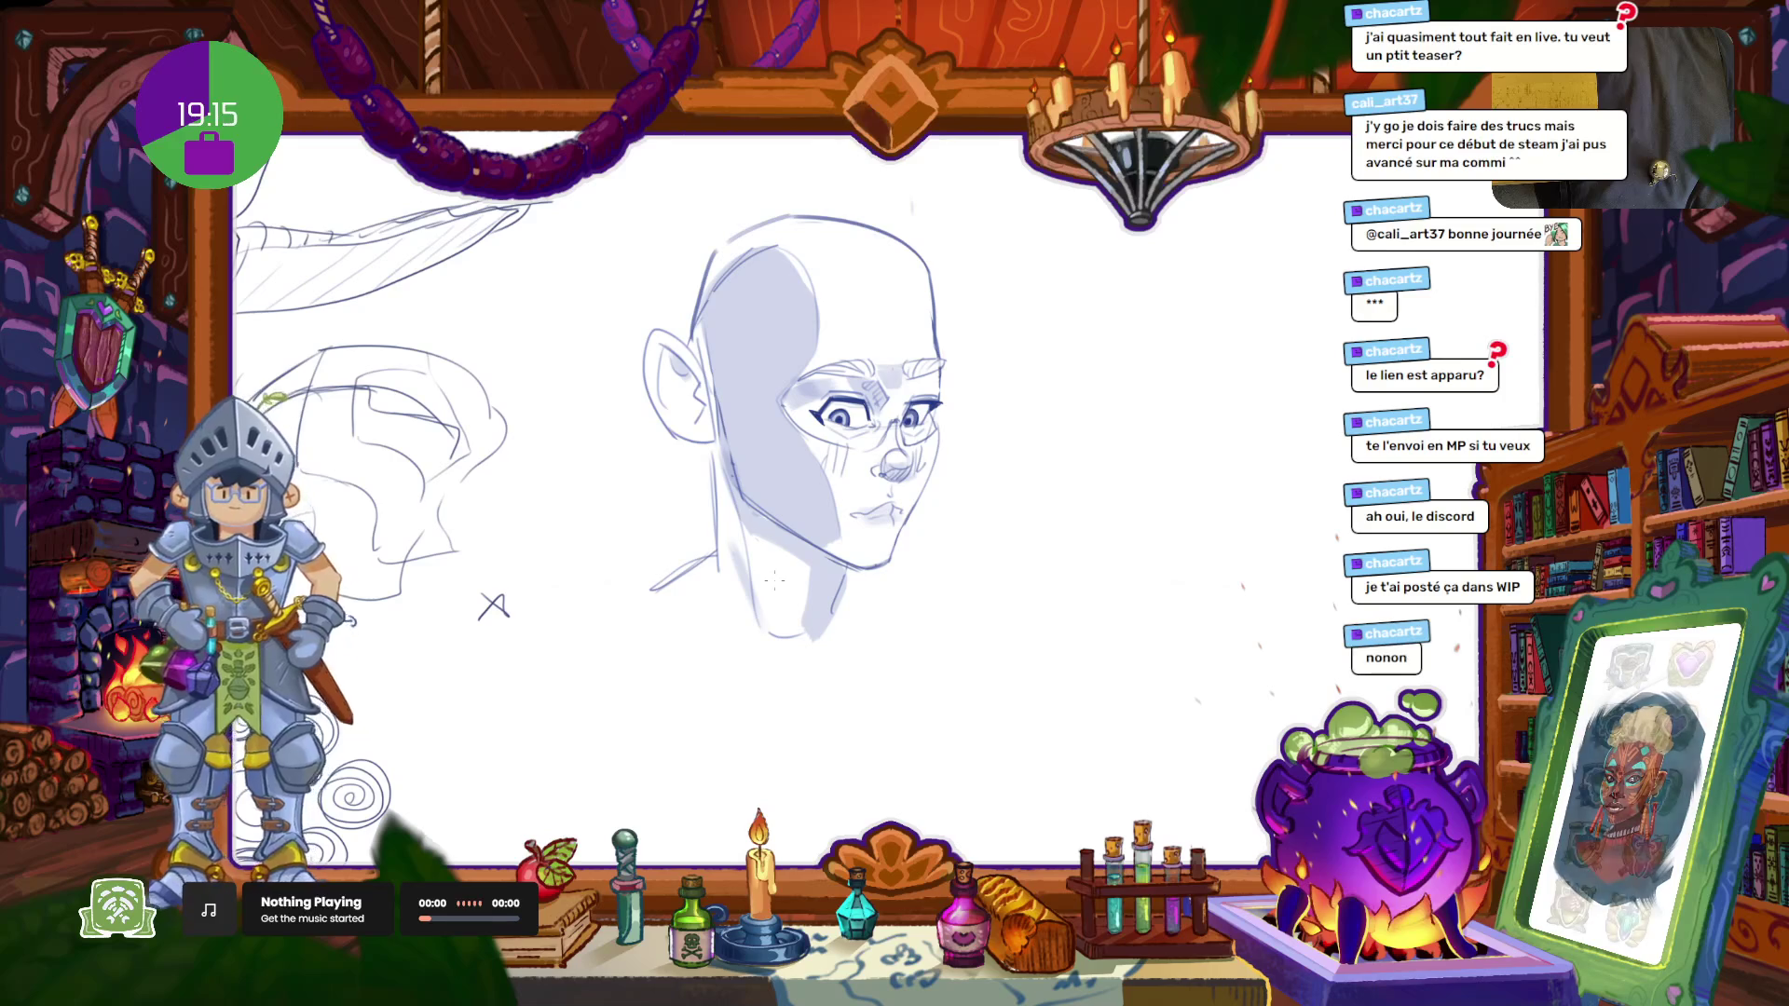
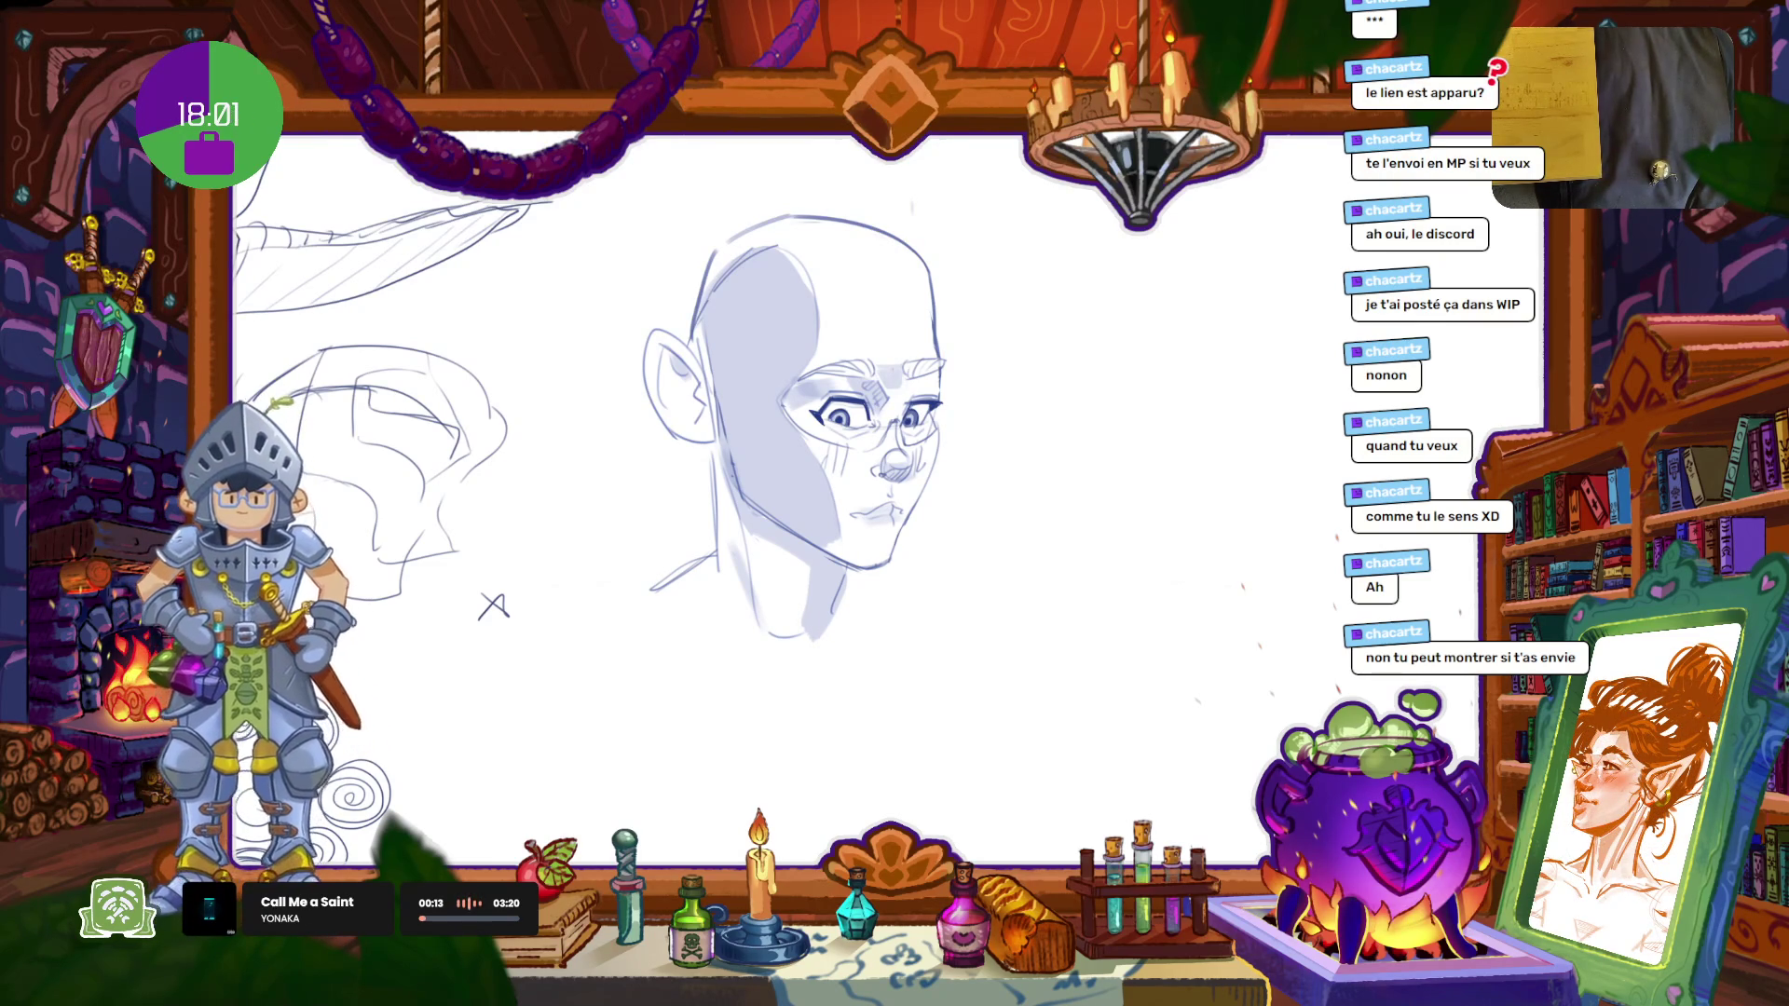
Step: Switch to Discord's full-size pencil comic page, then open the Windows Start menu
{"action": "key", "text": "alt+Tab"}
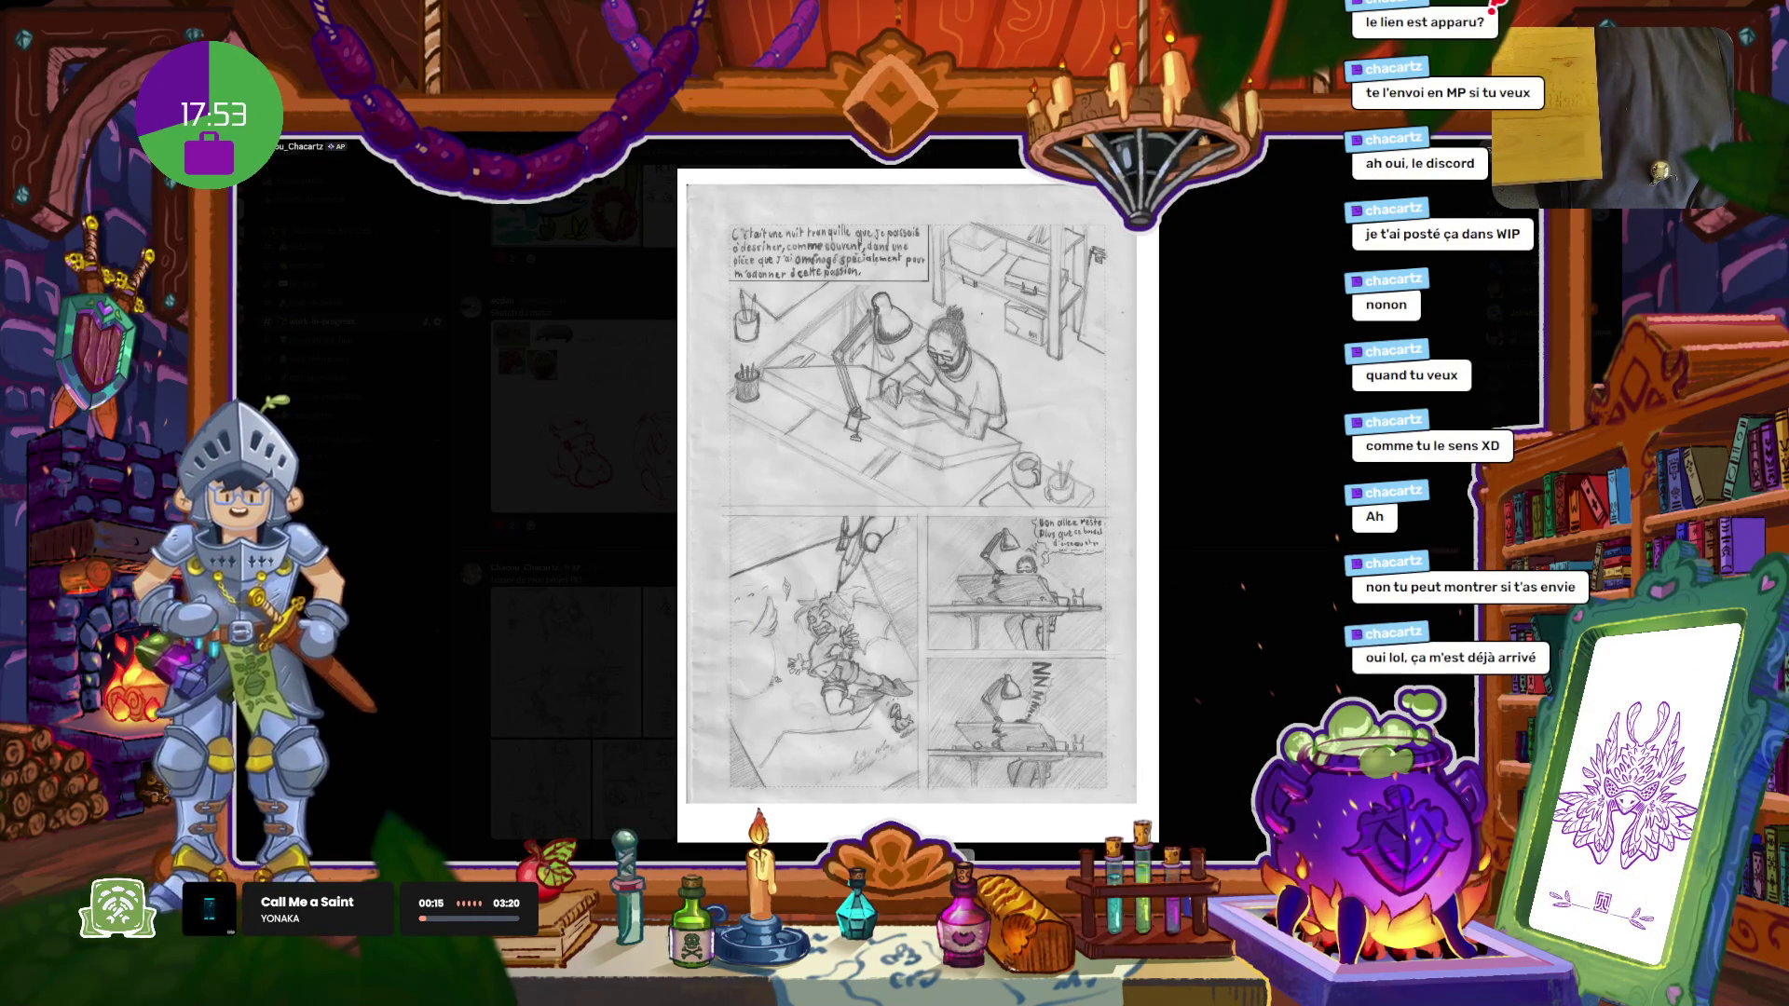
{"action": "key", "text": "super"}
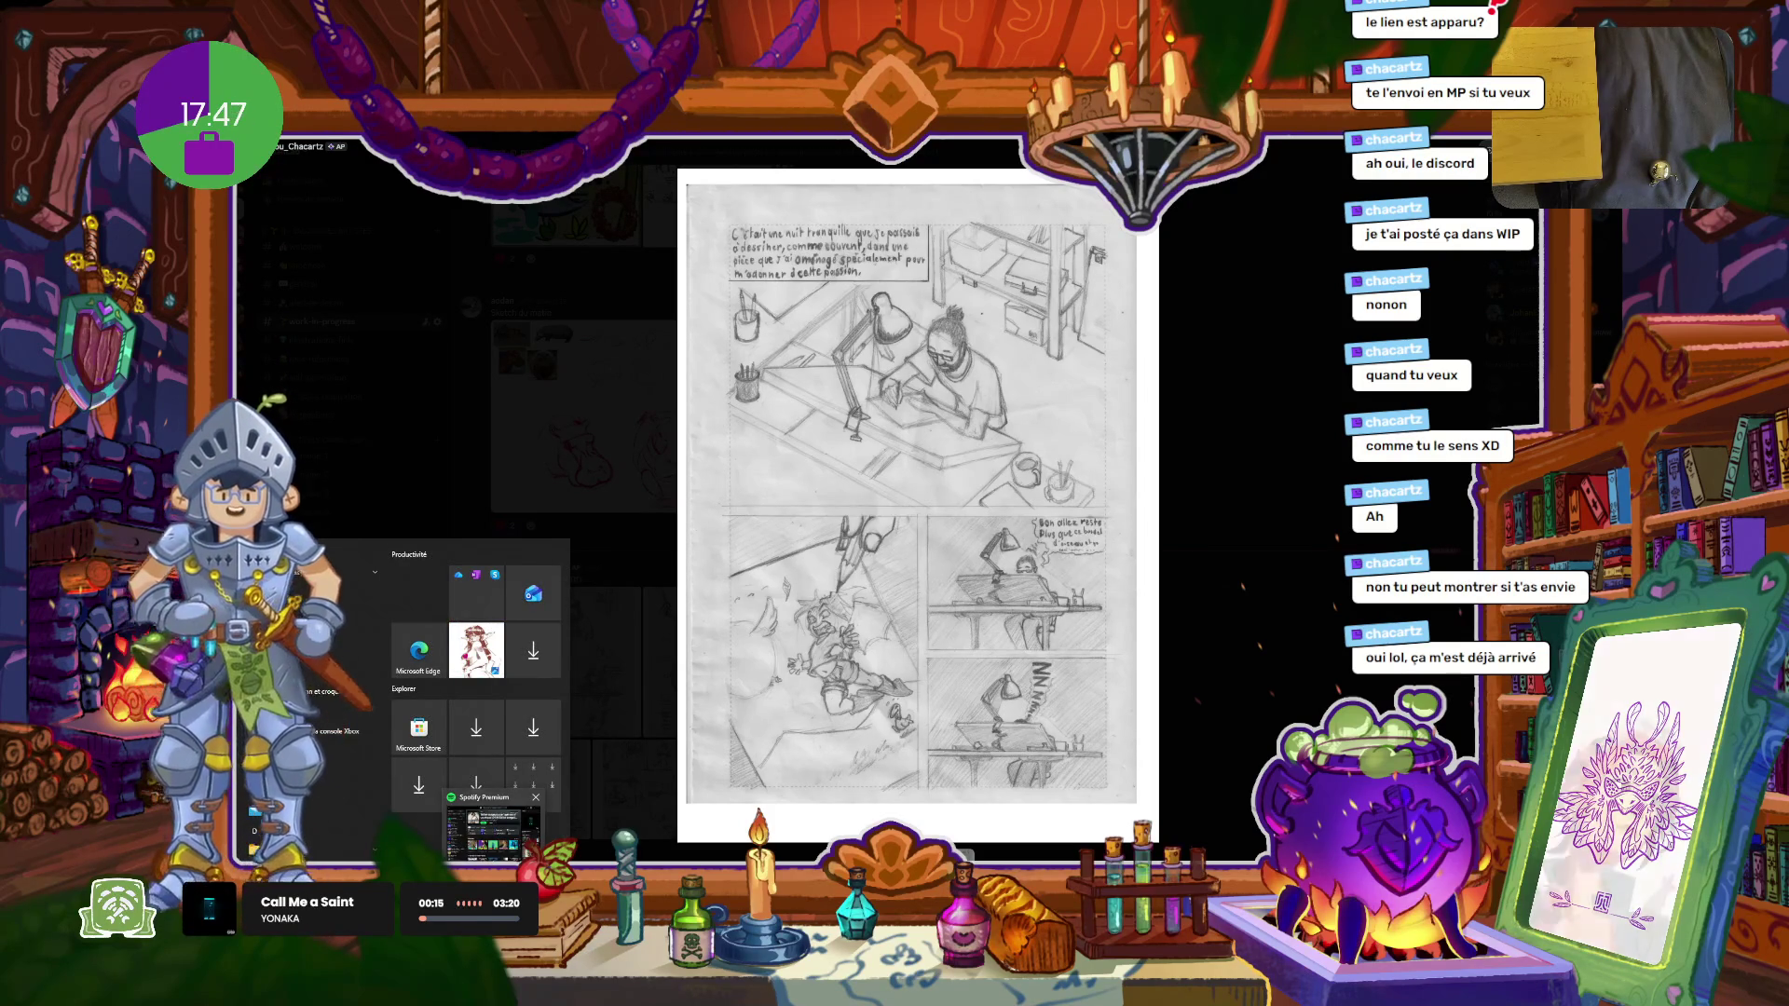
Step: Launch Spotify, view its list of playback devices, then minimize it
{"action": "left_click", "coordinate": [513, 845]}
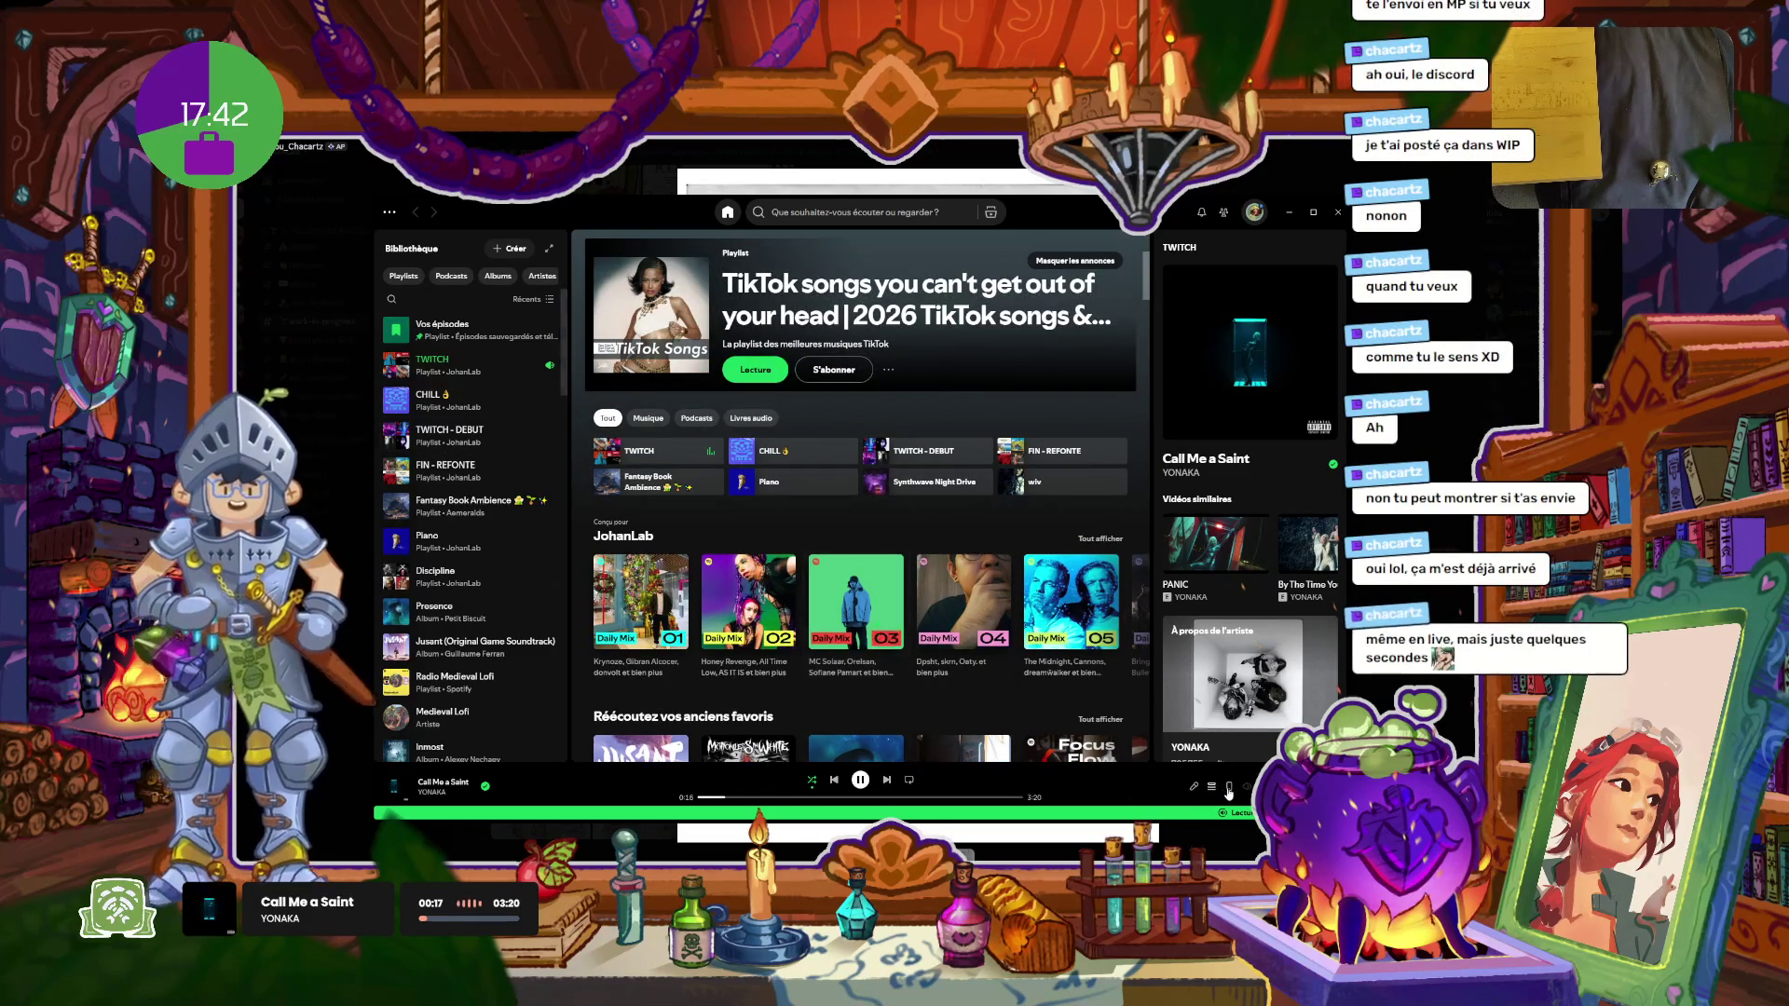
{"action": "left_click", "coordinate": [1227, 789]}
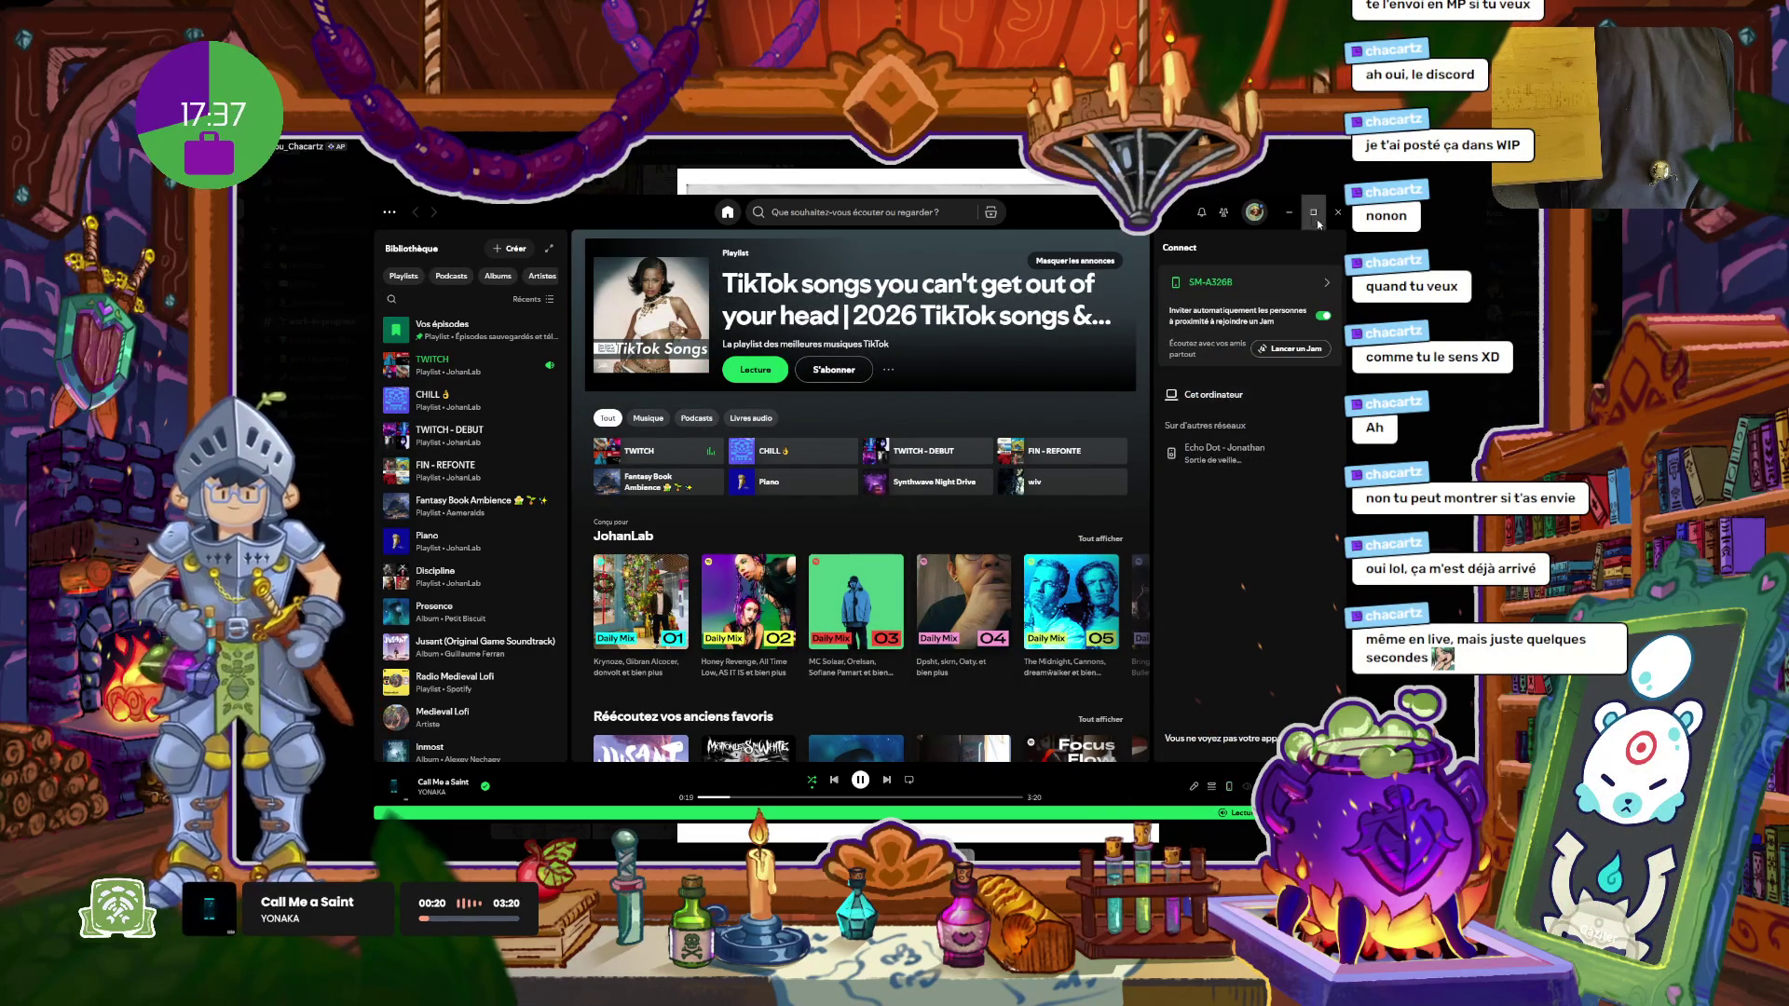
{"action": "left_click", "coordinate": [1290, 212]}
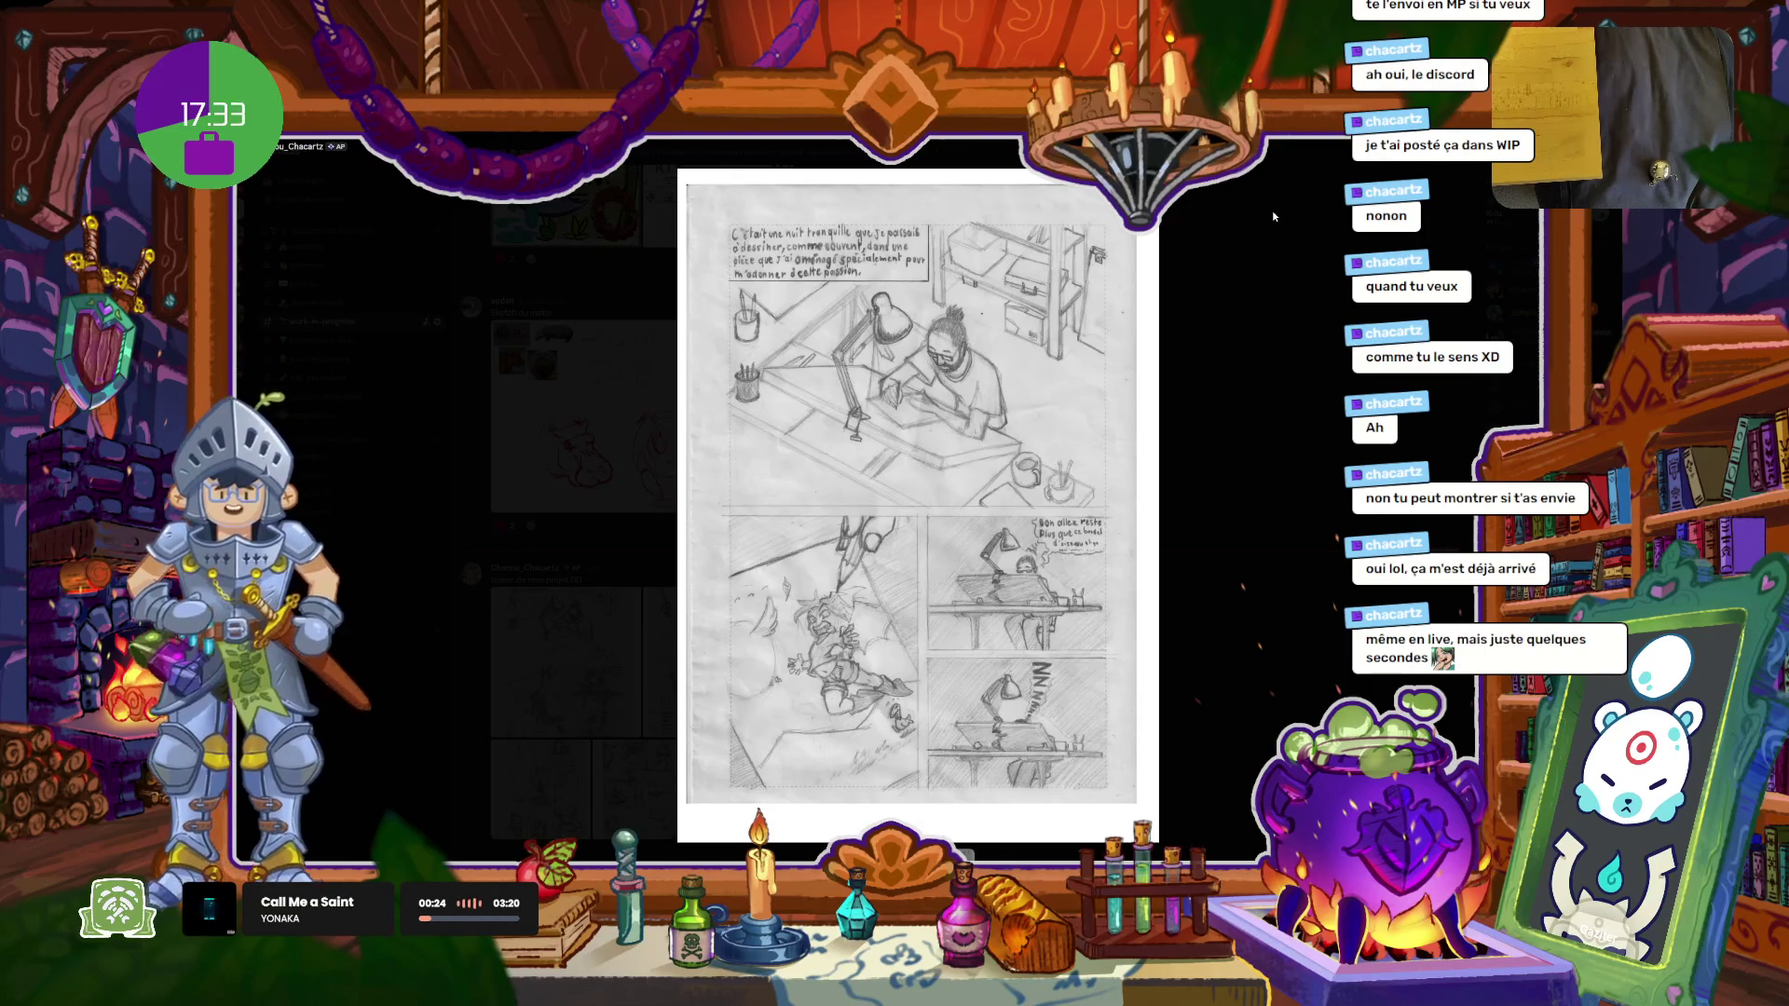
Step: Close the image viewer and enlarge the second thumbnail of the 'teaser de mon projet BD' post
{"action": "left_click", "coordinate": [1206, 427]}
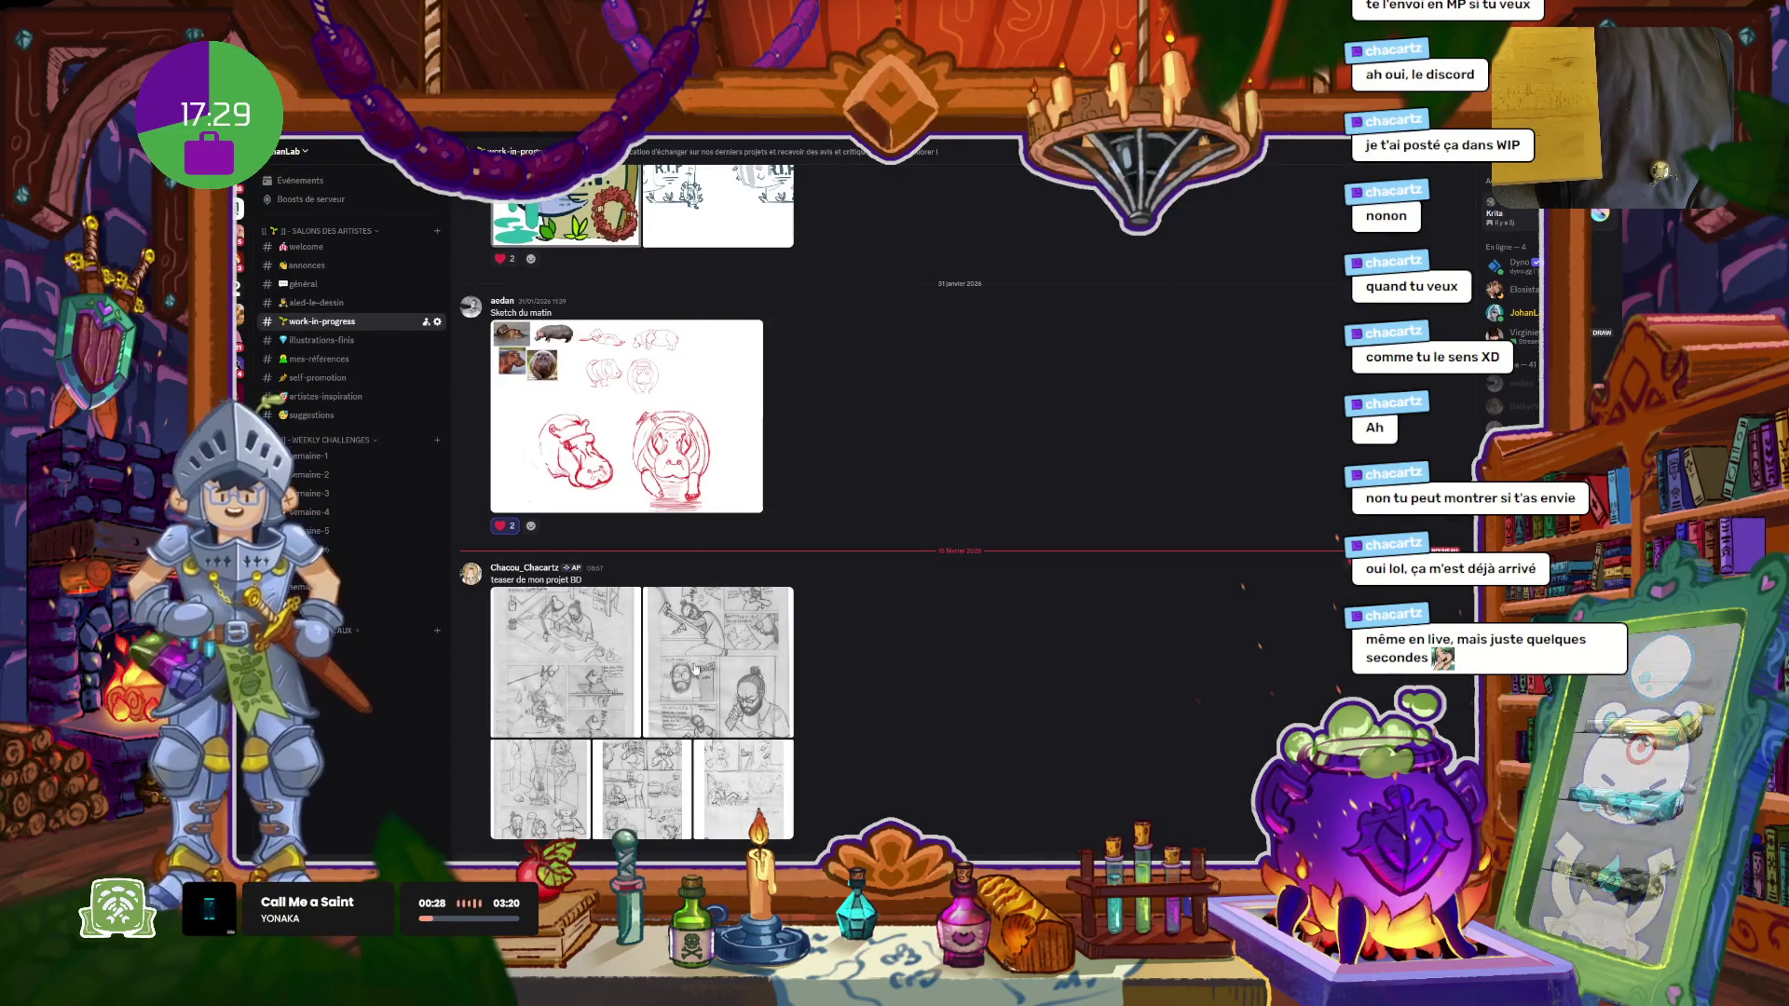
{"action": "left_click", "coordinate": [694, 668]}
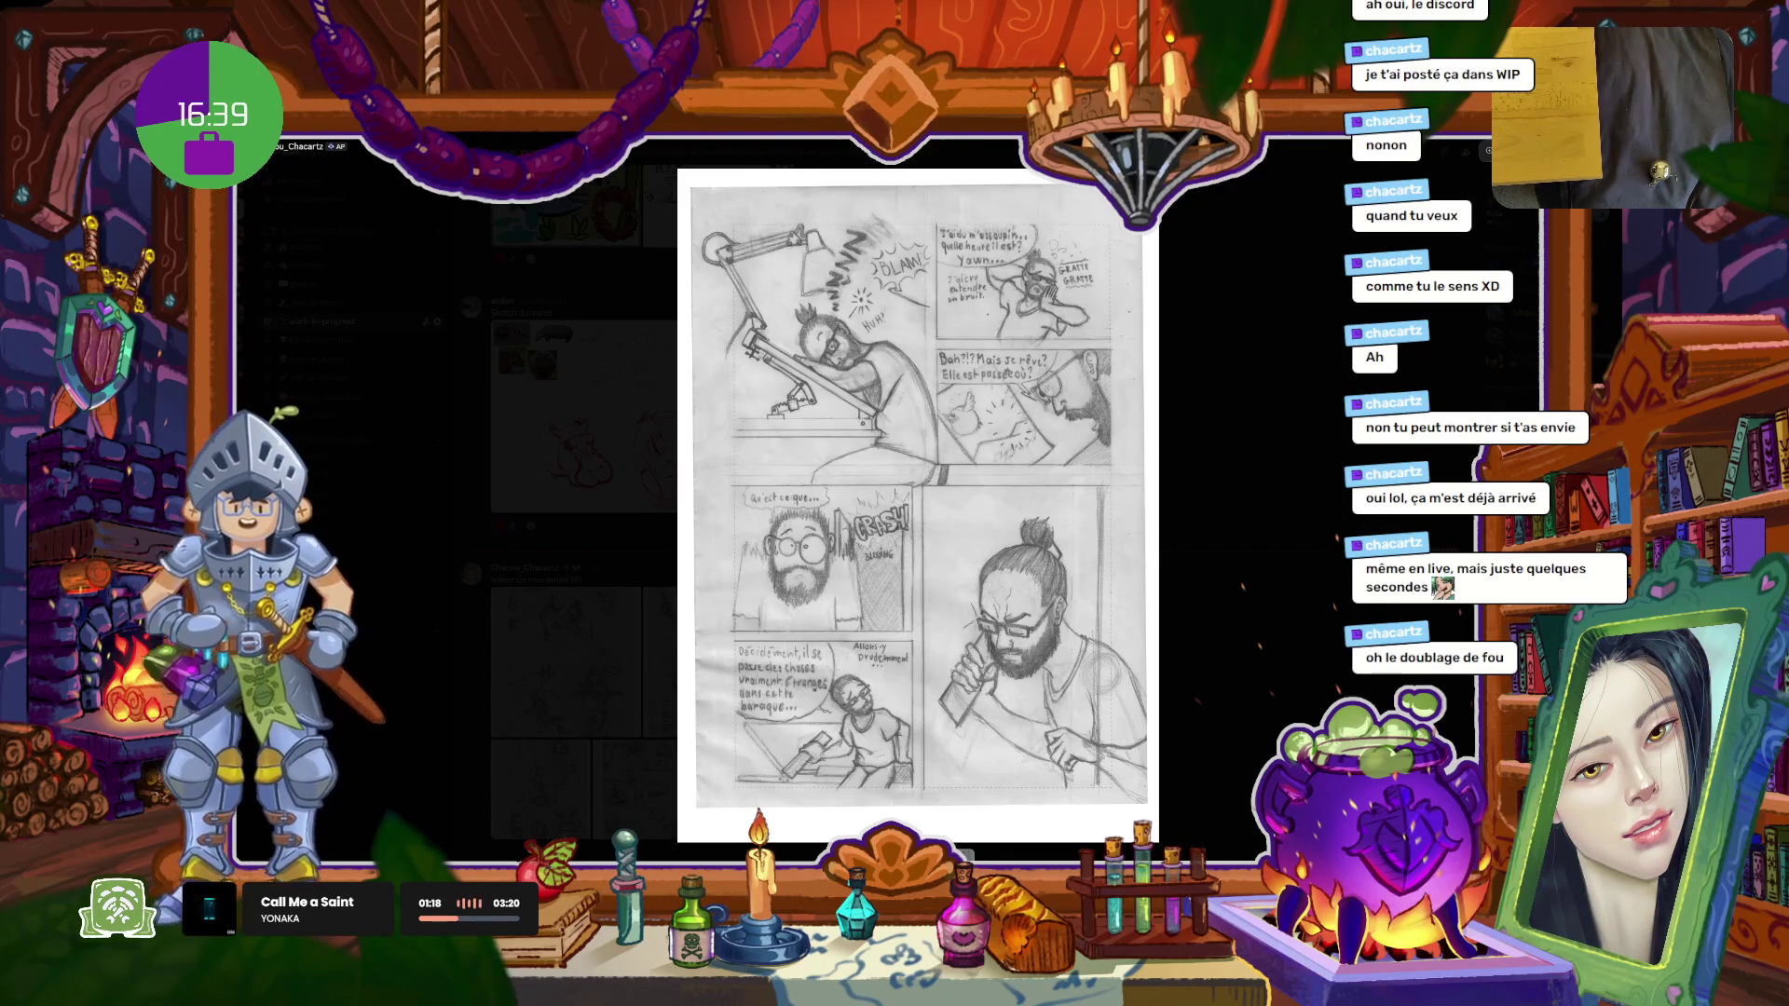
Step: Page forward through the pencil comic sketches, past the SPLASH and broom pages, to the six-panel storyboard
{"action": "key", "text": "Right"}
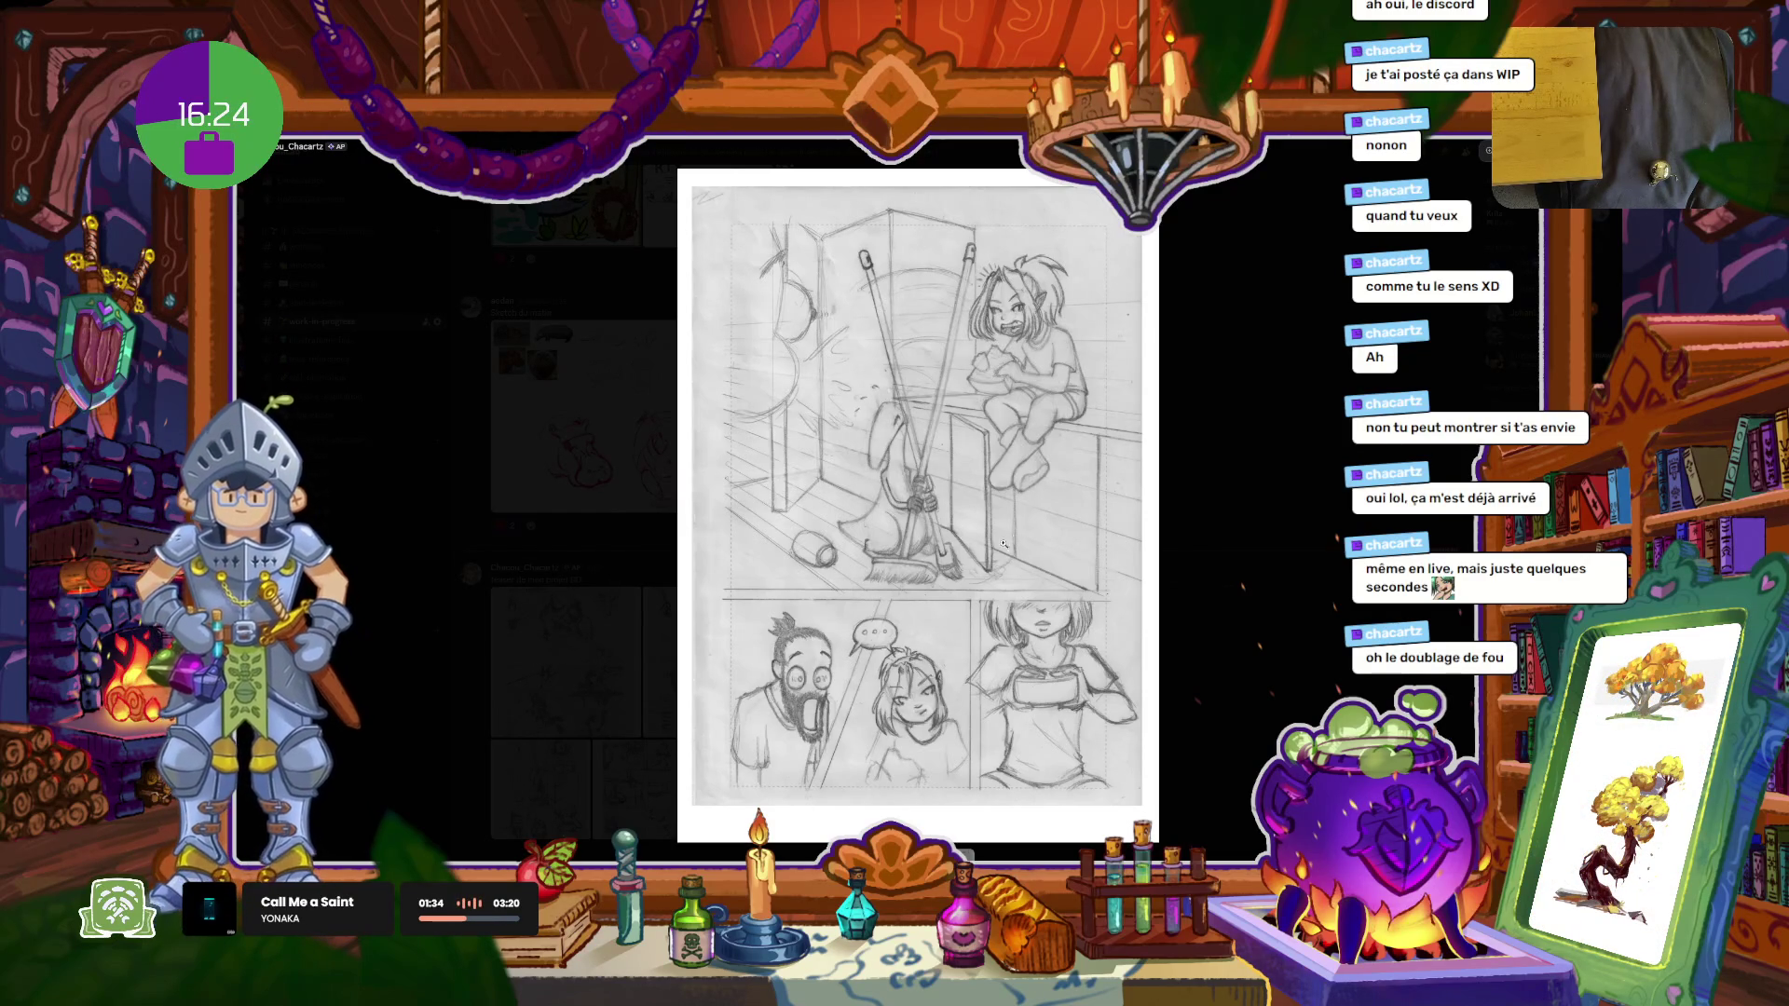
{"action": "key", "text": "Right"}
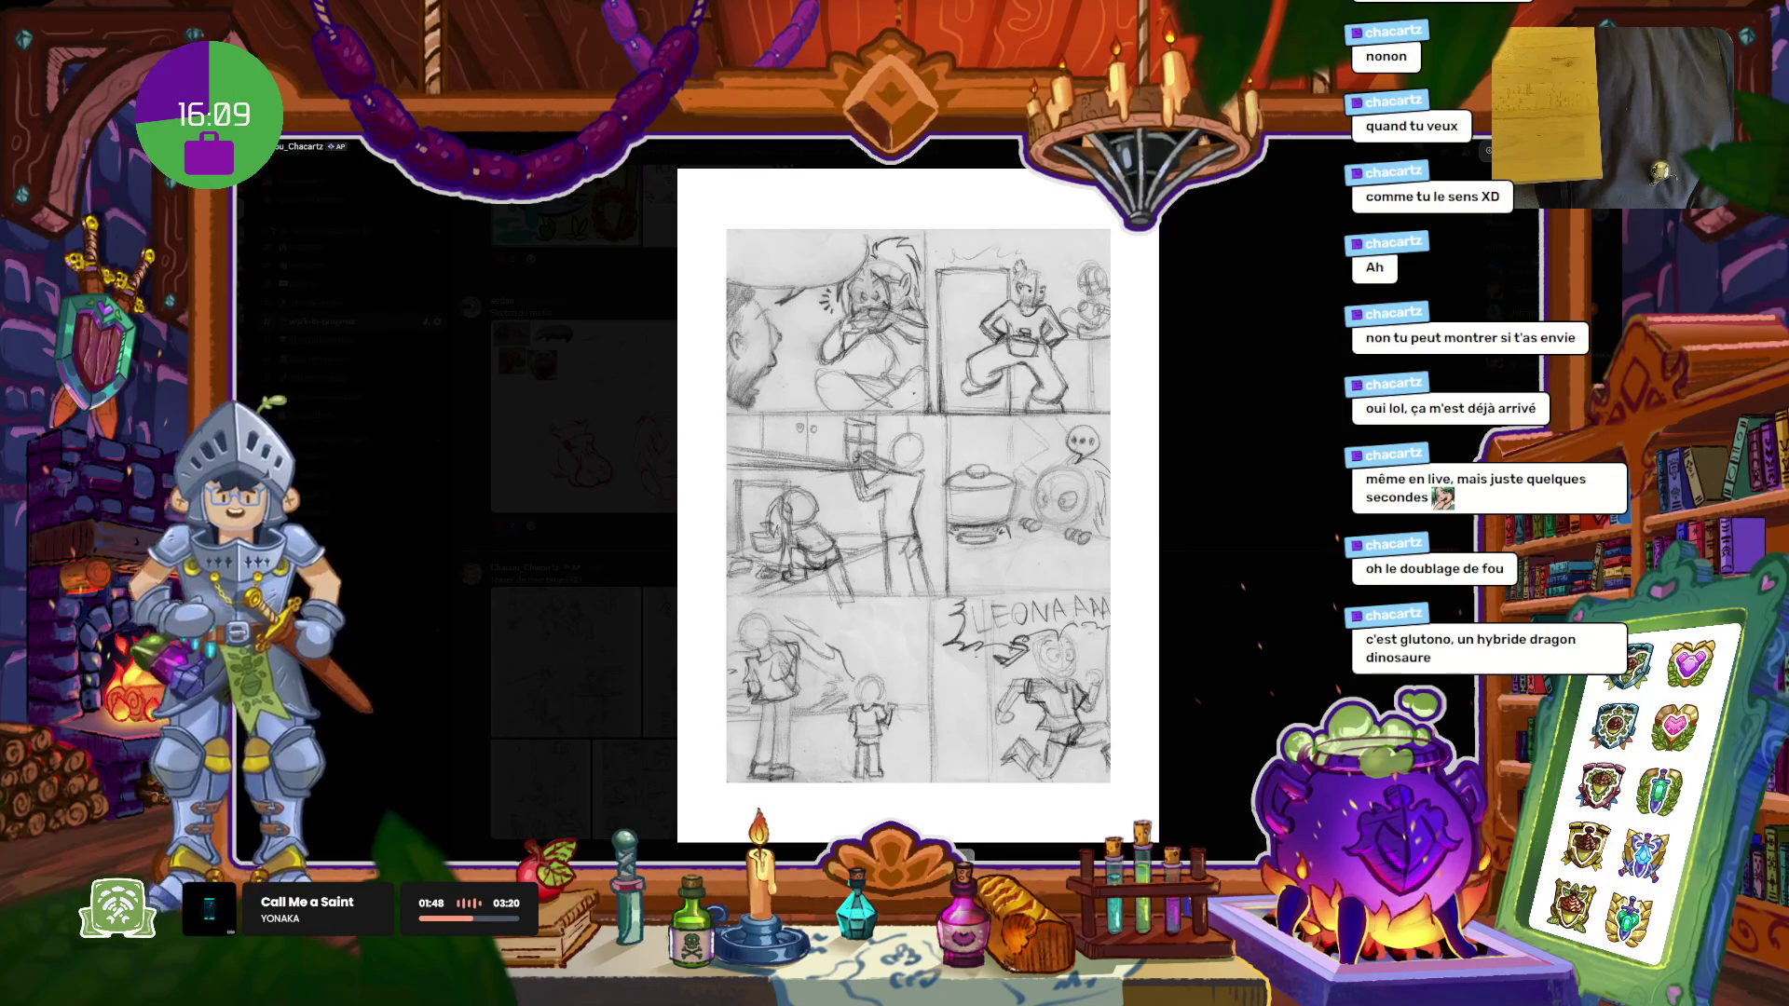
{"action": "key", "text": "Right"}
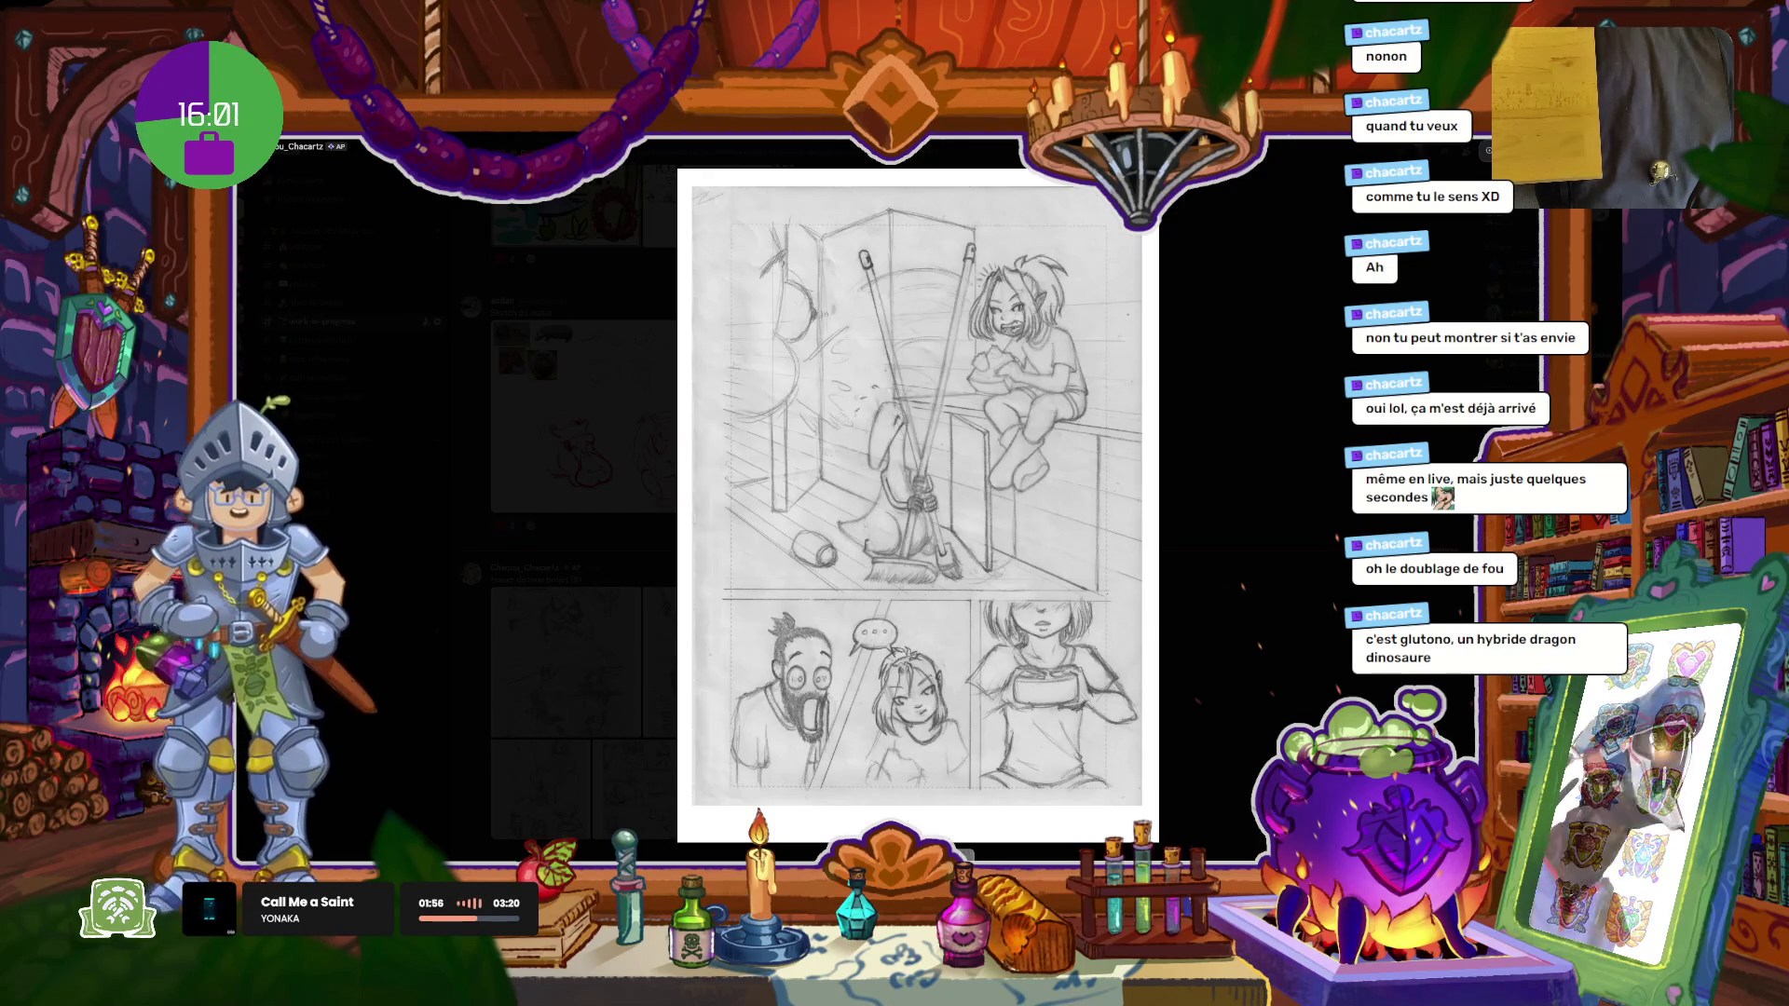
{"action": "key", "text": "Right"}
{"action": "key", "text": "Left"}
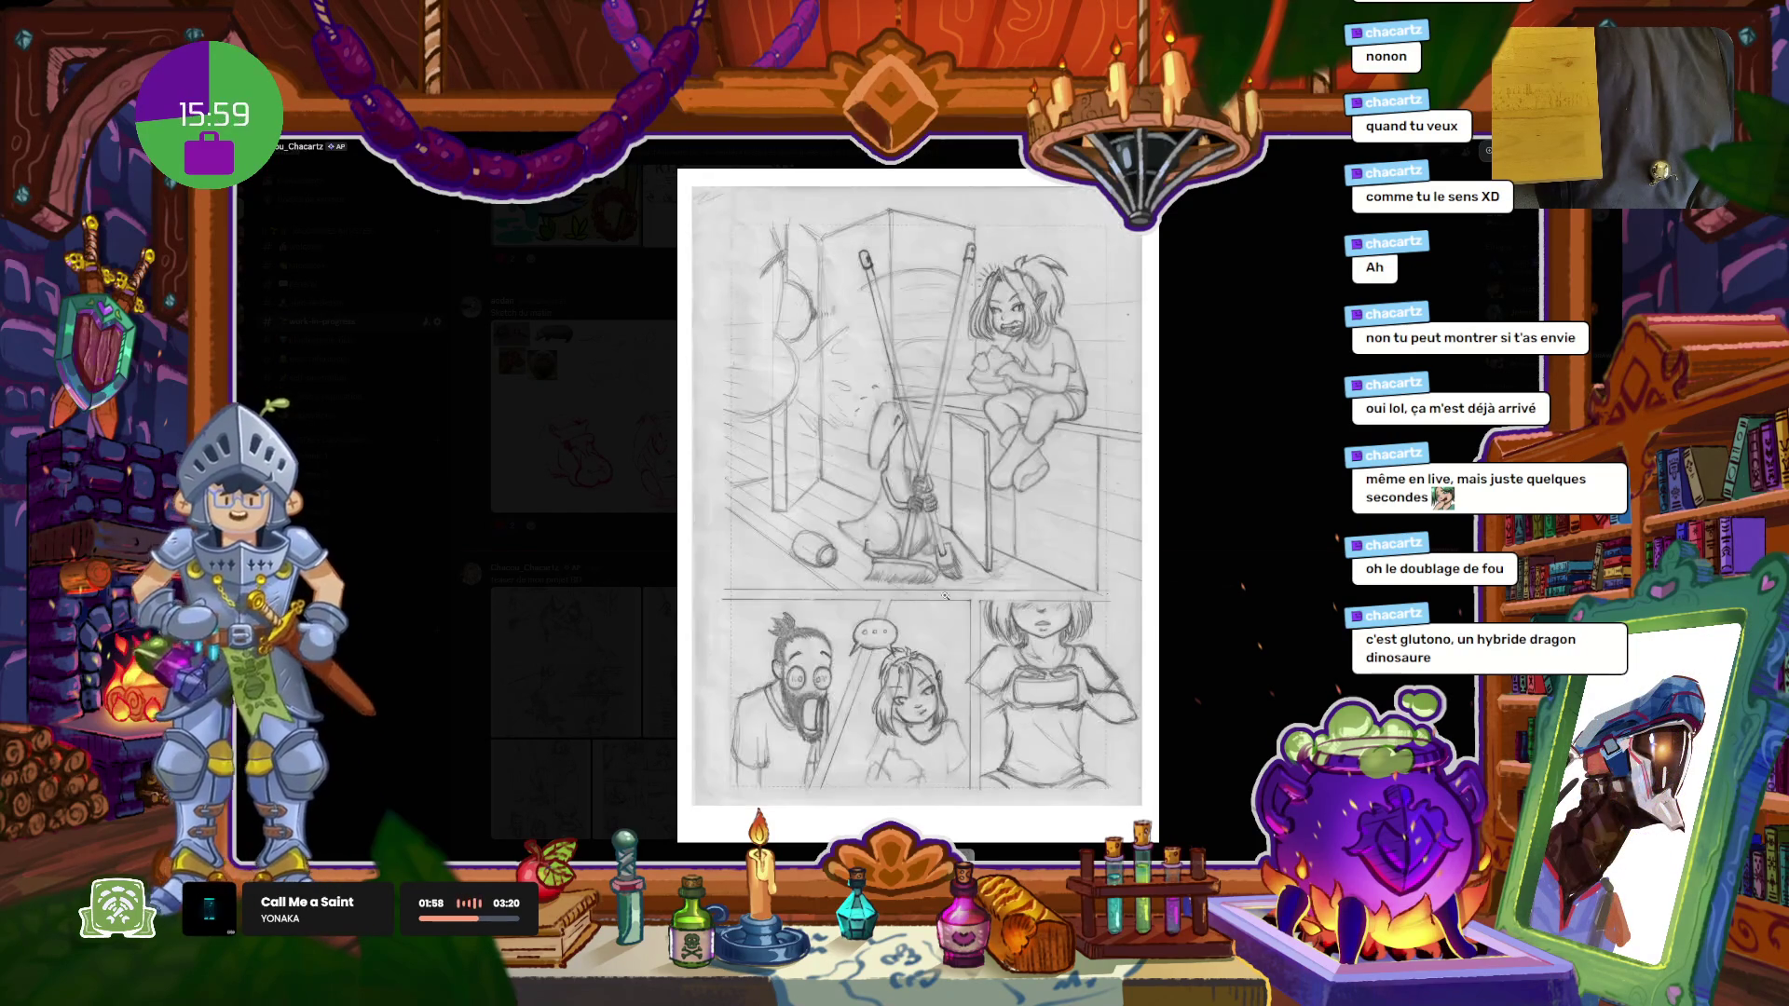
{"action": "key", "text": "Right"}
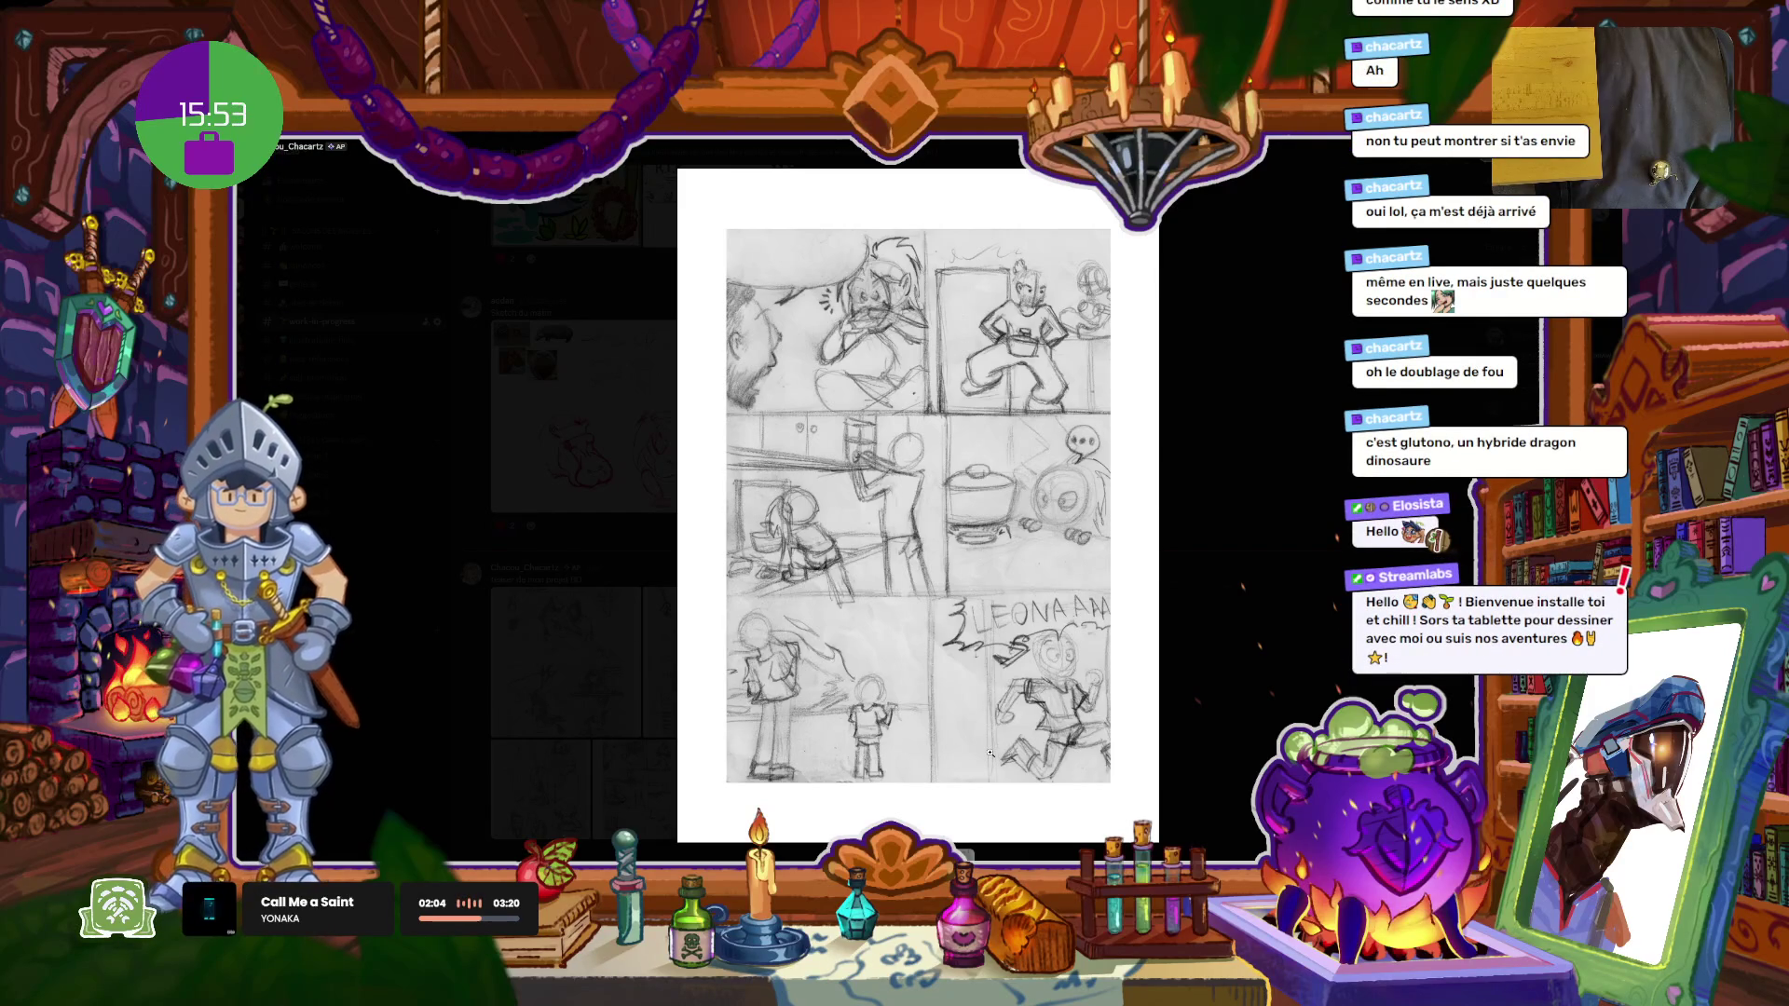
{"action": "key", "text": "Right"}
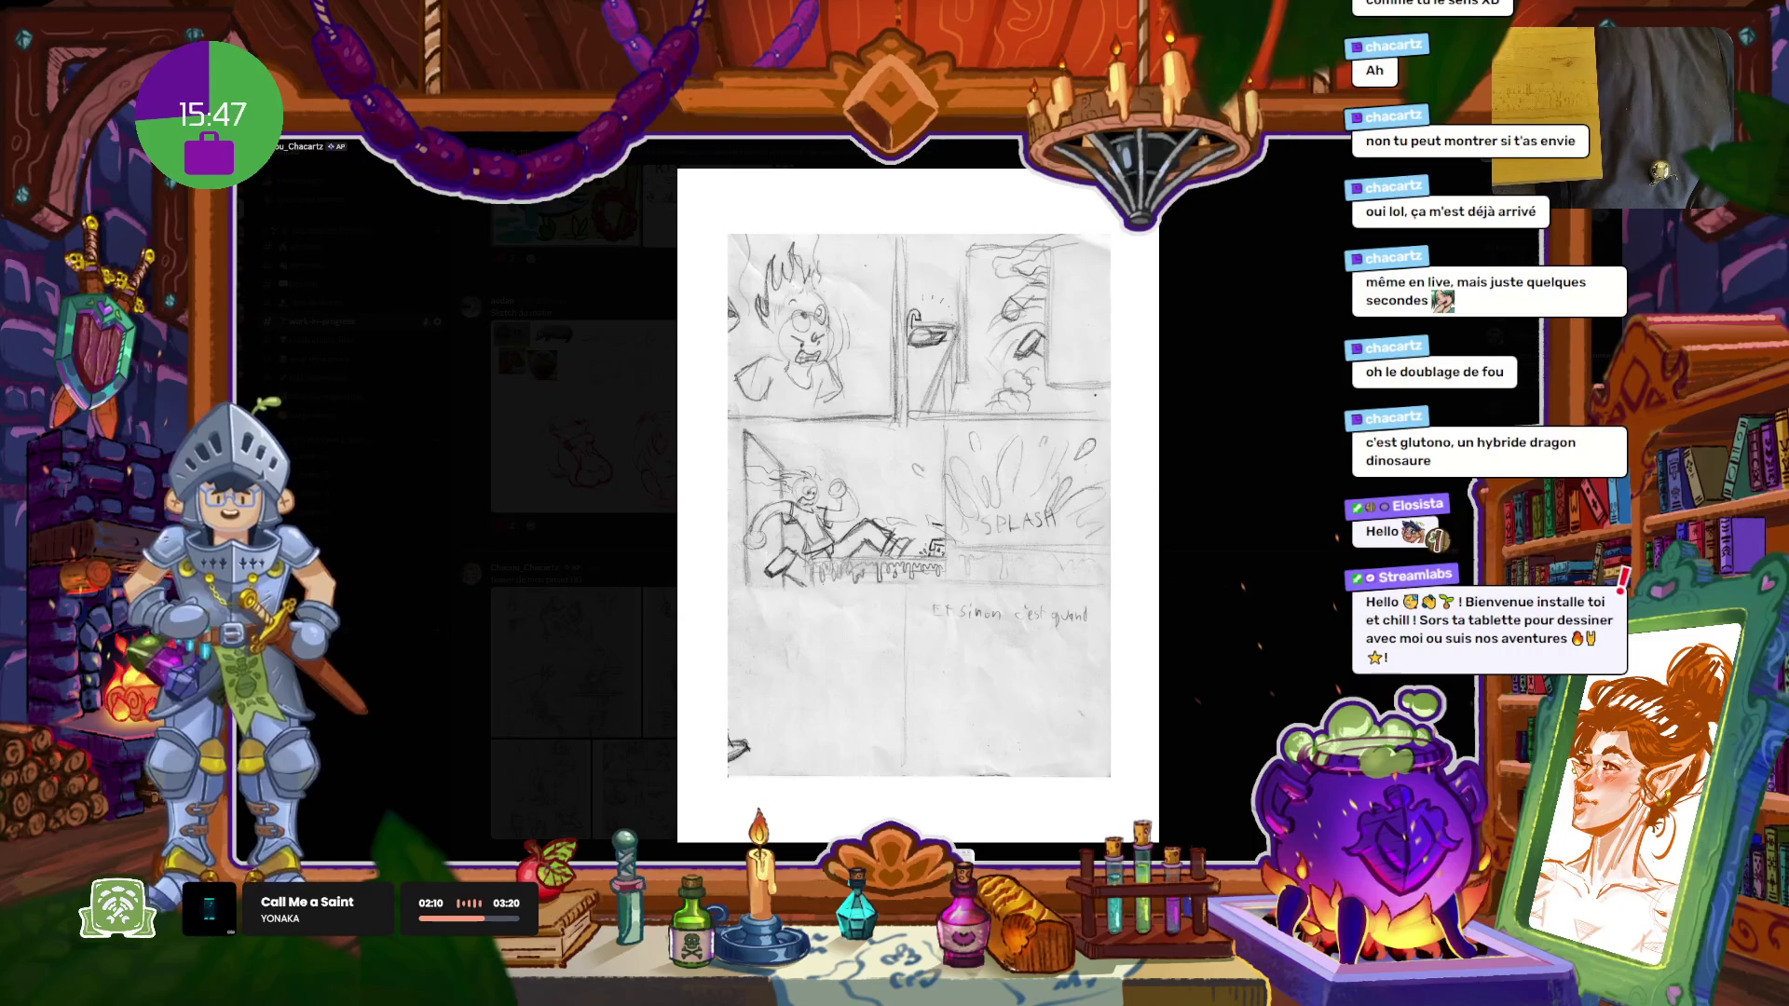
{"action": "key", "text": "Right"}
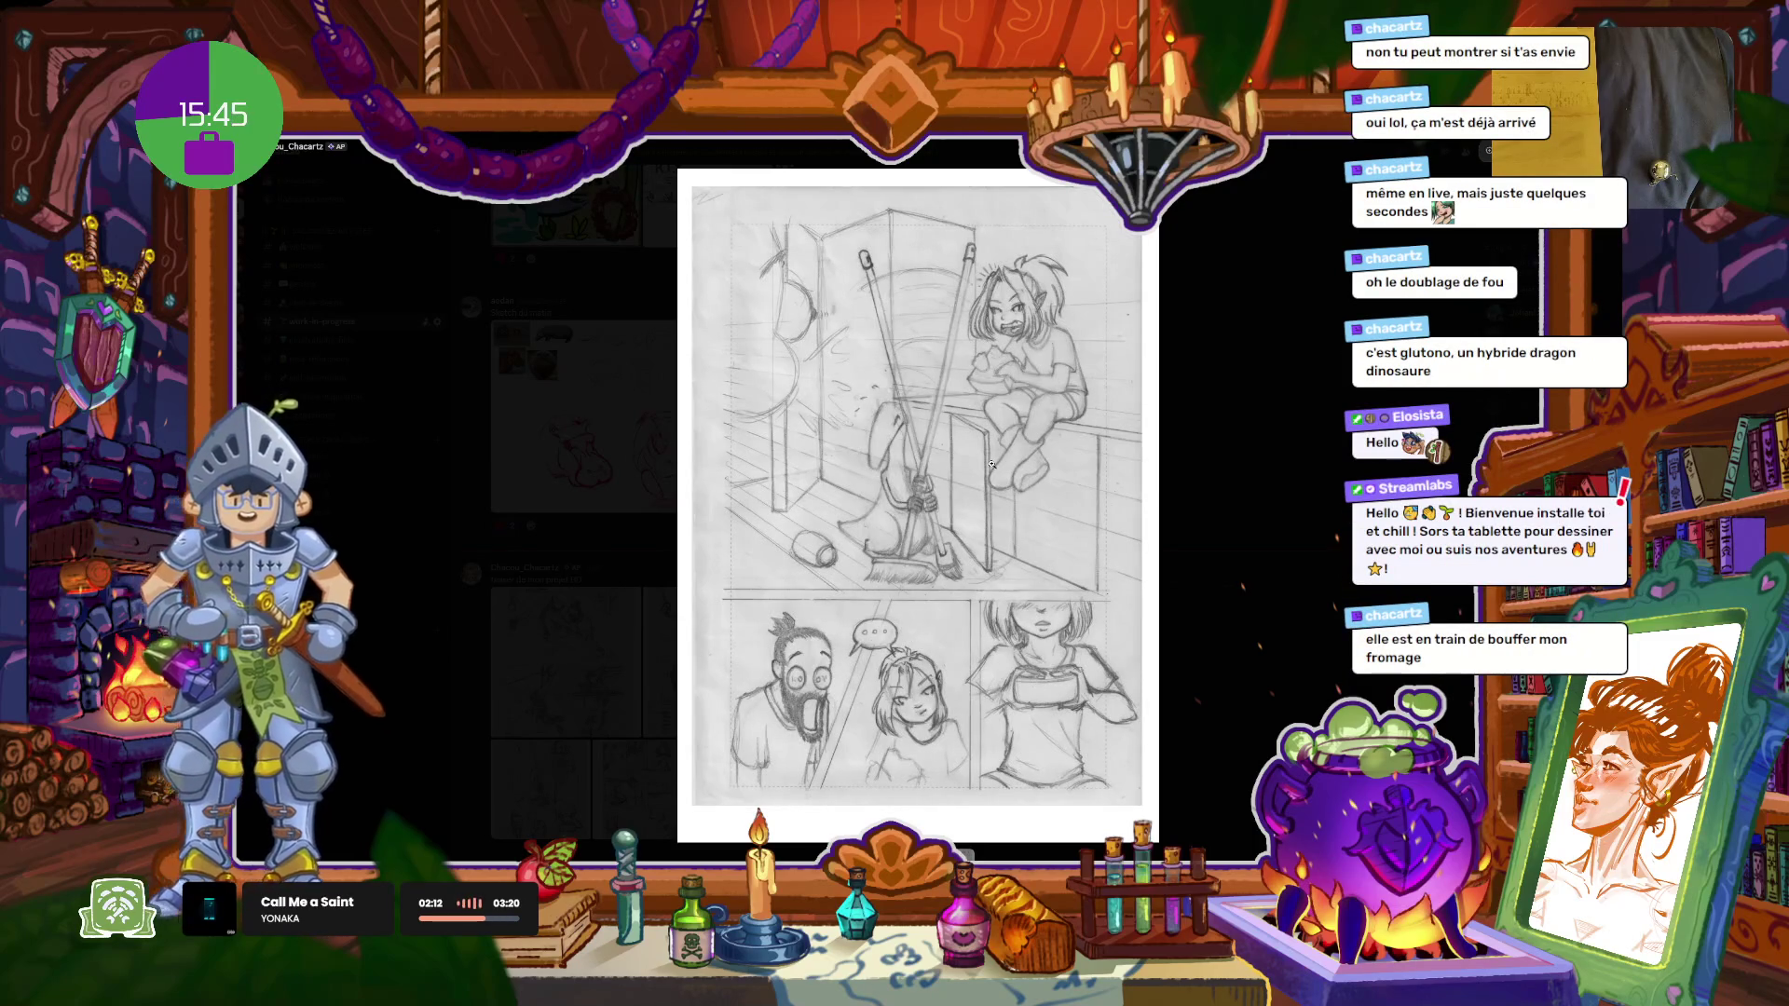
{"action": "key", "text": "Right"}
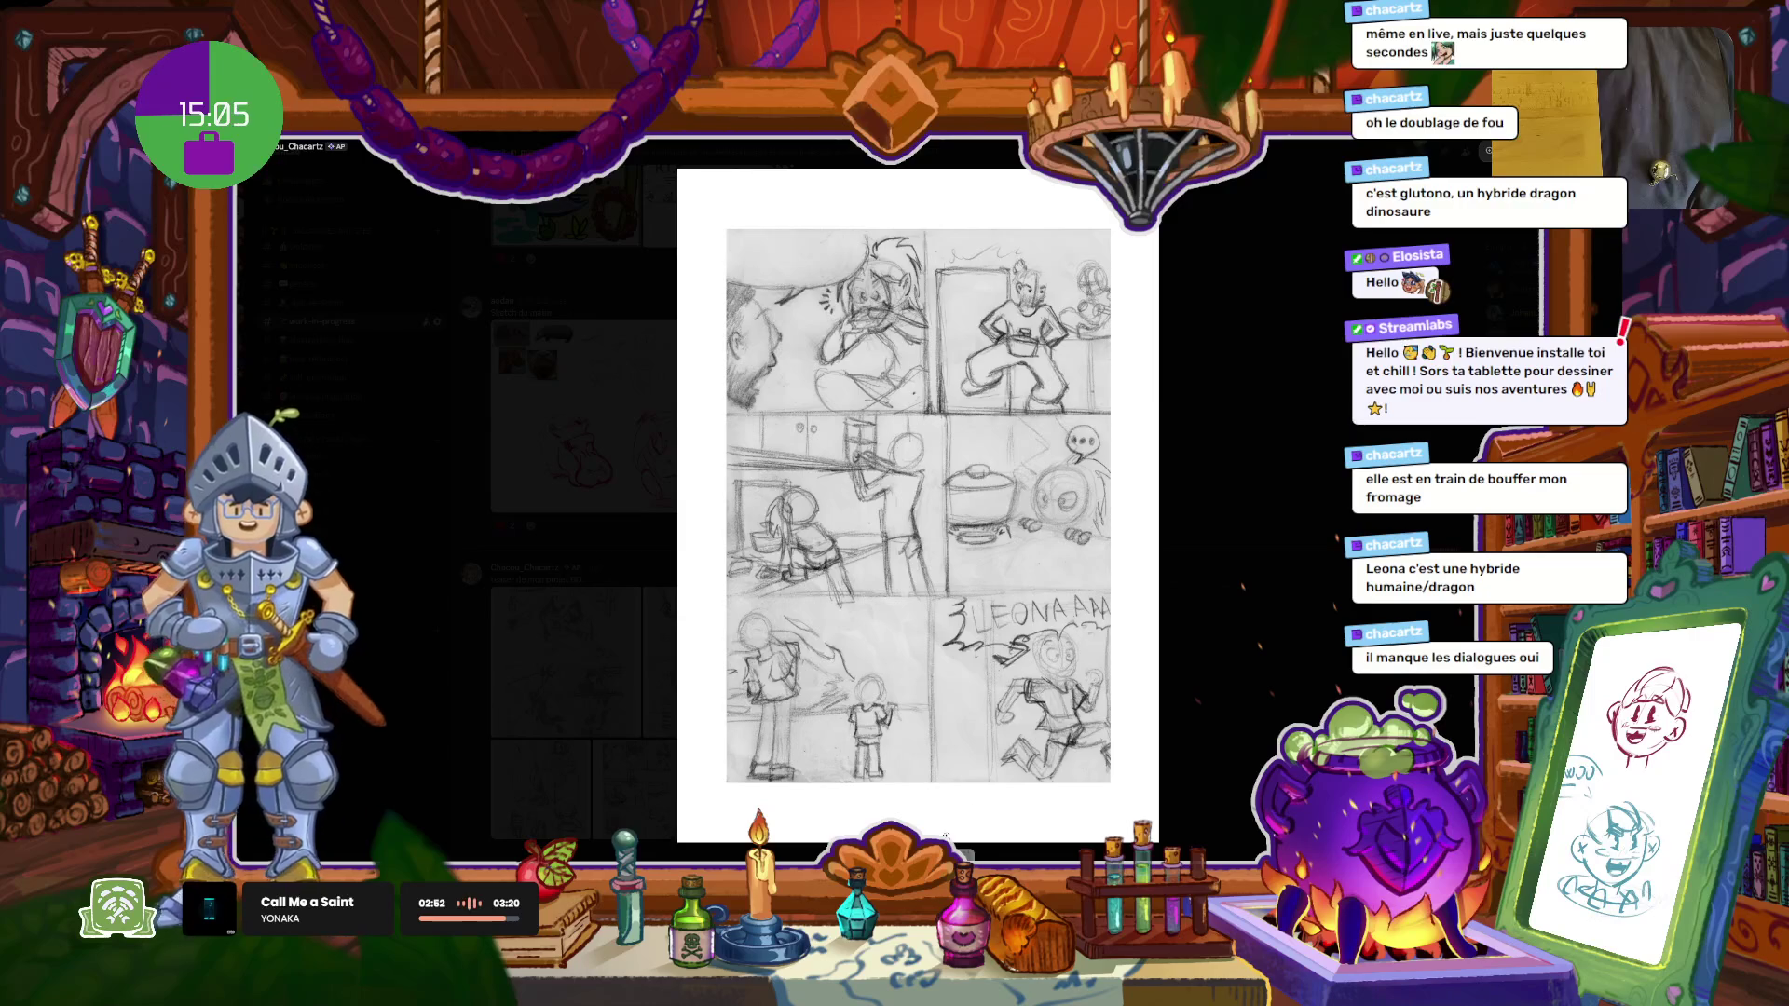
{"action": "key", "text": "Right"}
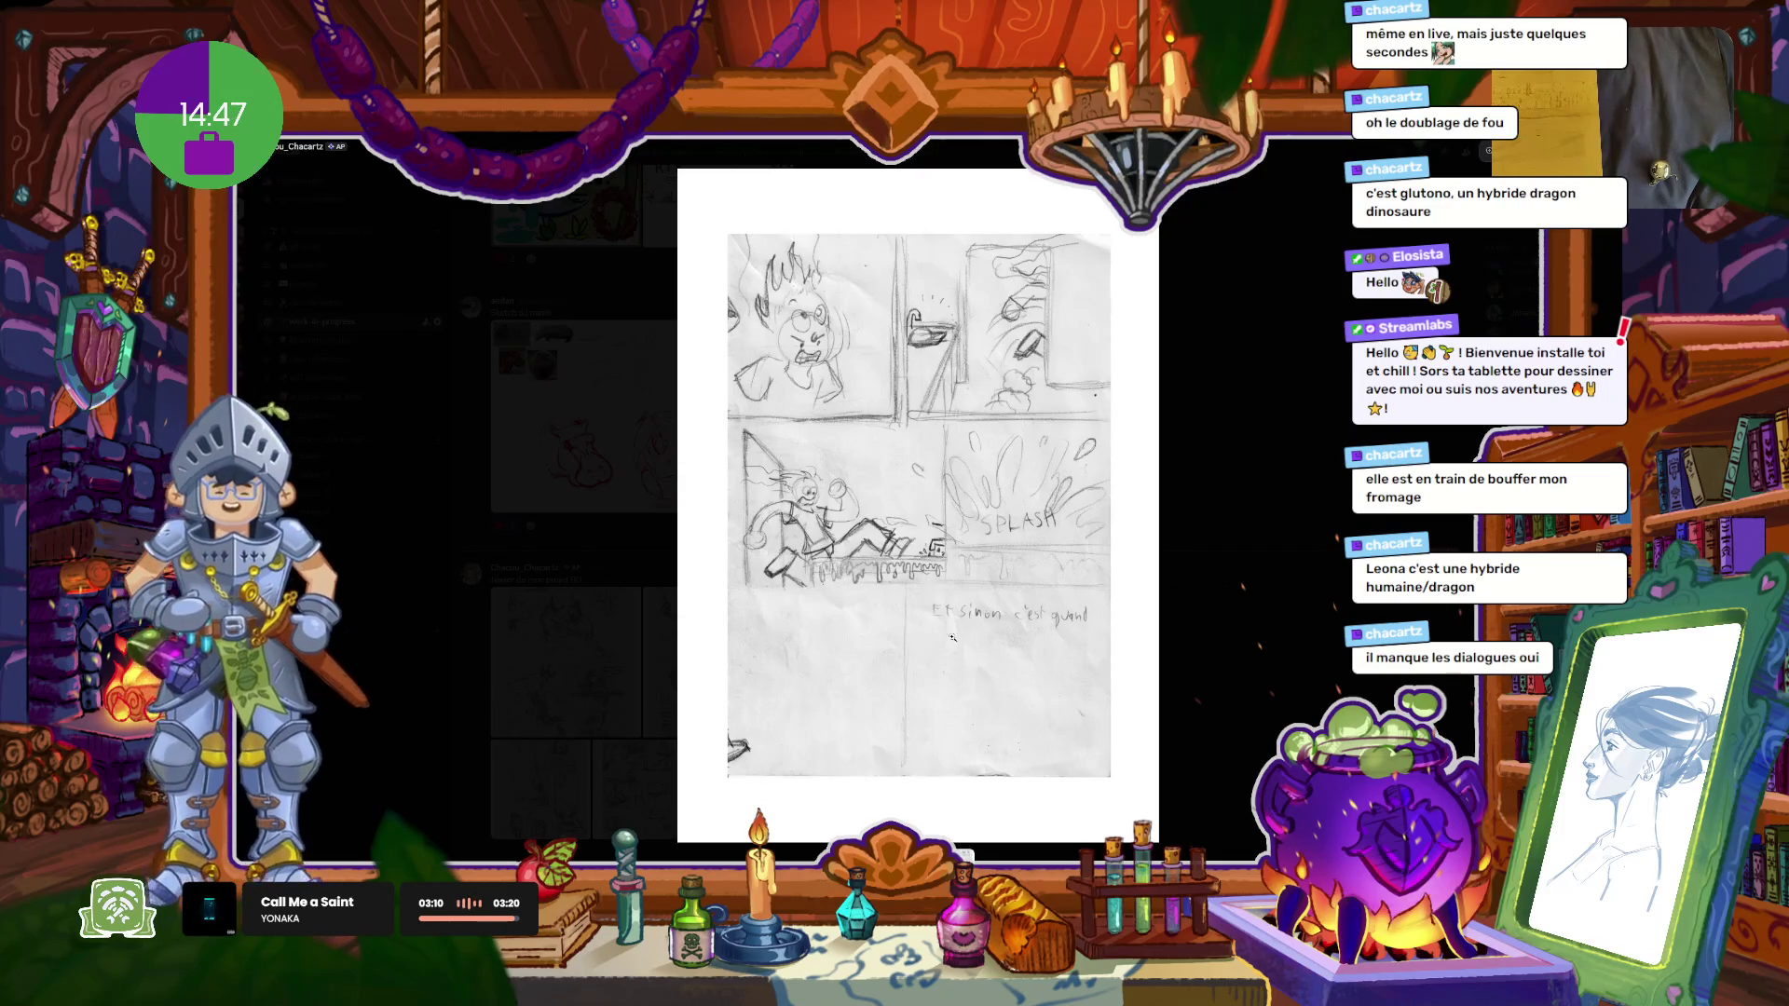
Step: Step through the last few comic pages, then close the full-size viewer
{"action": "key", "text": "Right"}
{"action": "key", "text": "Right"}
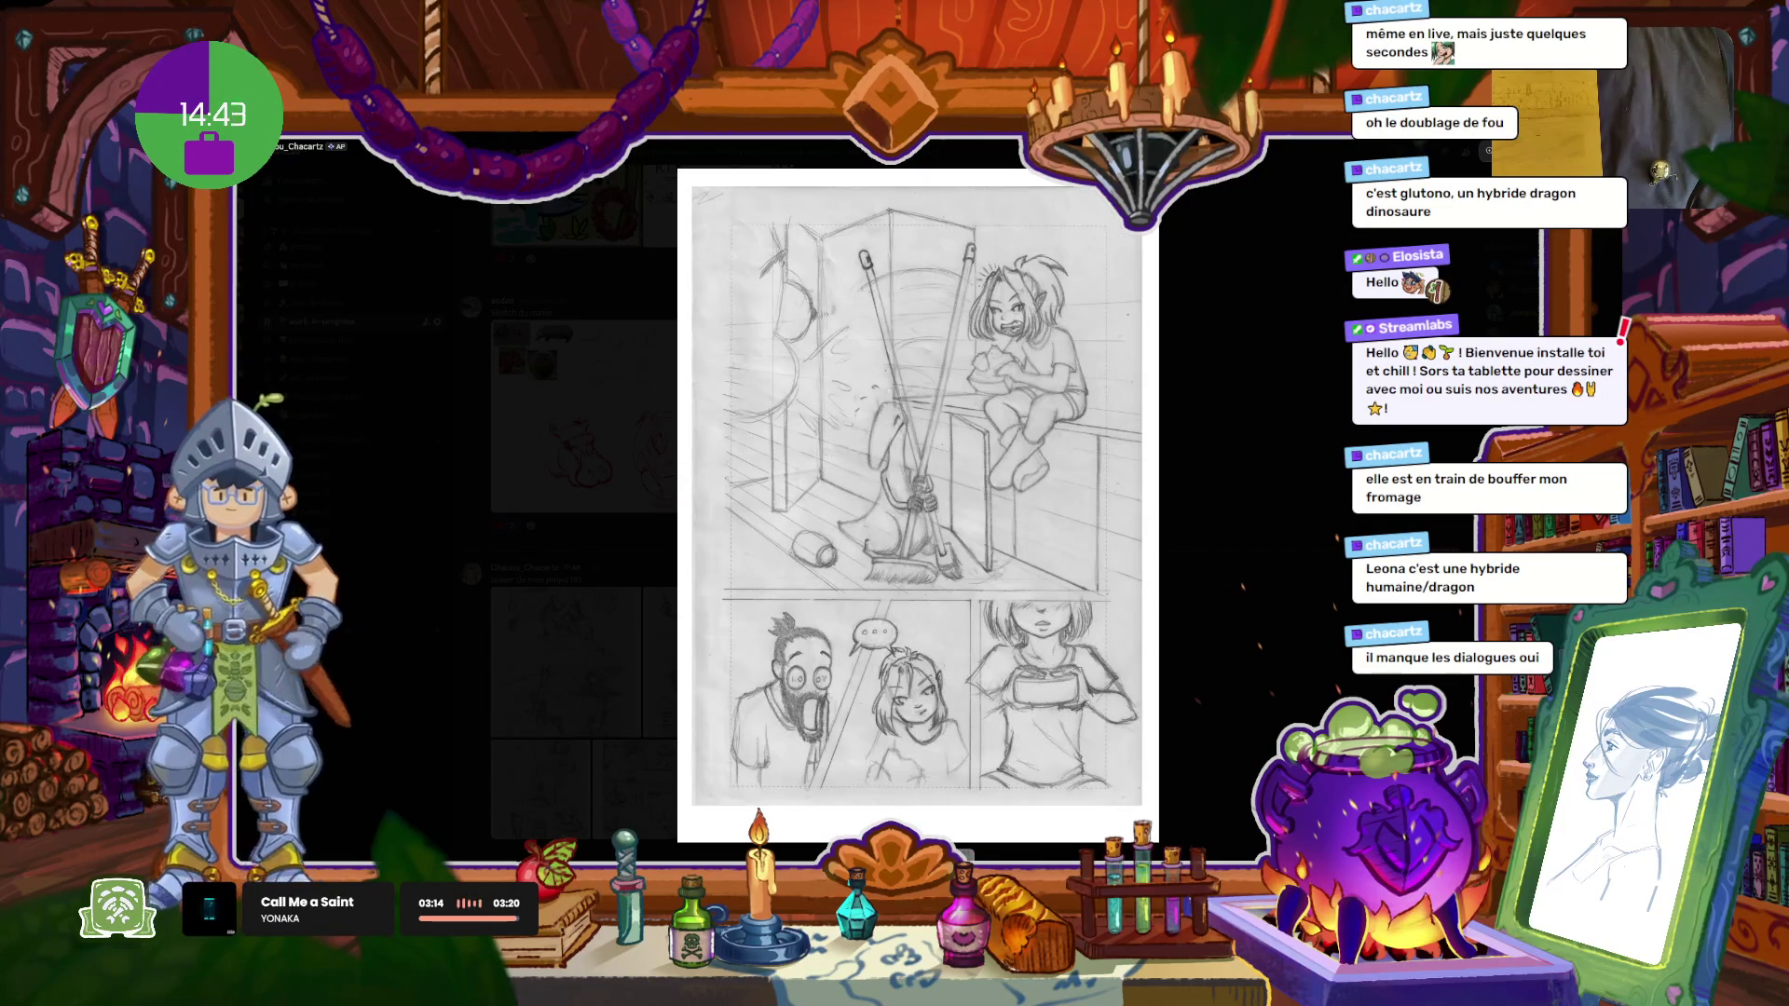
{"action": "key", "text": "Right"}
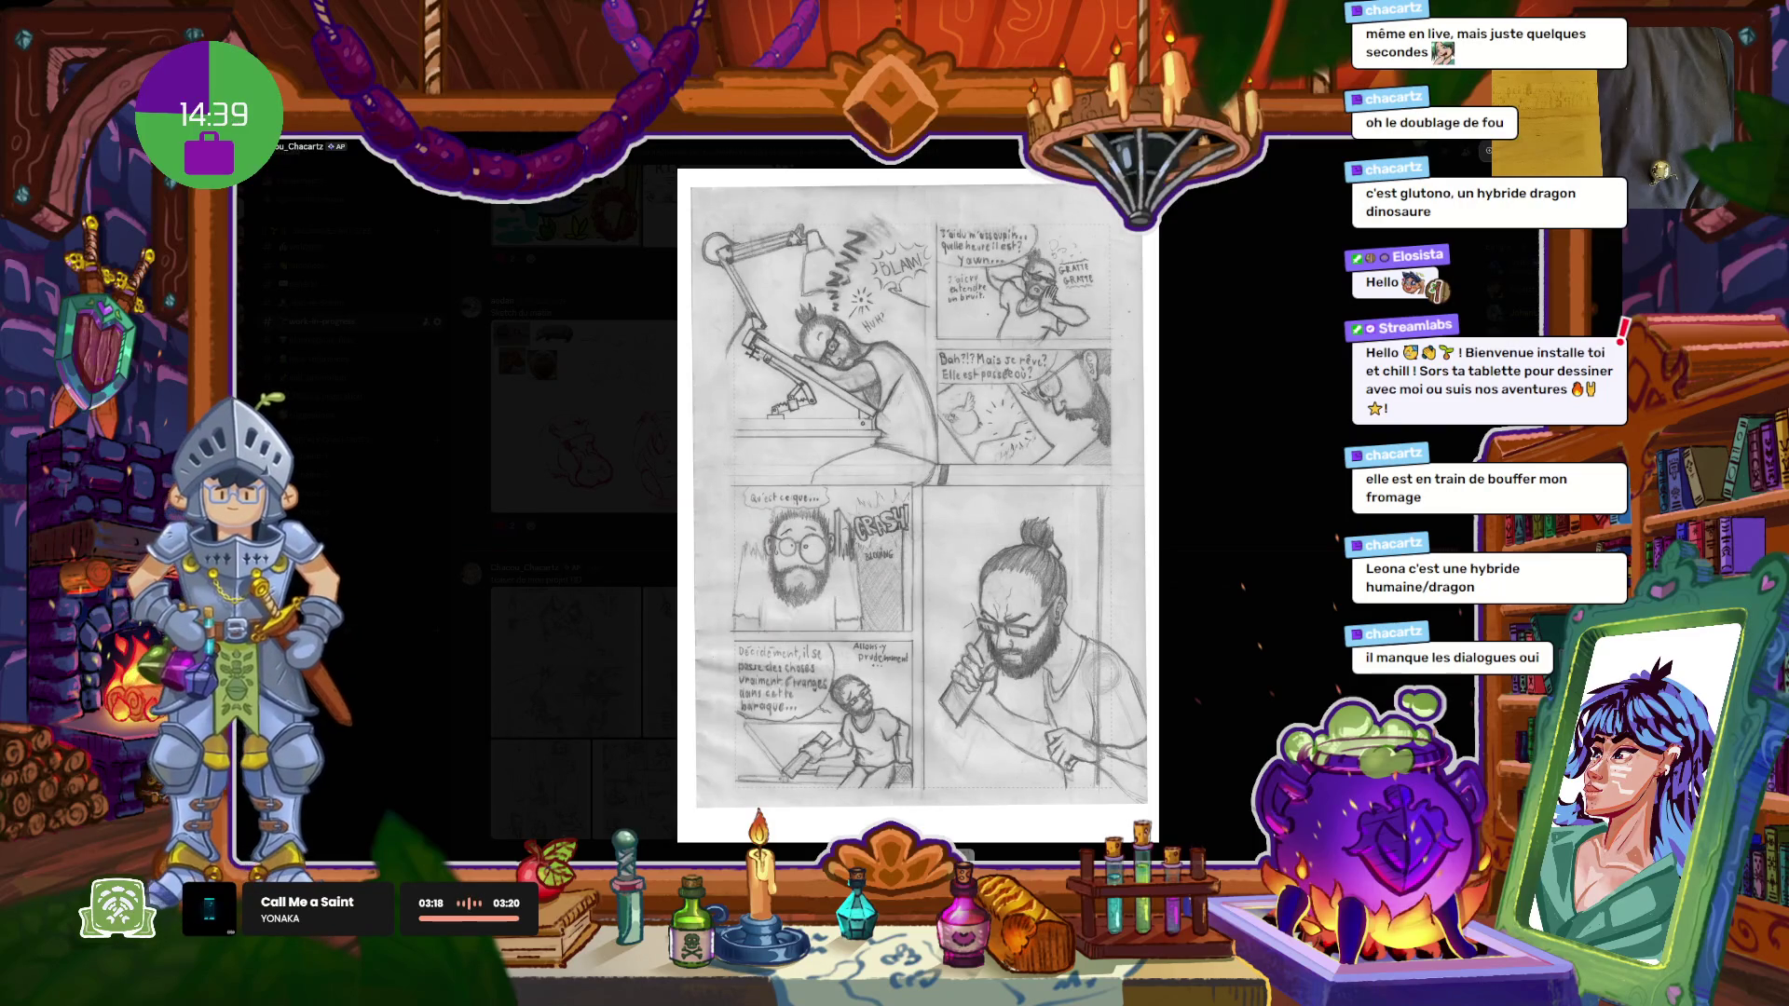
{"action": "key", "text": "Right"}
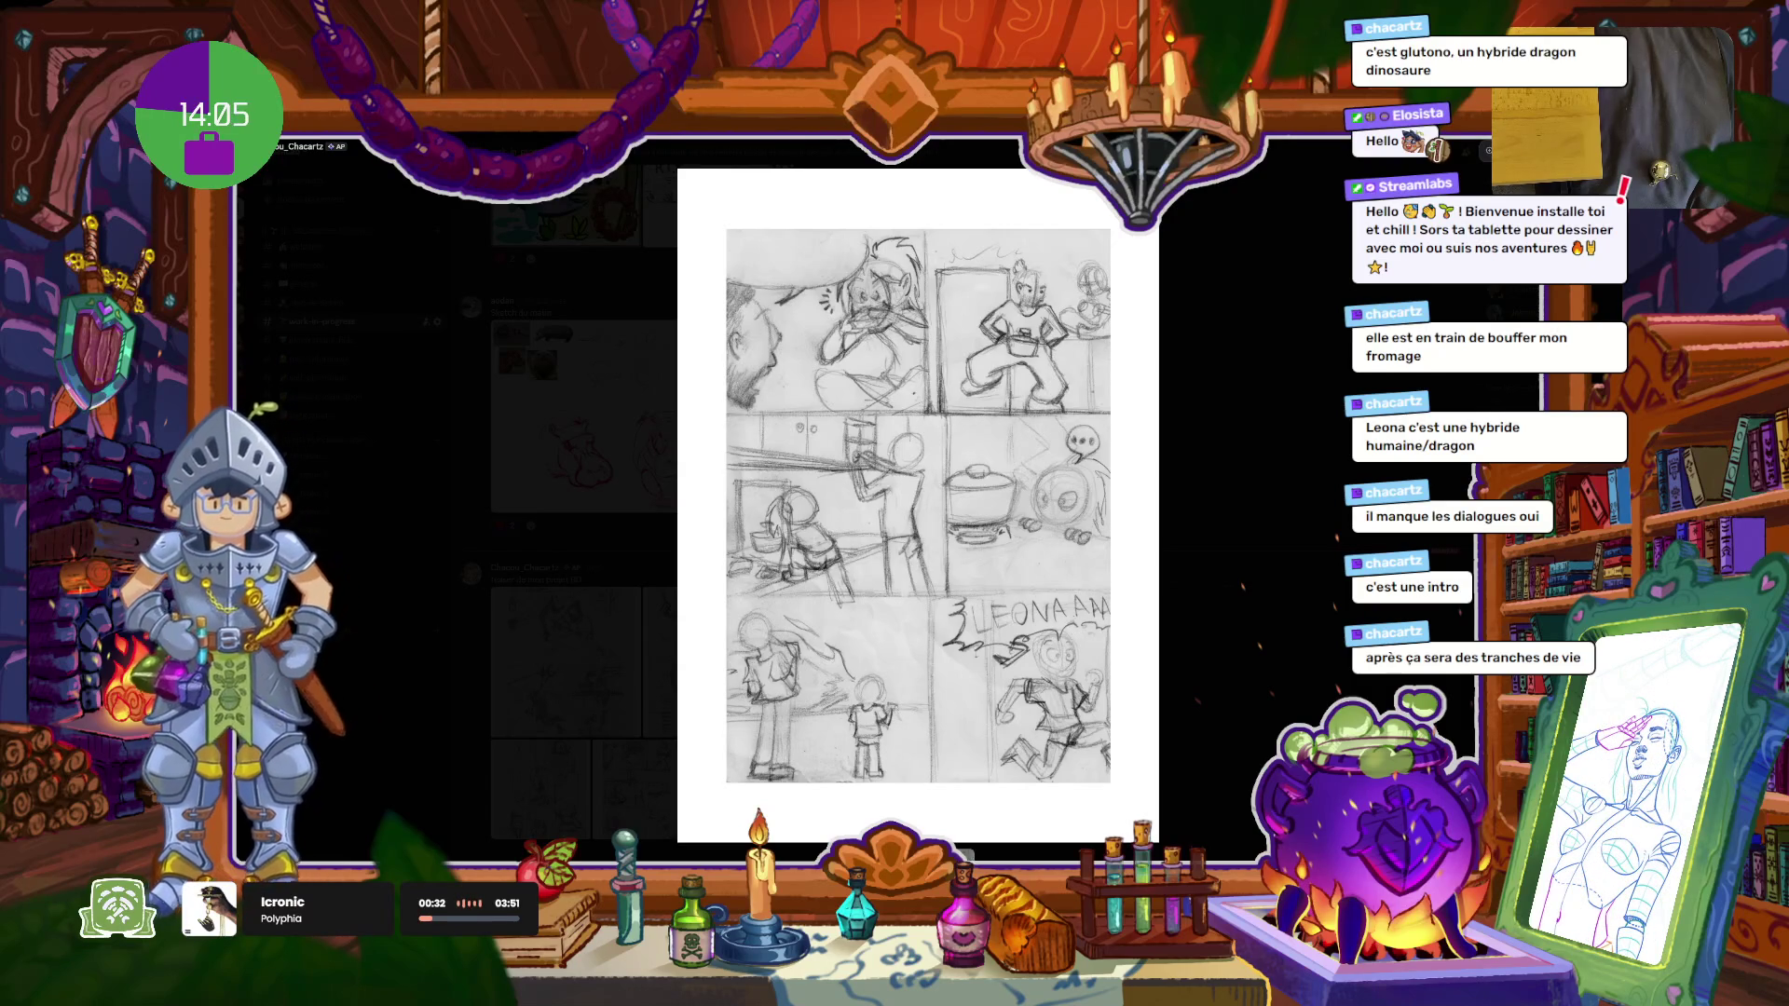
{"action": "key", "text": "Escape"}
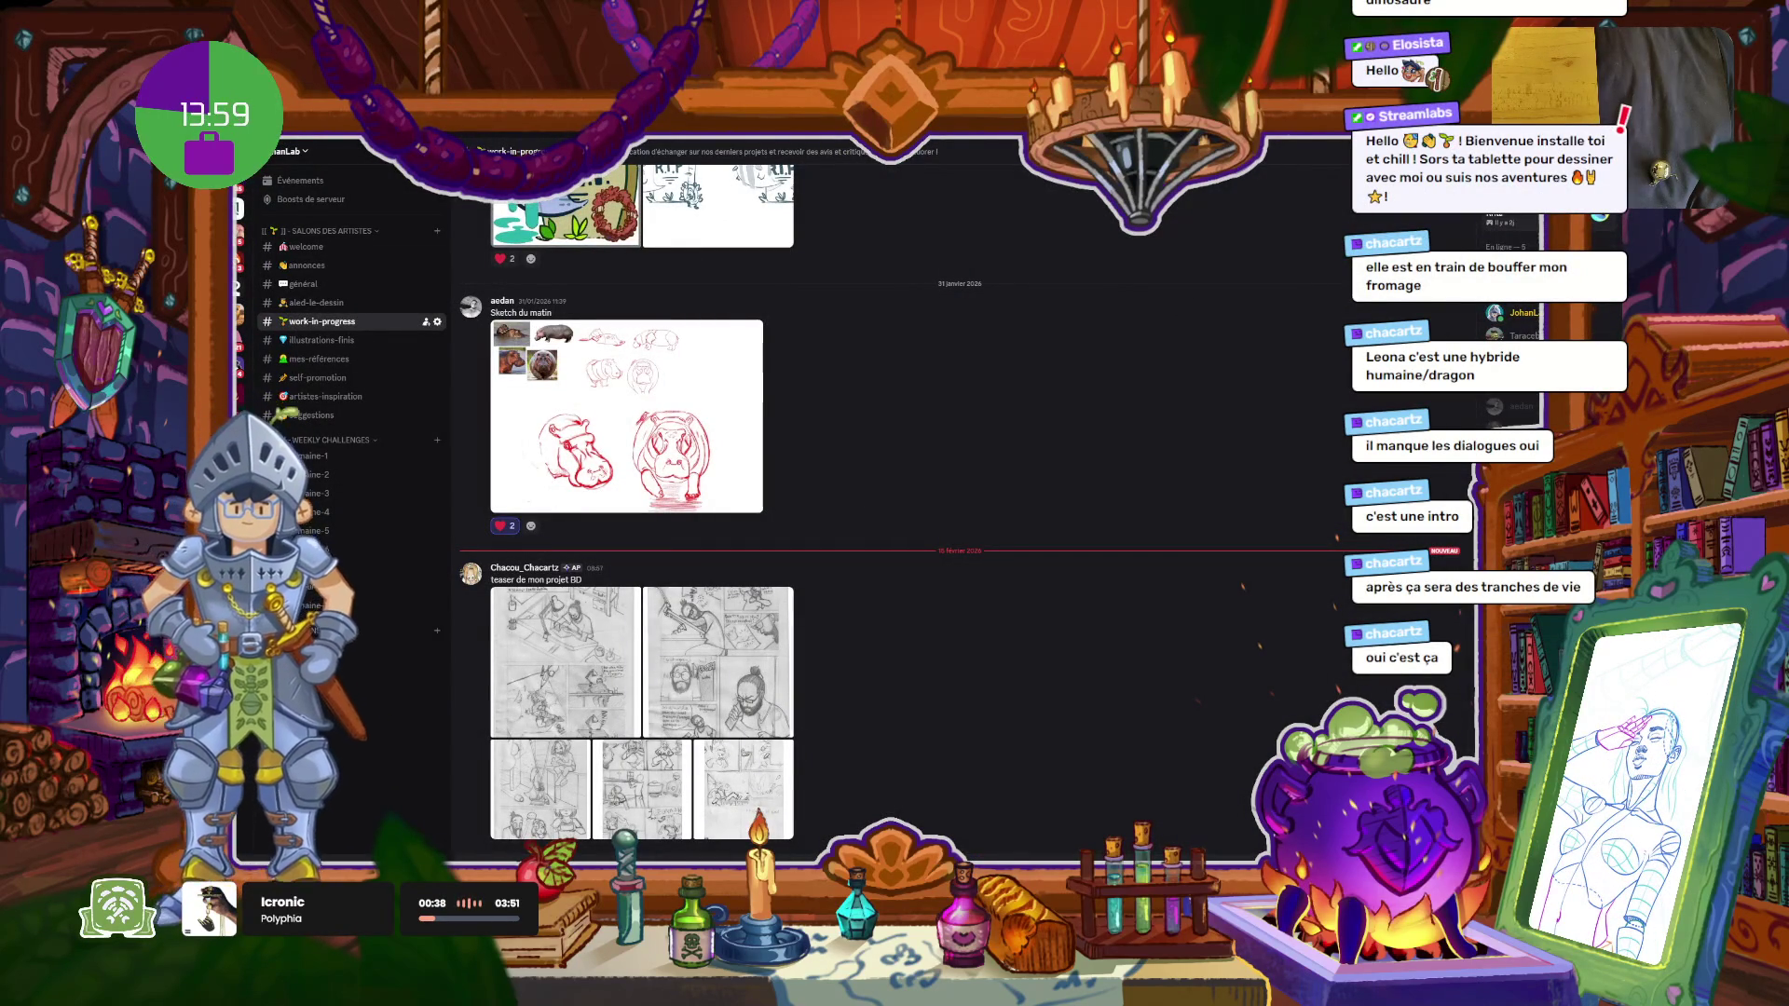
Step: Return from Discord to the drawing app's bald head sketch
{"action": "key", "text": "alt+Tab"}
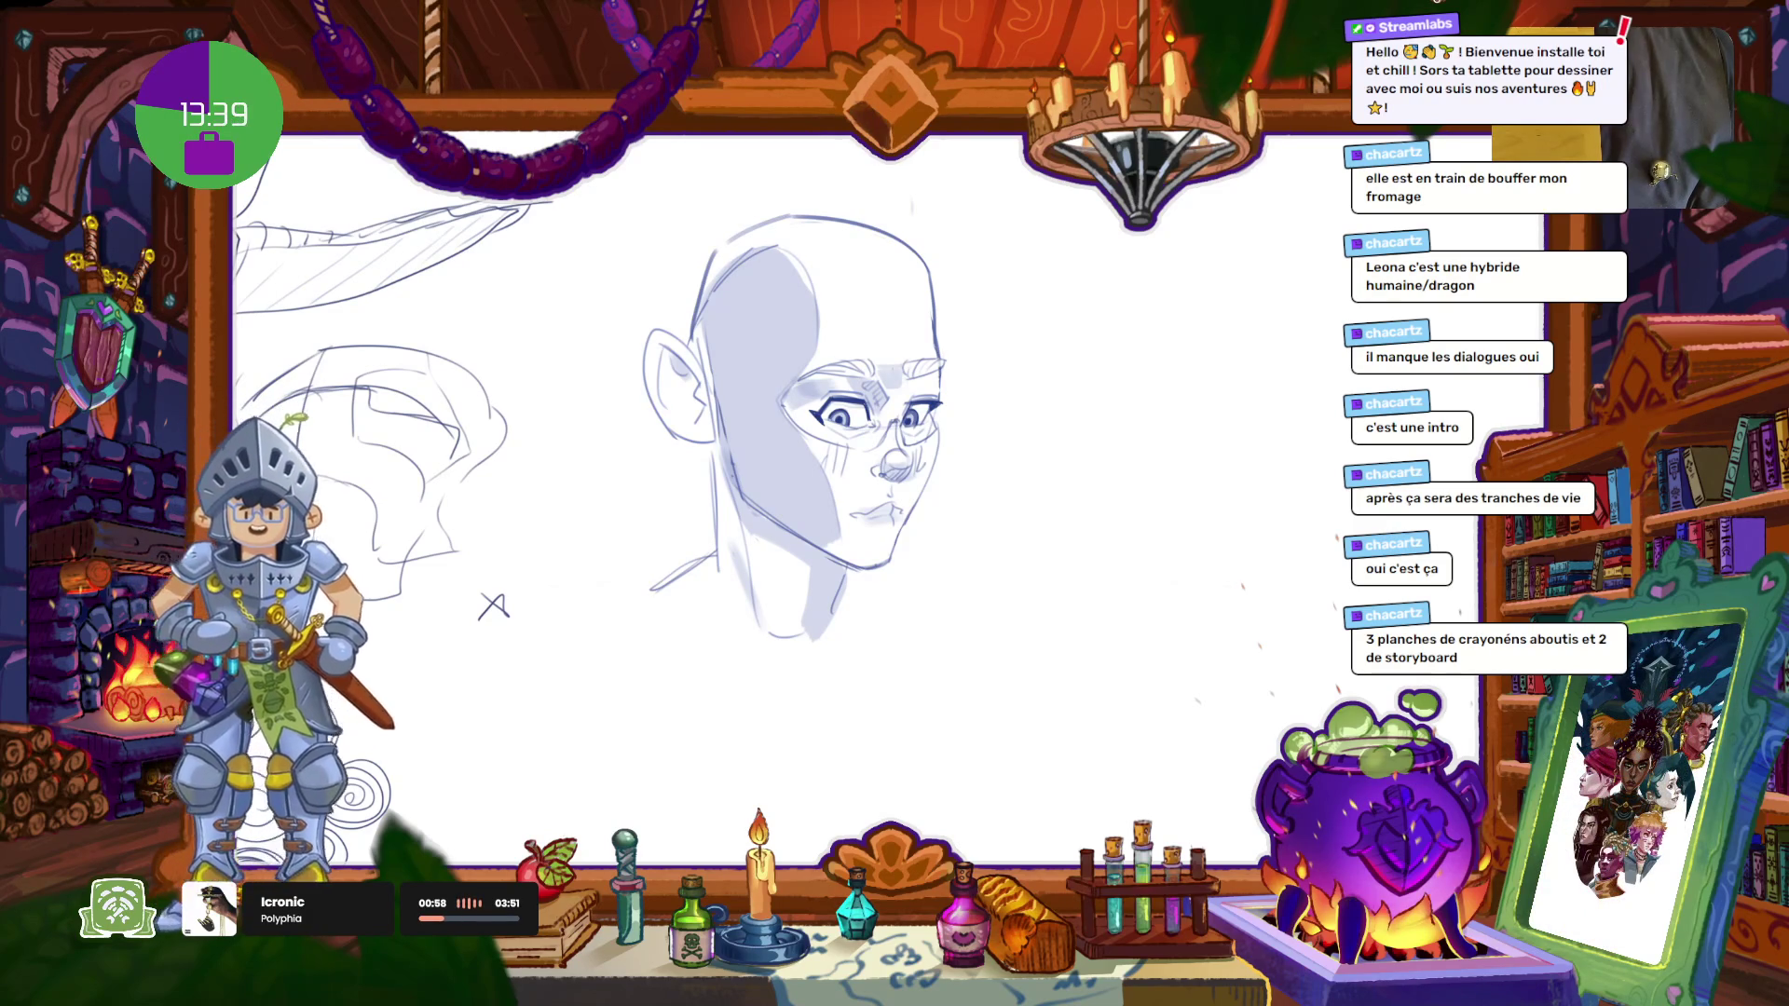
Step: Pan and zoom the canvas around the Ashen reference photos to find blank space
{"action": "scroll", "coordinate": [725, 571], "scroll_direction": "down", "scroll_amount": 3}
{"action": "left_click_drag", "start_coordinate": [724, 571], "coordinate": [1067, 522]}
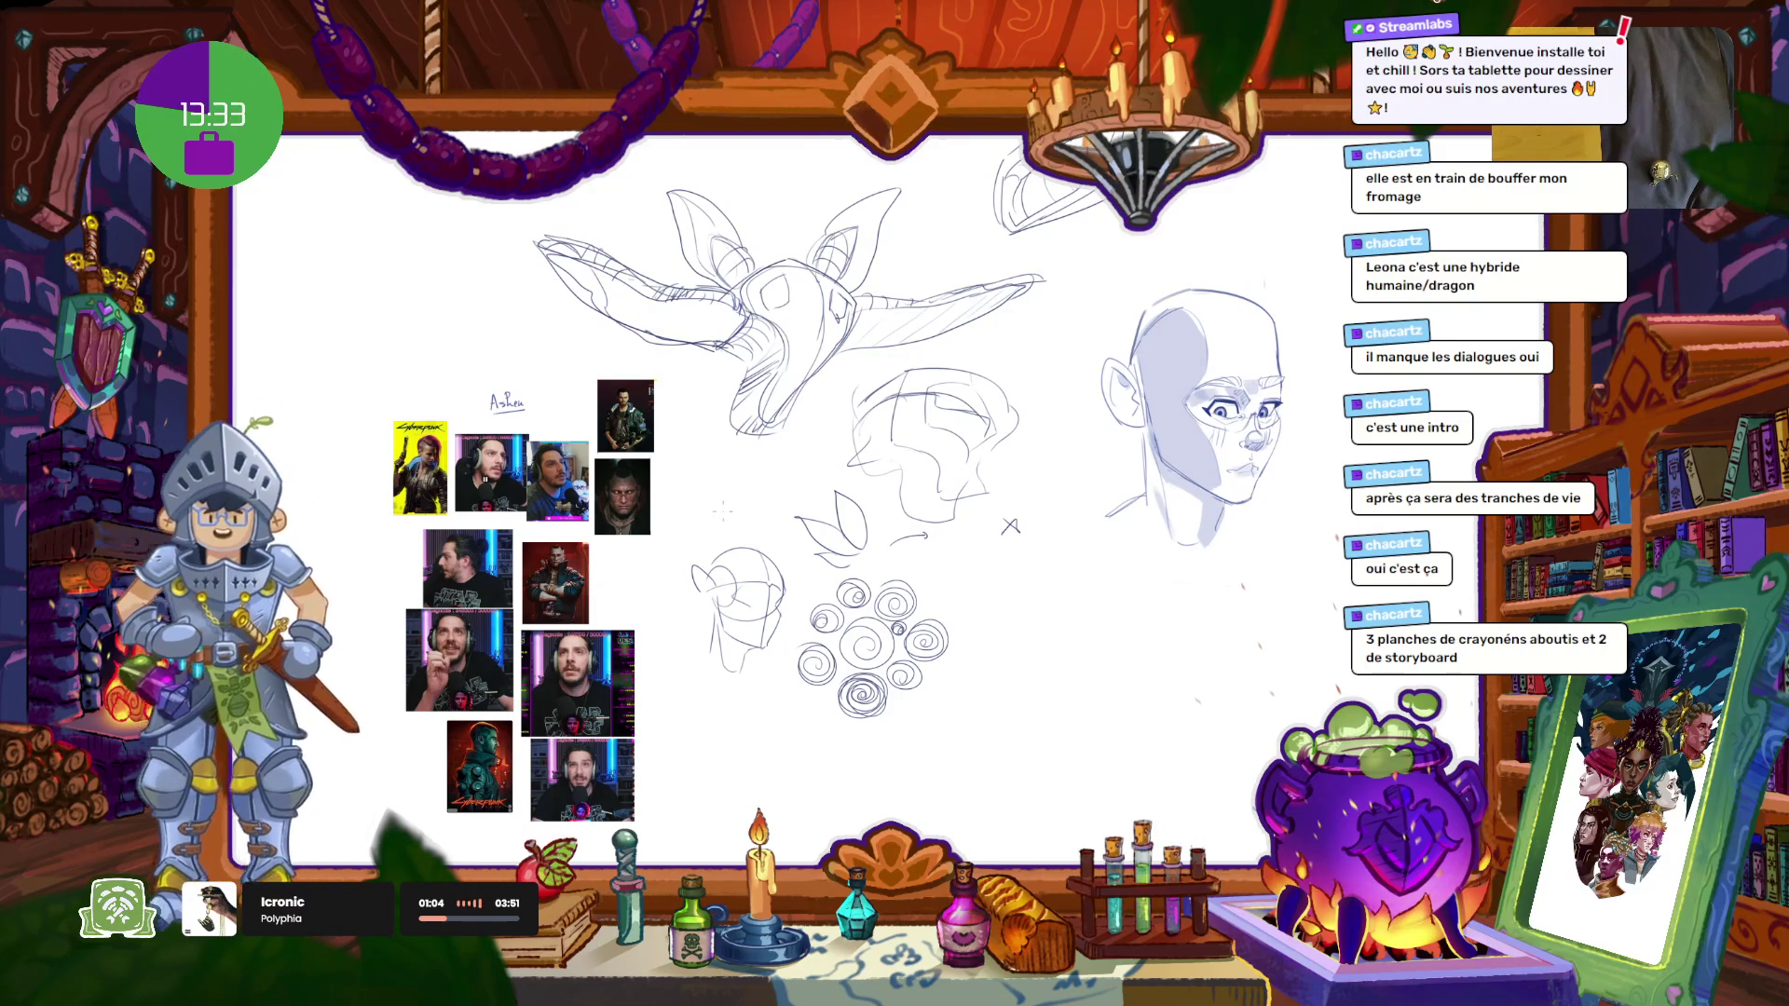
{"action": "scroll", "coordinate": [434, 459], "scroll_direction": "up", "scroll_amount": 4}
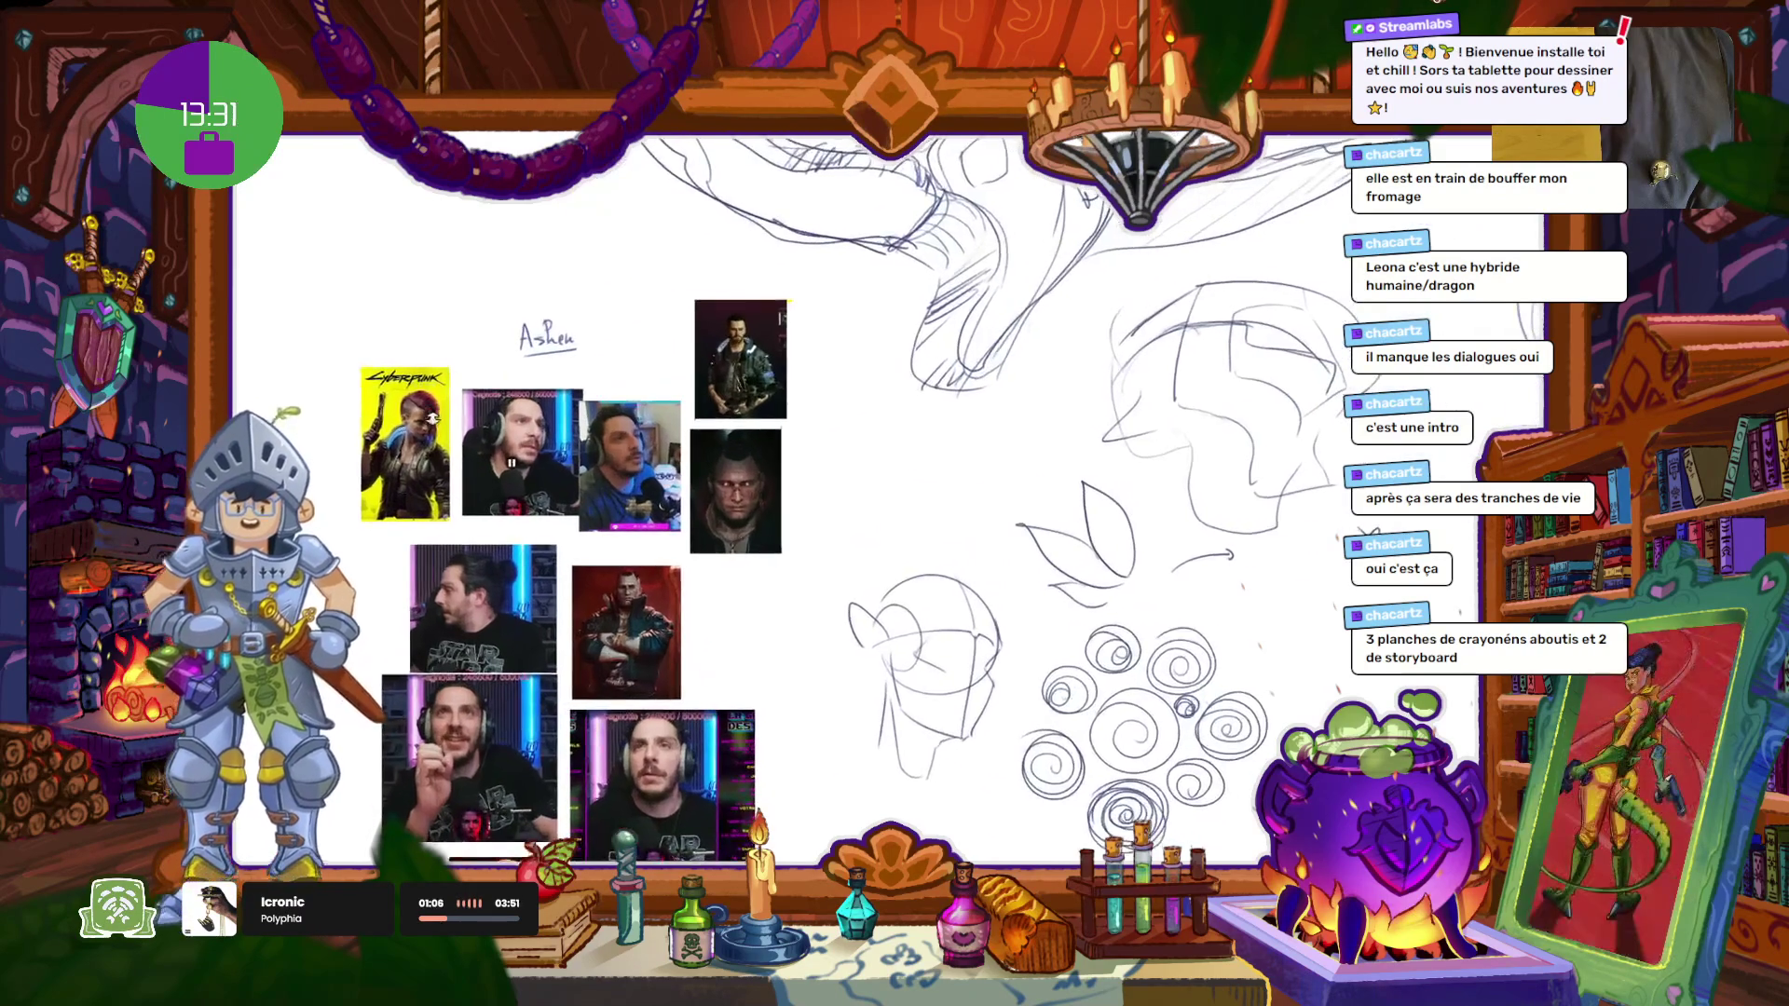
{"action": "scroll", "coordinate": [567, 323], "scroll_direction": "up", "scroll_amount": 1}
{"action": "scroll", "coordinate": [568, 324], "scroll_direction": "up", "scroll_amount": 1}
{"action": "scroll", "coordinate": [567, 323], "scroll_direction": "up", "scroll_amount": 1}
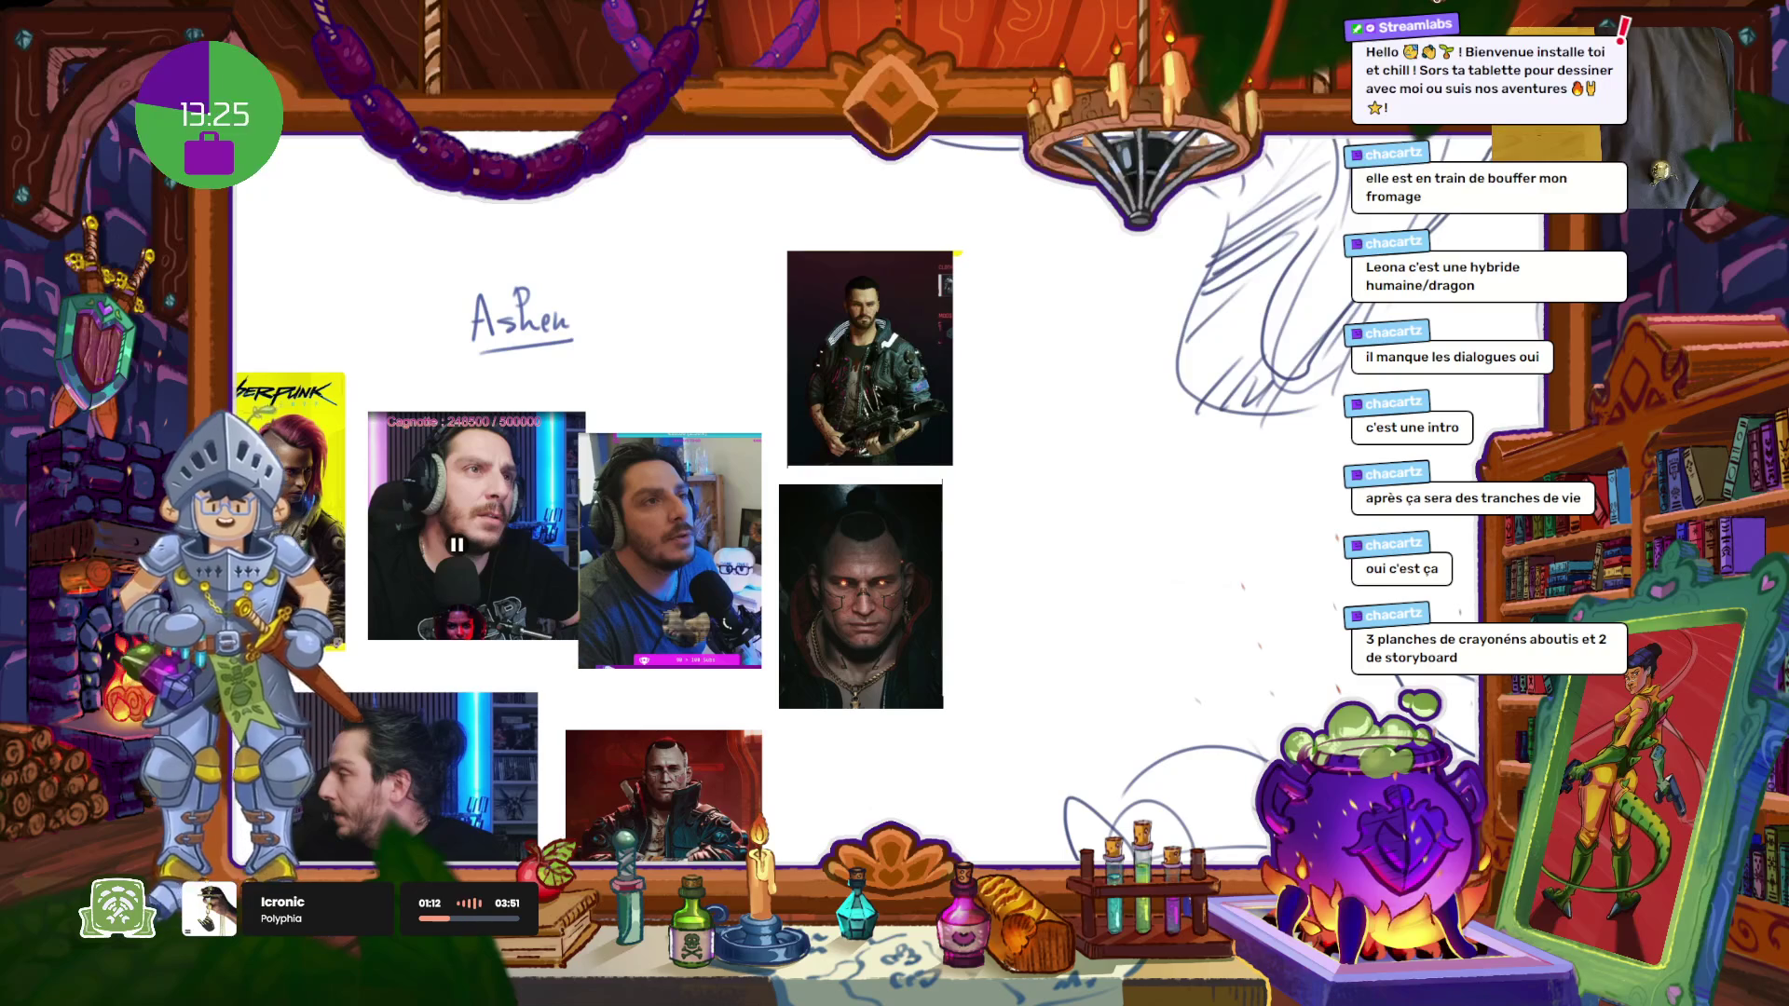
{"action": "left_click_drag", "start_coordinate": [676, 545], "coordinate": [976, 577]}
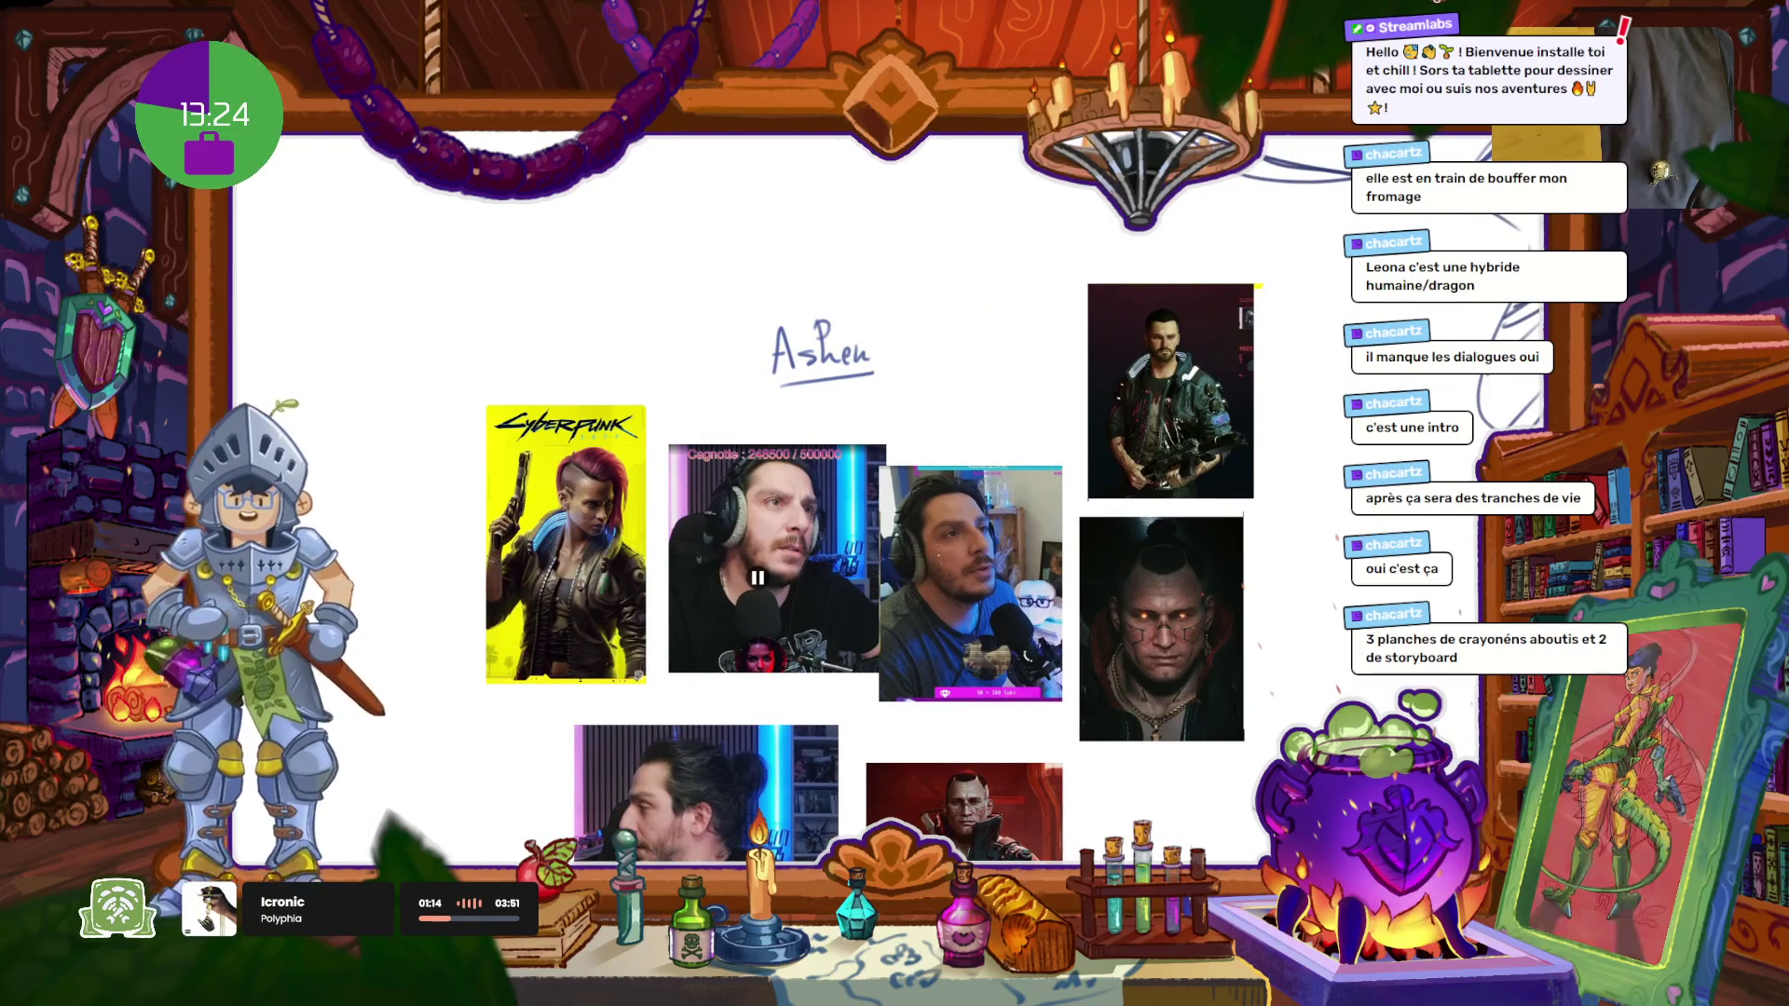
{"action": "scroll", "coordinate": [976, 578], "scroll_direction": "down", "scroll_amount": 1}
{"action": "scroll", "coordinate": [975, 579], "scroll_direction": "down", "scroll_amount": 1}
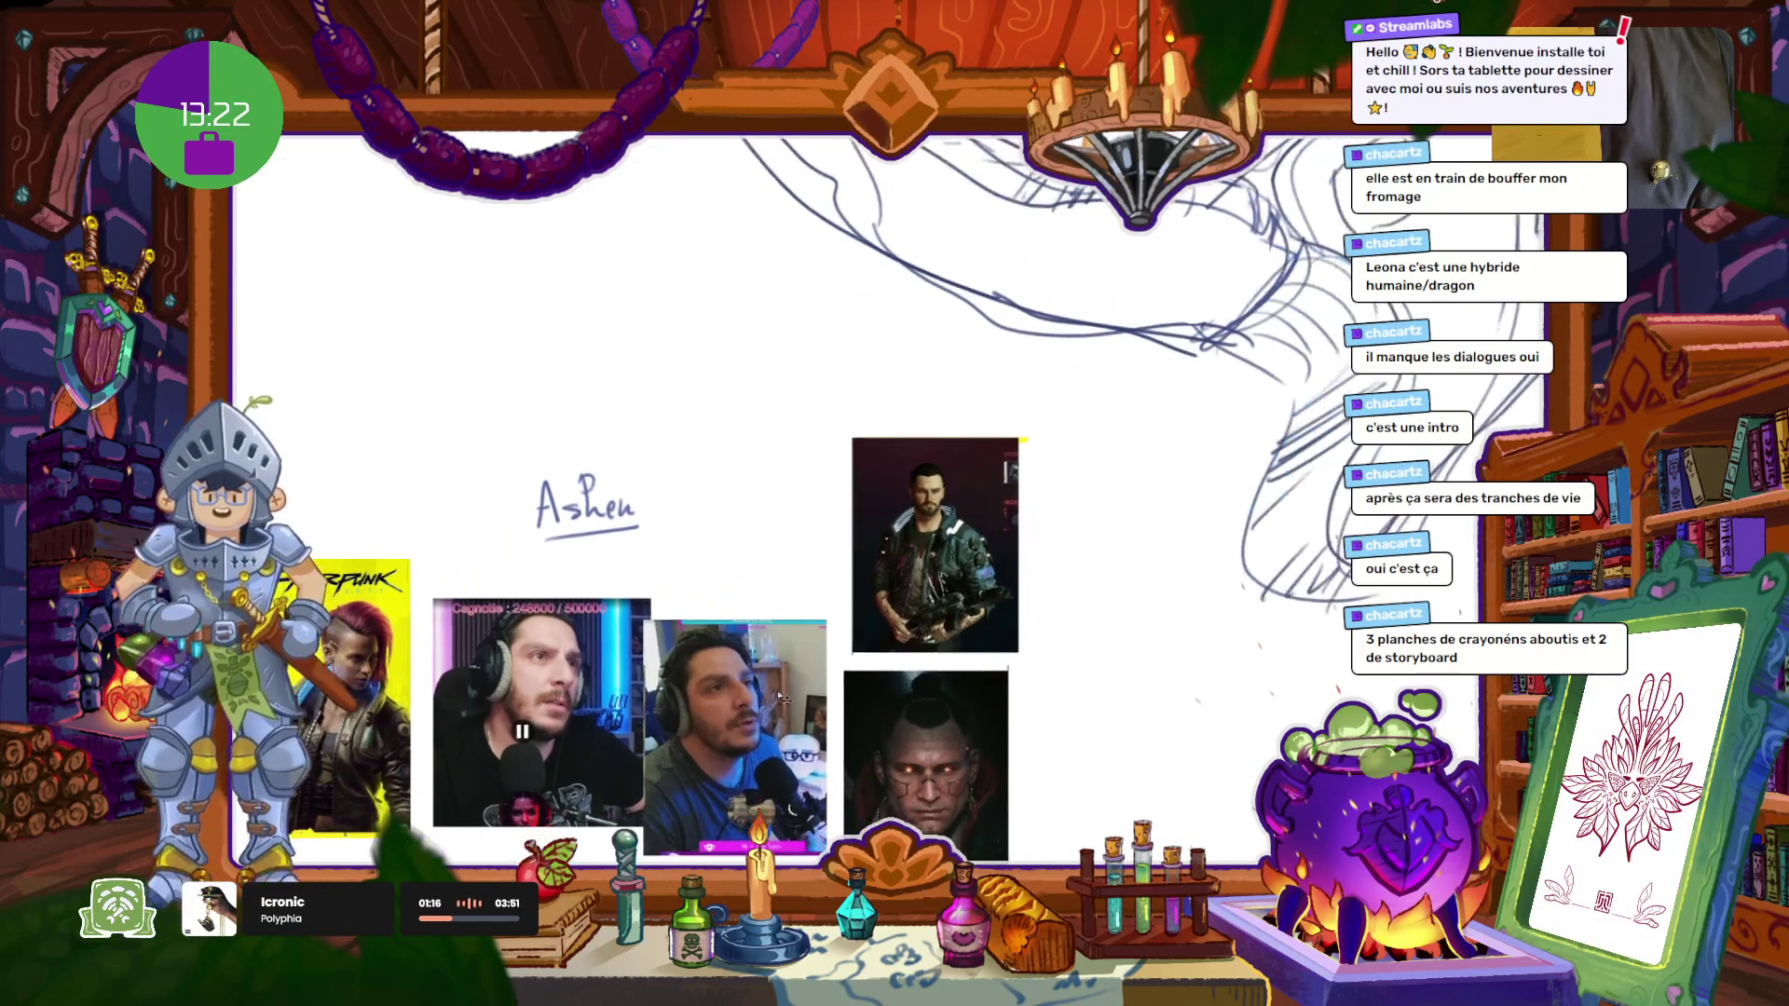
{"action": "scroll", "coordinate": [1121, 251], "scroll_direction": "up", "scroll_amount": 2}
{"action": "scroll", "coordinate": [1120, 252], "scroll_direction": "down", "scroll_amount": 2}
{"action": "scroll", "coordinate": [1025, 279], "scroll_direction": "down", "scroll_amount": 3}
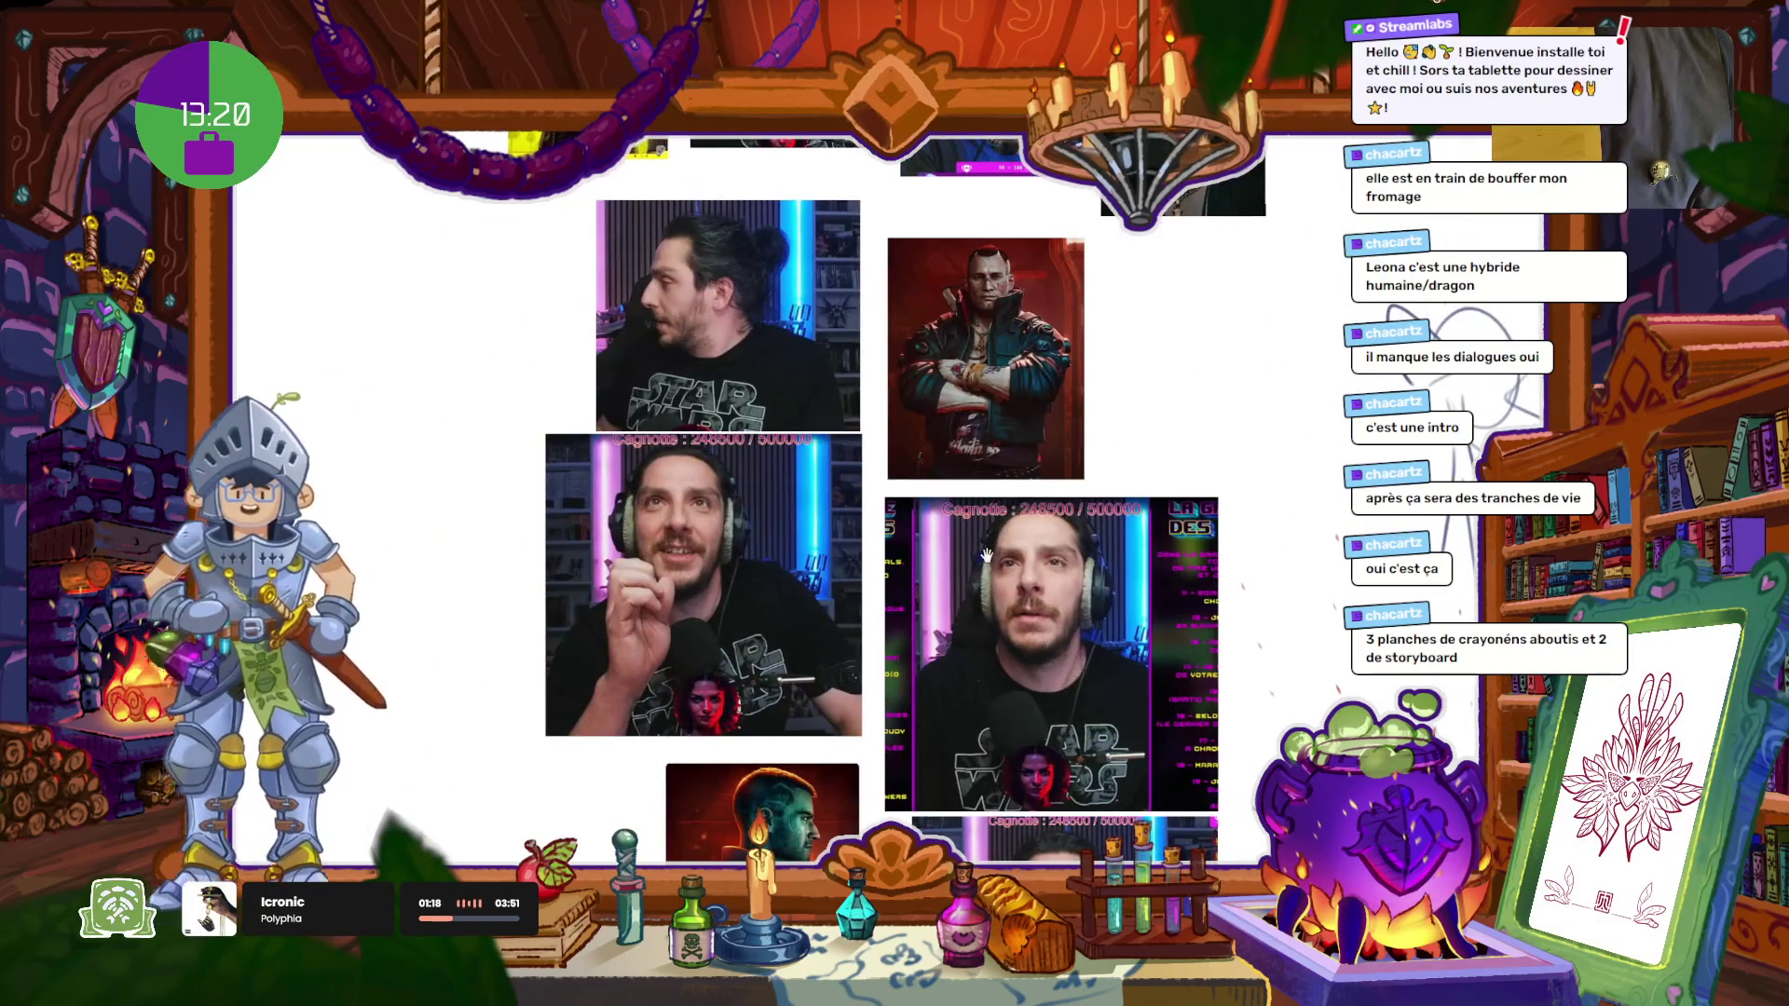
{"action": "scroll", "coordinate": [937, 298], "scroll_direction": "down", "scroll_amount": 2}
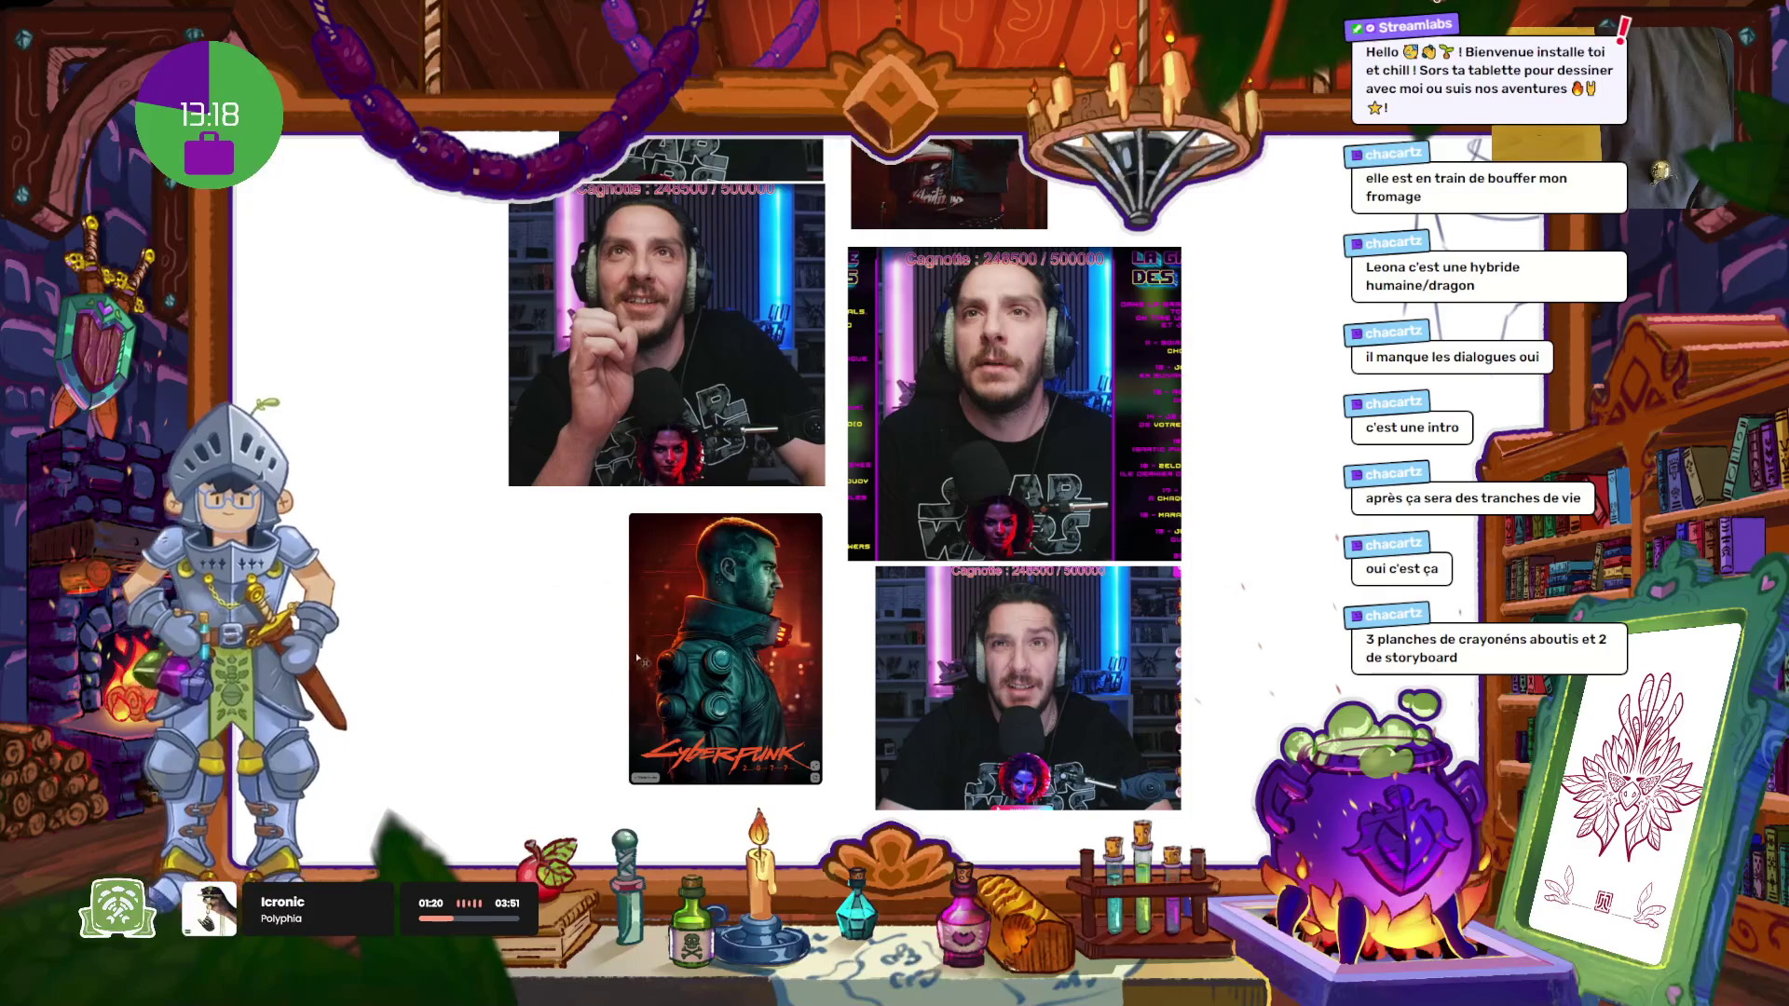
{"action": "scroll", "coordinate": [829, 627], "scroll_direction": "up", "scroll_amount": 5}
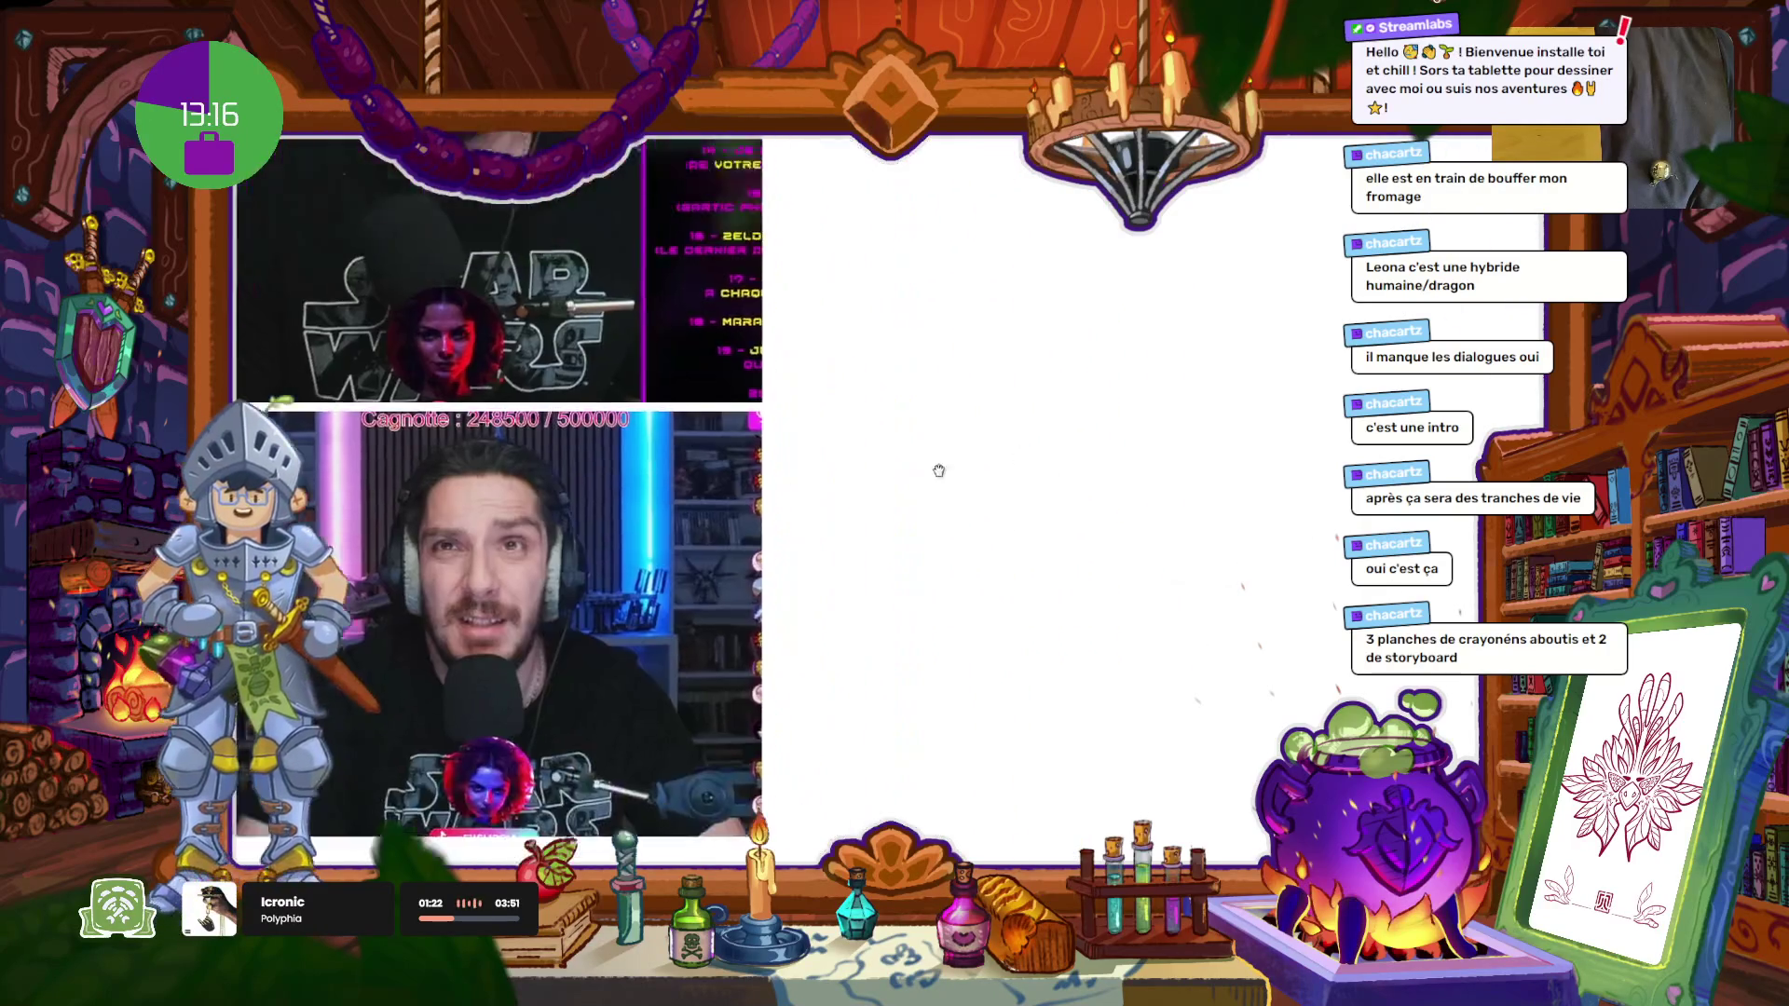
Step: Pan to an empty canvas area and erase the old strokes there
{"action": "left_click_drag", "start_coordinate": [842, 748], "coordinate": [713, 572]}
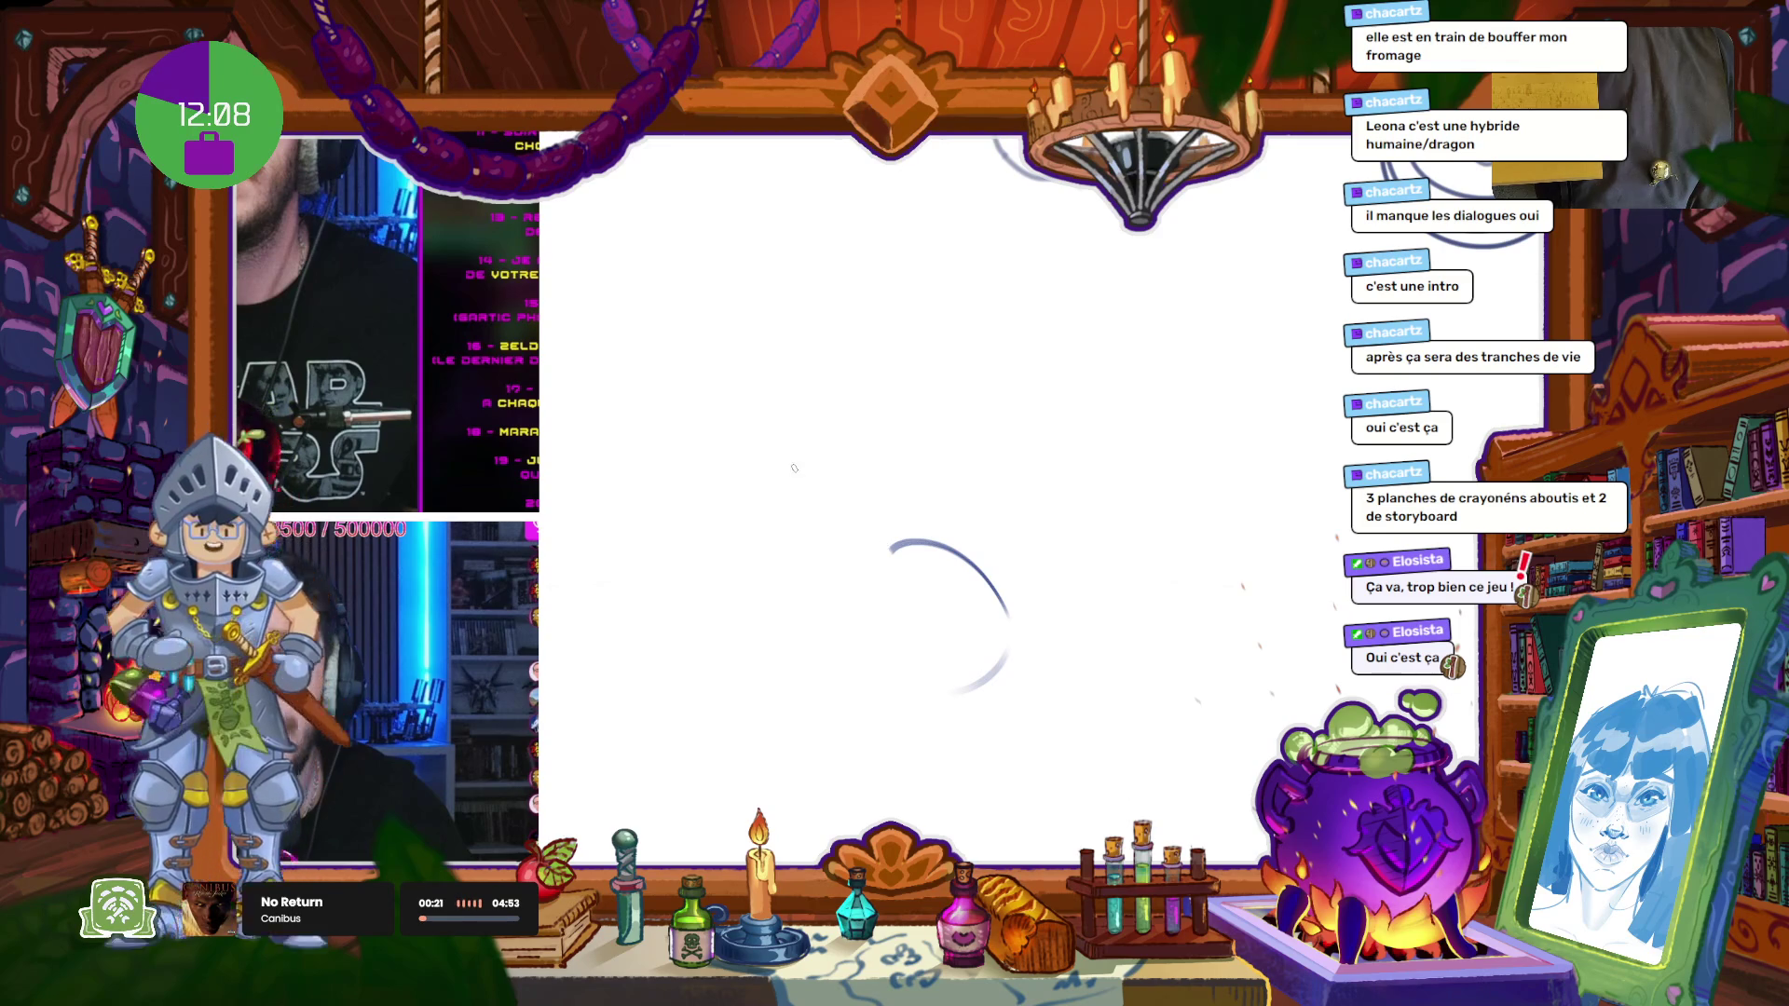
{"action": "mouse_move", "coordinate": [877, 556]}
{"action": "left_mouse_down"}
{"action": "mouse_move", "coordinate": [874, 484]}
{"action": "mouse_move", "coordinate": [829, 528]}
{"action": "mouse_move", "coordinate": [836, 573]}
{"action": "mouse_move", "coordinate": [807, 585]}
{"action": "left_mouse_up"}
{"action": "left_click_drag", "start_coordinate": [903, 528], "coordinate": [946, 715]}
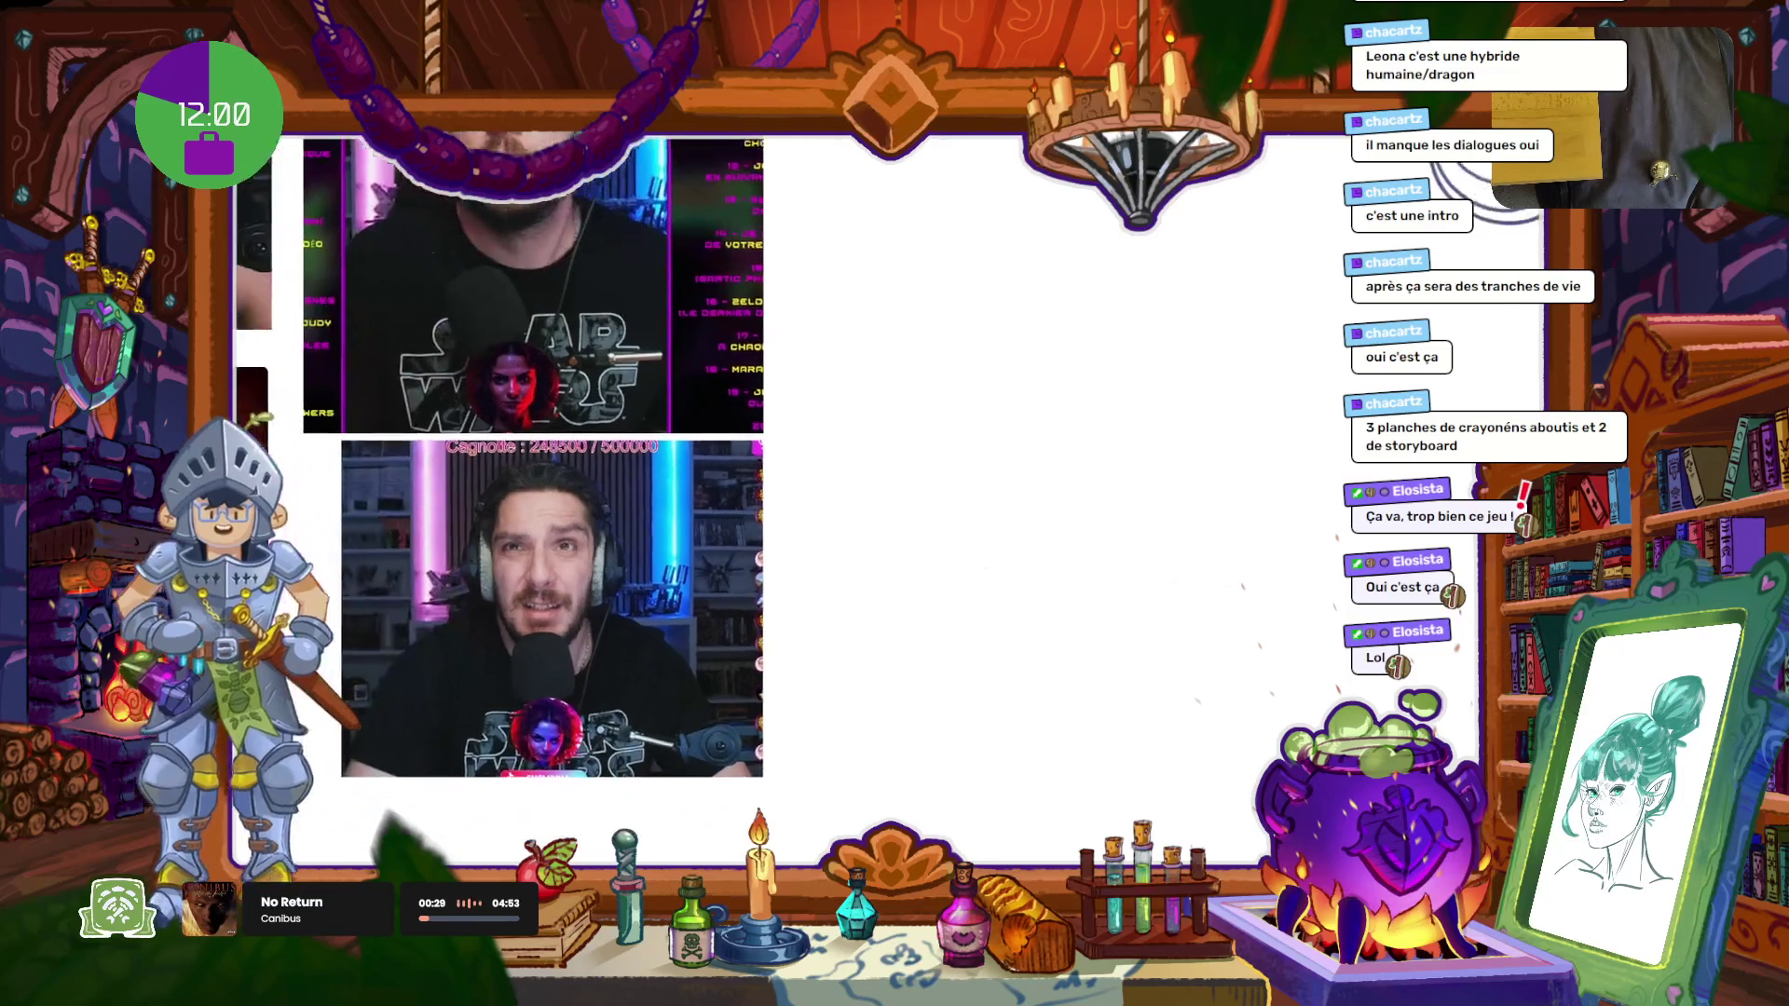
Step: Draw the cranium circle with an inner ellipse, both ears and a vertical centre line
{"action": "left_click_drag", "start_coordinate": [974, 559], "coordinate": [969, 545]}
{"action": "left_click_drag", "start_coordinate": [1072, 456], "coordinate": [1169, 643]}
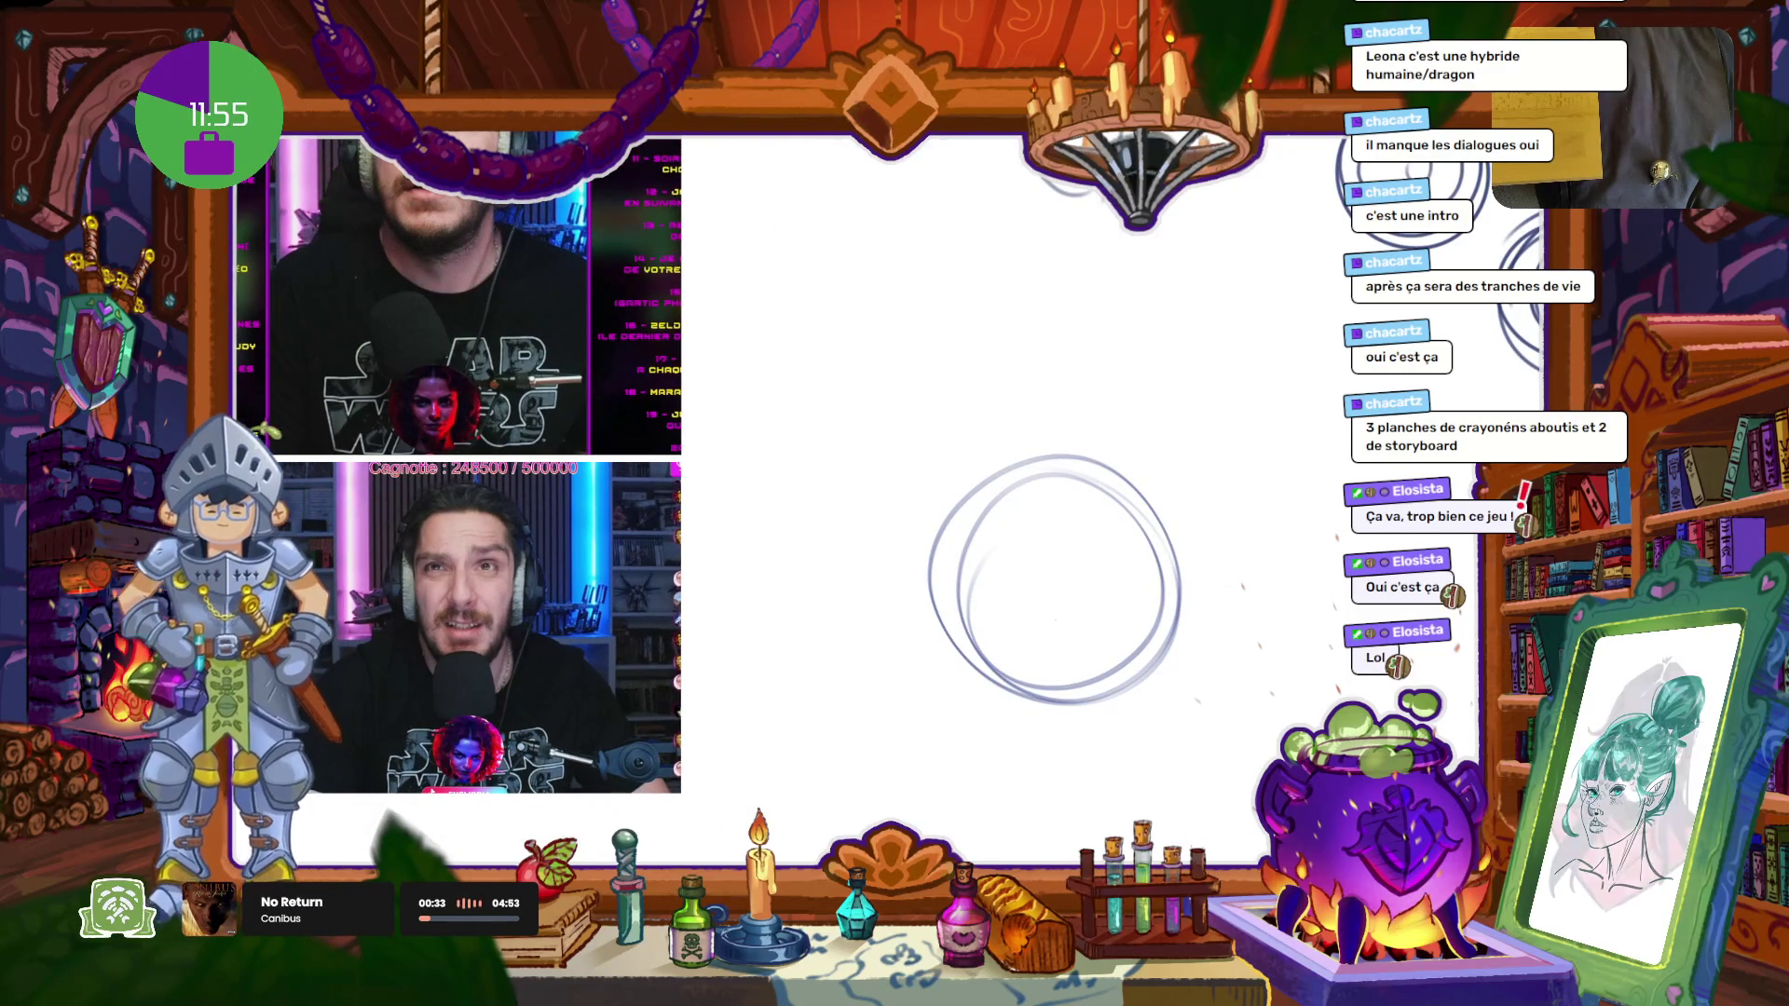
{"action": "left_click_drag", "start_coordinate": [997, 617], "coordinate": [1176, 605]}
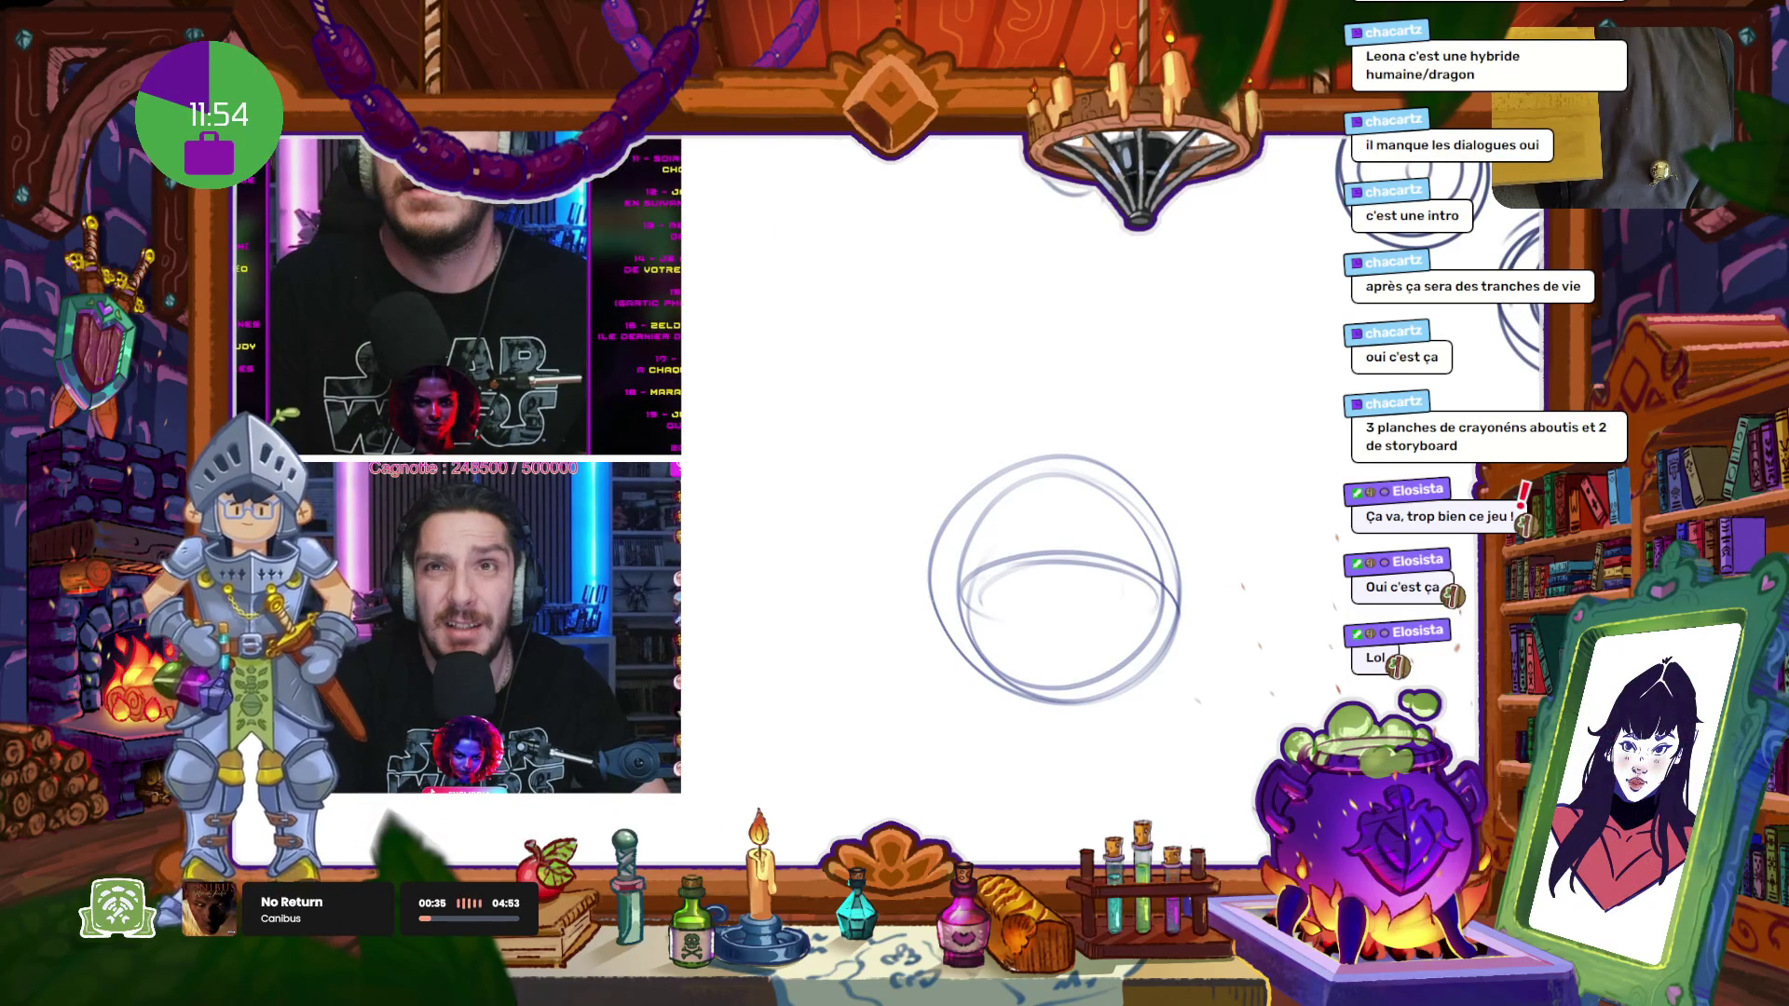
{"action": "left_click_drag", "start_coordinate": [937, 583], "coordinate": [922, 652]}
{"action": "left_click_drag", "start_coordinate": [1156, 643], "coordinate": [1173, 671]}
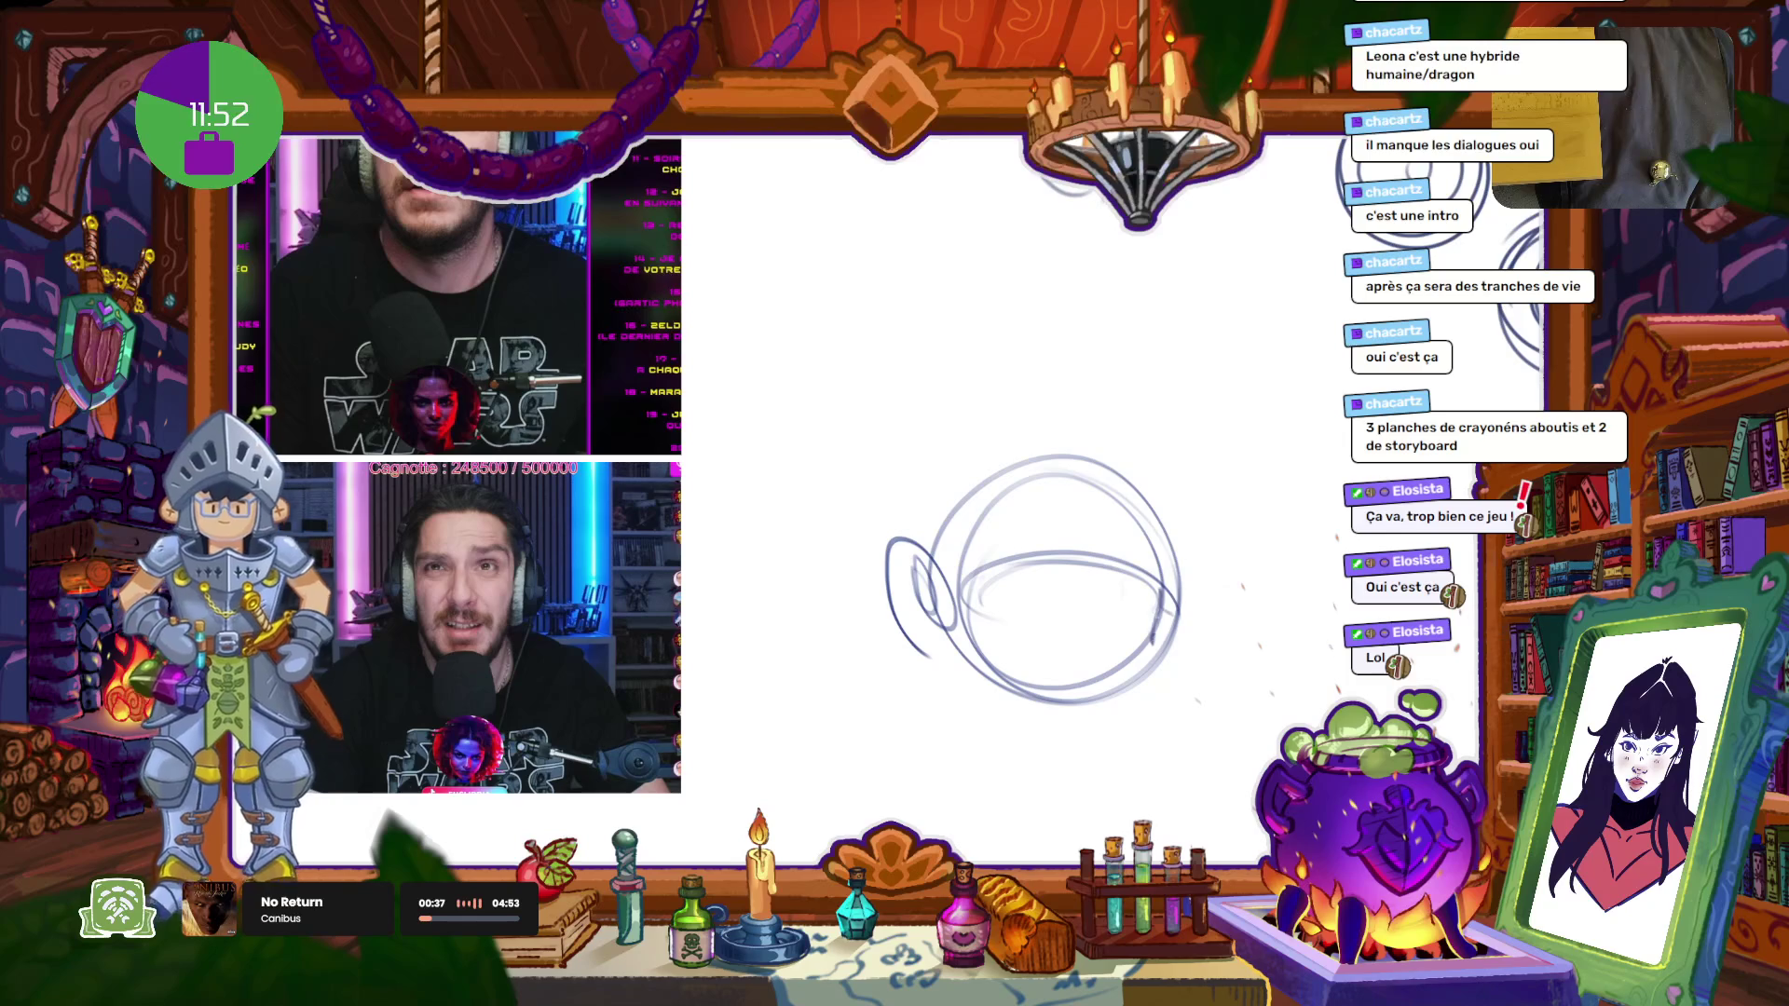
{"action": "left_click_drag", "start_coordinate": [1088, 478], "coordinate": [1087, 755]}
{"action": "key", "text": "ctrl+z"}
{"action": "left_click_drag", "start_coordinate": [1053, 478], "coordinate": [1053, 783]}
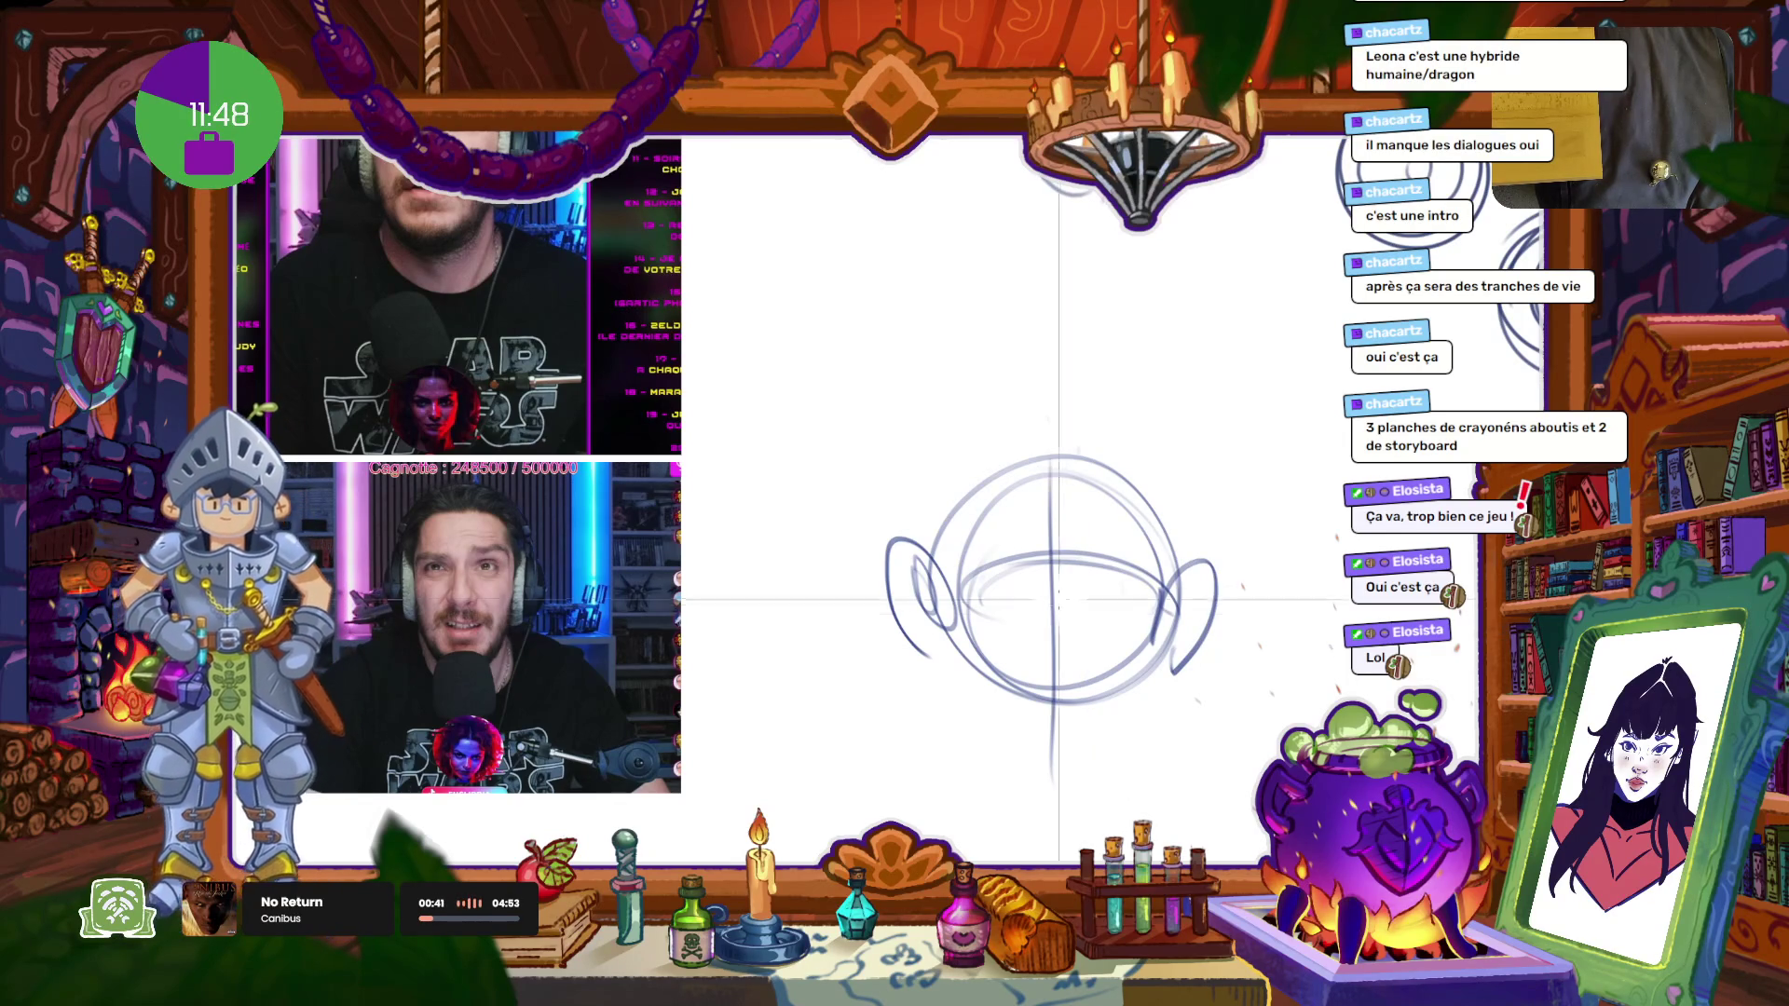
Step: Sketch the nose strokes, squash them with a transform, and erase stray centre-line marks
{"action": "left_click_drag", "start_coordinate": [1044, 589], "coordinate": [1038, 645]}
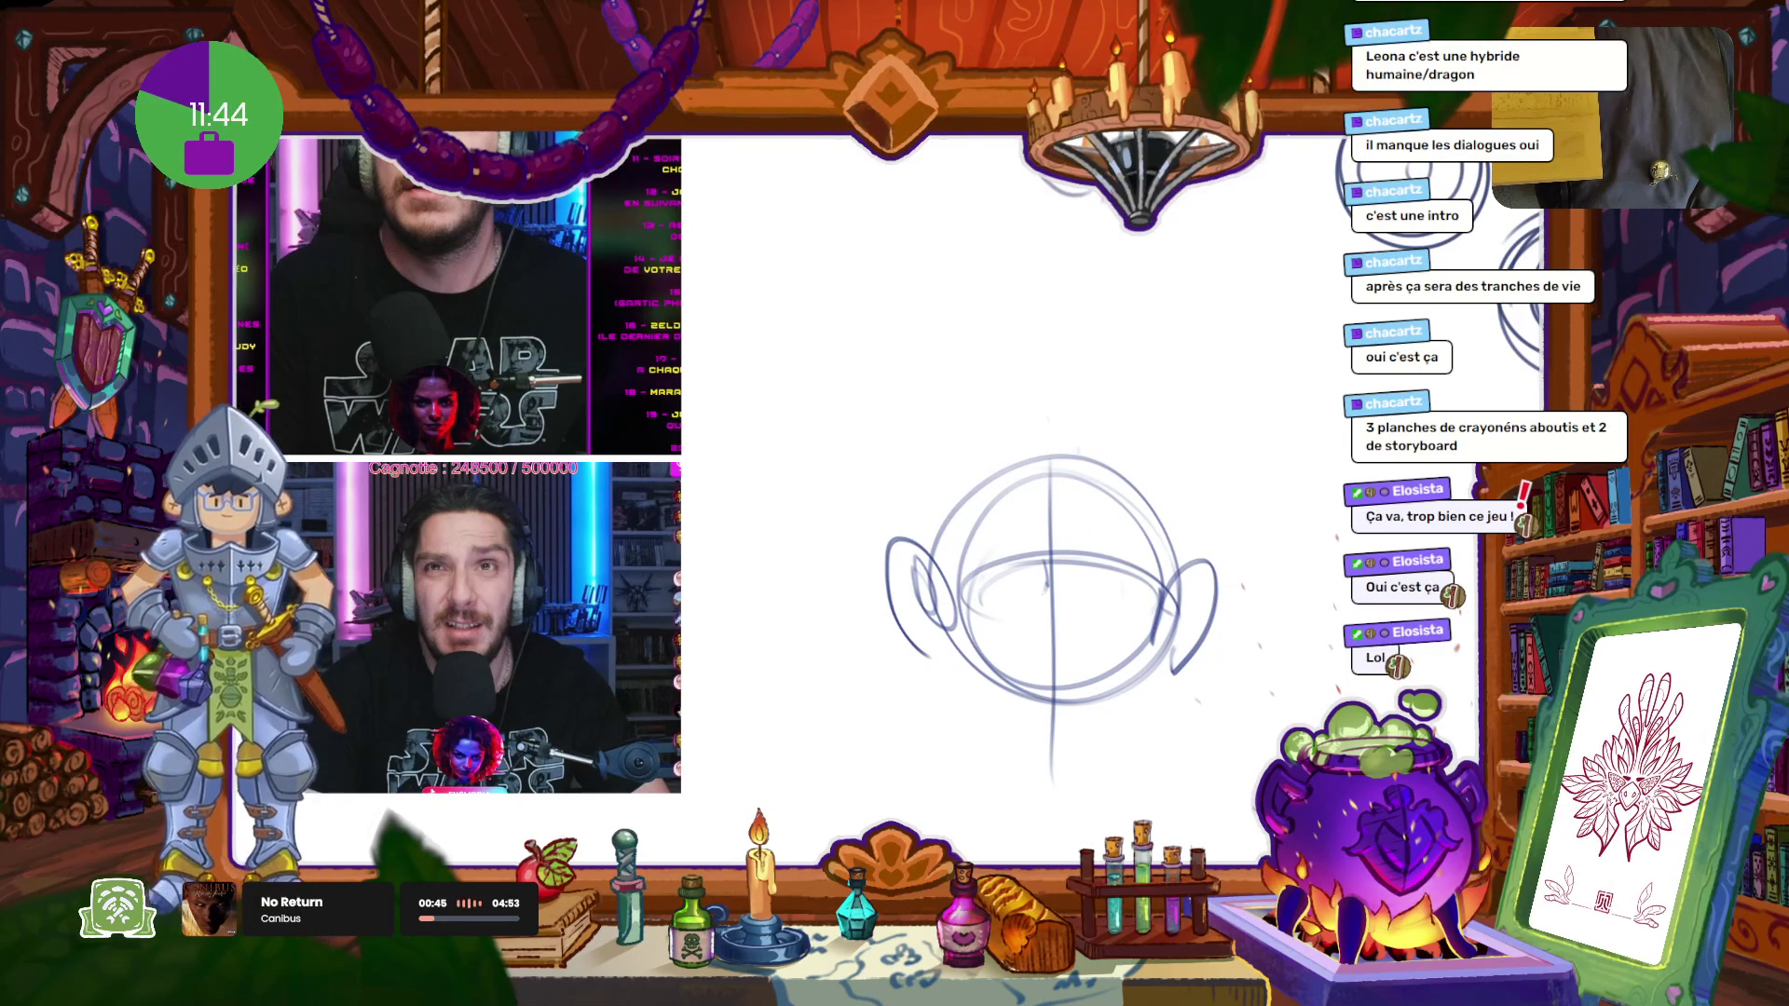
{"action": "left_click_drag", "start_coordinate": [1037, 622], "coordinate": [1045, 669]}
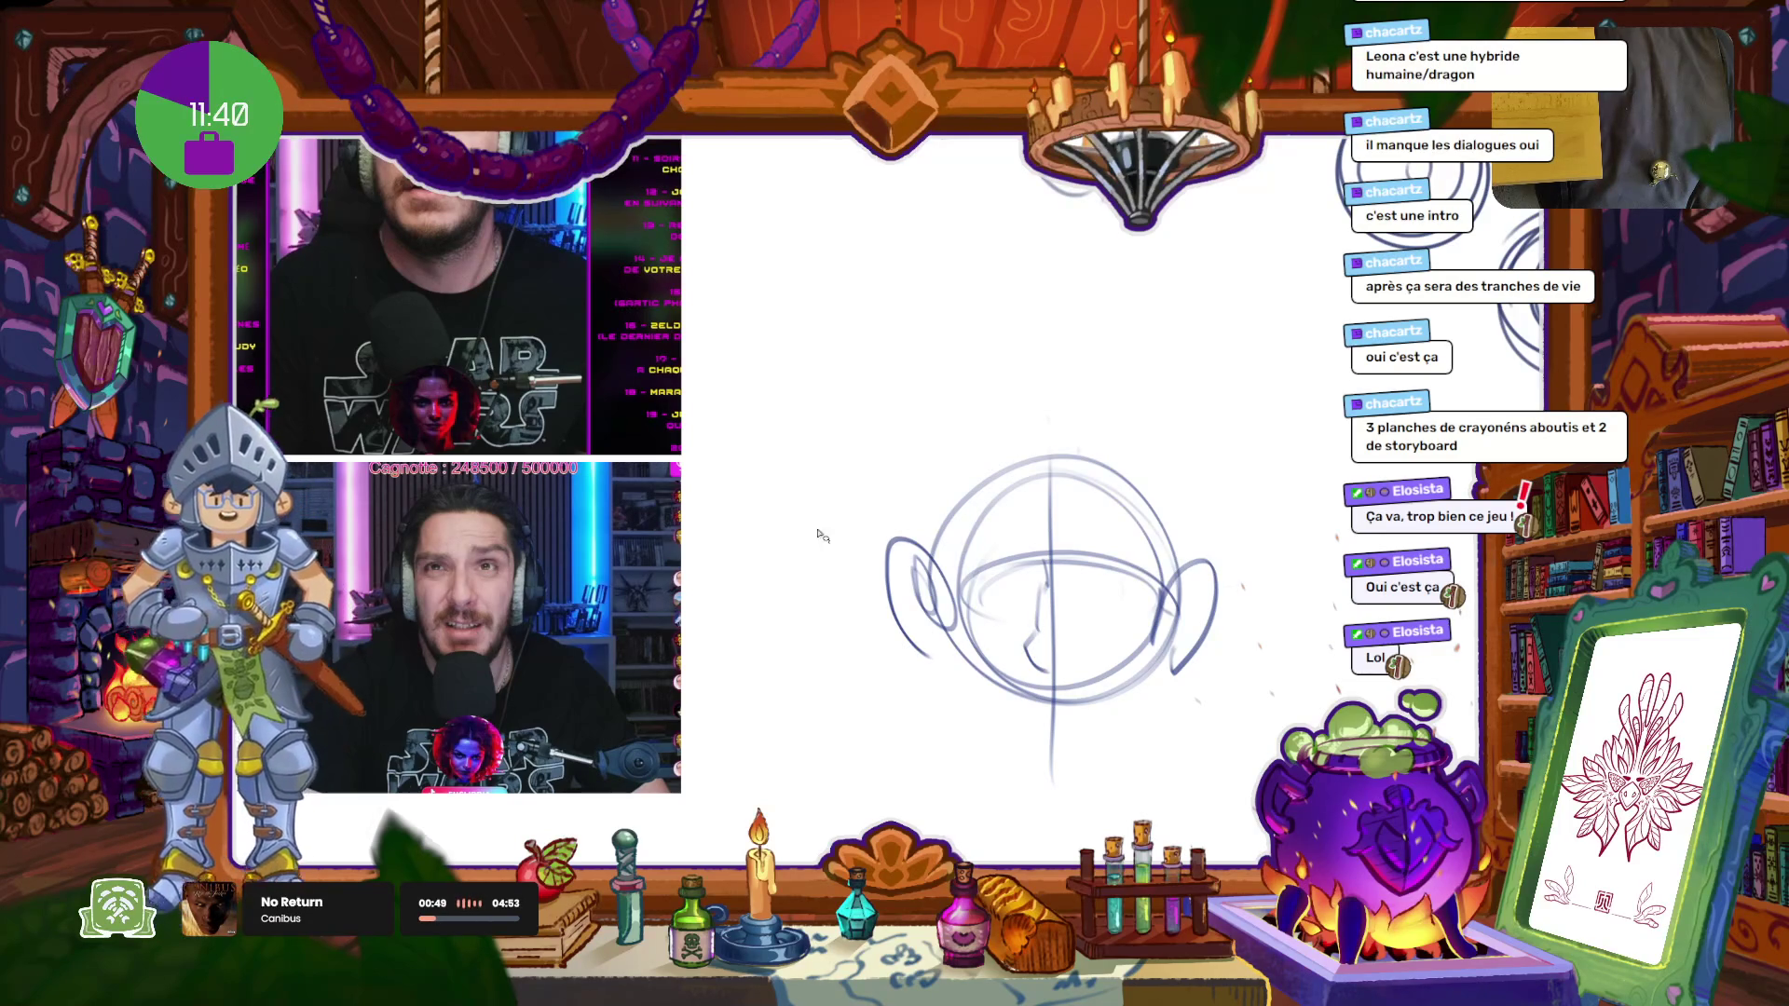
{"action": "left_click_drag", "start_coordinate": [1042, 560], "coordinate": [1053, 683]}
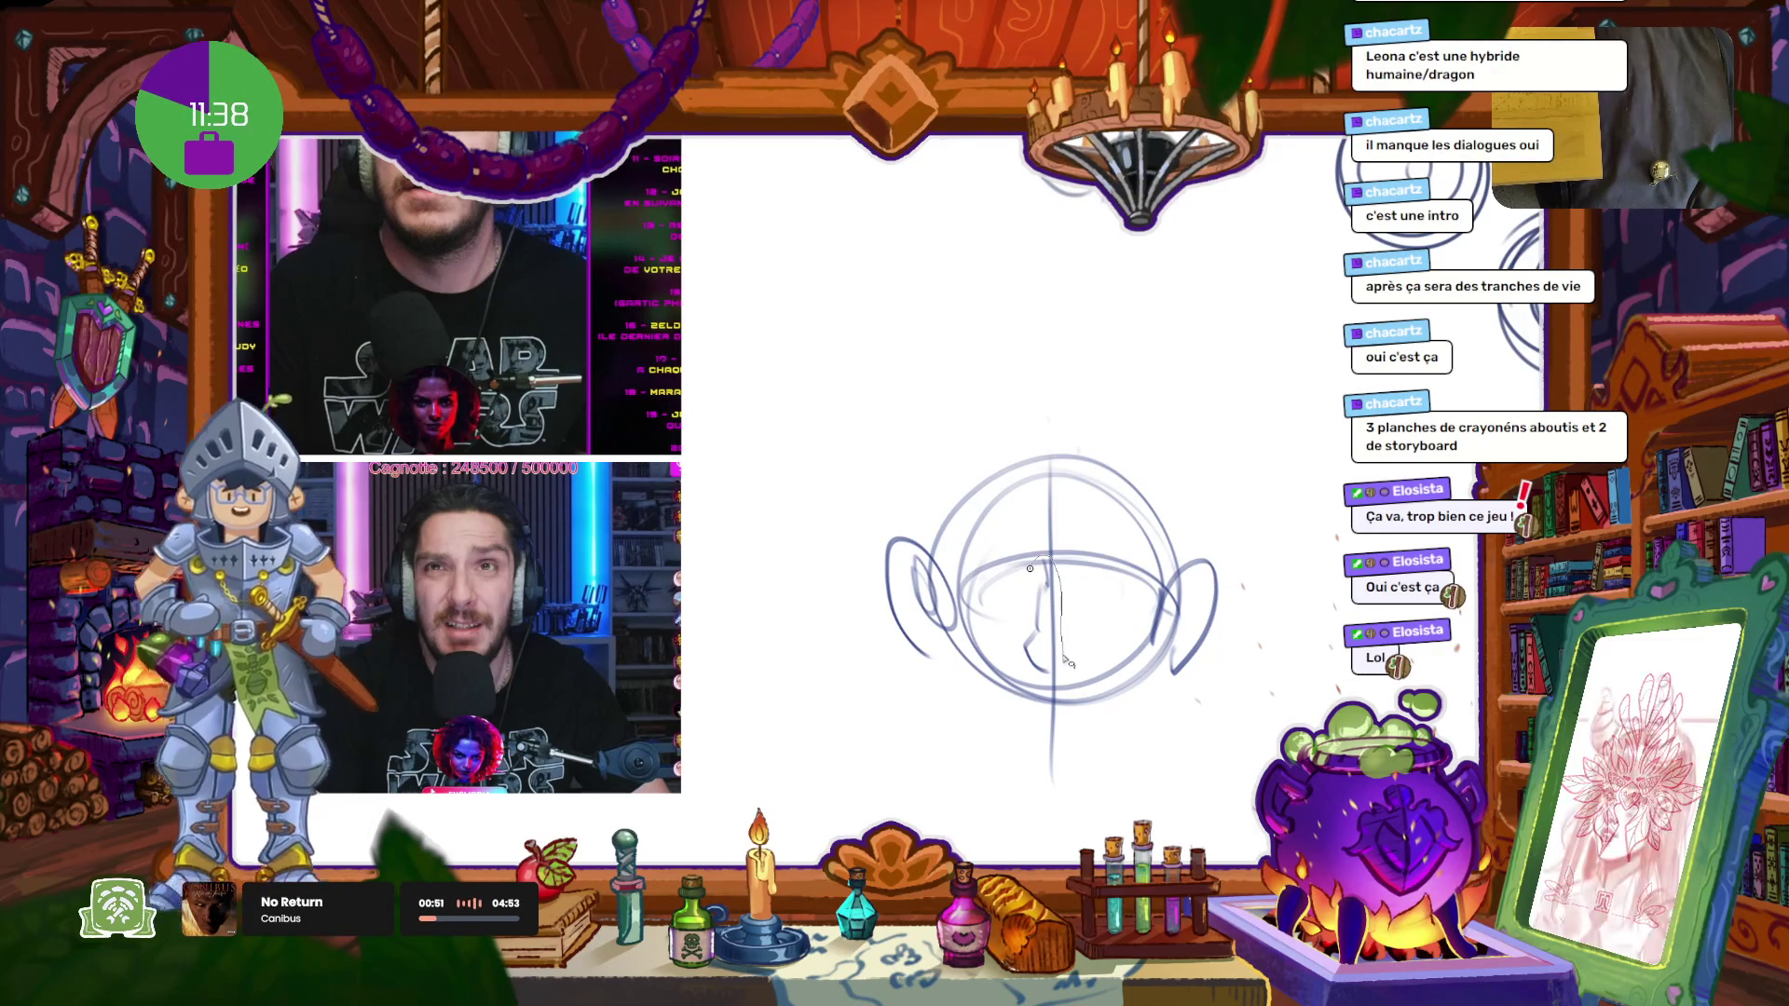
{"action": "mouse_move", "coordinate": [1016, 641]}
{"action": "left_mouse_down"}
{"action": "mouse_move", "coordinate": [1042, 671]}
{"action": "mouse_move", "coordinate": [1066, 520]}
{"action": "left_mouse_up"}
{"action": "key", "text": "Return"}
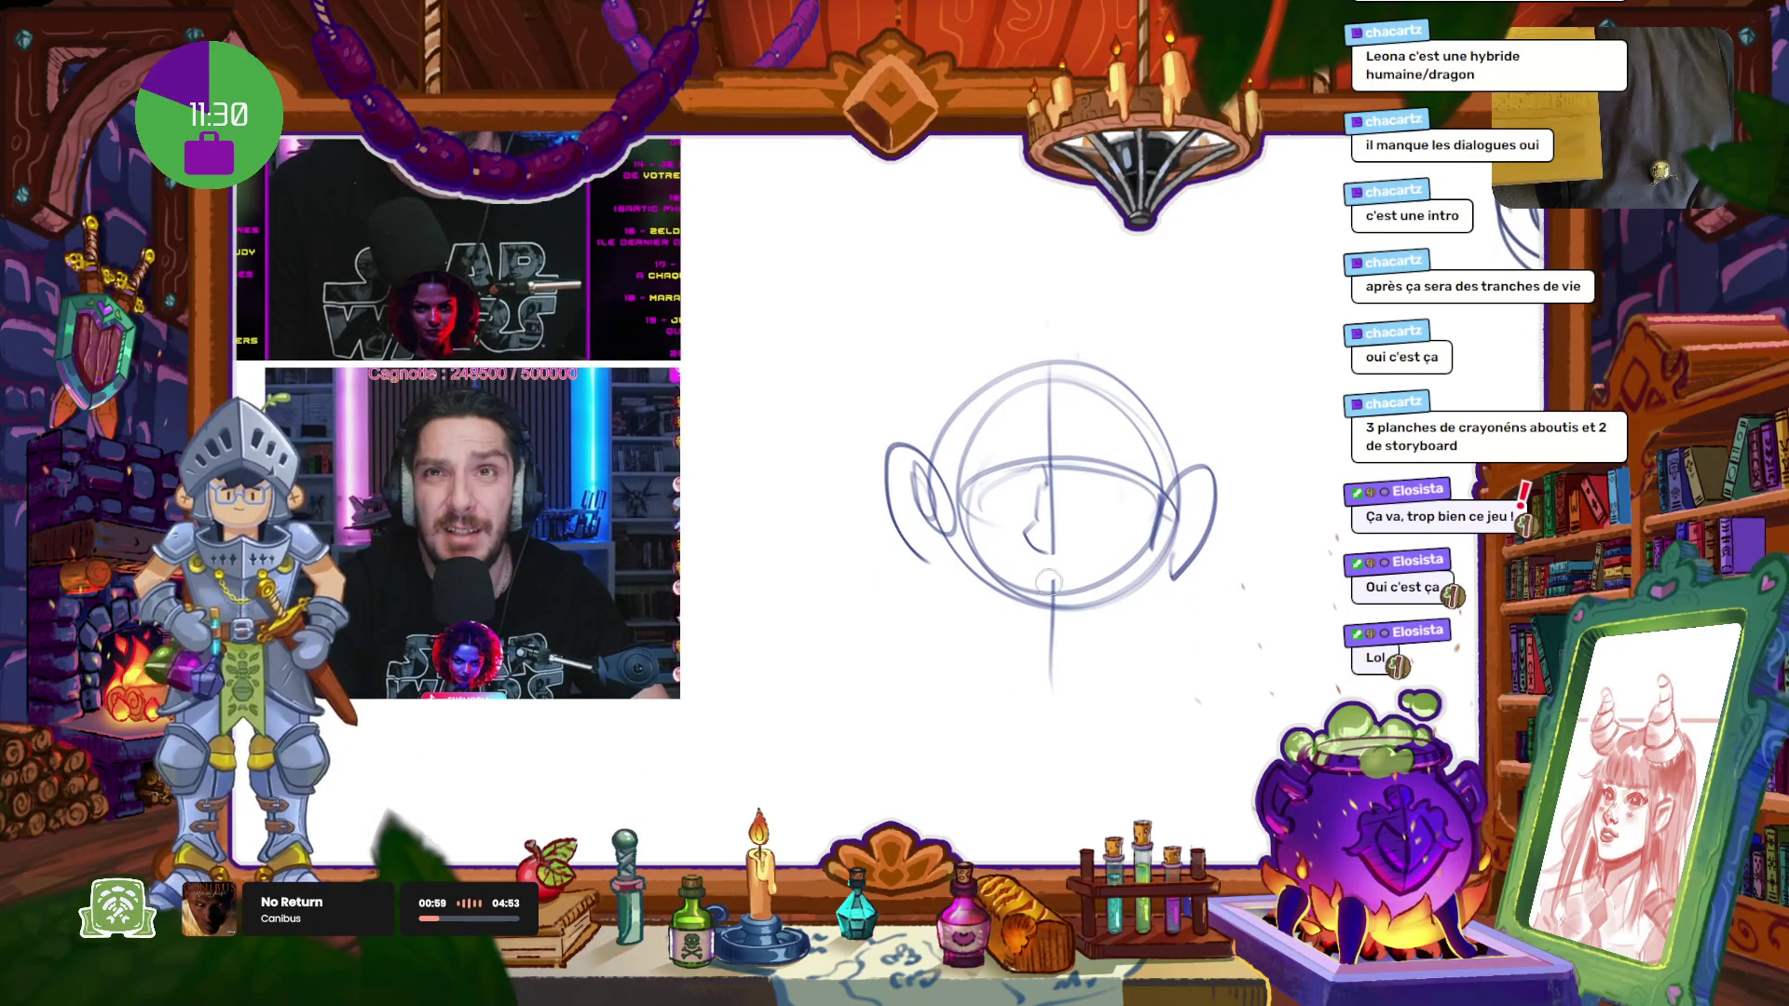
{"action": "left_click_drag", "start_coordinate": [1042, 573], "coordinate": [1045, 694]}
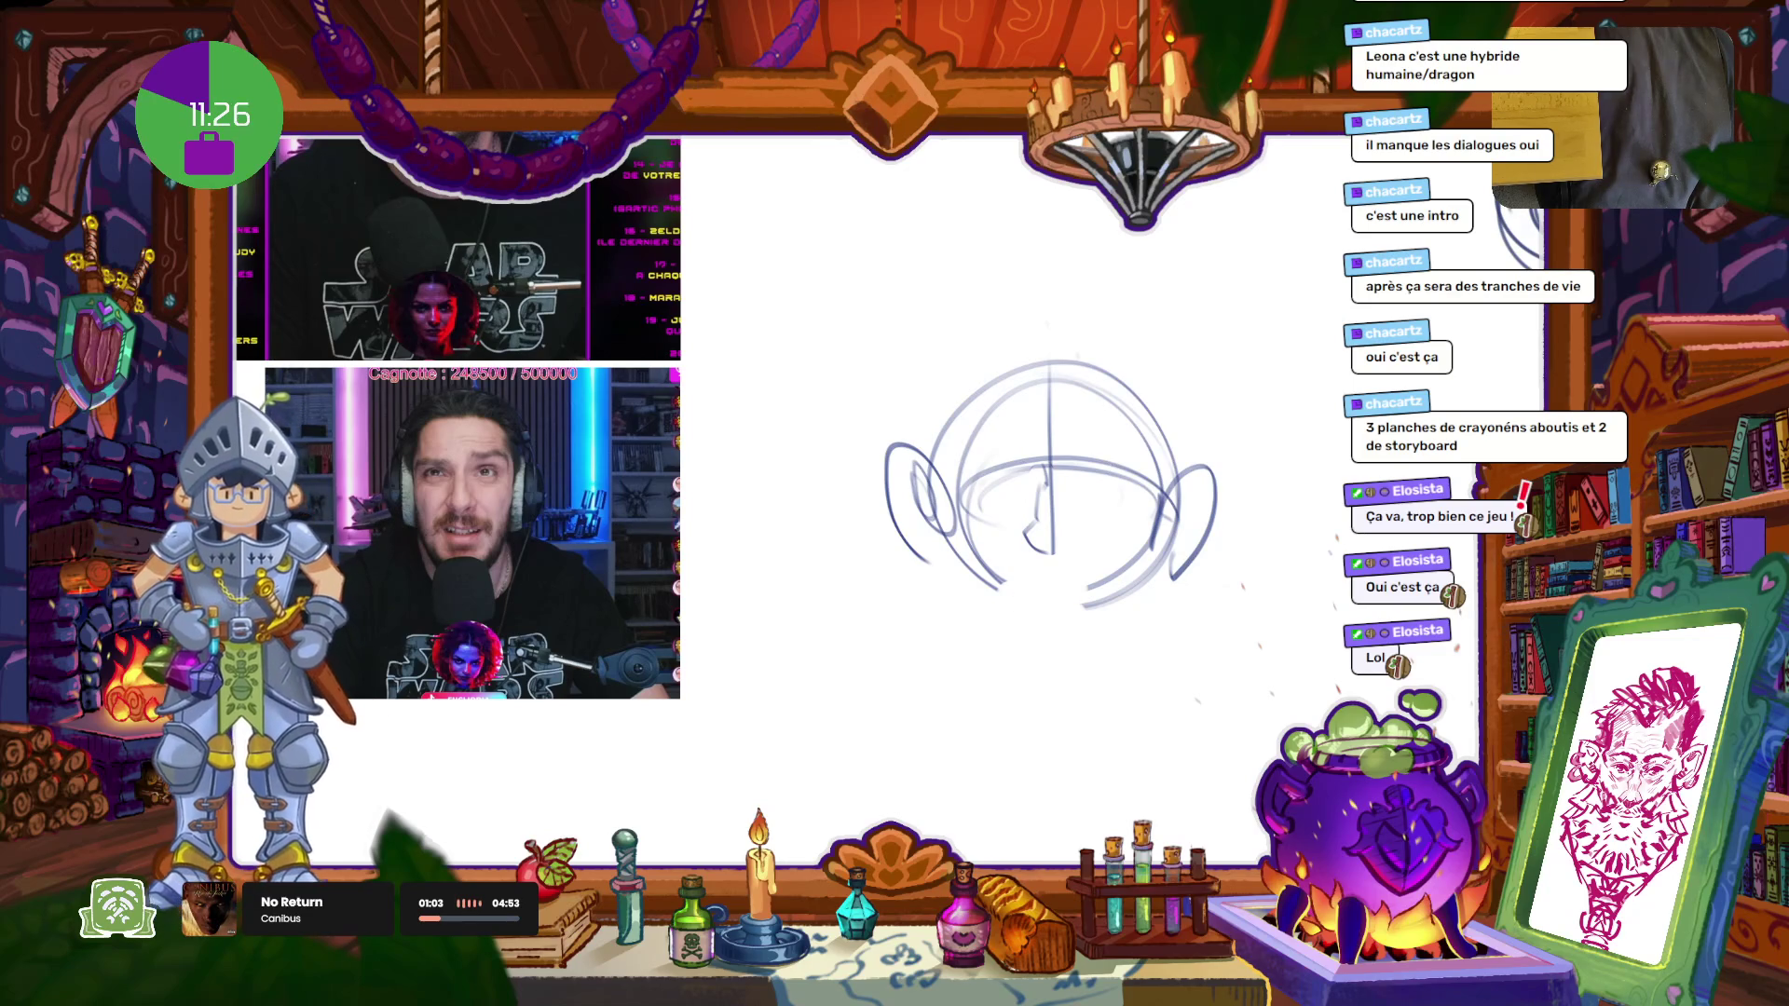
Step: Draw both sides of the jaw, the chin along the bottom, and a curve under the mouth
{"action": "left_click_drag", "start_coordinate": [1178, 508], "coordinate": [1128, 654]}
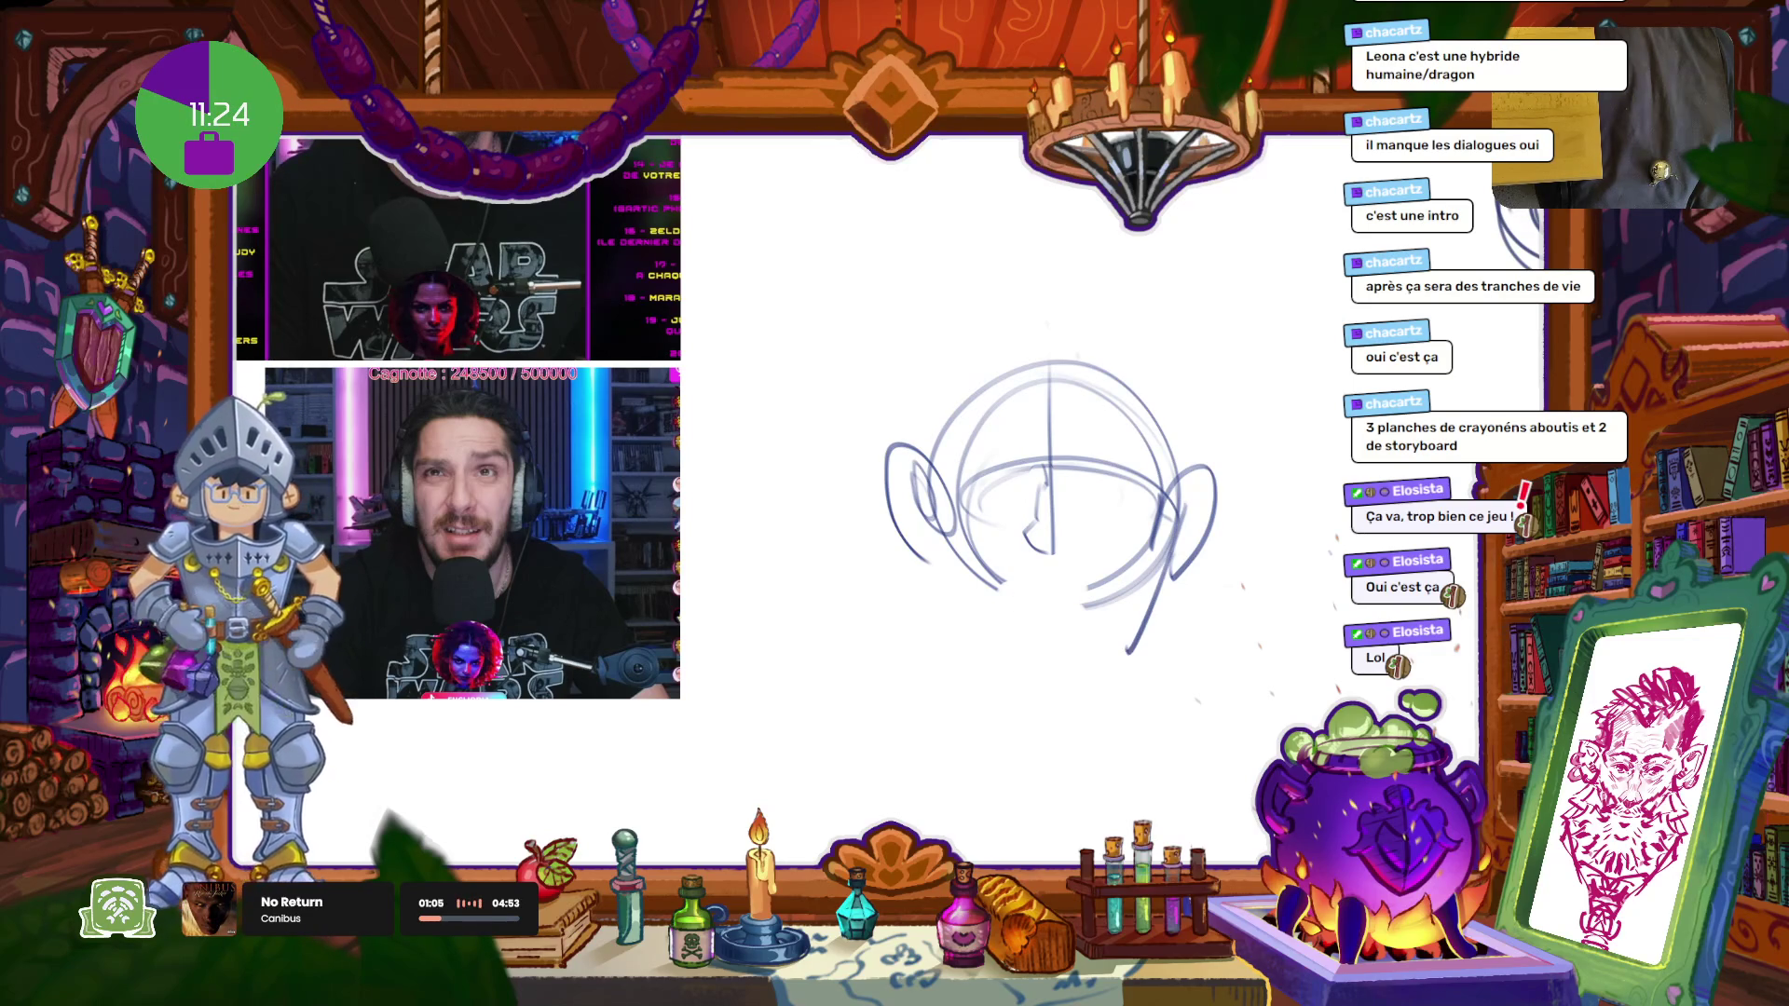
{"action": "key", "text": "ctrl+z"}
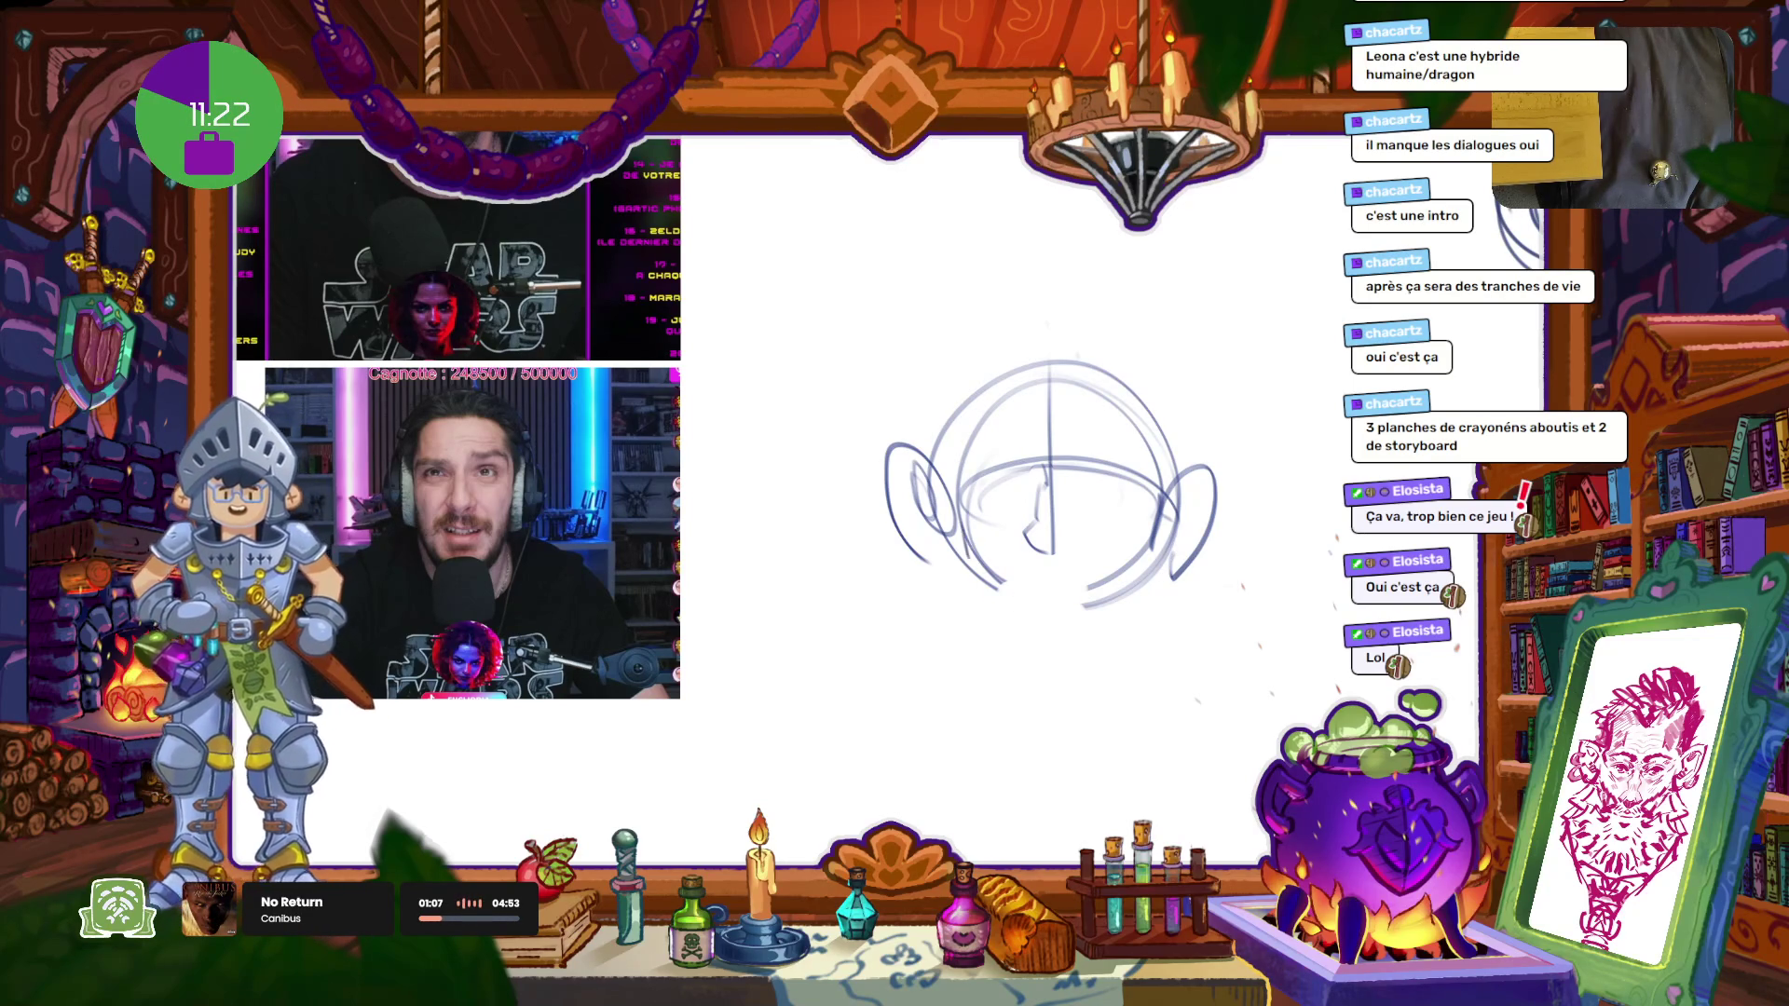
{"action": "left_click_drag", "start_coordinate": [974, 536], "coordinate": [988, 662]}
{"action": "left_click_drag", "start_coordinate": [1156, 550], "coordinate": [1137, 666]}
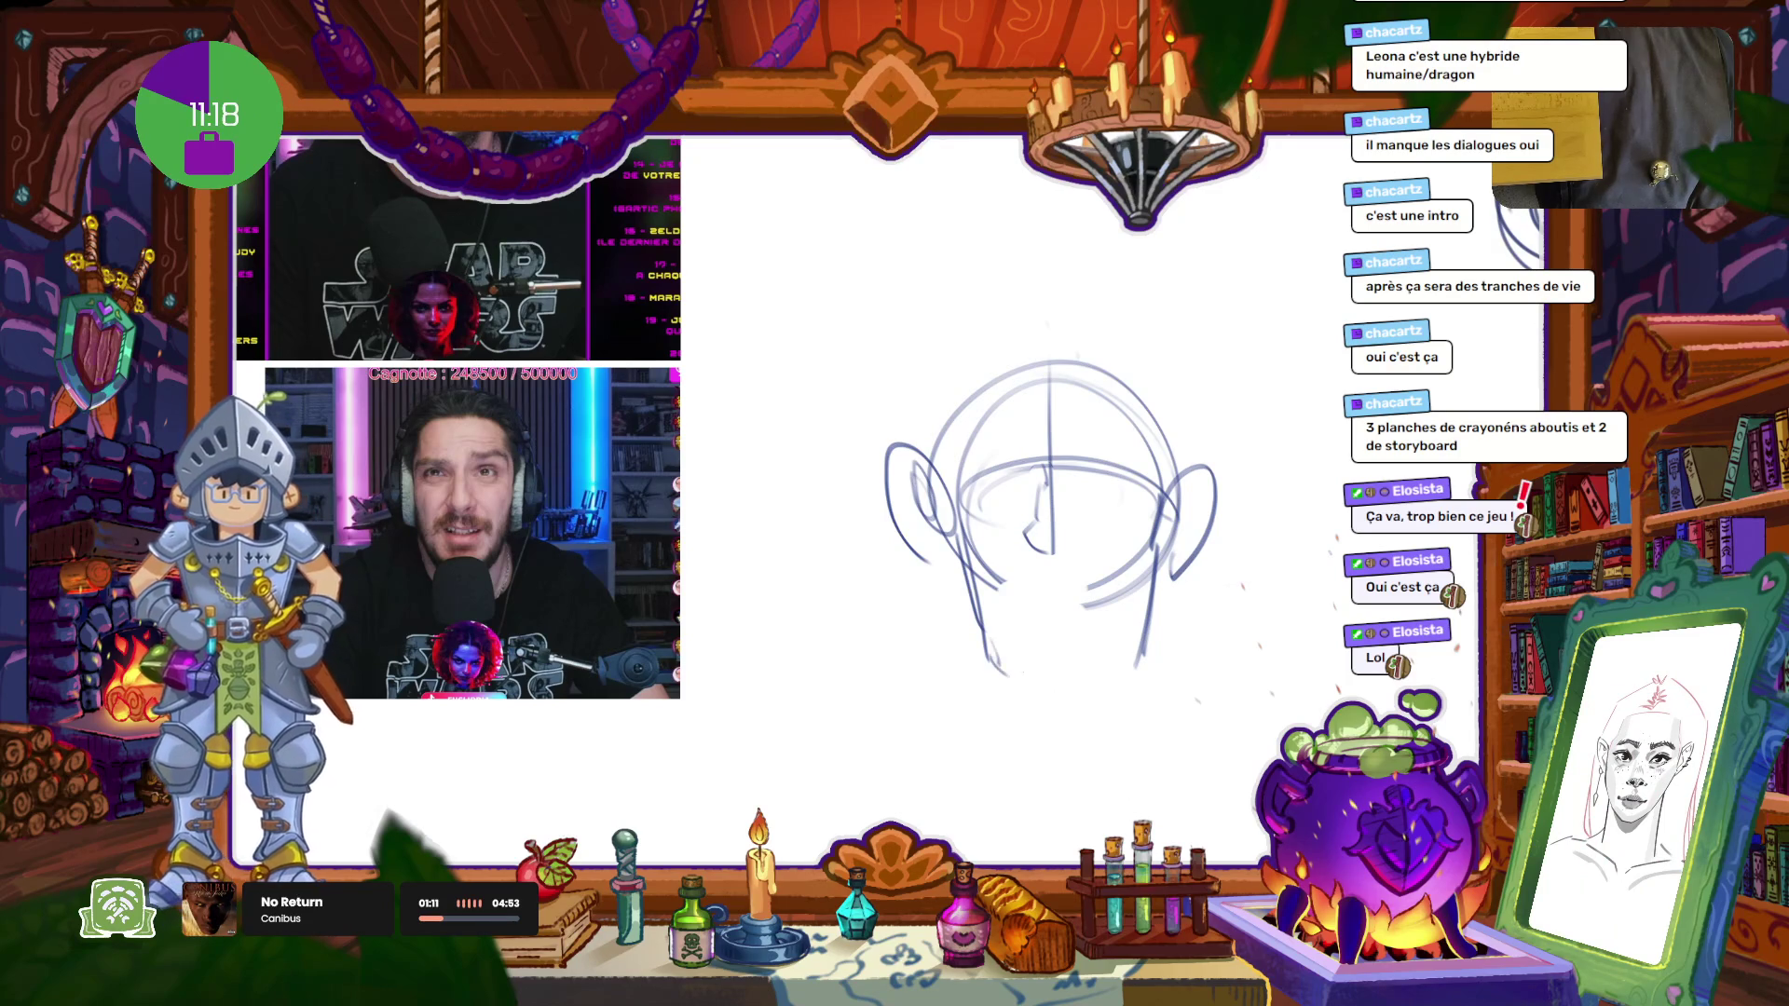
{"action": "mouse_move", "coordinate": [987, 664]}
{"action": "left_mouse_down"}
{"action": "mouse_move", "coordinate": [1053, 688]}
{"action": "mouse_move", "coordinate": [1087, 679]}
{"action": "left_mouse_up"}
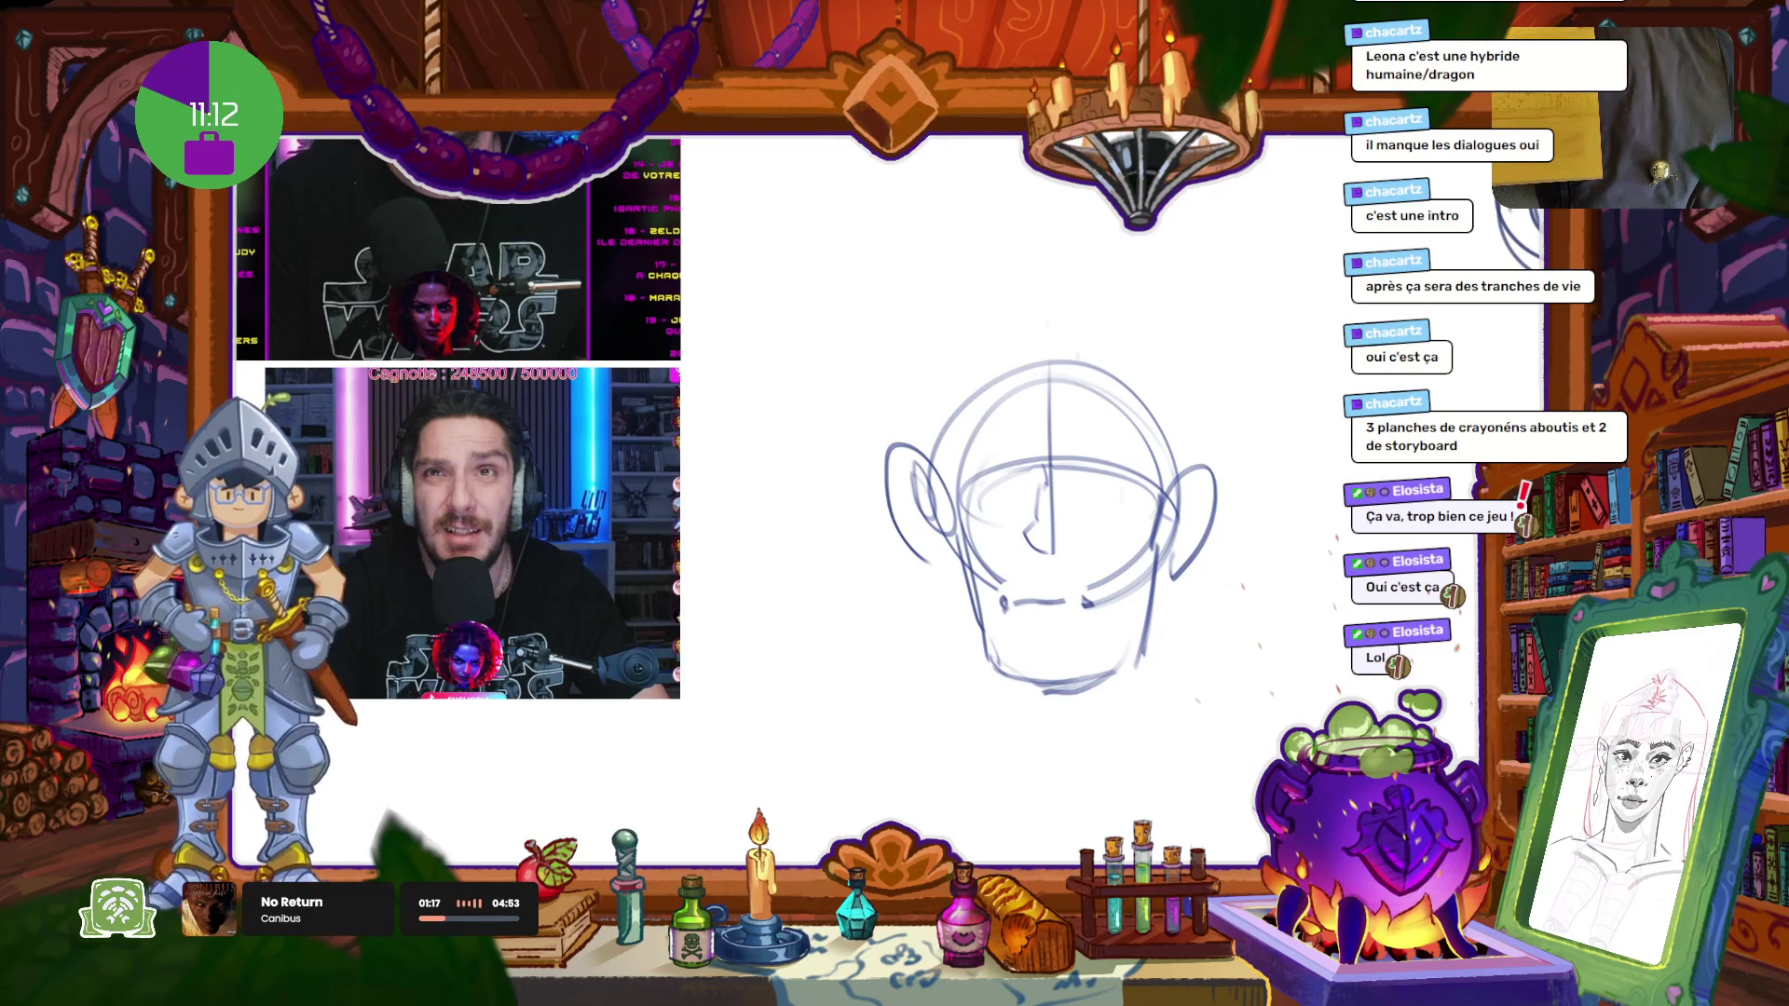
{"action": "left_click_drag", "start_coordinate": [1016, 609], "coordinate": [1056, 625]}
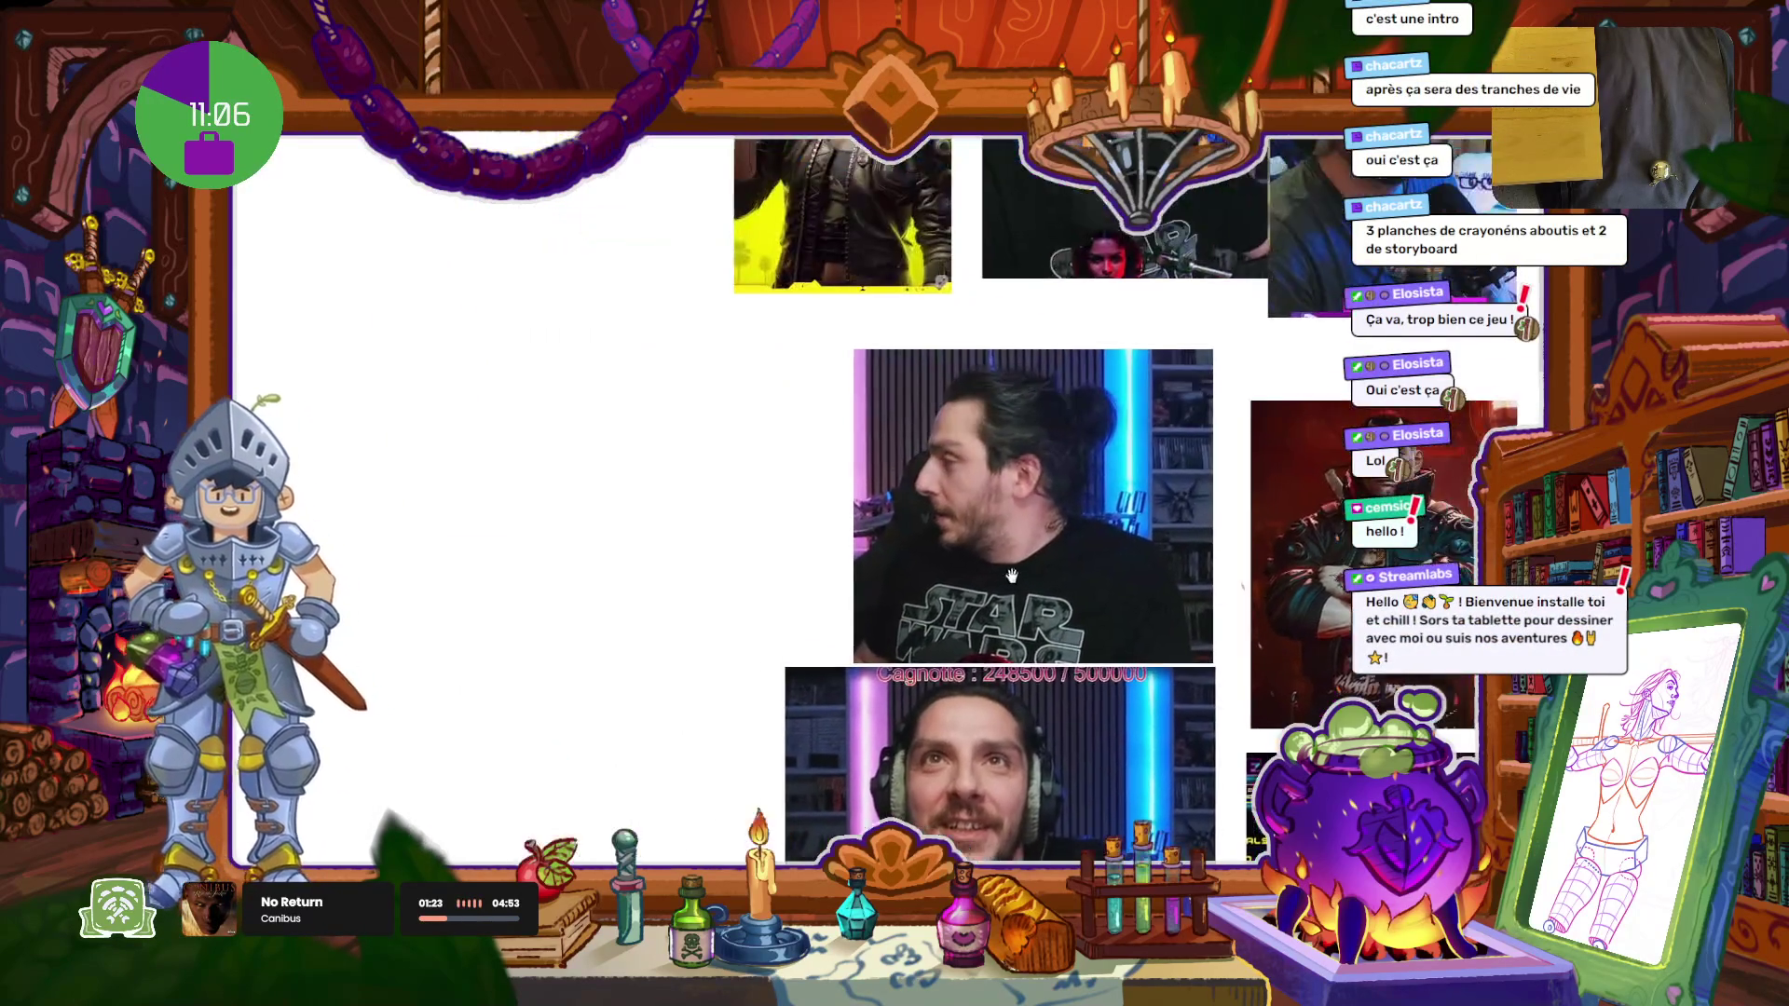
Step: Sketch a bold side-view nose with bridge, underside and nostril wing
{"action": "left_click_drag", "start_coordinate": [668, 396], "coordinate": [566, 533]}
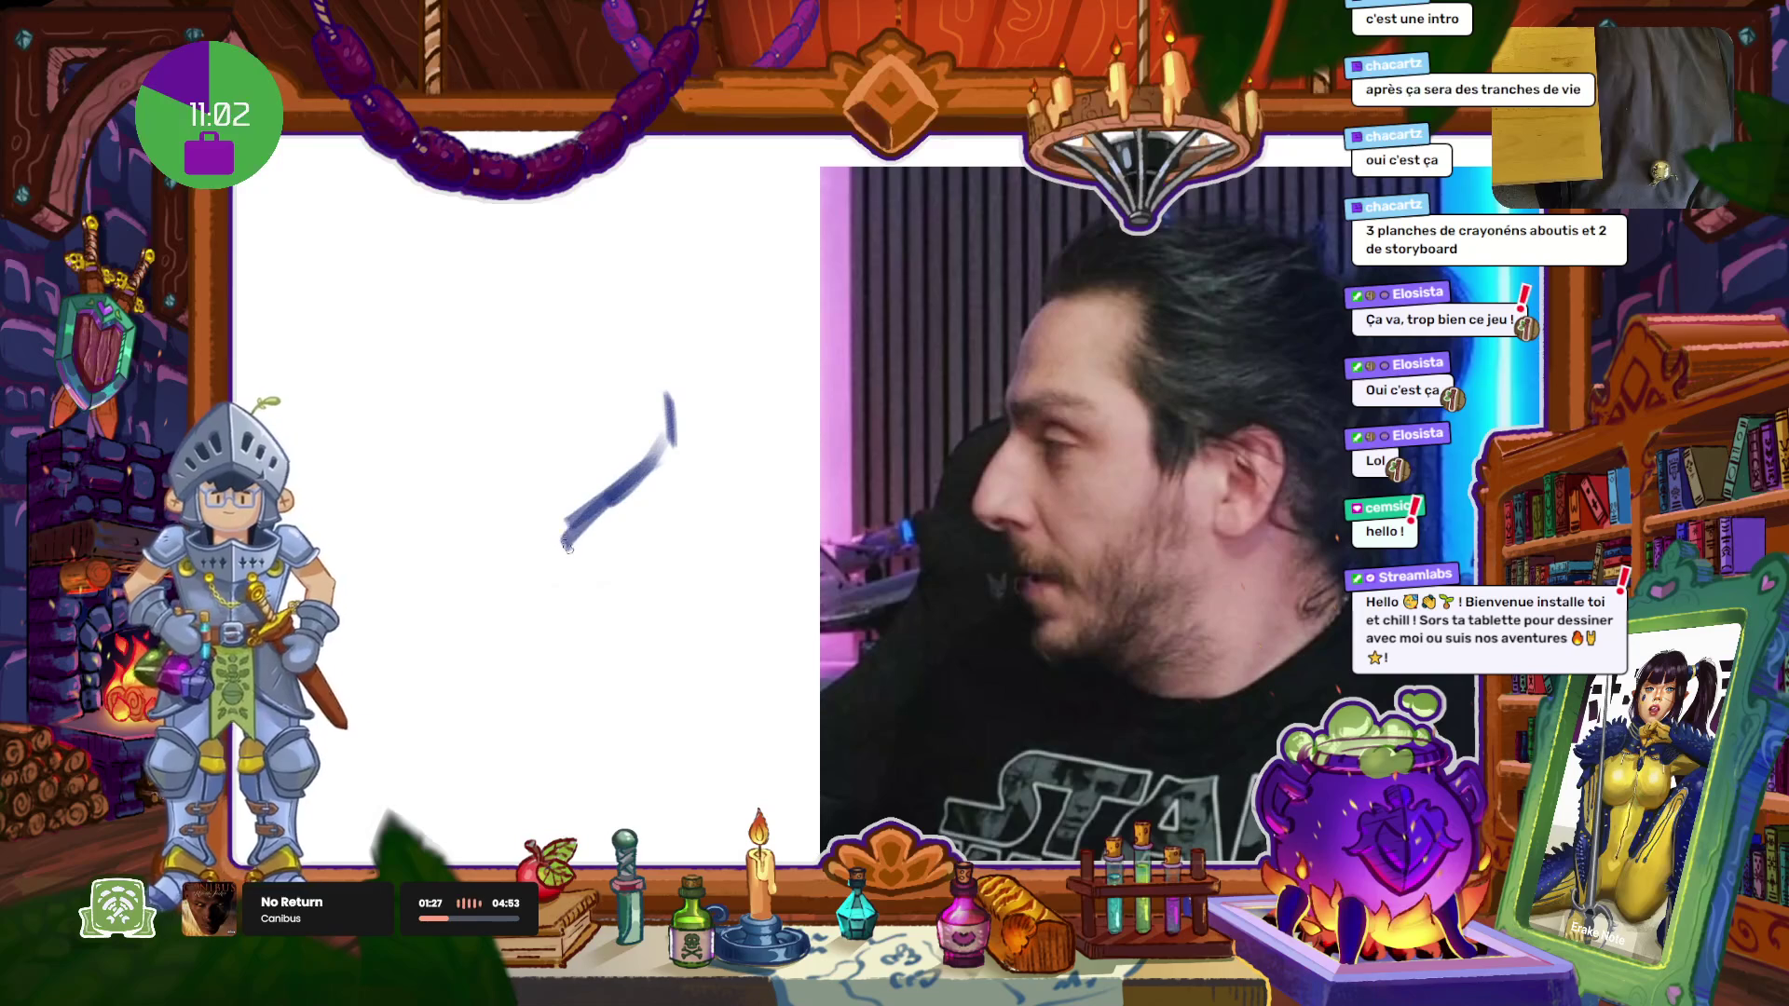
{"action": "mouse_move", "coordinate": [573, 508]}
{"action": "left_mouse_down"}
{"action": "mouse_move", "coordinate": [529, 658]}
{"action": "mouse_move", "coordinate": [621, 704]}
{"action": "left_mouse_up"}
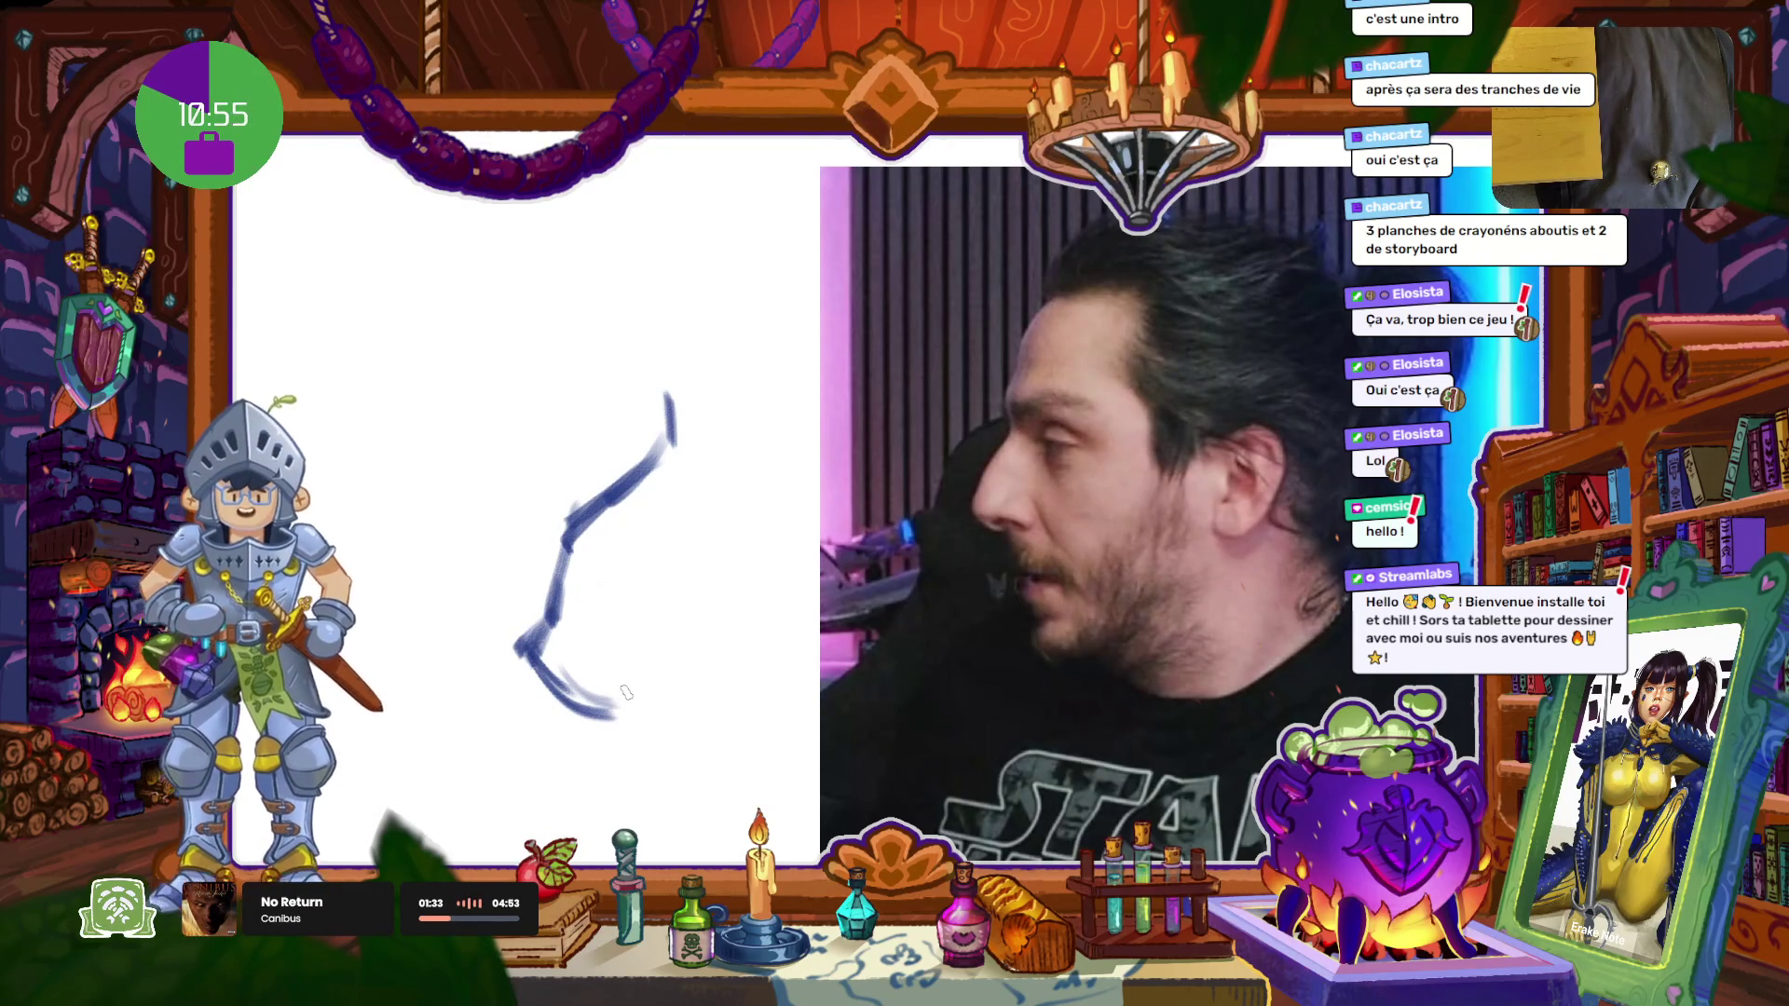
{"action": "left_click_drag", "start_coordinate": [589, 665], "coordinate": [685, 677]}
{"action": "mouse_move", "coordinate": [818, 577]}
{"action": "left_mouse_down"}
{"action": "mouse_move", "coordinate": [848, 613]}
{"action": "mouse_move", "coordinate": [812, 648]}
{"action": "left_mouse_up"}
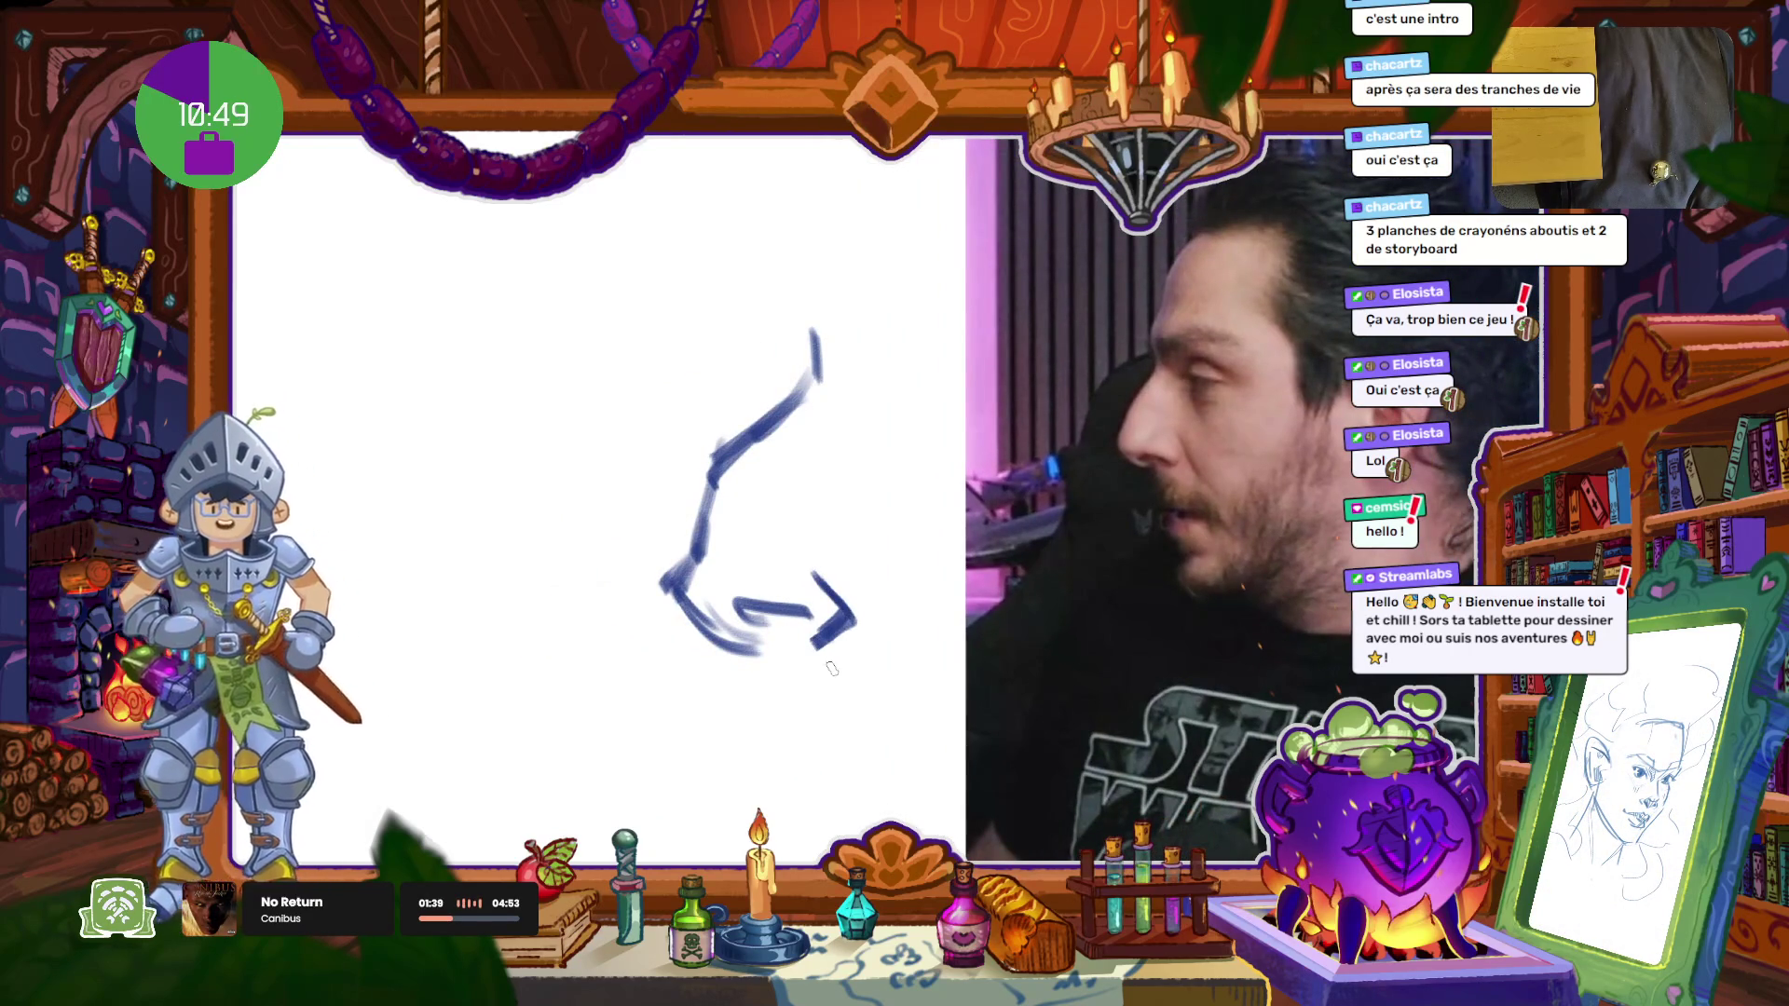
{"action": "left_click_drag", "start_coordinate": [659, 511], "coordinate": [640, 585]}
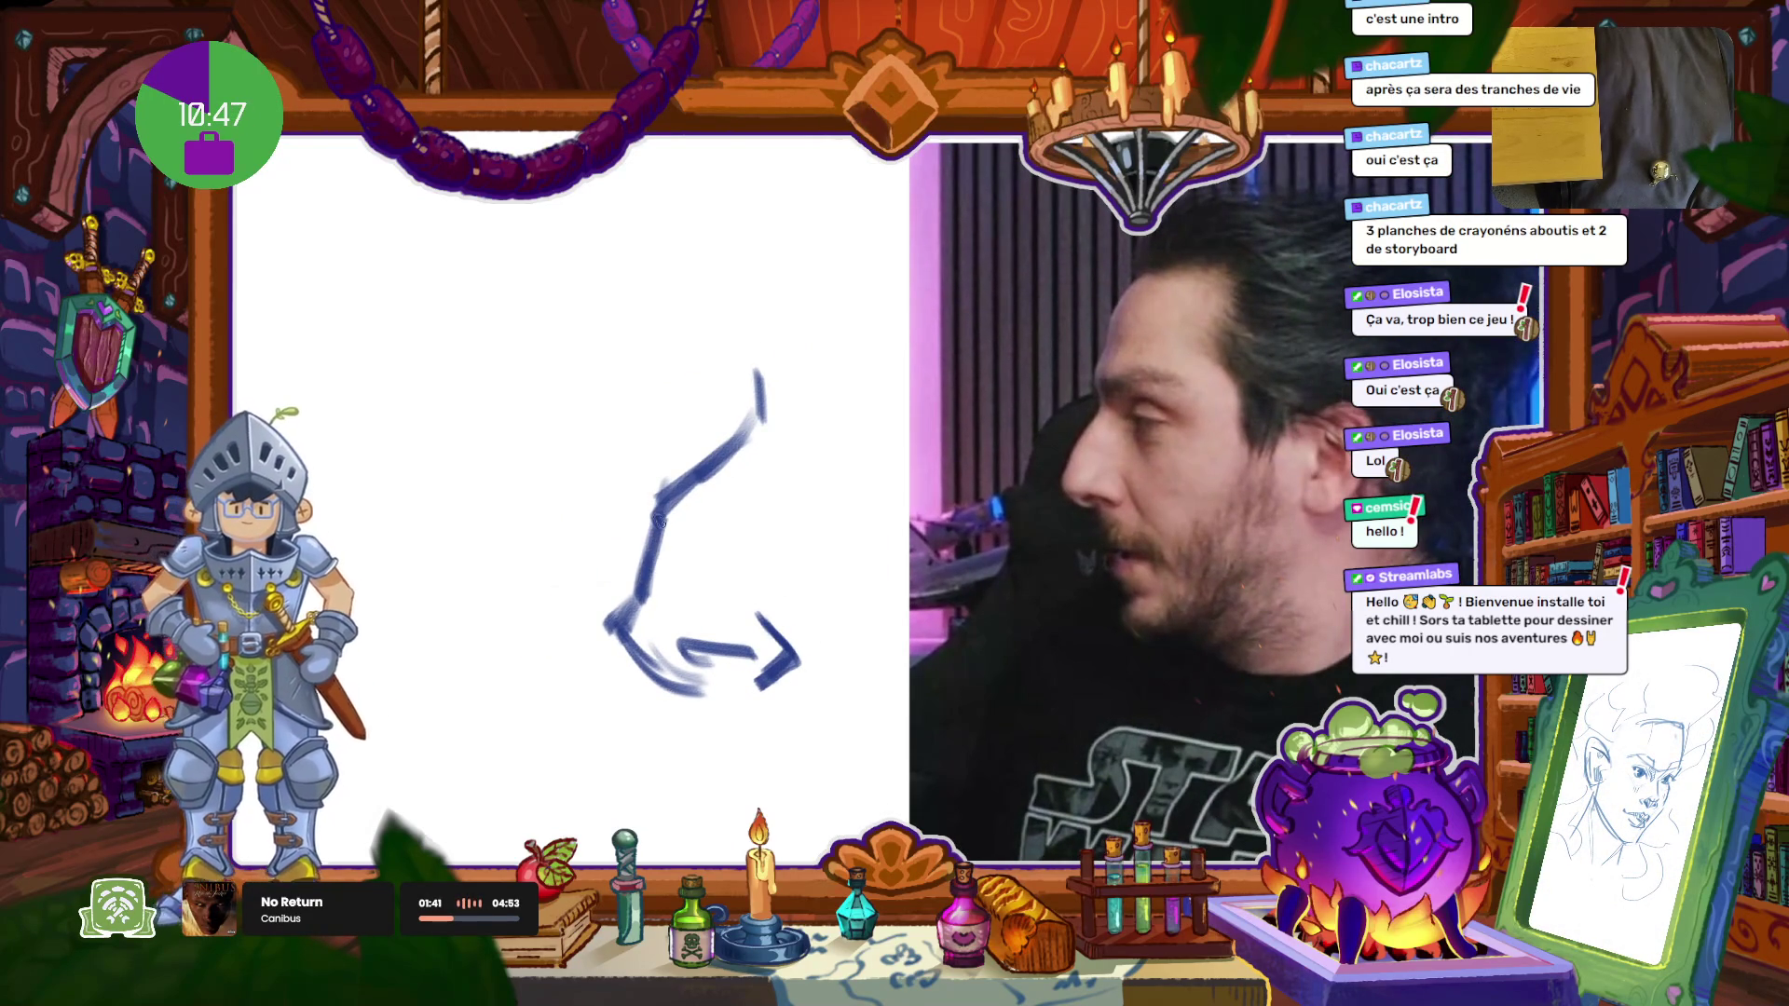
{"action": "left_click_drag", "start_coordinate": [656, 518], "coordinate": [757, 422]}
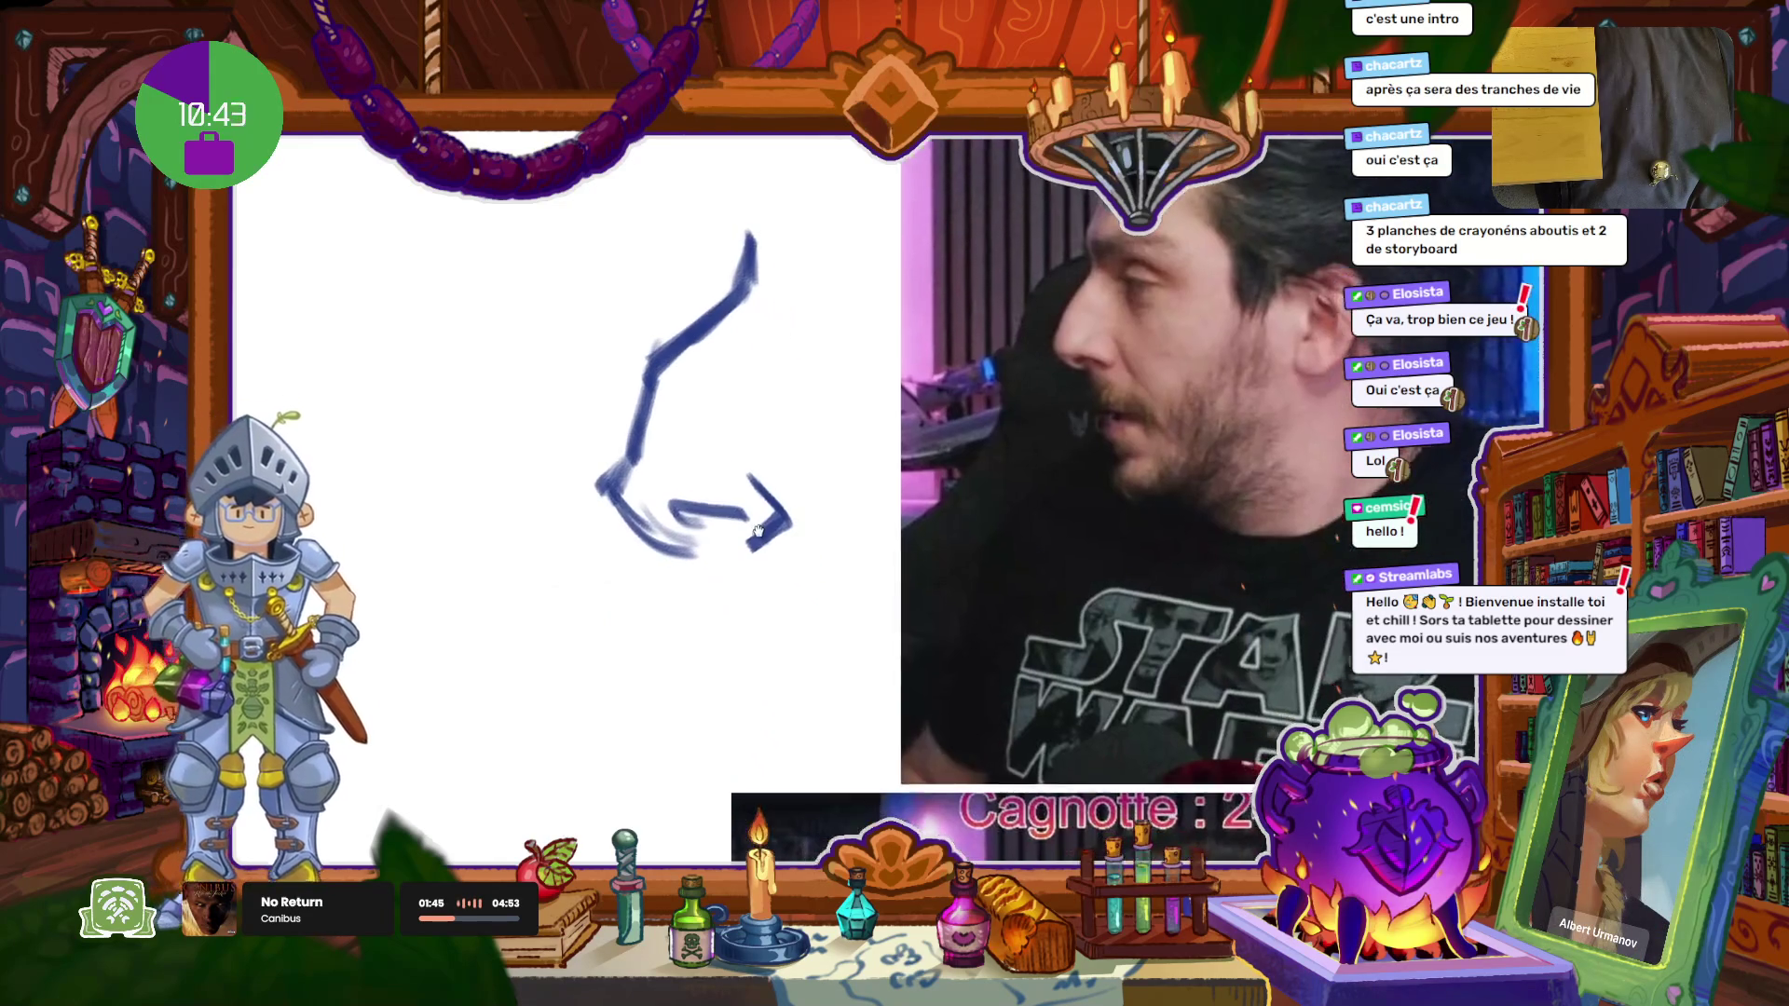
{"action": "key", "text": "ctrl+z"}
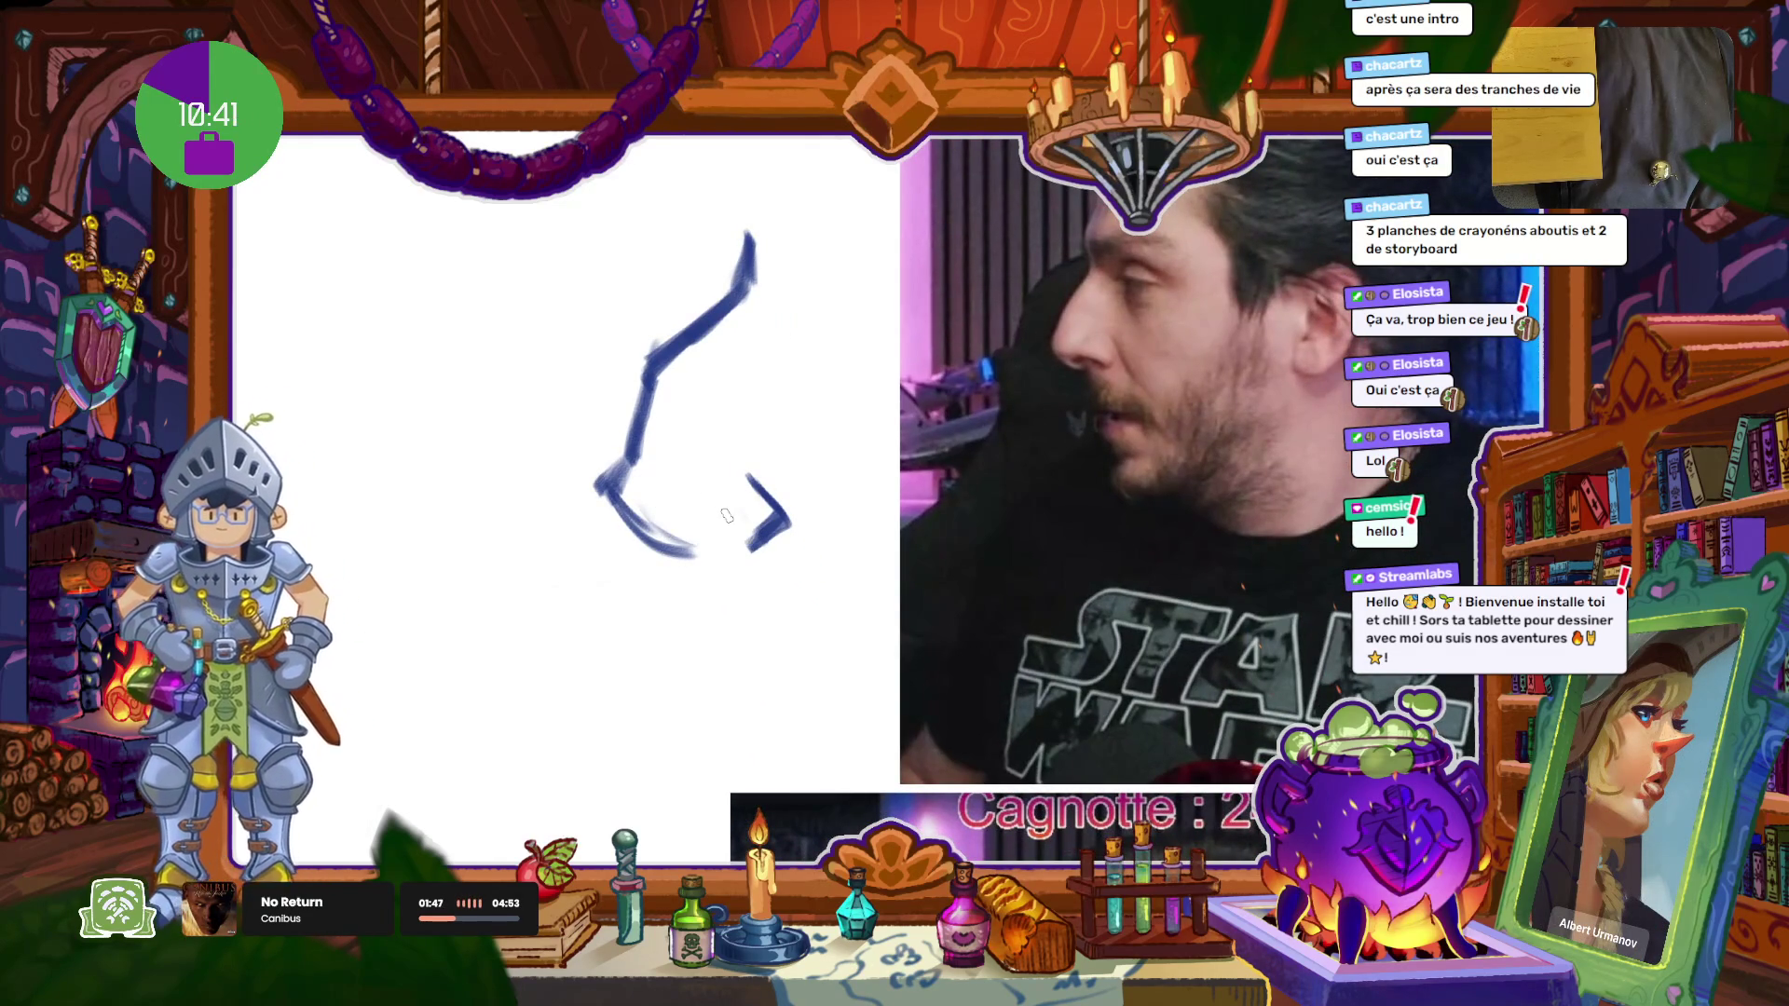
{"action": "left_click_drag", "start_coordinate": [667, 514], "coordinate": [710, 544]}
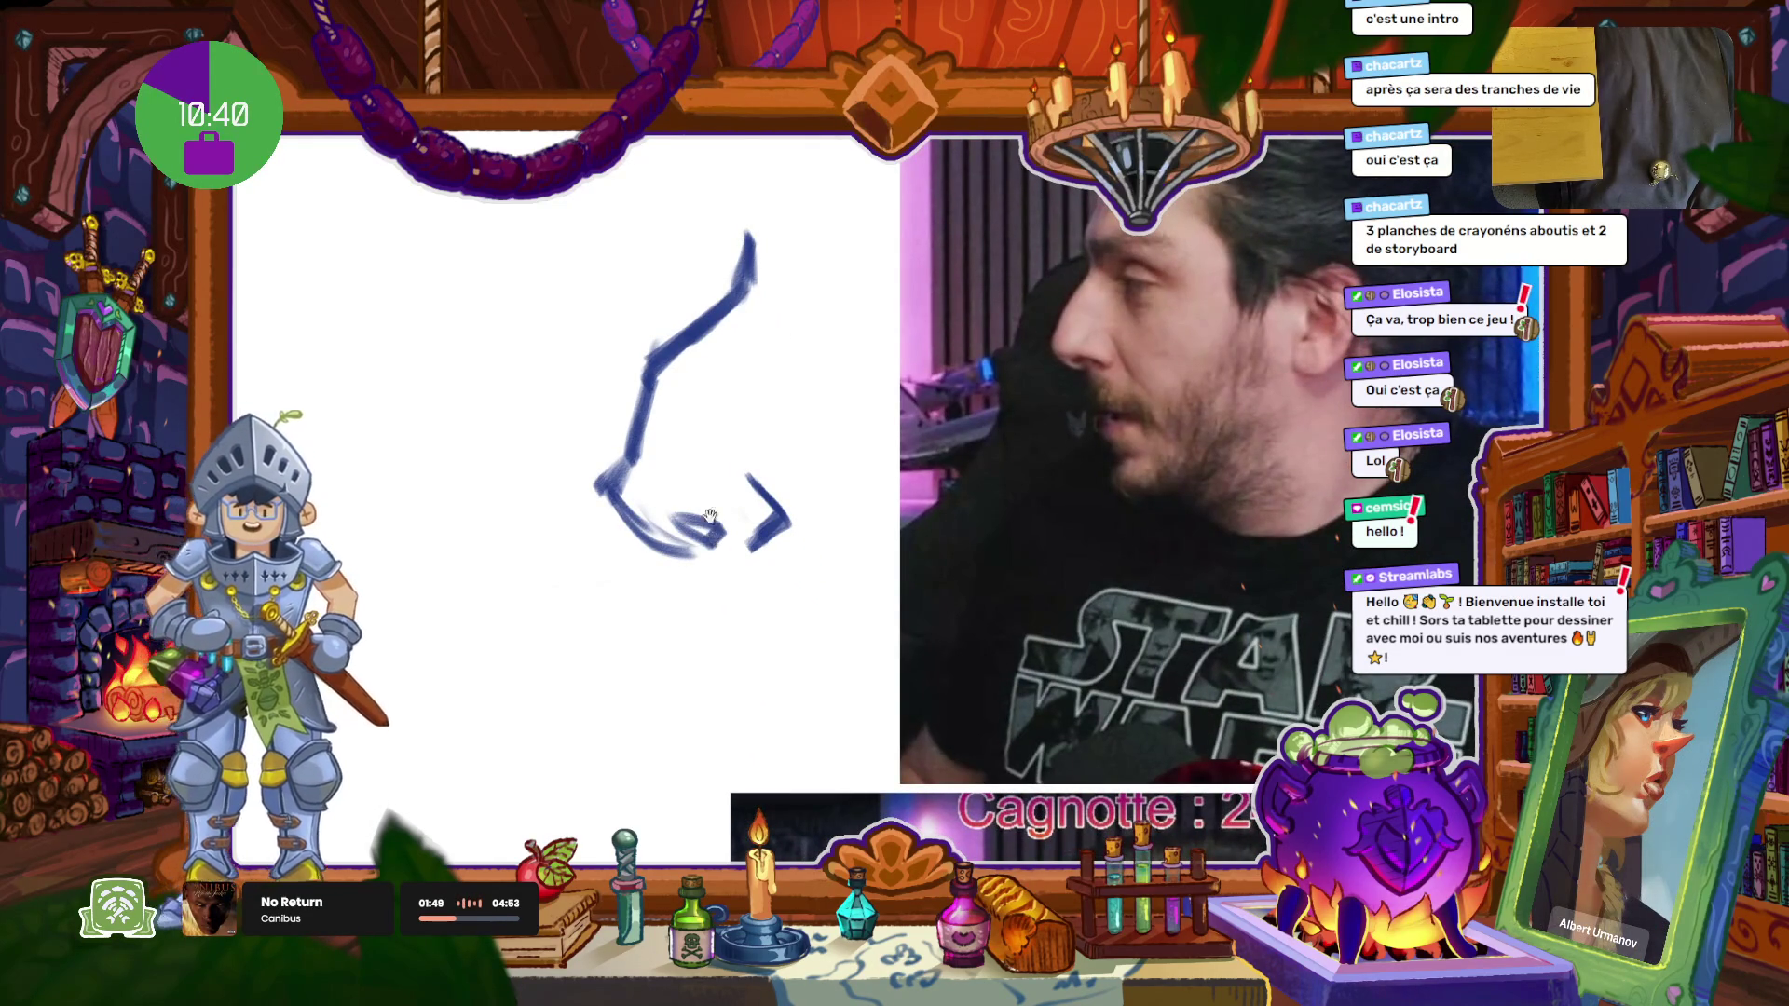
Step: Draw a large round curled study with an inner hook and comma stroke beside the nose
{"action": "mouse_move", "coordinate": [759, 340]}
{"action": "left_mouse_down"}
{"action": "mouse_move", "coordinate": [611, 456]}
{"action": "mouse_move", "coordinate": [675, 559]}
{"action": "left_mouse_up"}
{"action": "mouse_move", "coordinate": [754, 373]}
{"action": "left_mouse_down"}
{"action": "mouse_move", "coordinate": [727, 461]}
{"action": "mouse_move", "coordinate": [632, 538]}
{"action": "mouse_move", "coordinate": [708, 583]}
{"action": "left_mouse_up"}
{"action": "key", "text": "ctrl+z"}
{"action": "key", "text": "ctrl+z"}
{"action": "mouse_move", "coordinate": [712, 462]}
{"action": "left_mouse_down"}
{"action": "mouse_move", "coordinate": [570, 499]}
{"action": "mouse_move", "coordinate": [643, 576]}
{"action": "left_mouse_up"}
{"action": "key", "text": "ctrl+z"}
{"action": "key", "text": "ctrl+z"}
{"action": "mouse_move", "coordinate": [719, 459]}
{"action": "left_mouse_down"}
{"action": "mouse_move", "coordinate": [619, 506]}
{"action": "mouse_move", "coordinate": [641, 576]}
{"action": "left_mouse_up"}
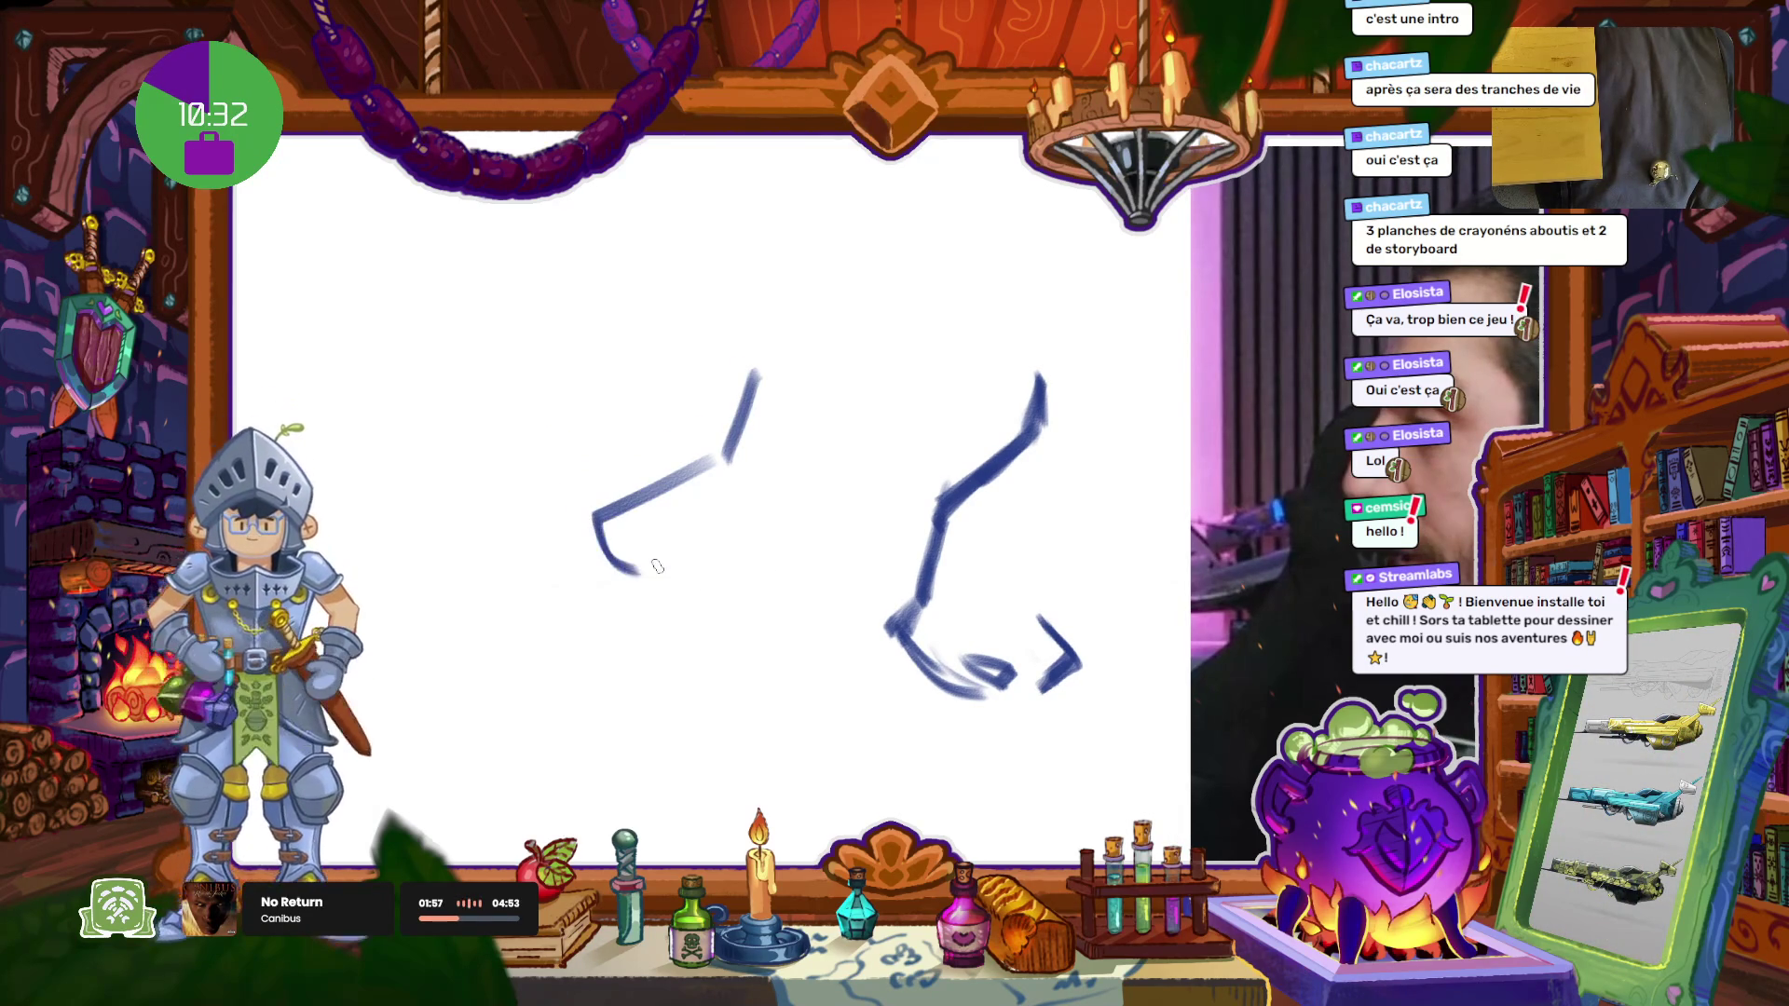
{"action": "key", "text": "ctrl+z"}
{"action": "key", "text": "ctrl+z"}
{"action": "left_click_drag", "start_coordinate": [718, 467], "coordinate": [741, 477]}
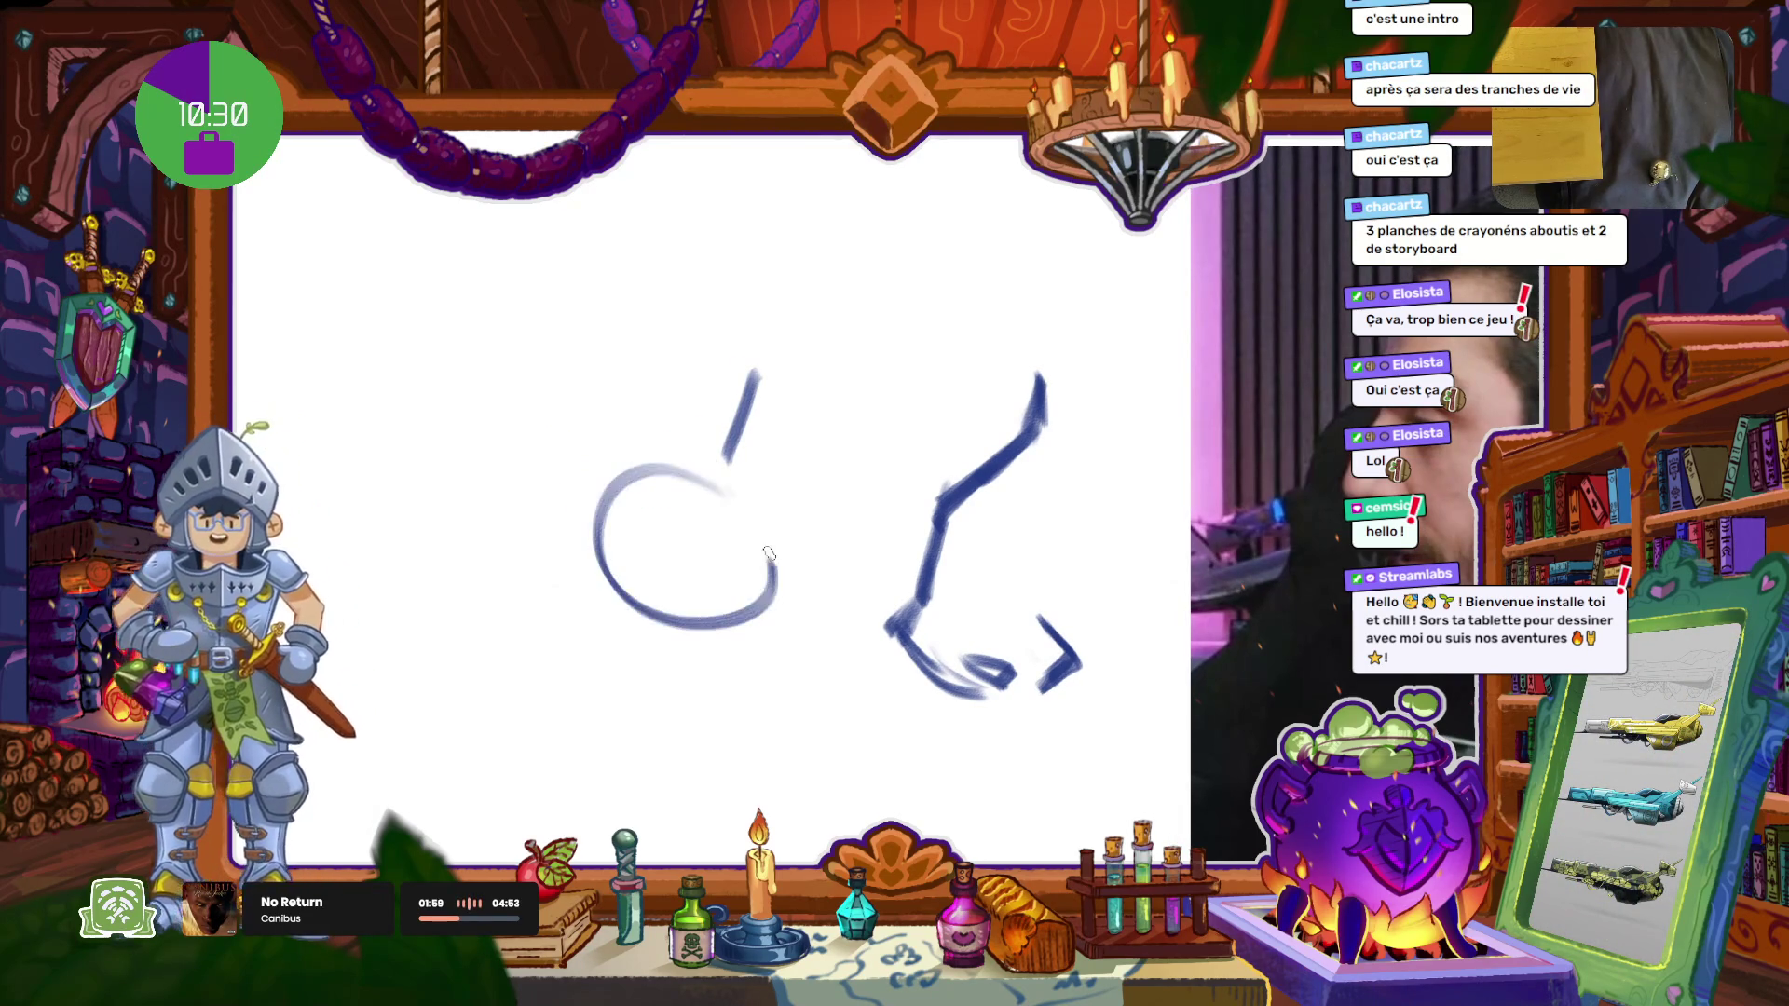
{"action": "left_click_drag", "start_coordinate": [713, 582], "coordinate": [760, 601]}
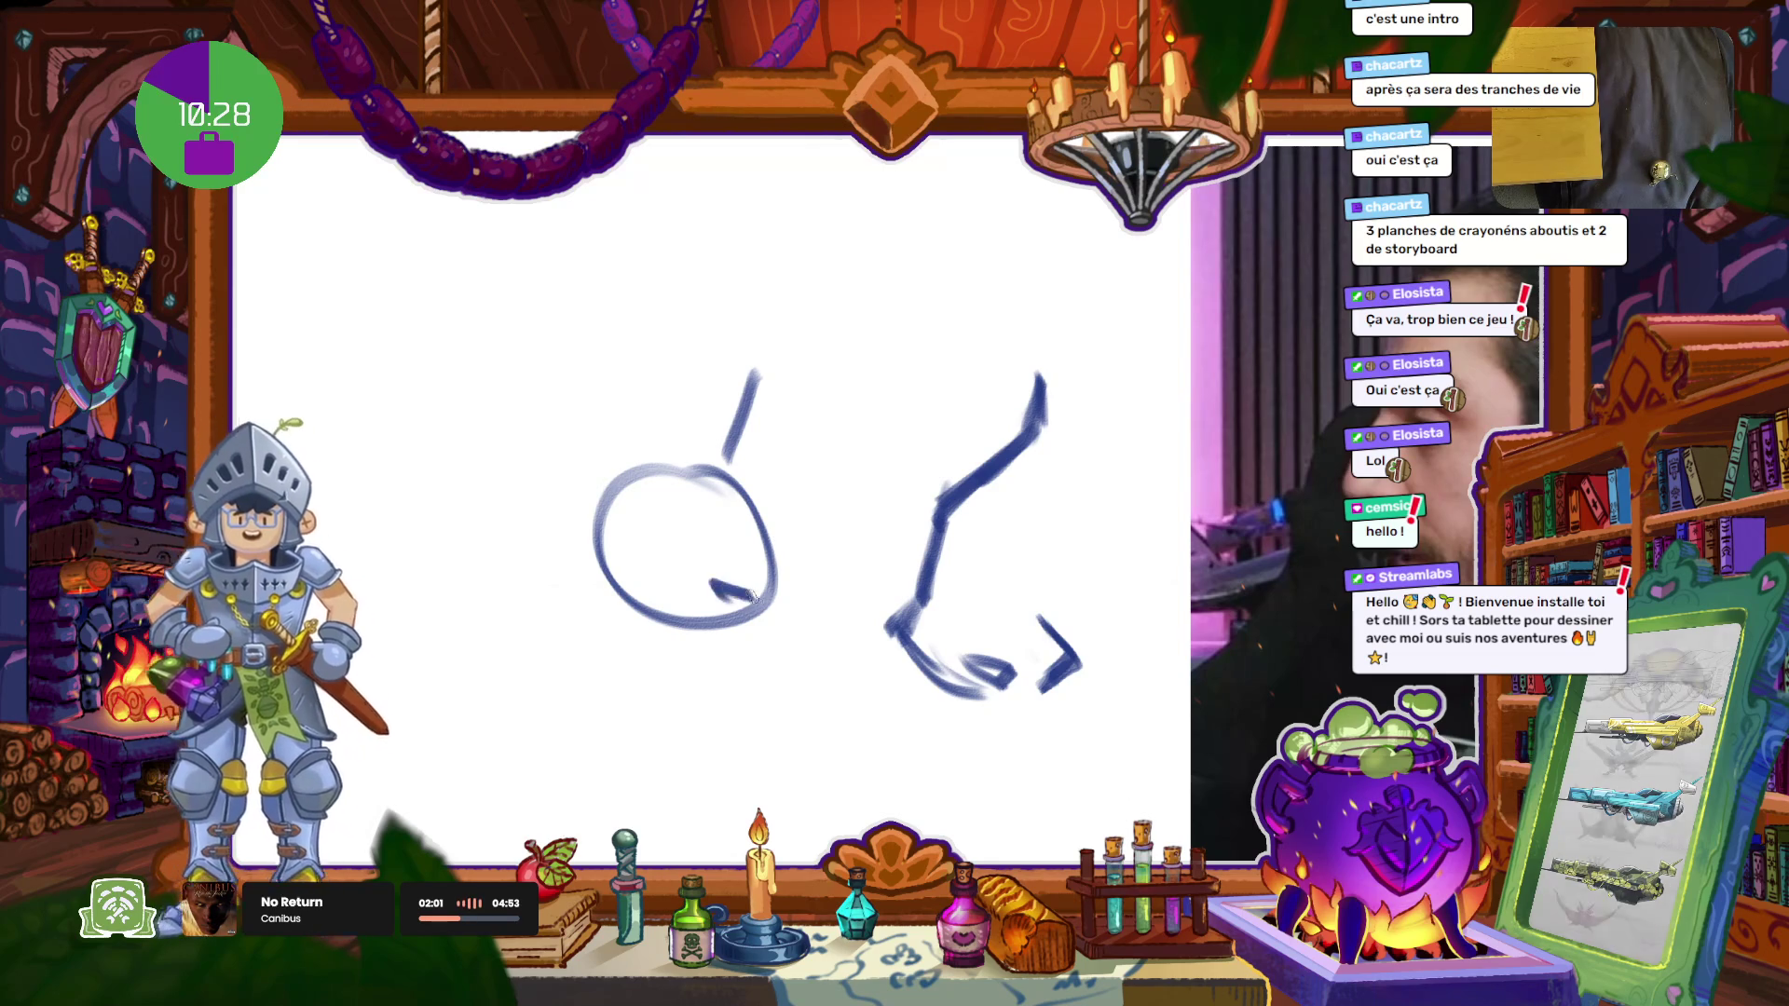
{"action": "left_click_drag", "start_coordinate": [688, 470], "coordinate": [676, 647]}
{"action": "left_click_drag", "start_coordinate": [822, 570], "coordinate": [788, 612]}
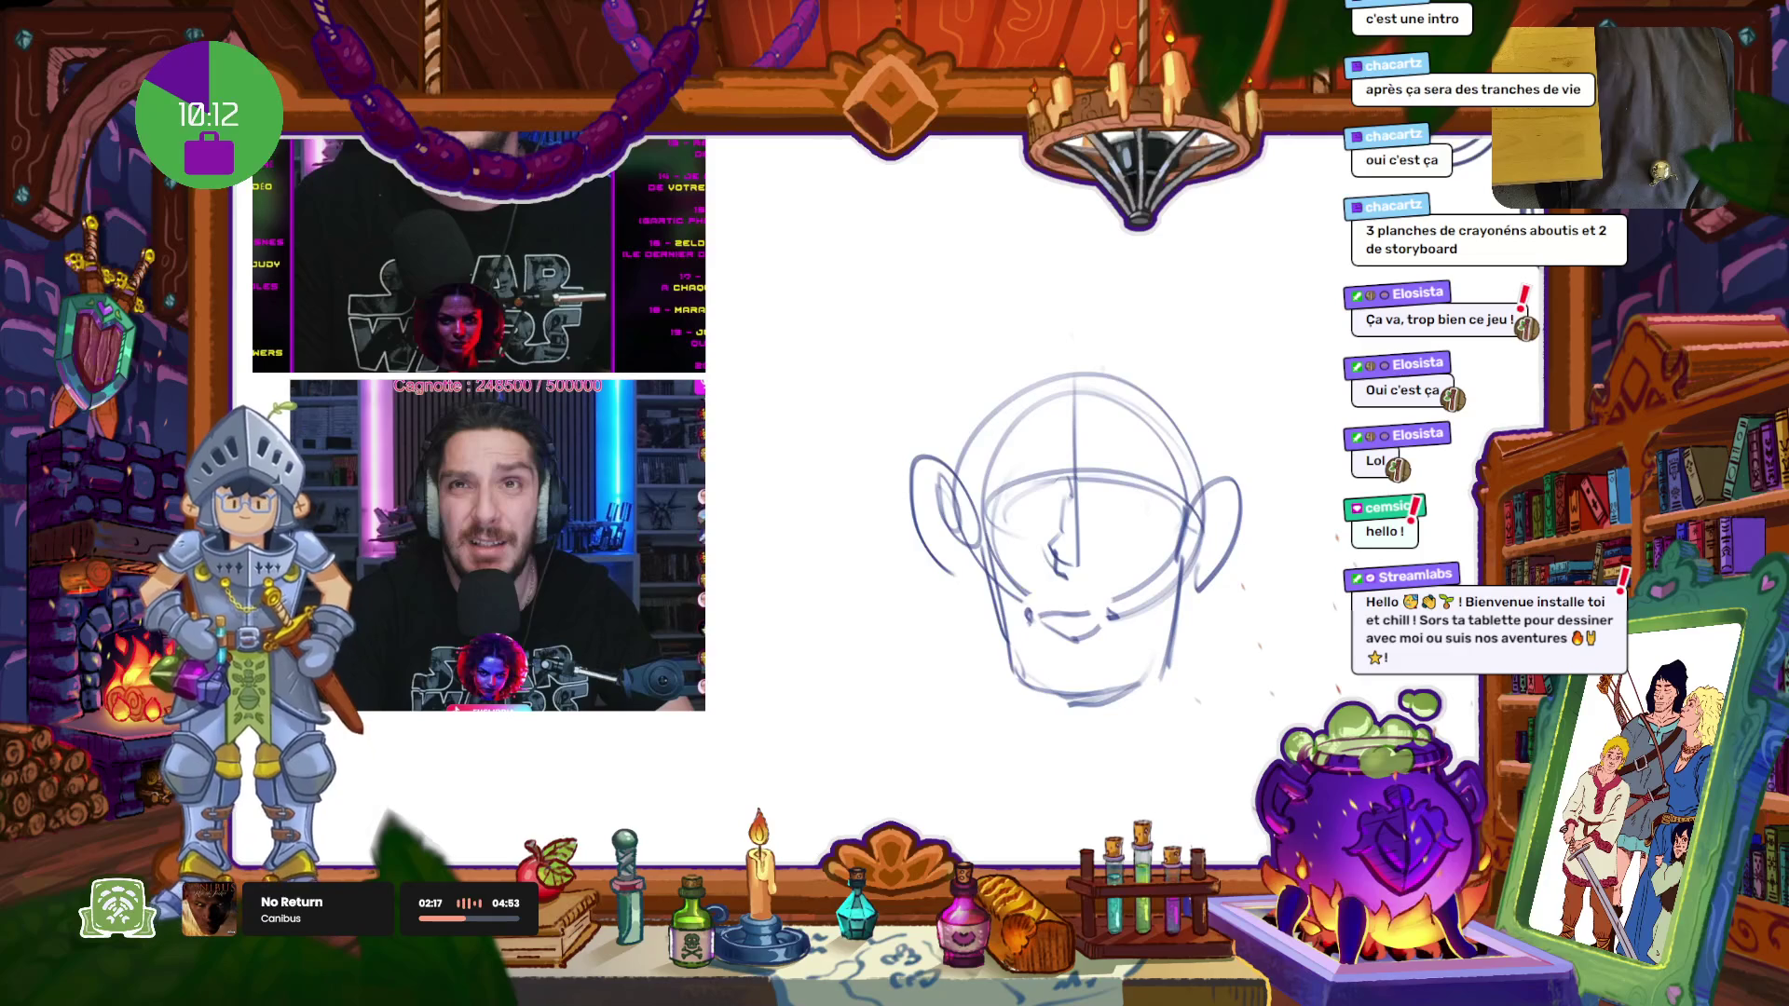
Step: Move the head sketch left and slightly up, then zoom in
{"action": "key", "text": "ctrl+t"}
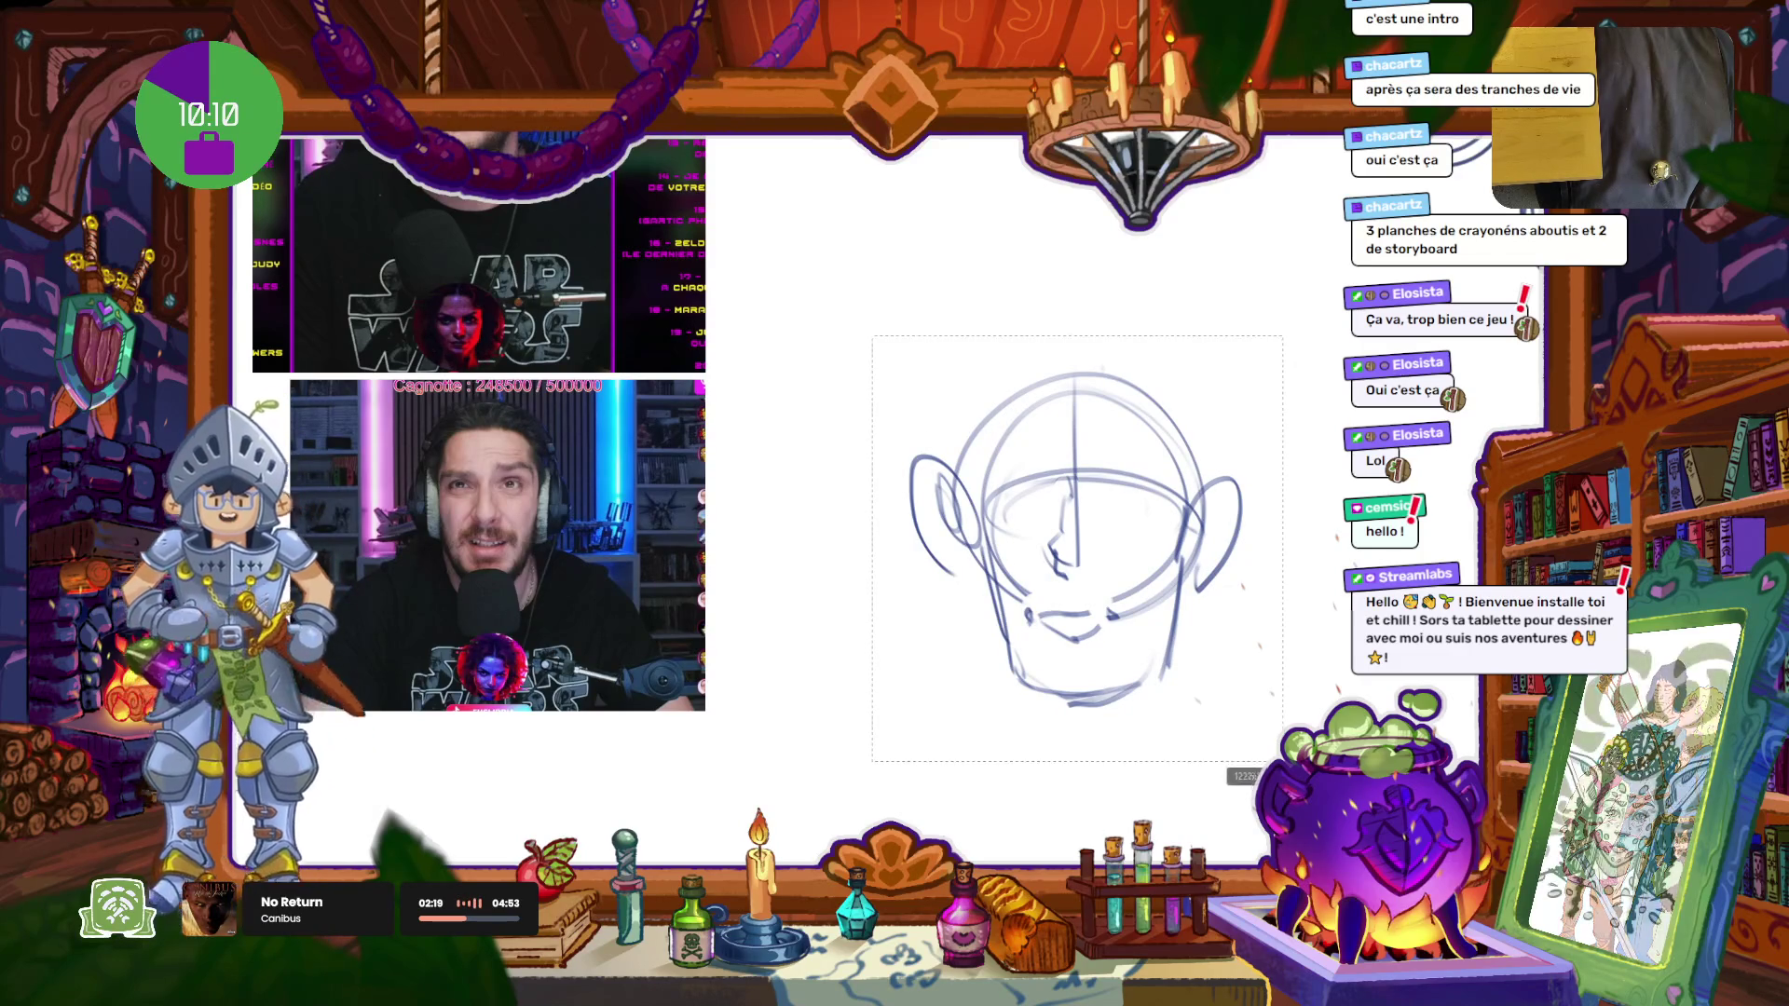
{"action": "left_click_drag", "start_coordinate": [1128, 579], "coordinate": [1019, 561]}
{"action": "scroll", "coordinate": [1018, 562], "scroll_direction": "up", "scroll_amount": 2}
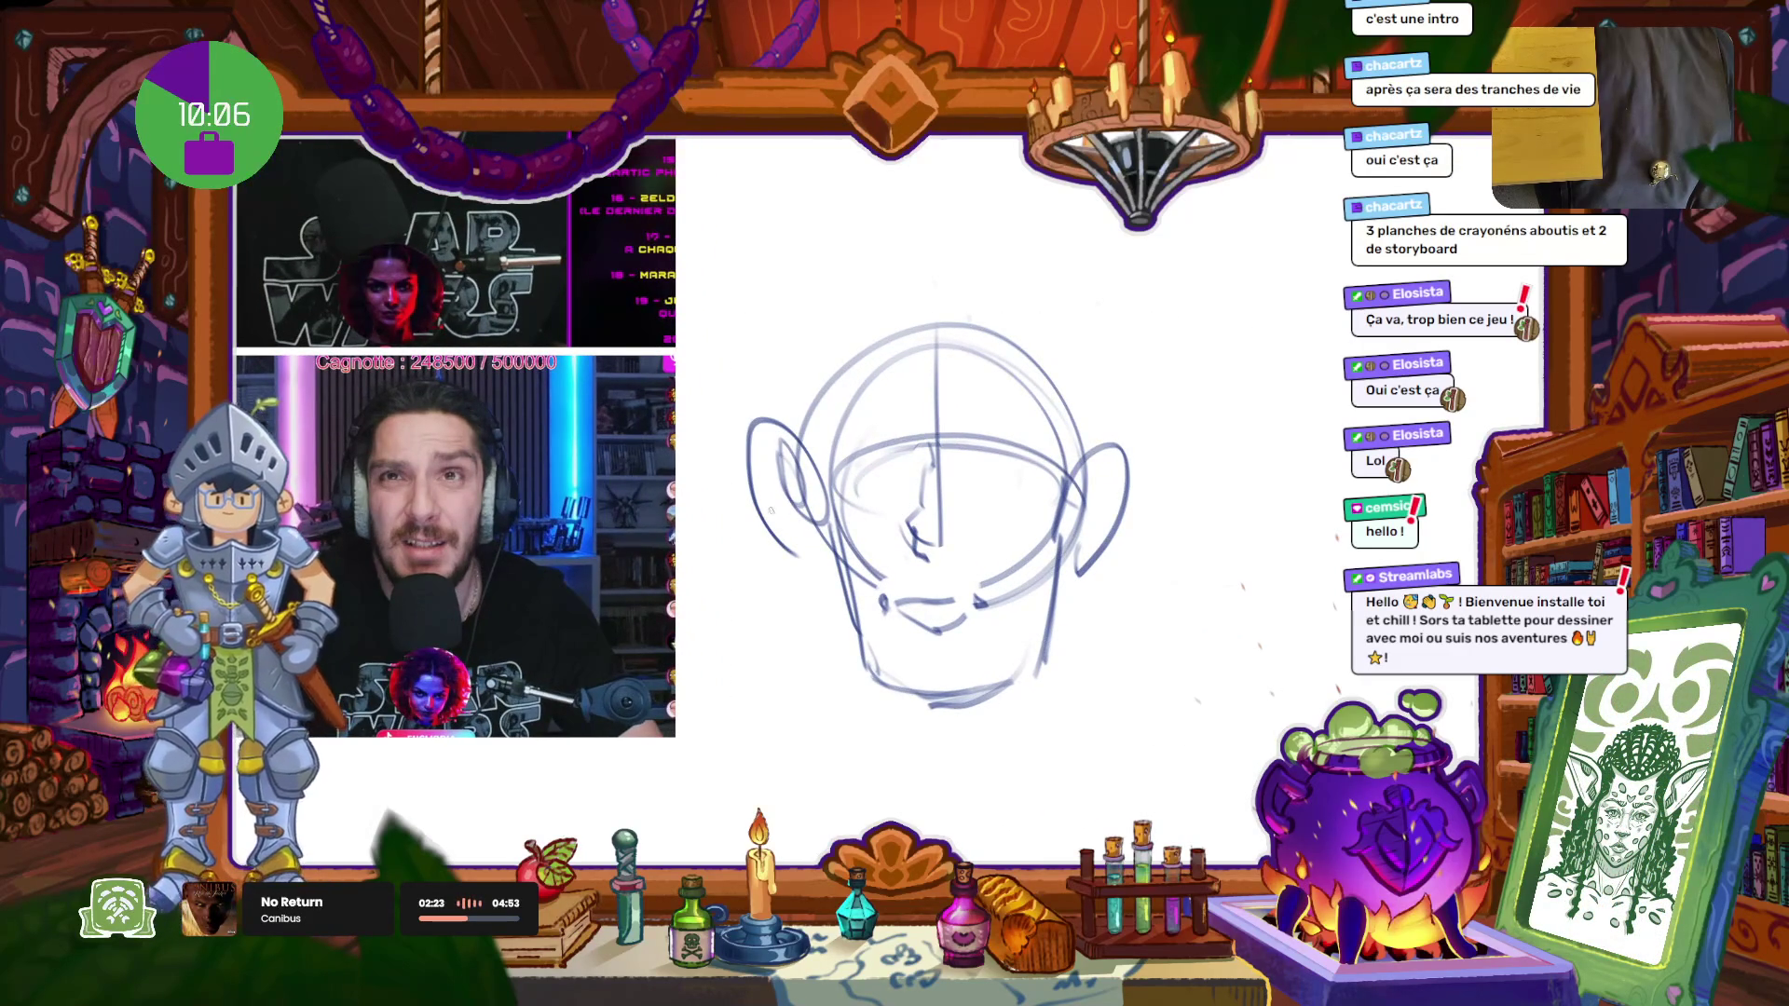
Step: Redraw the left ear and the right ear's outer contour and inner detail
{"action": "mouse_move", "coordinate": [822, 512]}
{"action": "left_mouse_down"}
{"action": "mouse_move", "coordinate": [741, 480]}
{"action": "mouse_move", "coordinate": [838, 596]}
{"action": "left_mouse_up"}
{"action": "left_click_drag", "start_coordinate": [755, 504], "coordinate": [760, 541]}
{"action": "left_click_drag", "start_coordinate": [782, 442], "coordinate": [800, 605]}
{"action": "left_click_drag", "start_coordinate": [818, 463], "coordinate": [745, 512]}
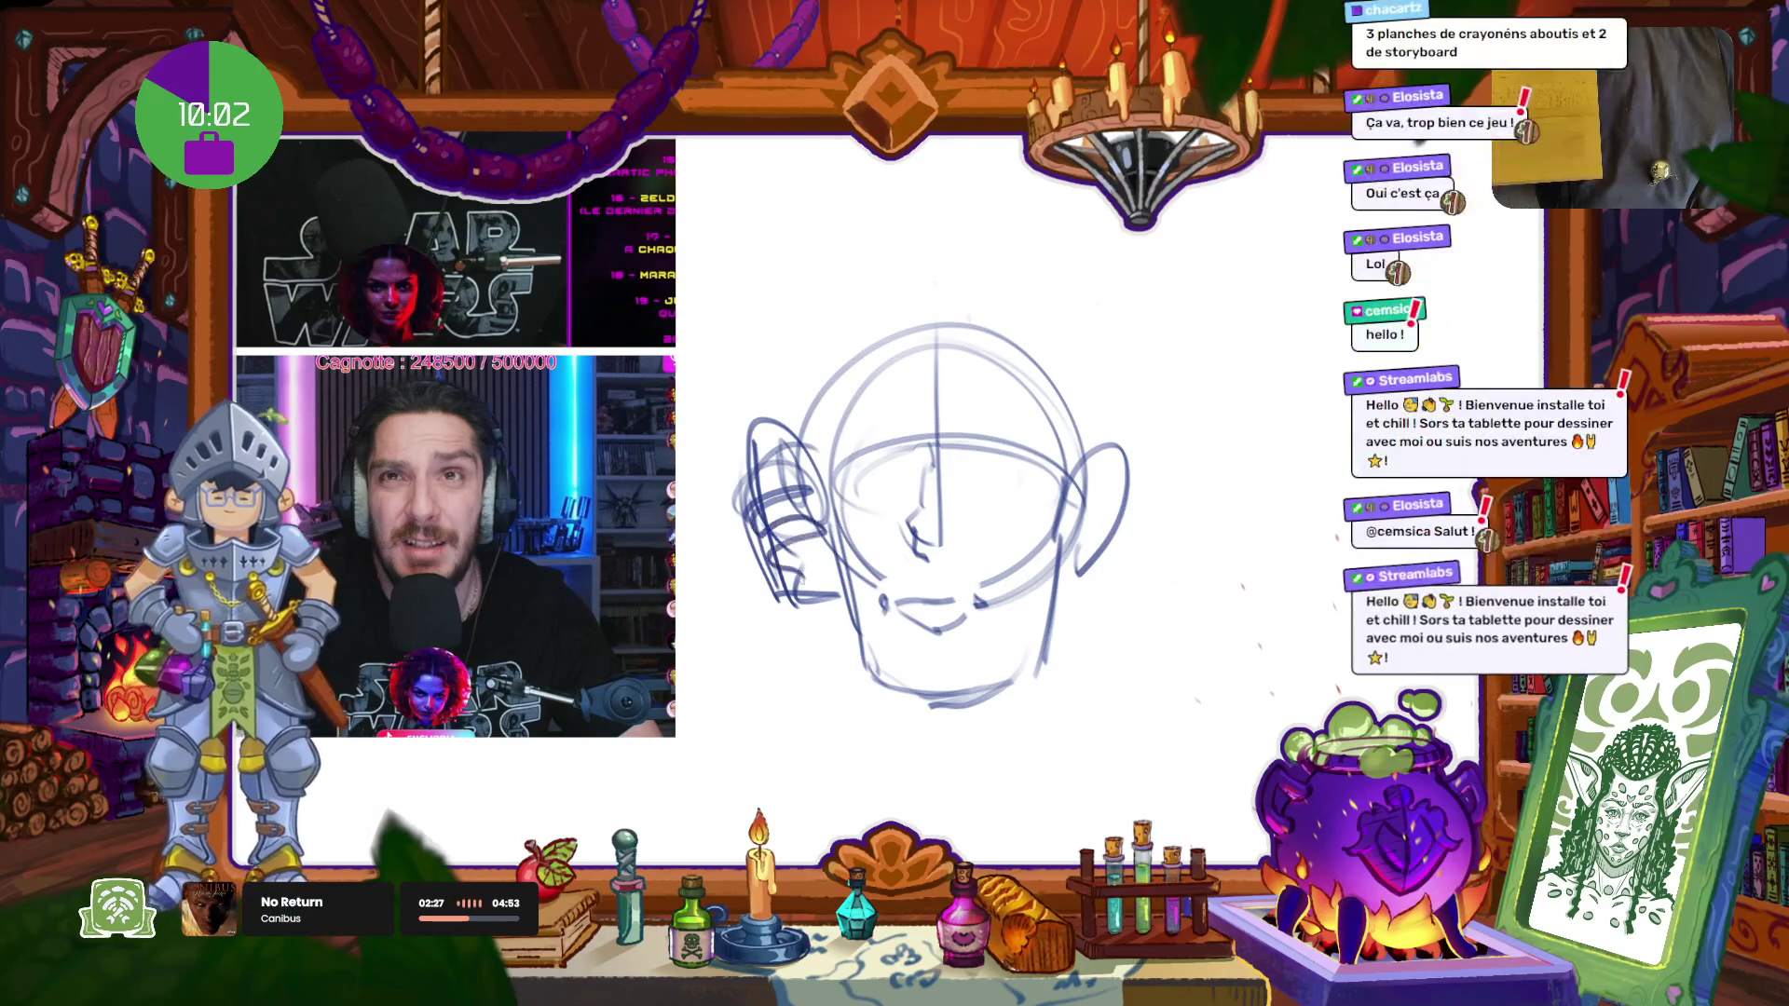
{"action": "mouse_move", "coordinate": [1086, 429]}
{"action": "left_mouse_down"}
{"action": "mouse_move", "coordinate": [1138, 471]}
{"action": "mouse_move", "coordinate": [1062, 615]}
{"action": "left_mouse_up"}
{"action": "mouse_move", "coordinate": [1127, 461]}
{"action": "left_mouse_down"}
{"action": "mouse_move", "coordinate": [1070, 545]}
{"action": "mouse_move", "coordinate": [1081, 601]}
{"action": "left_mouse_up"}
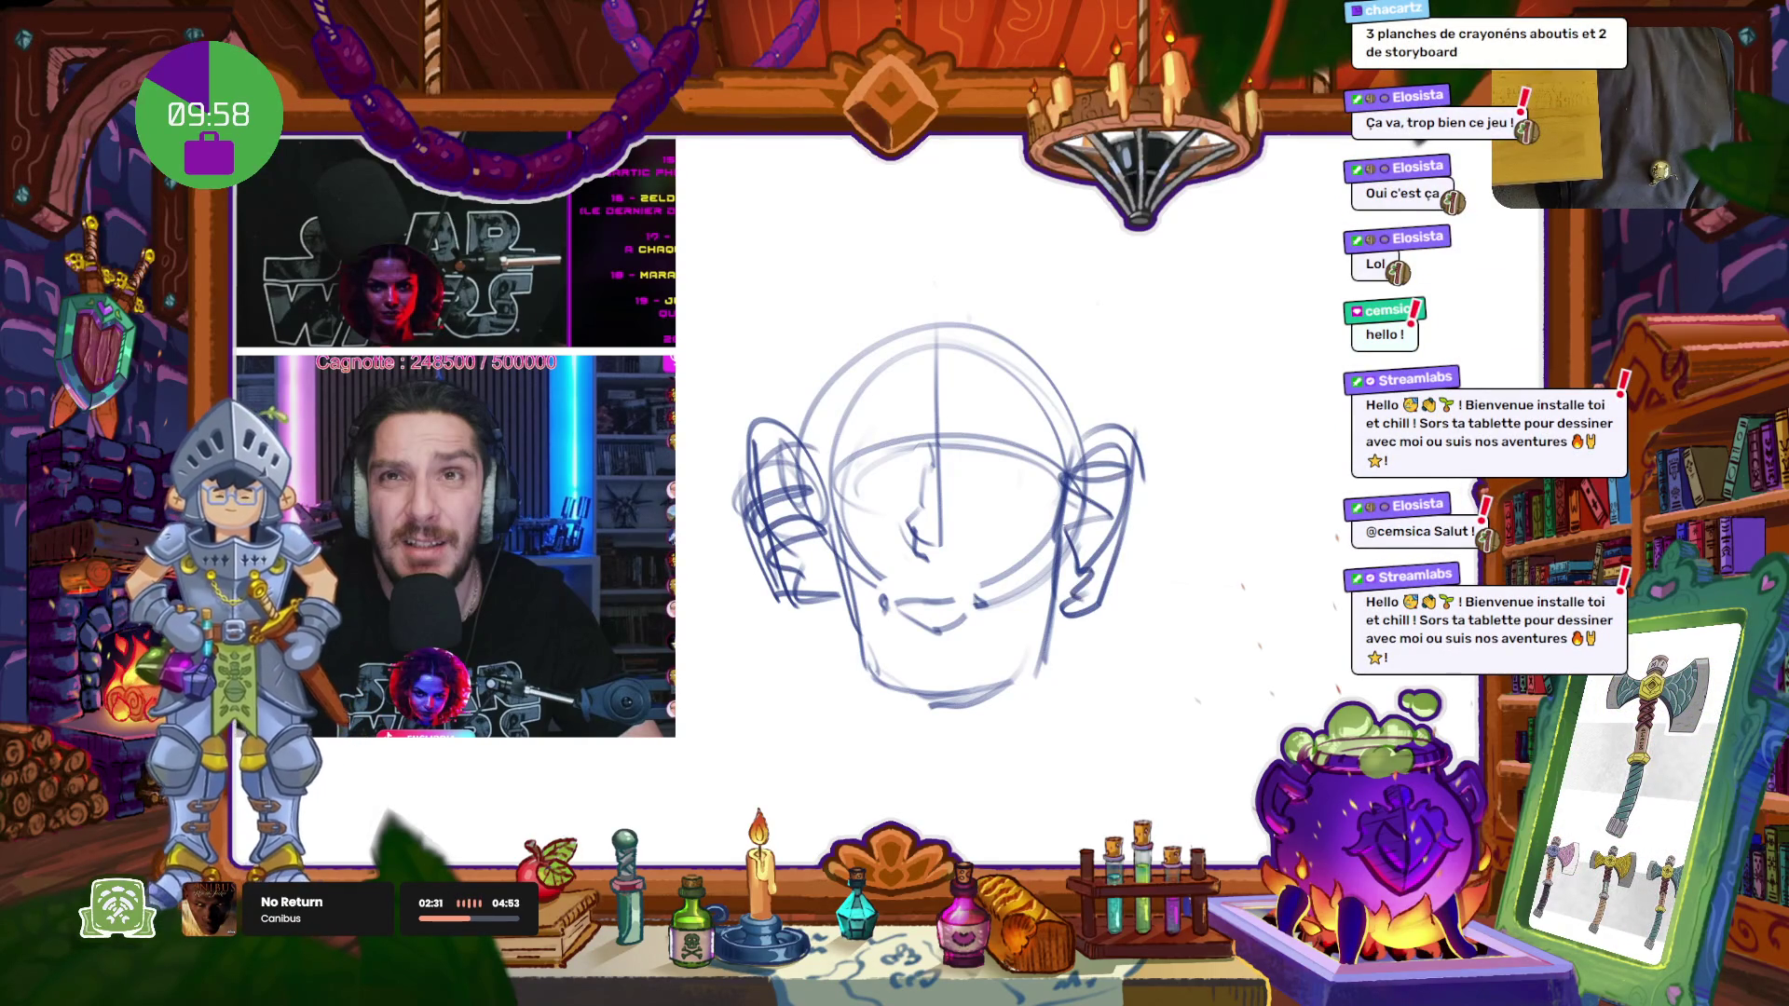
{"action": "key", "text": "ctrl+z"}
{"action": "mouse_move", "coordinate": [1063, 522]}
{"action": "left_mouse_down"}
{"action": "mouse_move", "coordinate": [1148, 477]}
{"action": "mouse_move", "coordinate": [1074, 615]}
{"action": "left_mouse_up"}
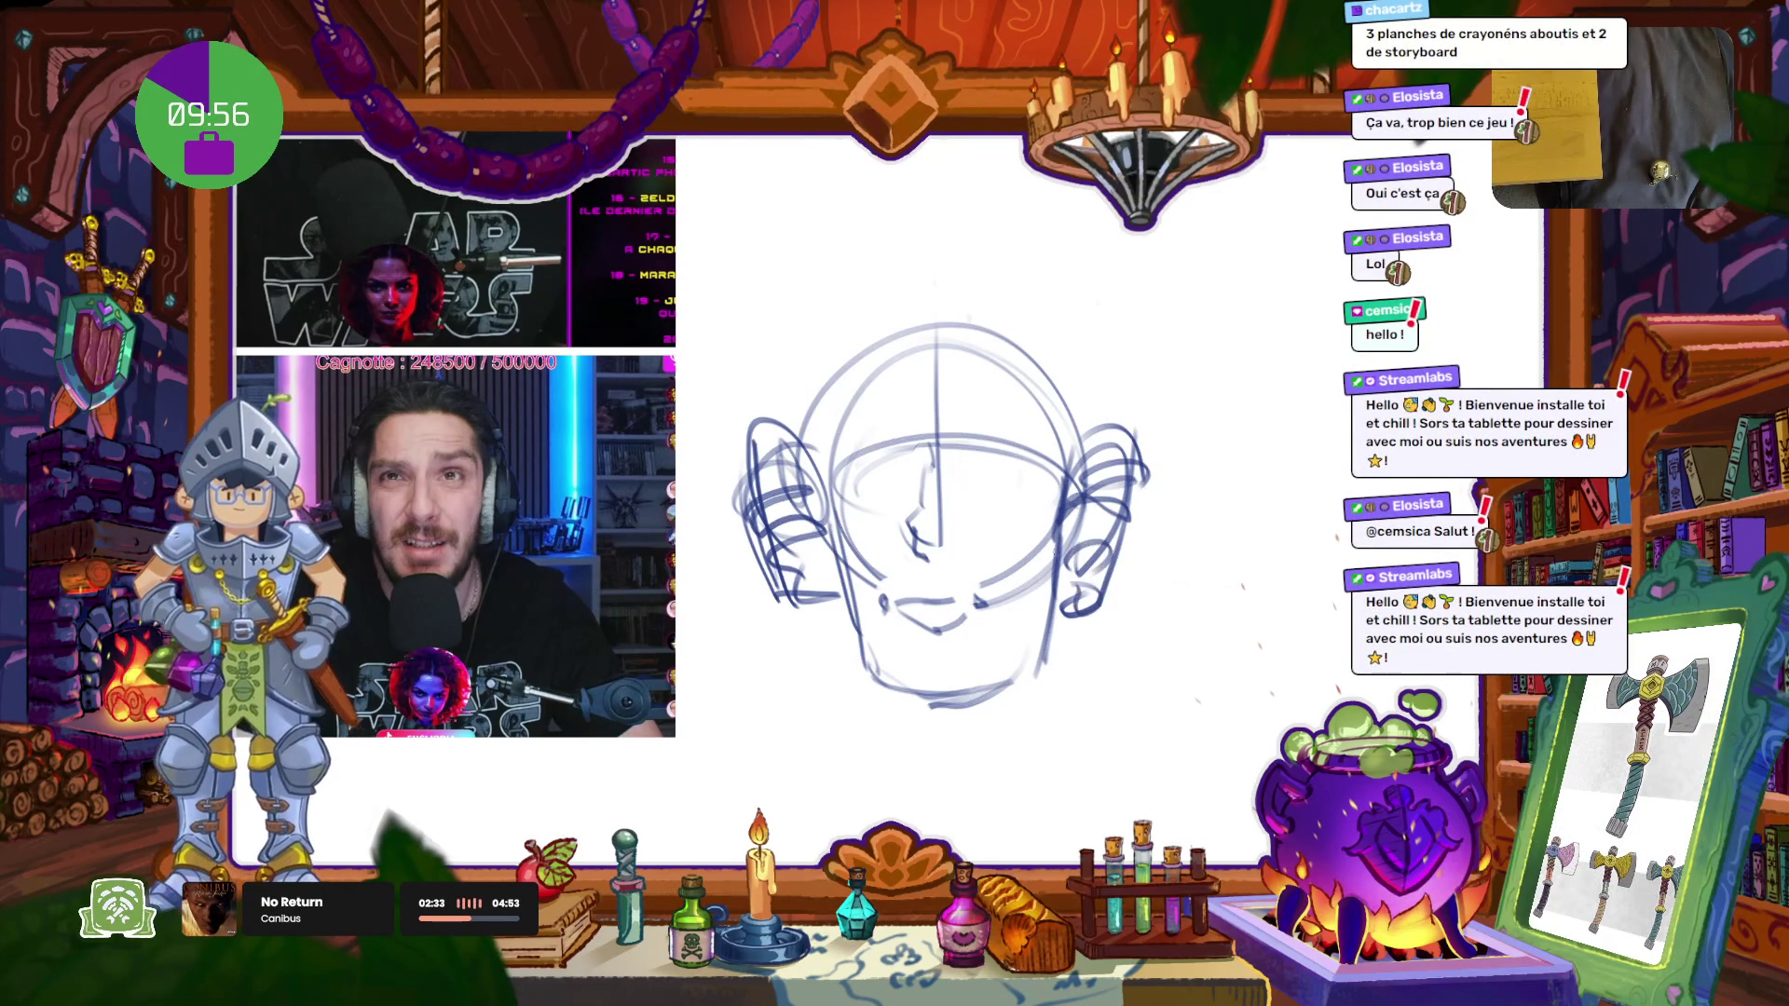
Step: Rough in hair strands on the head, a looped oval topknot, and a curled lock on the left
{"action": "mouse_move", "coordinate": [902, 323]}
{"action": "left_mouse_down"}
{"action": "mouse_move", "coordinate": [913, 412]}
{"action": "mouse_move", "coordinate": [945, 328]}
{"action": "left_mouse_up"}
{"action": "left_click_drag", "start_coordinate": [960, 352], "coordinate": [954, 396]}
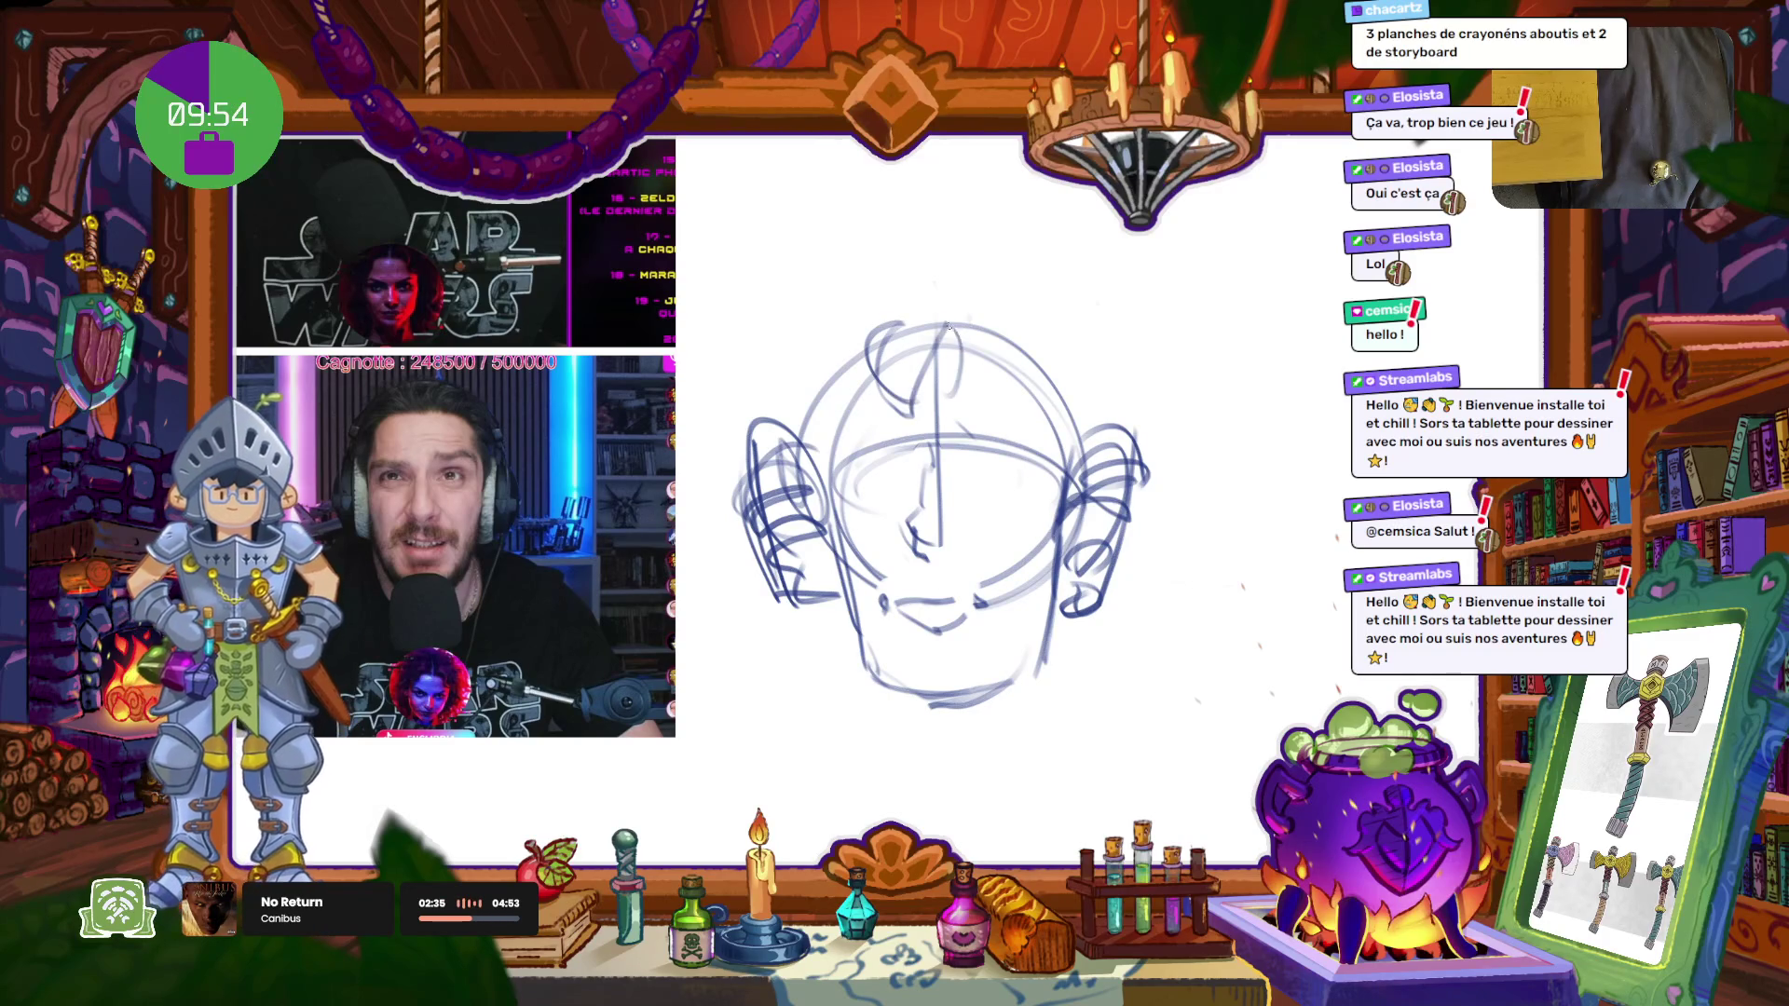
{"action": "left_click_drag", "start_coordinate": [972, 321], "coordinate": [1006, 391]}
{"action": "left_click_drag", "start_coordinate": [1030, 322], "coordinate": [1072, 410]}
{"action": "mouse_move", "coordinate": [885, 300]}
{"action": "left_mouse_down"}
{"action": "mouse_move", "coordinate": [820, 396]}
{"action": "mouse_move", "coordinate": [908, 368]}
{"action": "left_mouse_up"}
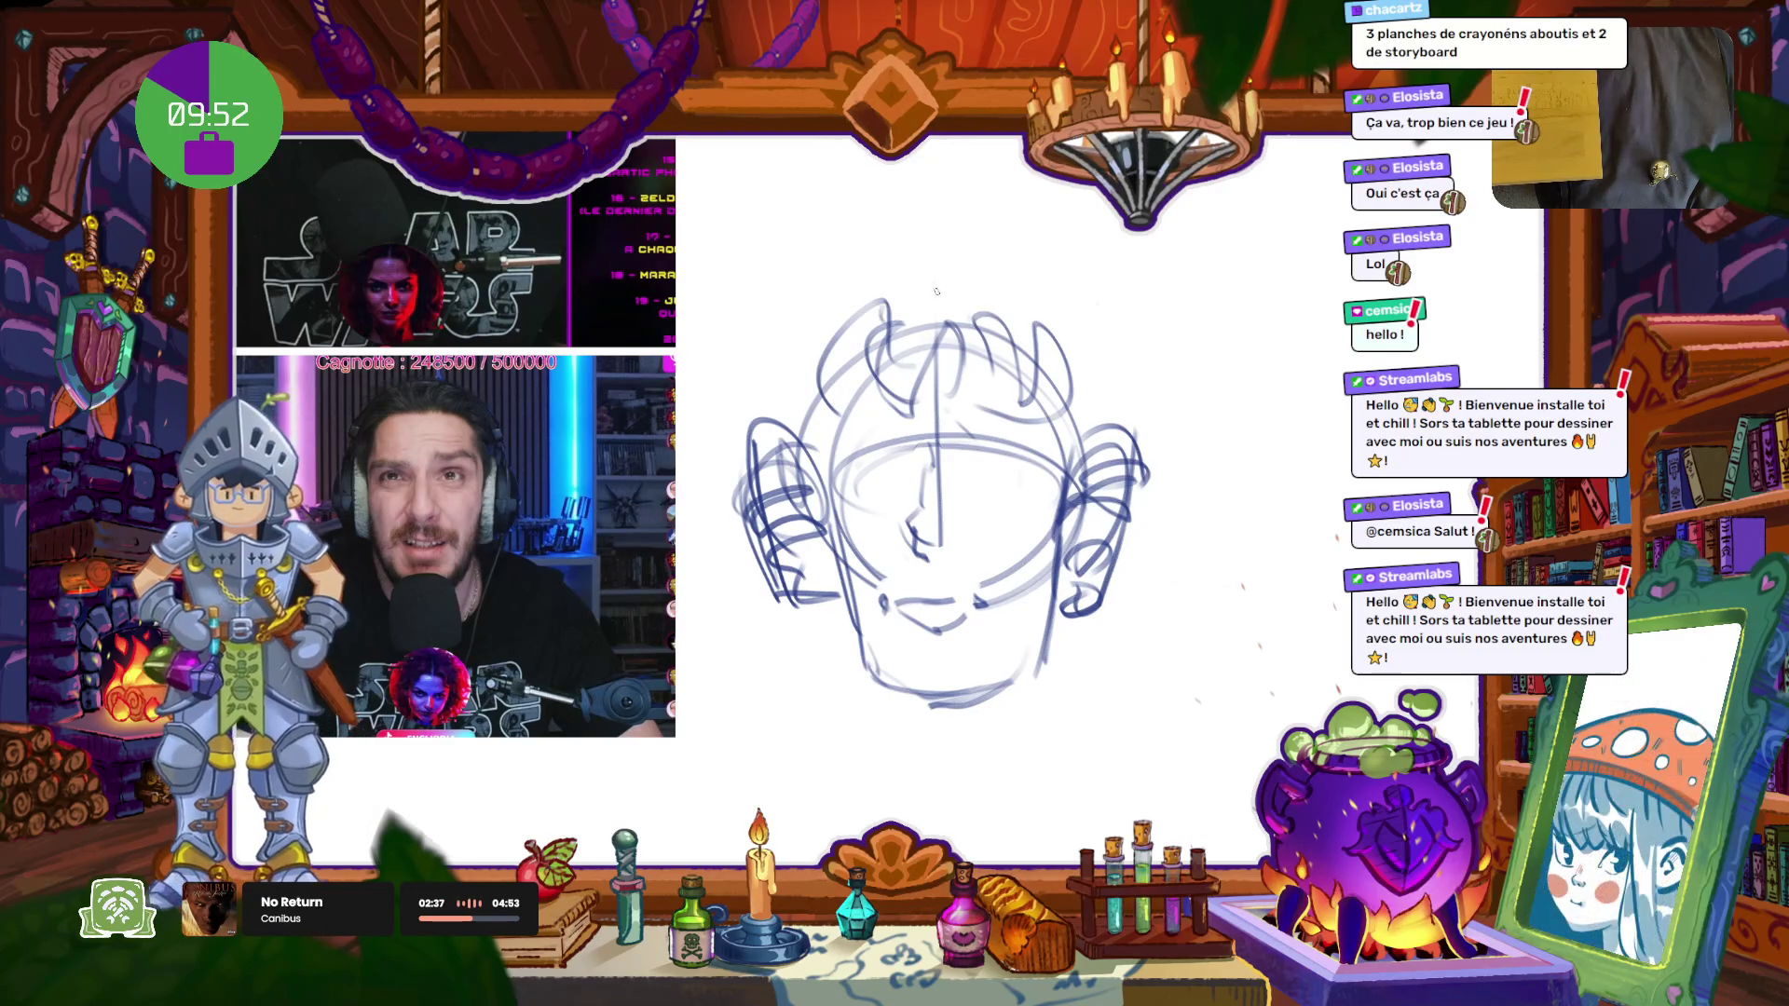
{"action": "mouse_move", "coordinate": [1005, 300]}
{"action": "left_mouse_down"}
{"action": "mouse_move", "coordinate": [973, 266]}
{"action": "mouse_move", "coordinate": [952, 308]}
{"action": "left_mouse_up"}
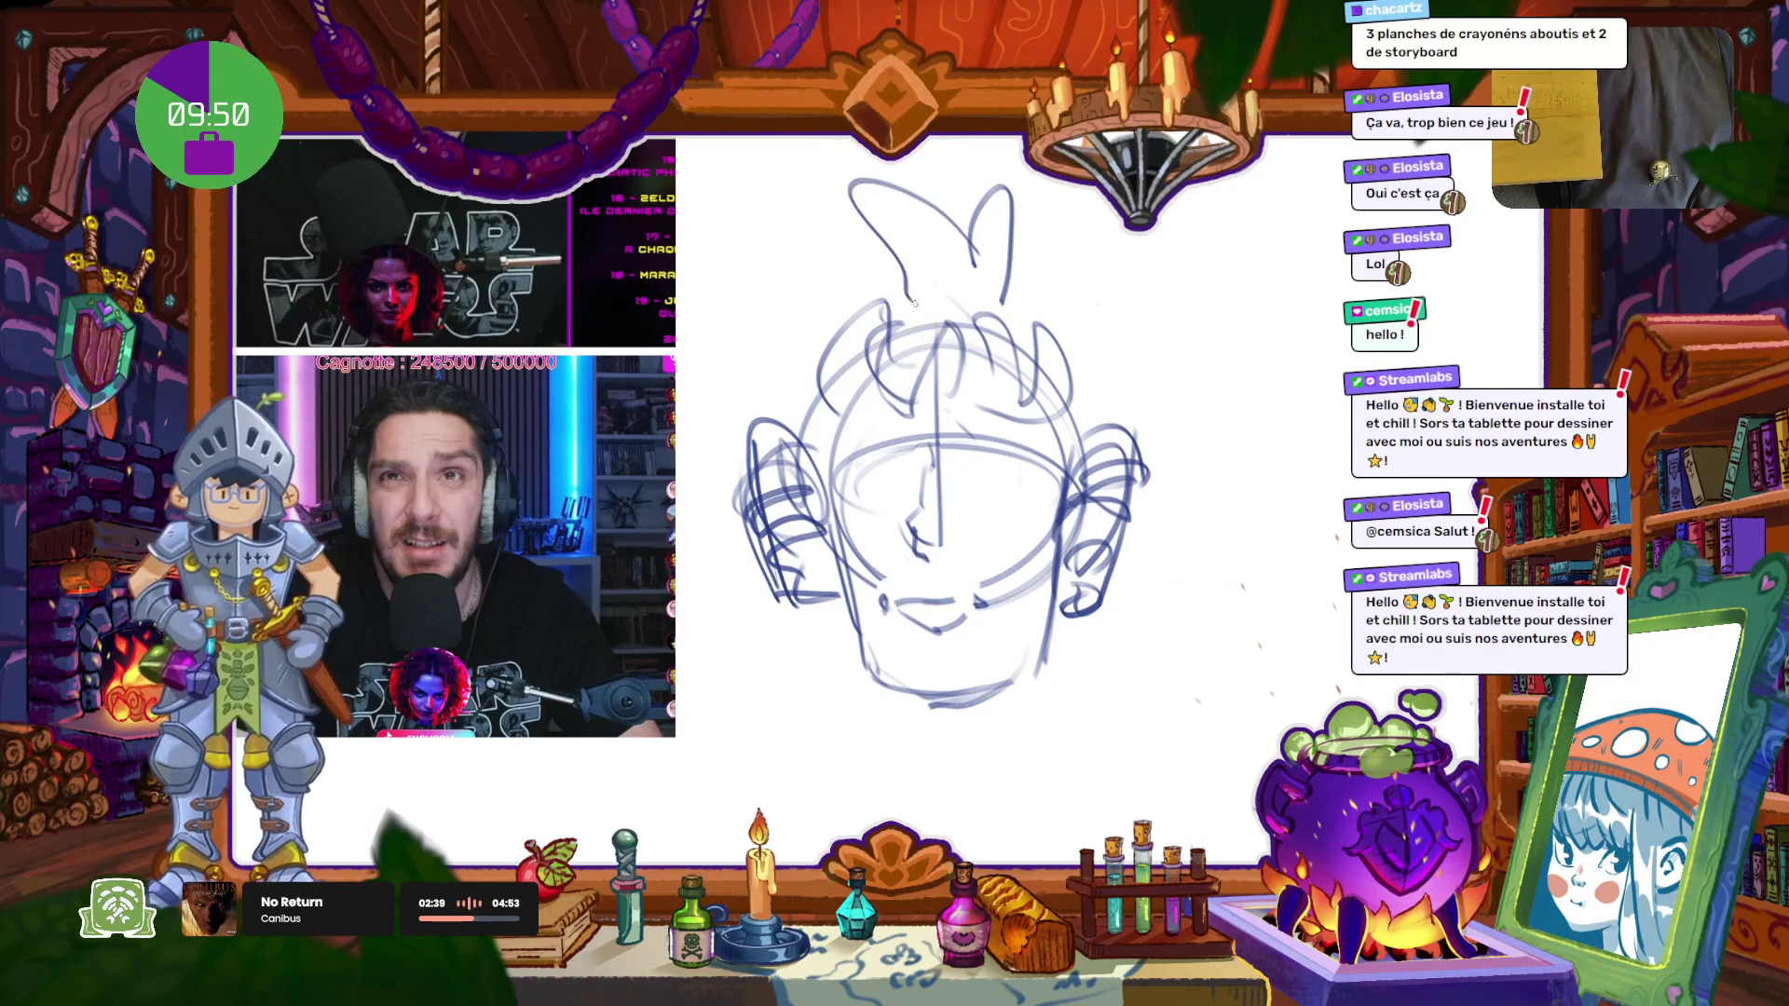
{"action": "key", "text": "ctrl+z"}
{"action": "key", "text": "ctrl+z"}
{"action": "mouse_move", "coordinate": [1048, 424]}
{"action": "left_mouse_down"}
{"action": "mouse_move", "coordinate": [1127, 293]}
{"action": "mouse_move", "coordinate": [1073, 471]}
{"action": "mouse_move", "coordinate": [1048, 350]}
{"action": "mouse_move", "coordinate": [1122, 380]}
{"action": "left_mouse_up"}
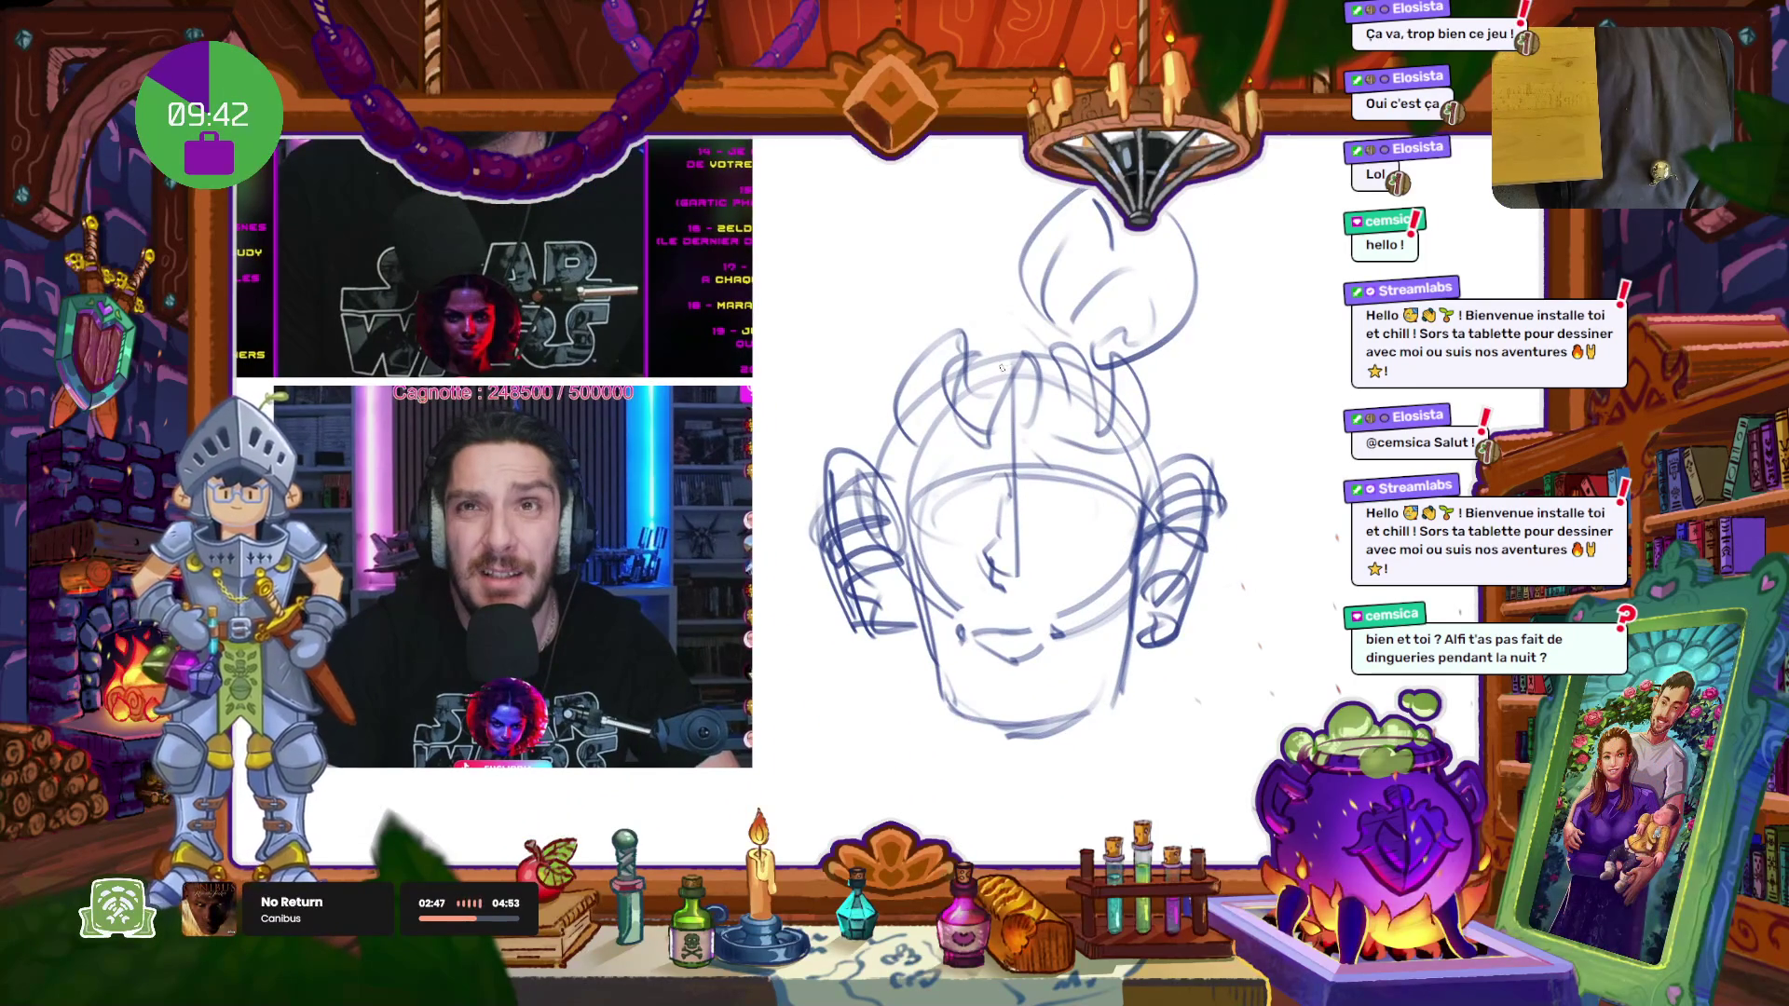
{"action": "left_click_drag", "start_coordinate": [988, 294], "coordinate": [1002, 298]}
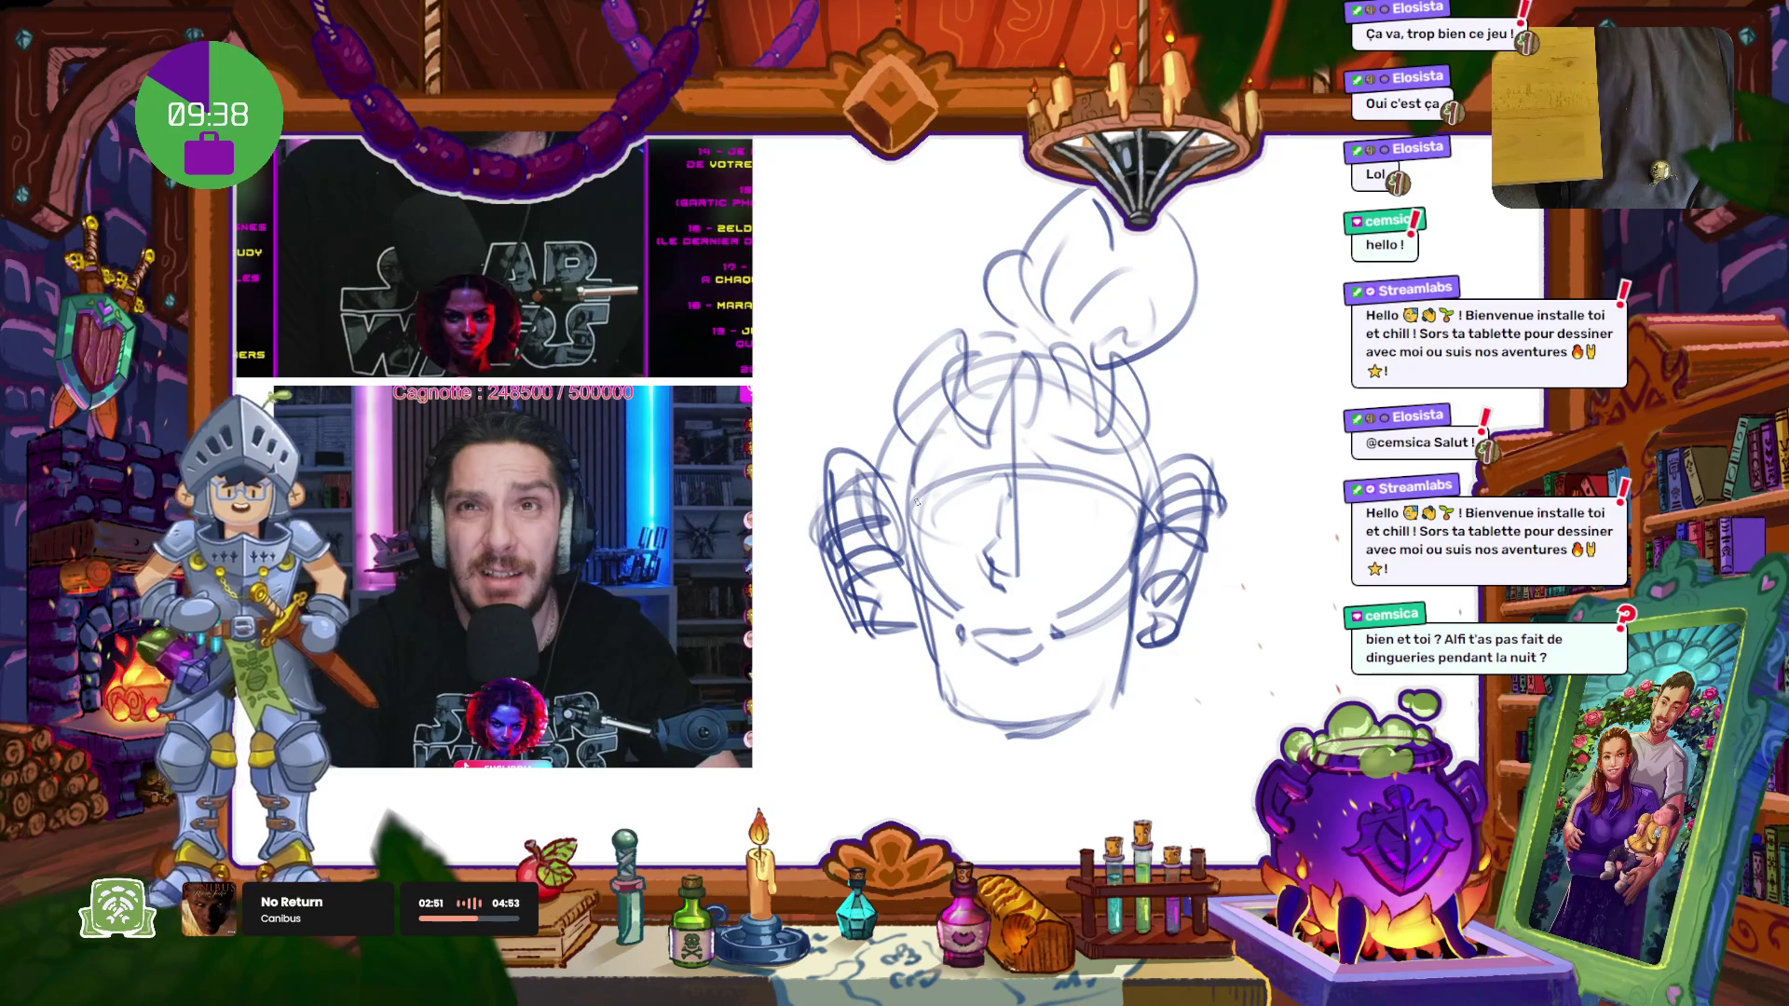
{"action": "left_click_drag", "start_coordinate": [960, 337], "coordinate": [893, 424]}
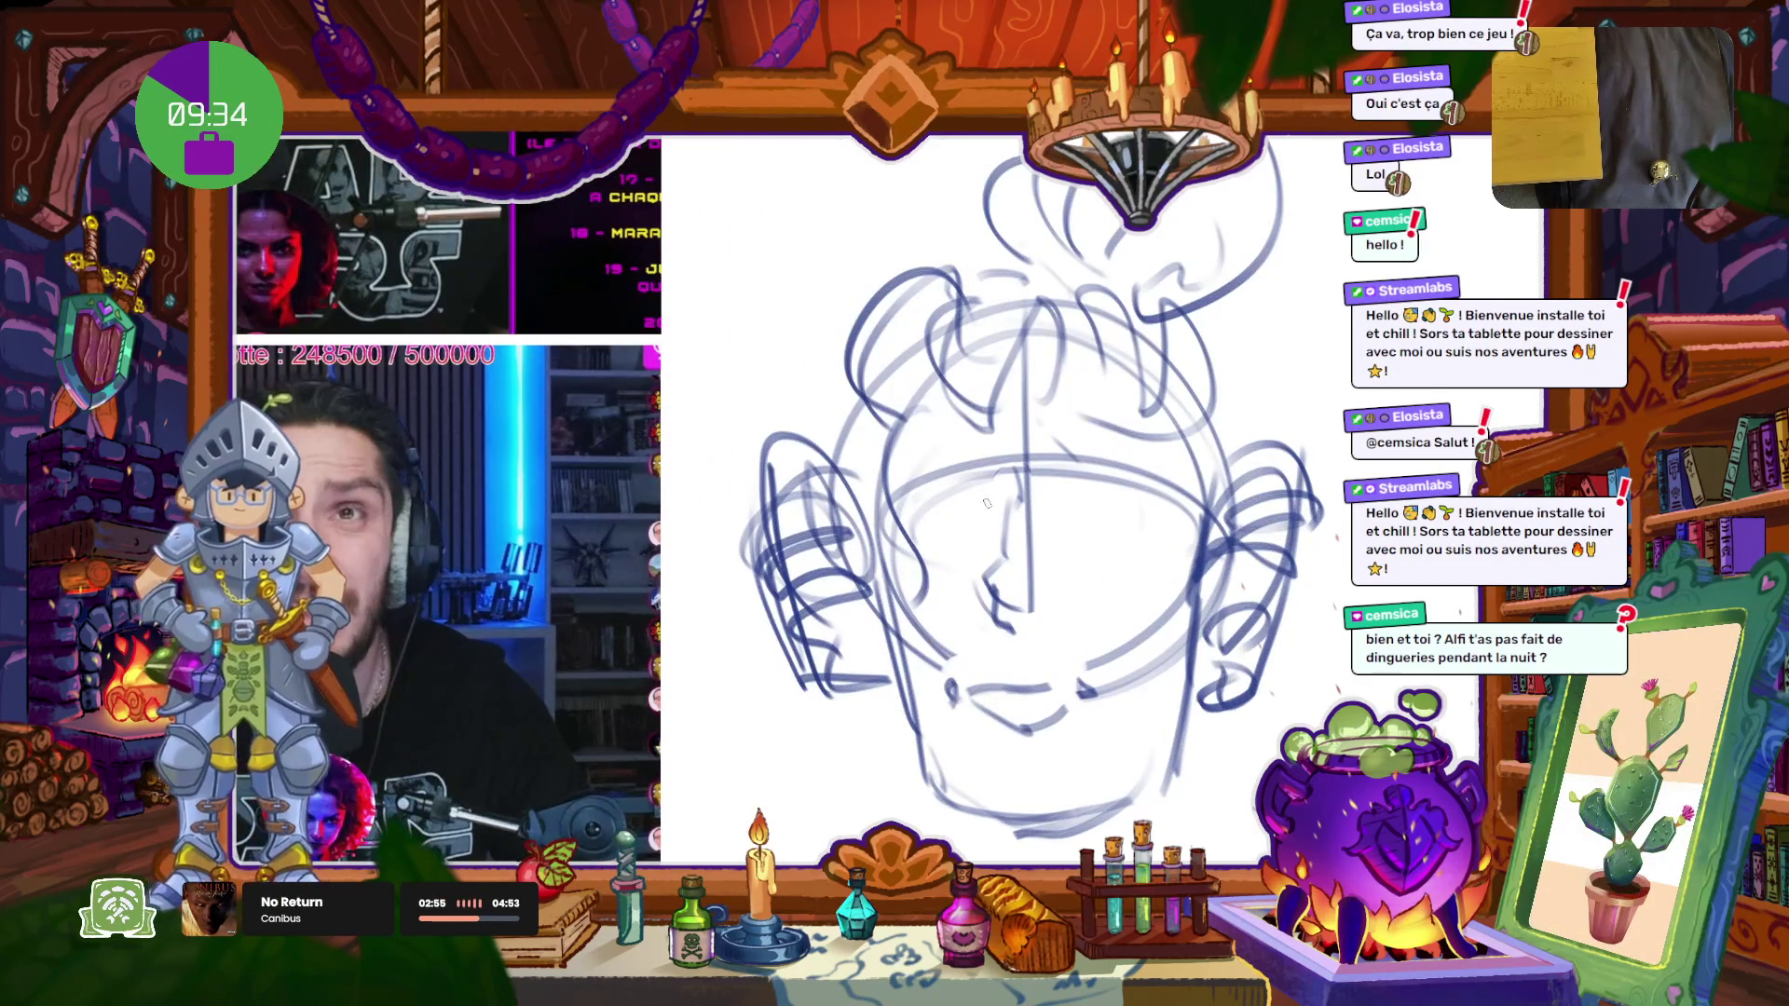
Step: Add a faint brow line and closed eyes across the face
{"action": "left_click_drag", "start_coordinate": [989, 506], "coordinate": [913, 500]}
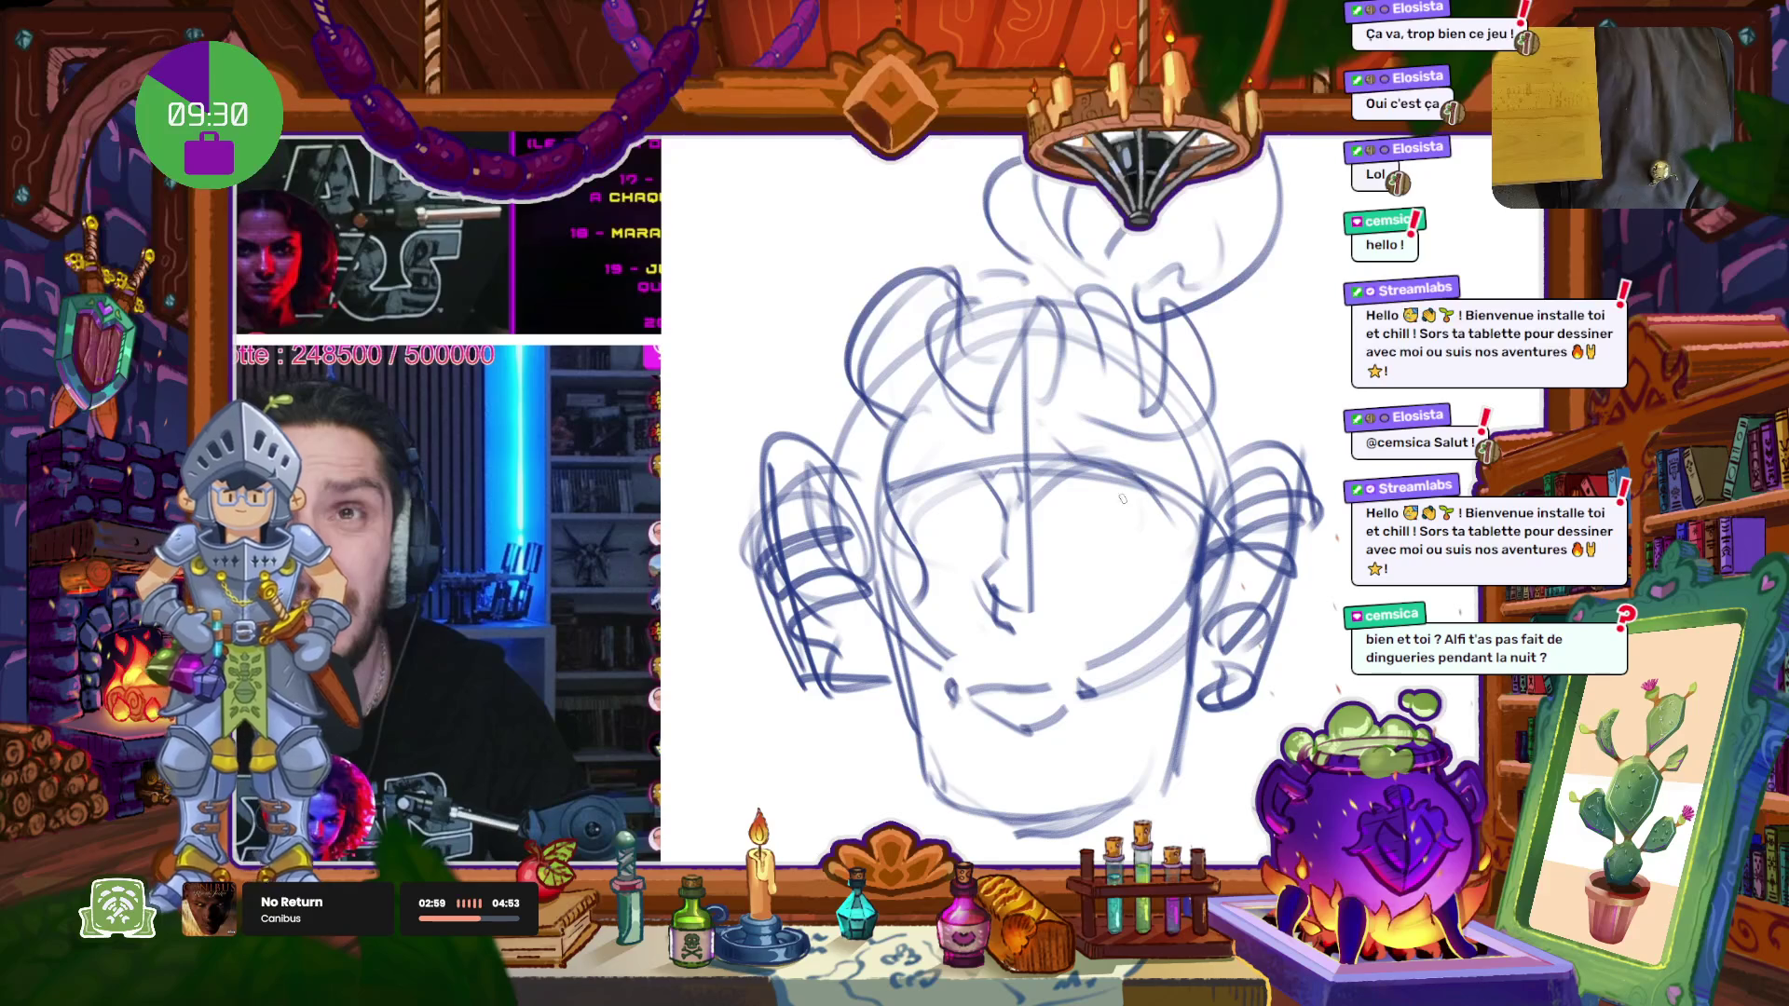
{"action": "mouse_move", "coordinate": [1183, 504]}
{"action": "left_mouse_down"}
{"action": "mouse_move", "coordinate": [1043, 559]}
{"action": "mouse_move", "coordinate": [1051, 583]}
{"action": "left_mouse_up"}
{"action": "left_click_drag", "start_coordinate": [890, 528], "coordinate": [961, 598]}
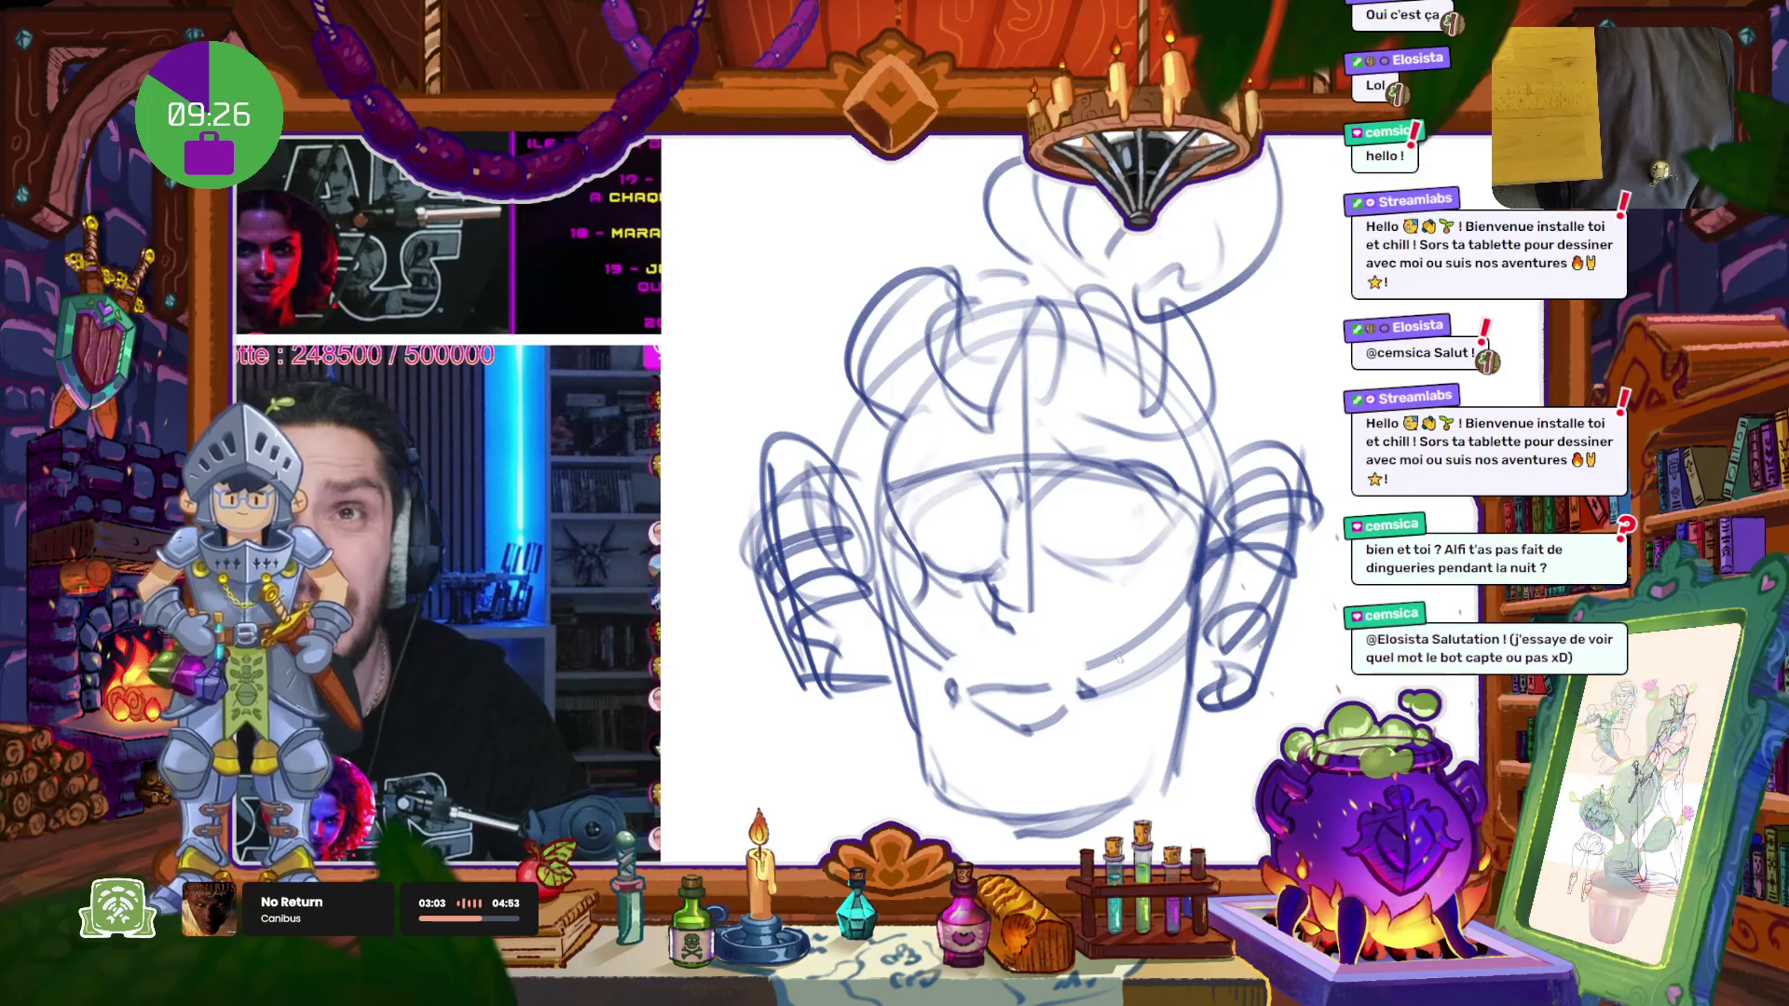
{"action": "key", "text": "ctrl+z"}
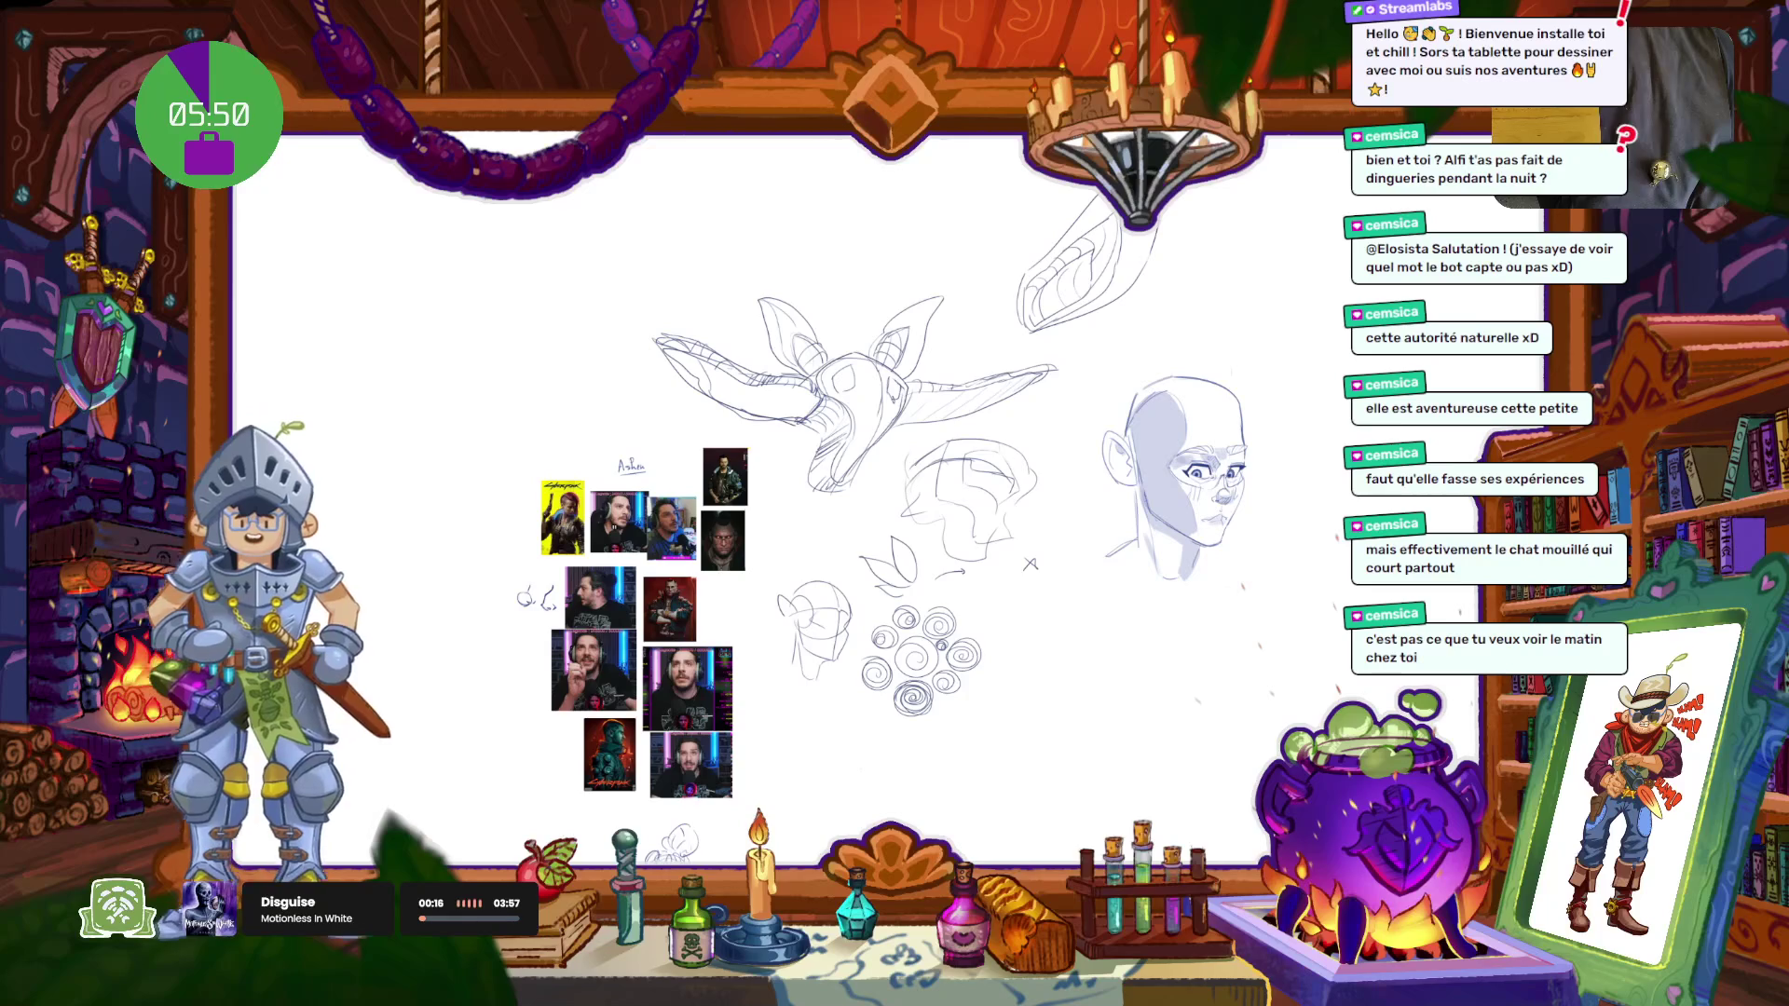
Step: Lasso the old head sketches and move them to the board's right side
{"action": "left_click_drag", "start_coordinate": [946, 195], "coordinate": [1109, 836]}
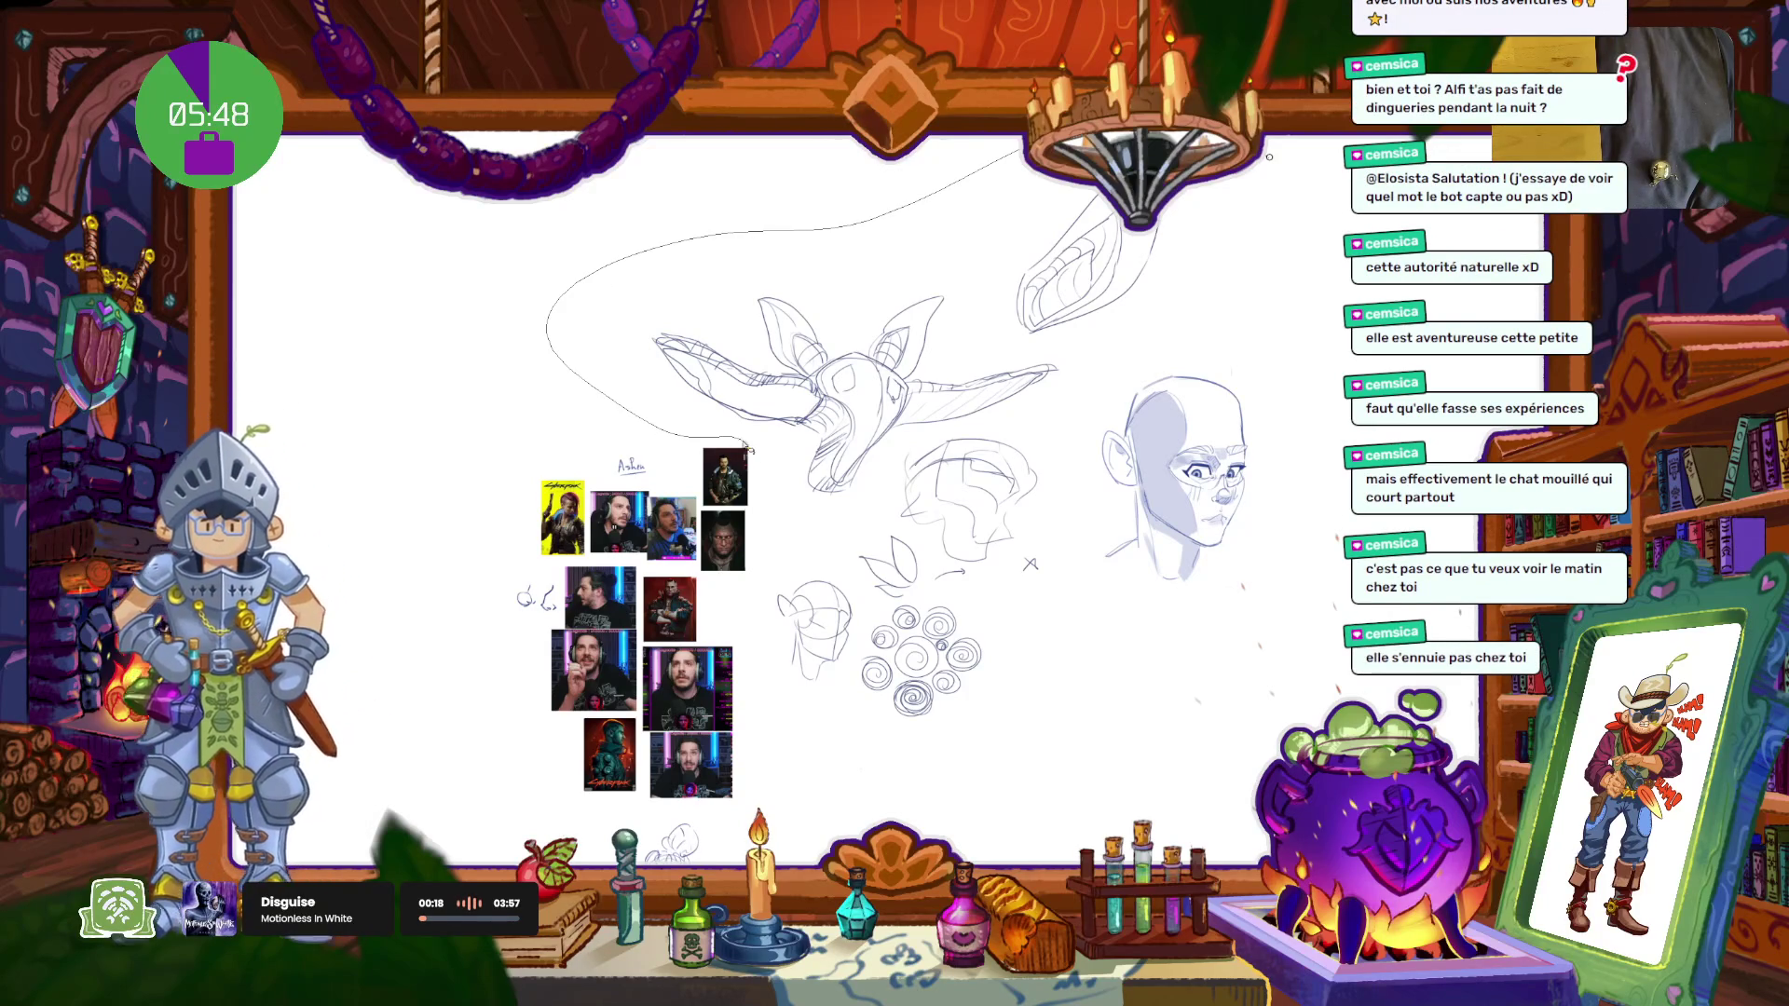
{"action": "left_click_drag", "start_coordinate": [1269, 157], "coordinate": [1311, 242]}
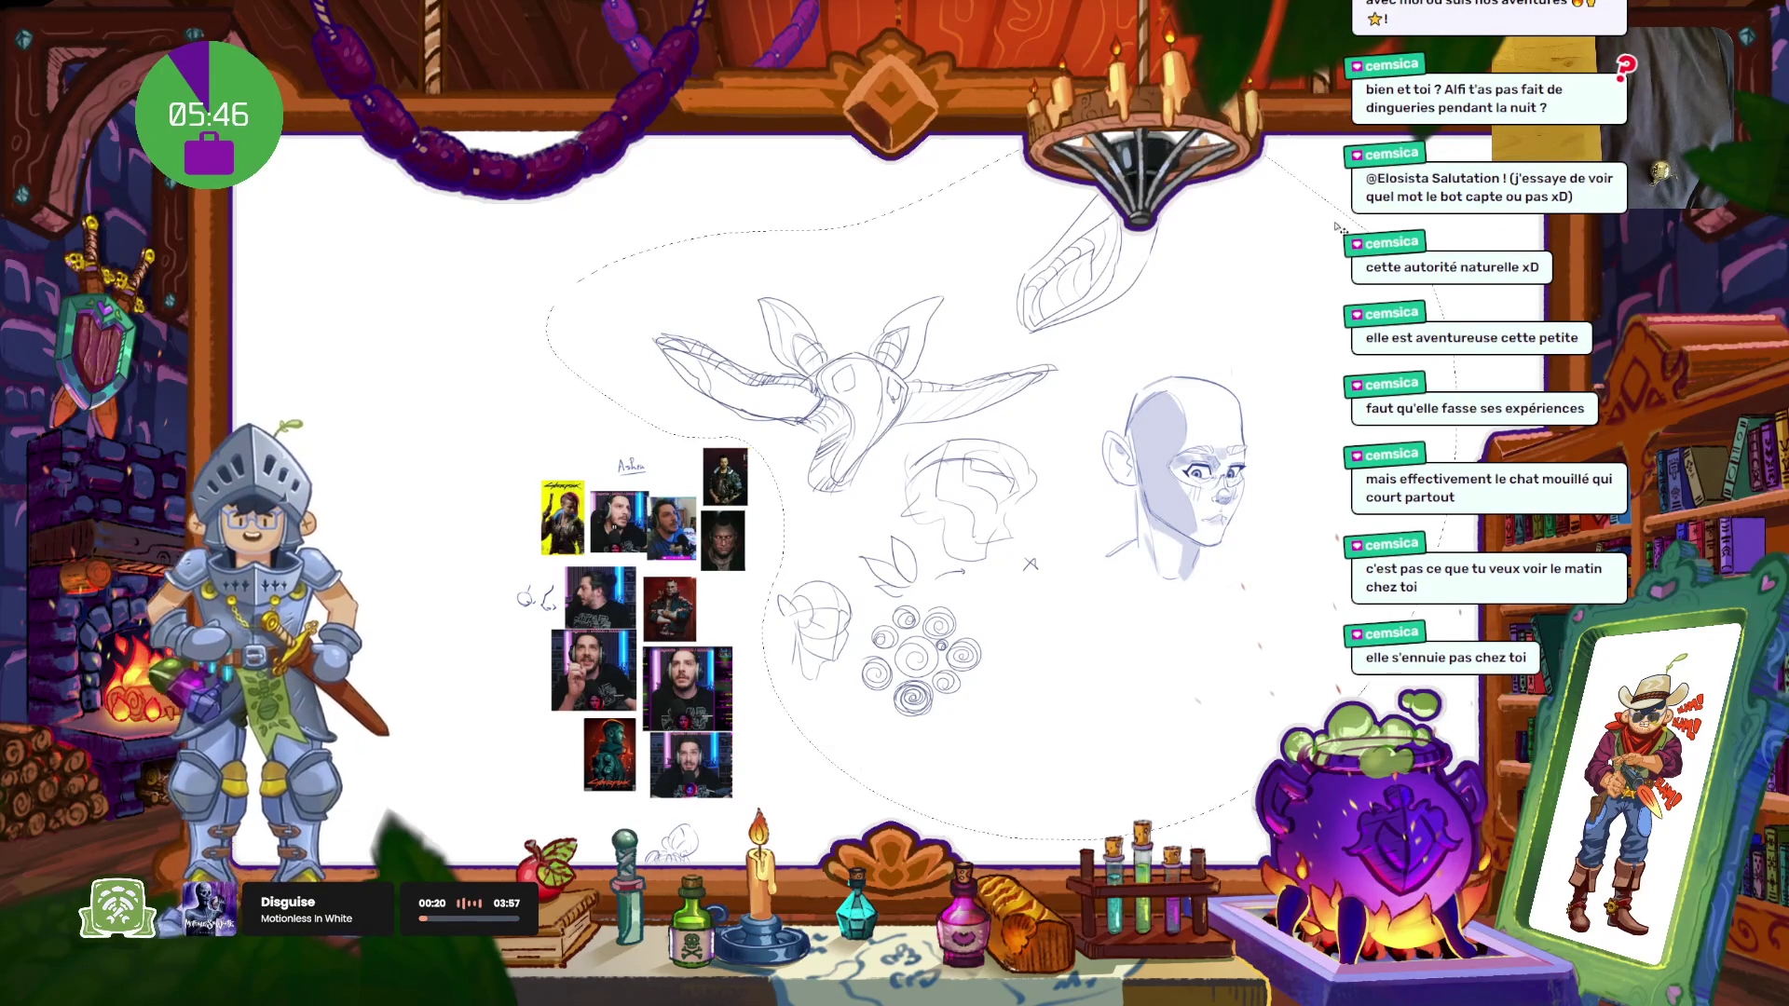
{"action": "left_click_drag", "start_coordinate": [1134, 420], "coordinate": [1631, 360]}
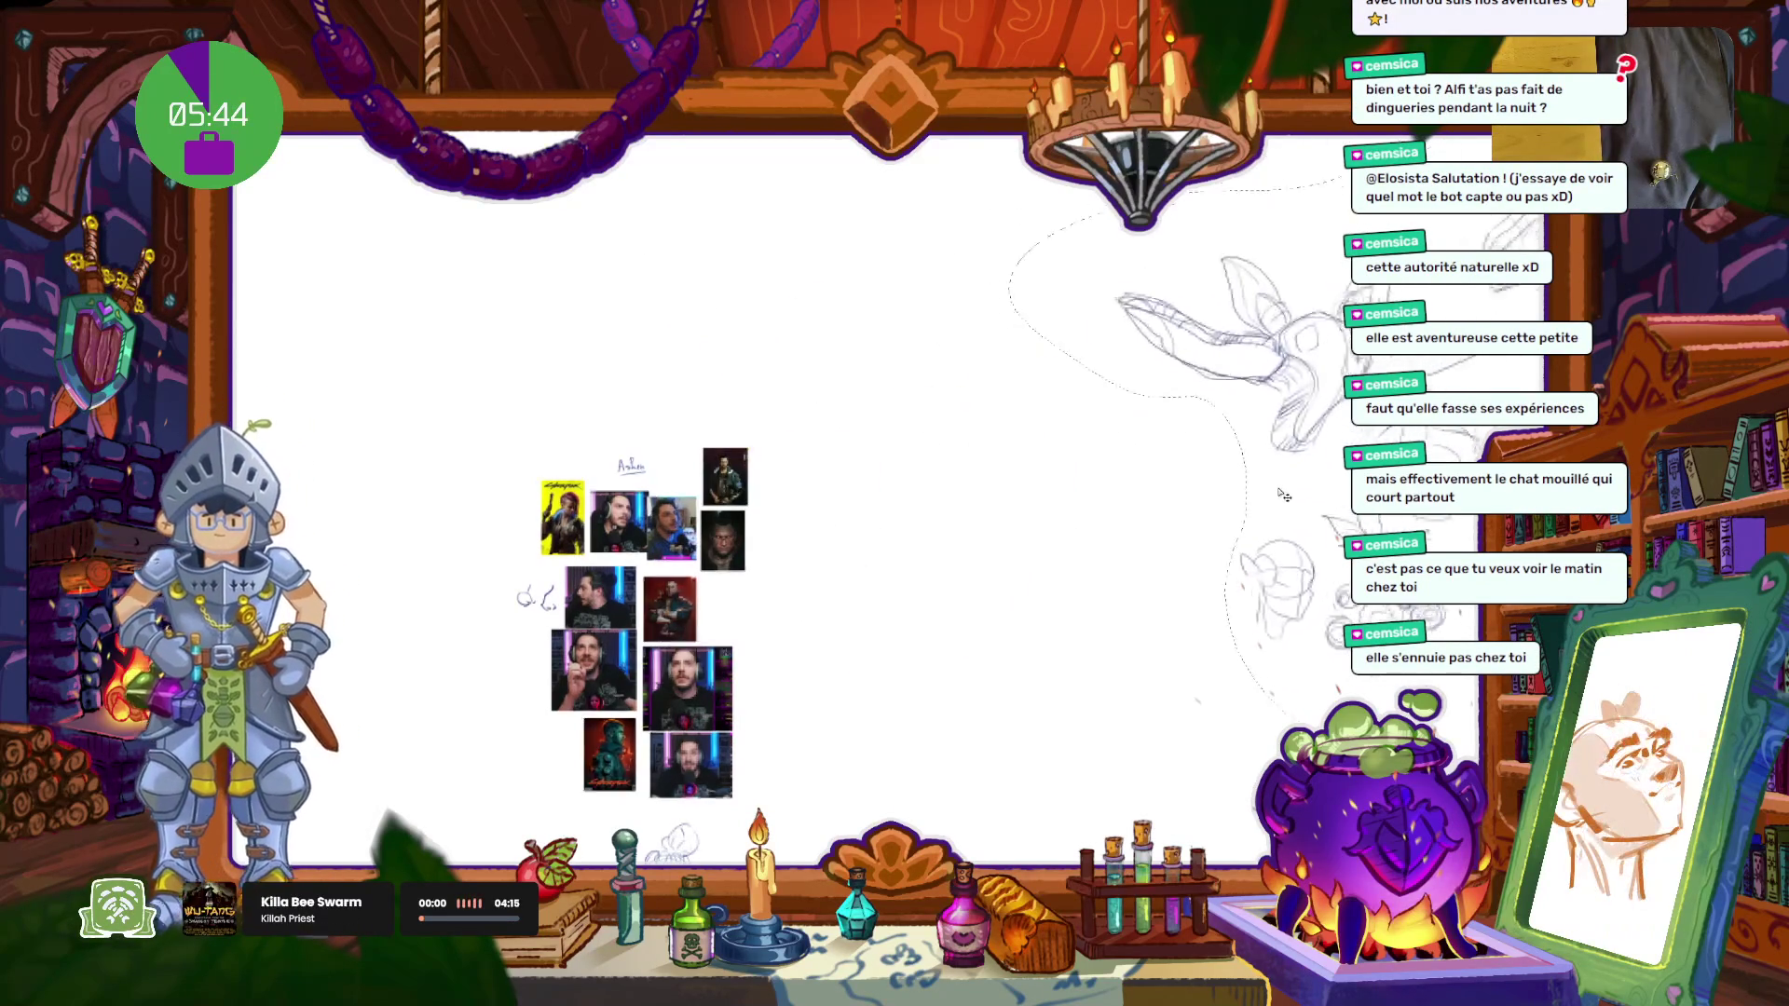
Step: Zoom in, select the two stacked top photos and drag them away from the Ashen label
{"action": "scroll", "coordinate": [901, 728], "scroll_direction": "up", "scroll_amount": 3}
{"action": "scroll", "coordinate": [909, 699], "scroll_direction": "up", "scroll_amount": 3}
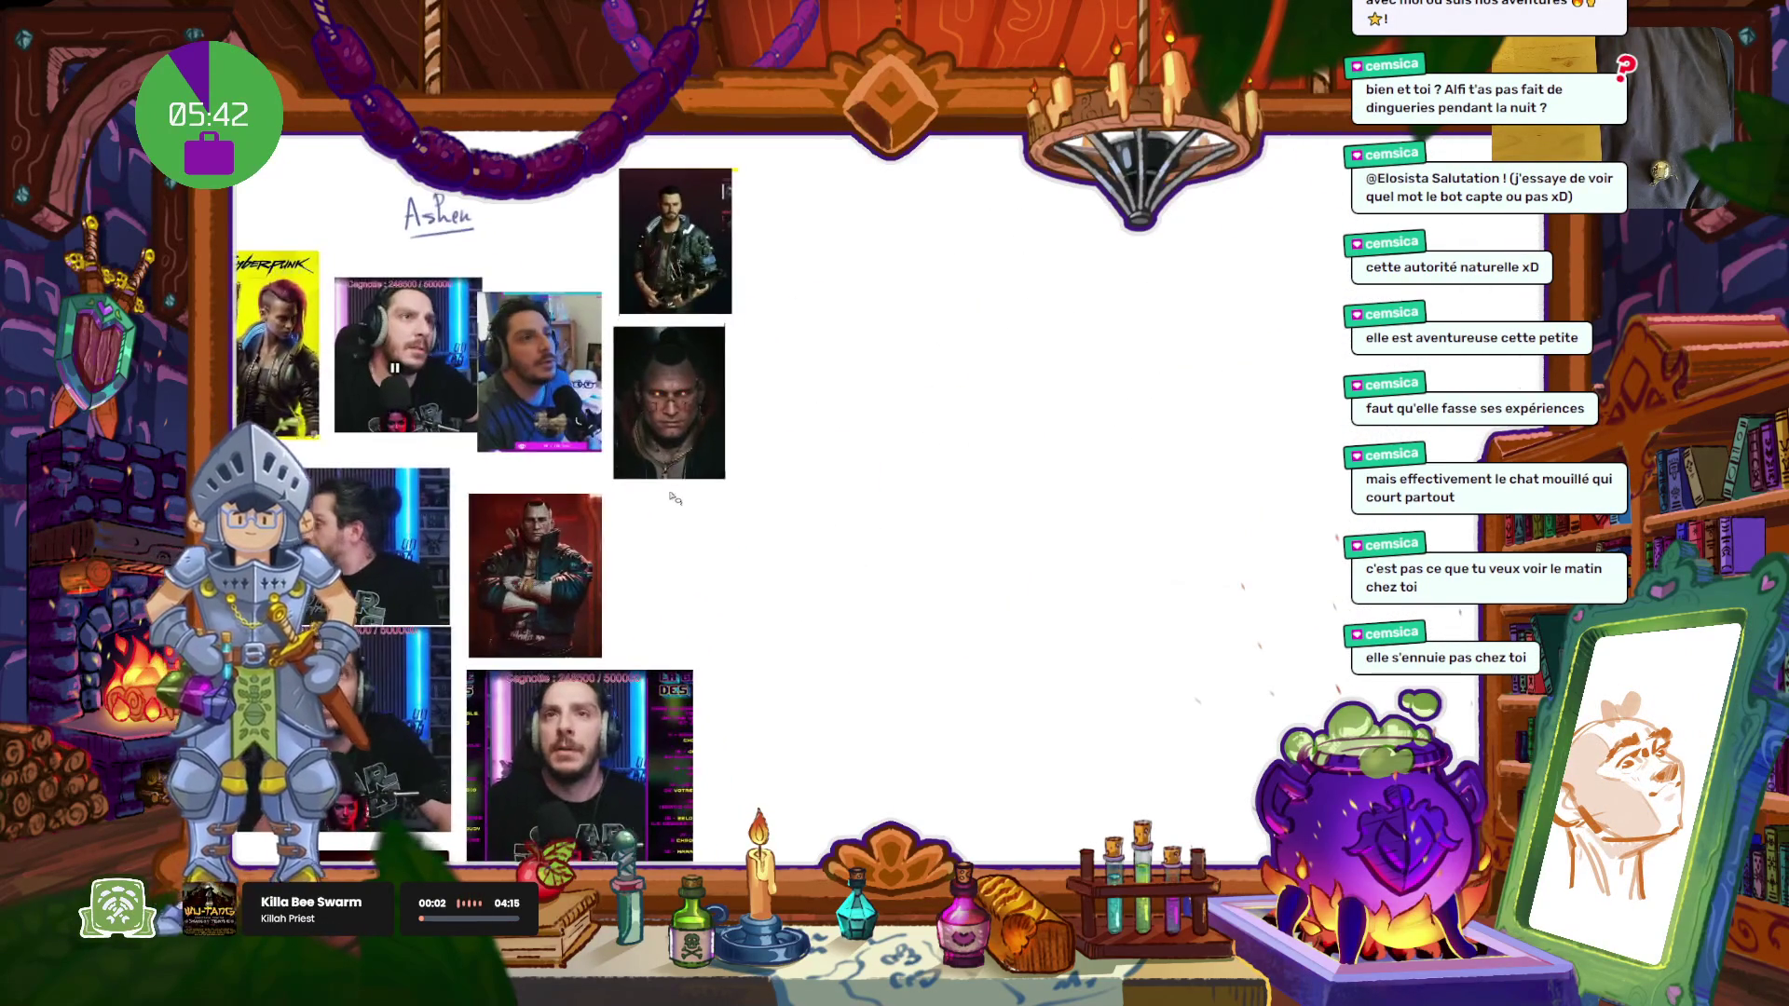
{"action": "scroll", "coordinate": [923, 661], "scroll_direction": "up", "scroll_amount": 3}
{"action": "scroll", "coordinate": [924, 513], "scroll_direction": "up", "scroll_amount": 3}
{"action": "scroll", "coordinate": [923, 514], "scroll_direction": "up", "scroll_amount": 1}
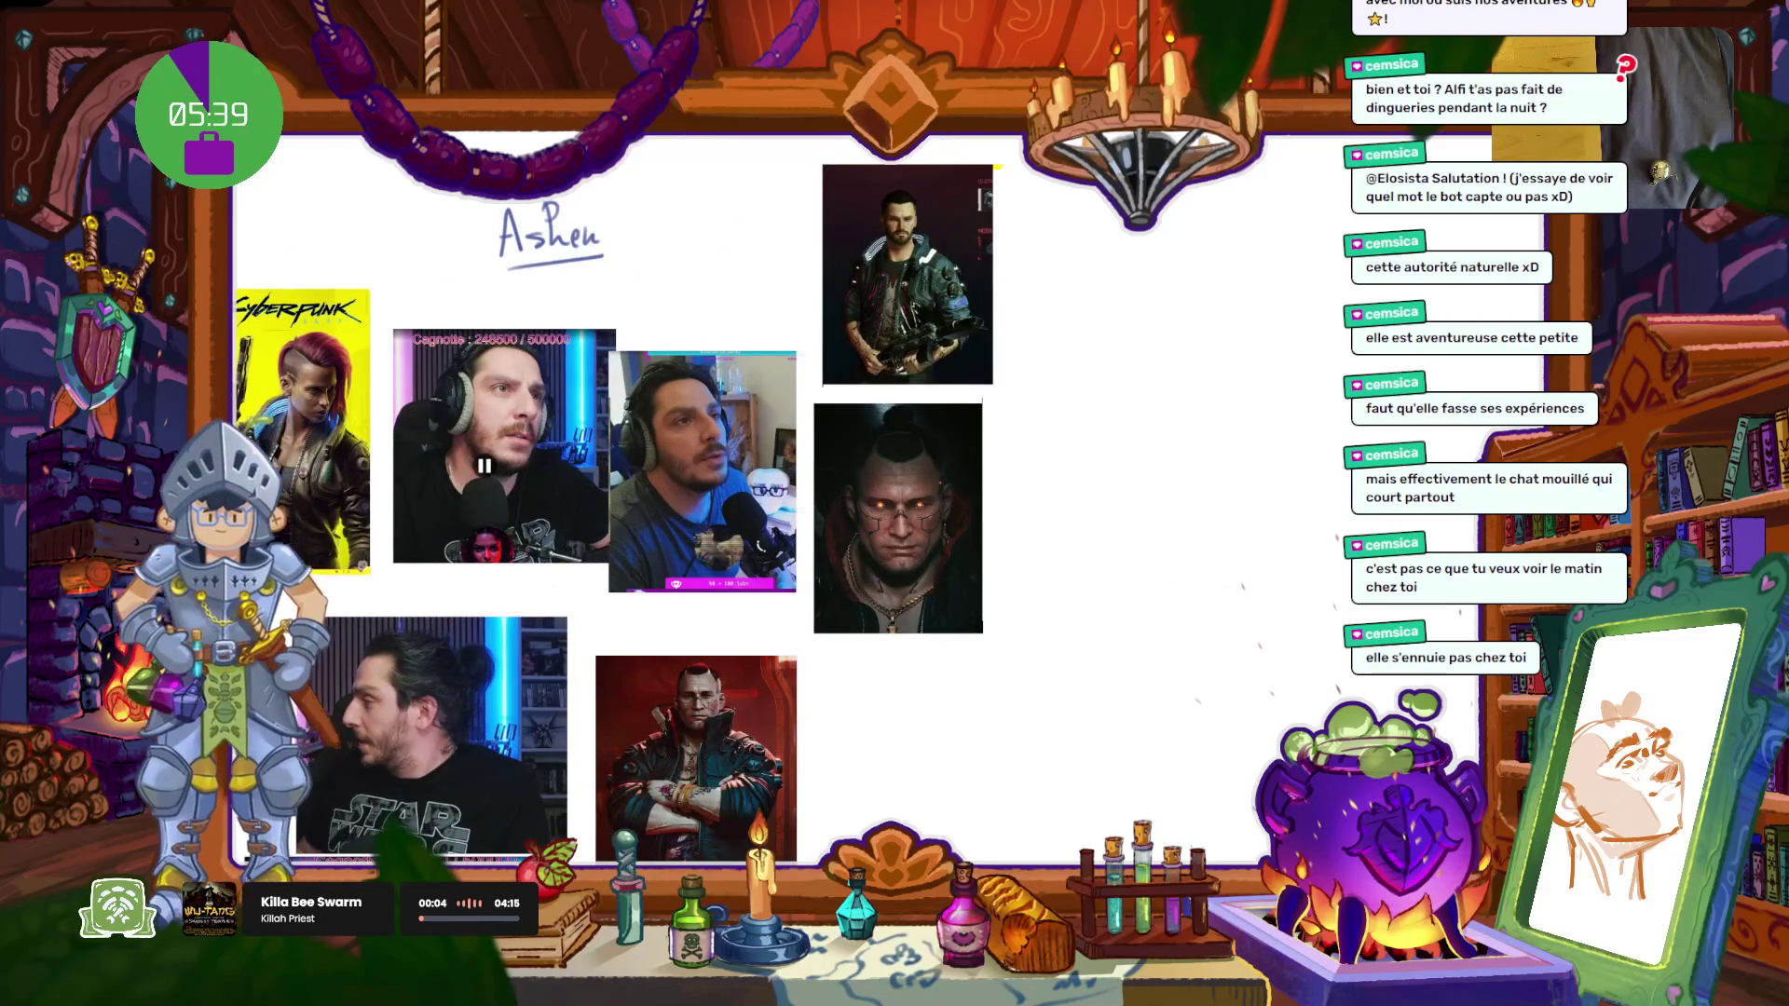
{"action": "left_click_drag", "start_coordinate": [1020, 149], "coordinate": [778, 180]}
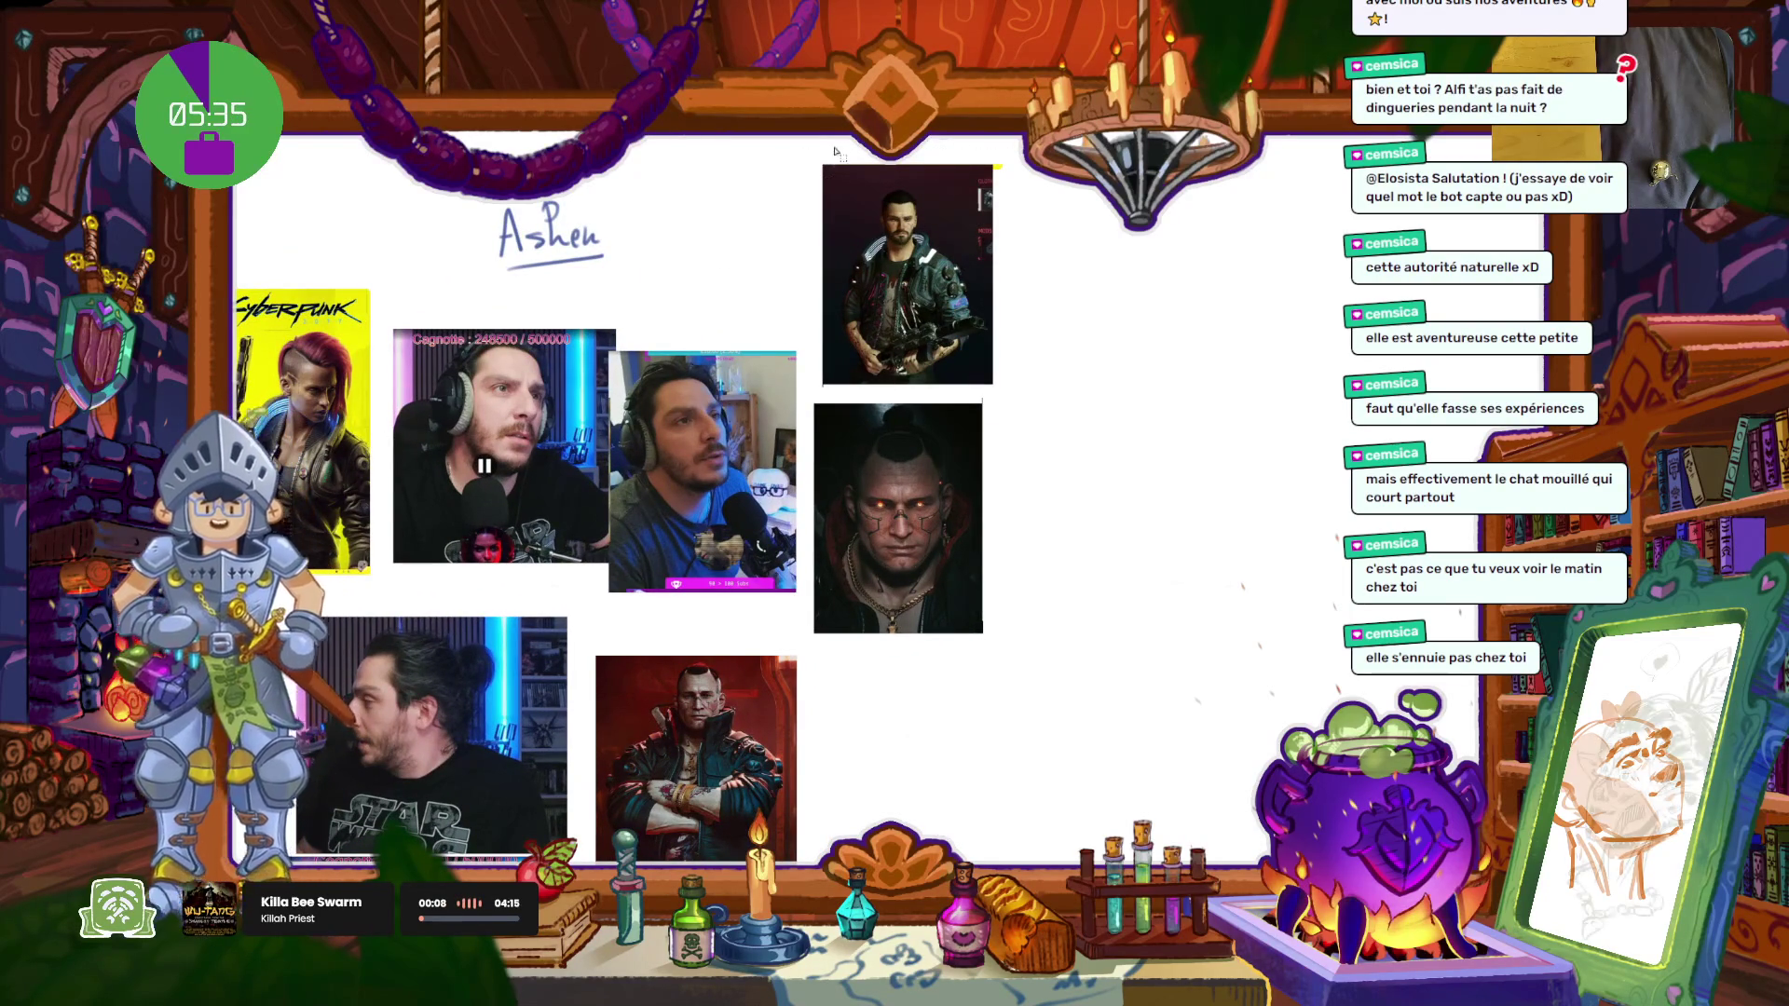
{"action": "left_click_drag", "start_coordinate": [816, 156], "coordinate": [1032, 534]}
{"action": "left_click_drag", "start_coordinate": [1091, 698], "coordinate": [827, 209]}
{"action": "scroll", "coordinate": [827, 209], "scroll_direction": "up", "scroll_amount": 5}
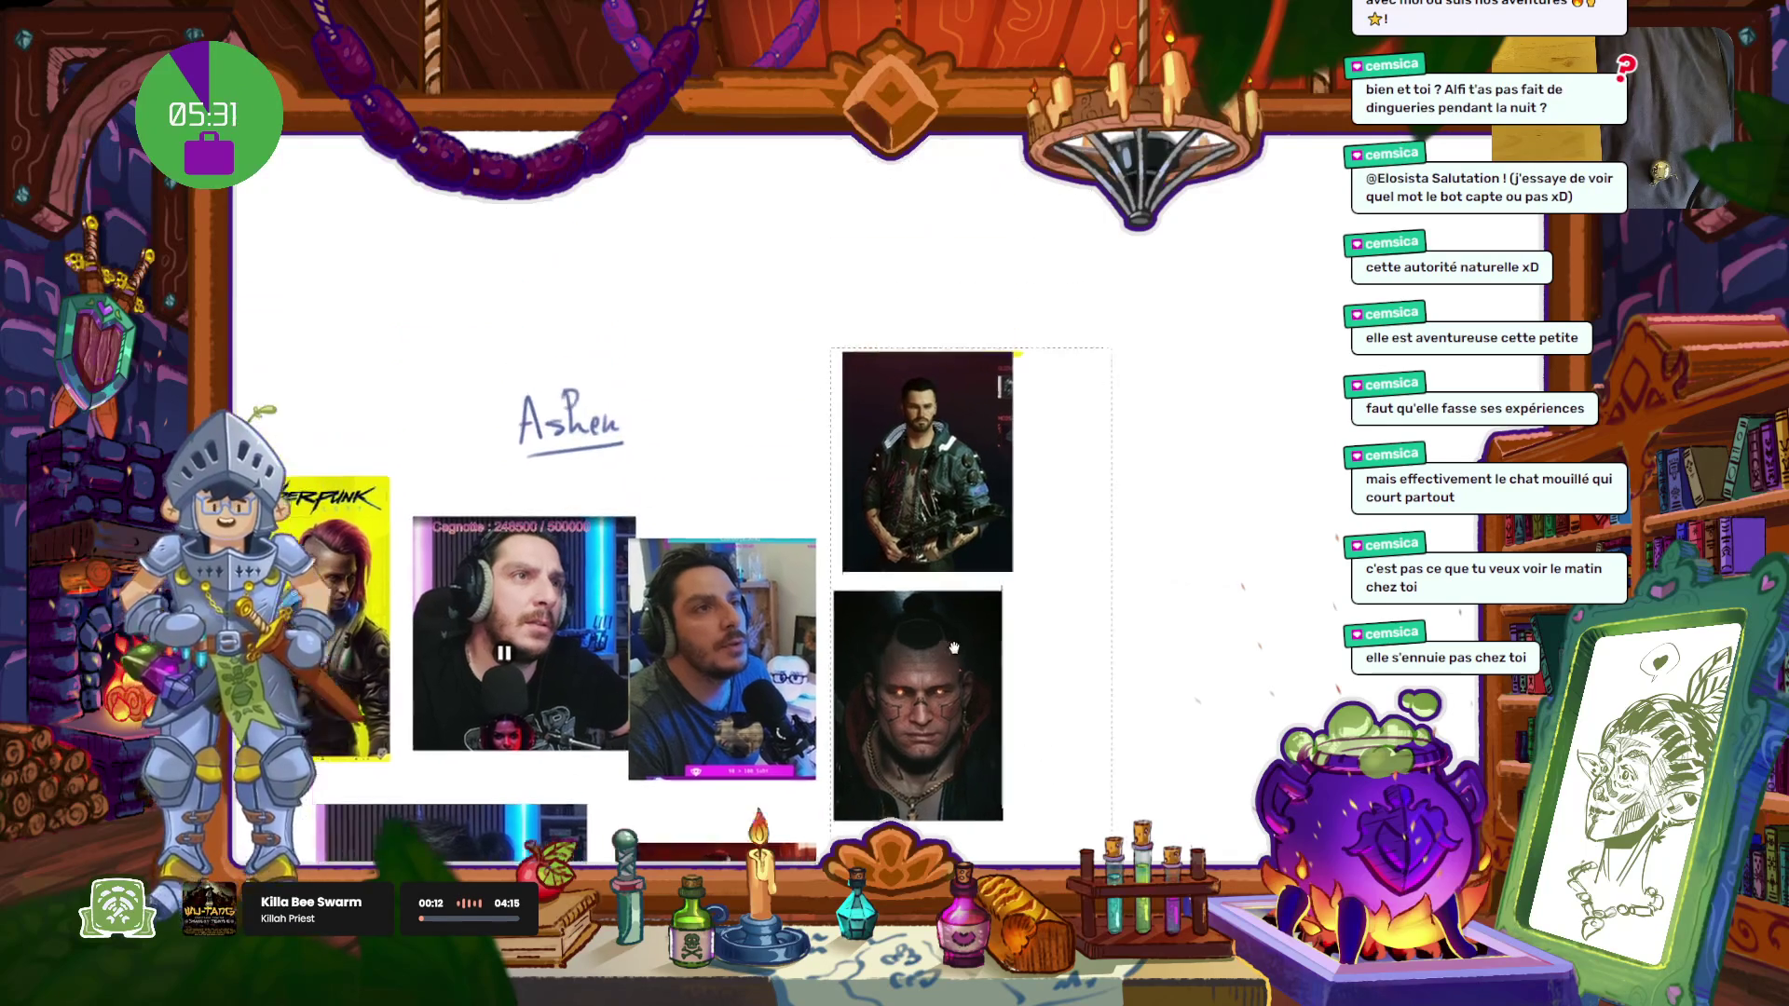
{"action": "left_click_drag", "start_coordinate": [1004, 662], "coordinate": [800, 245]}
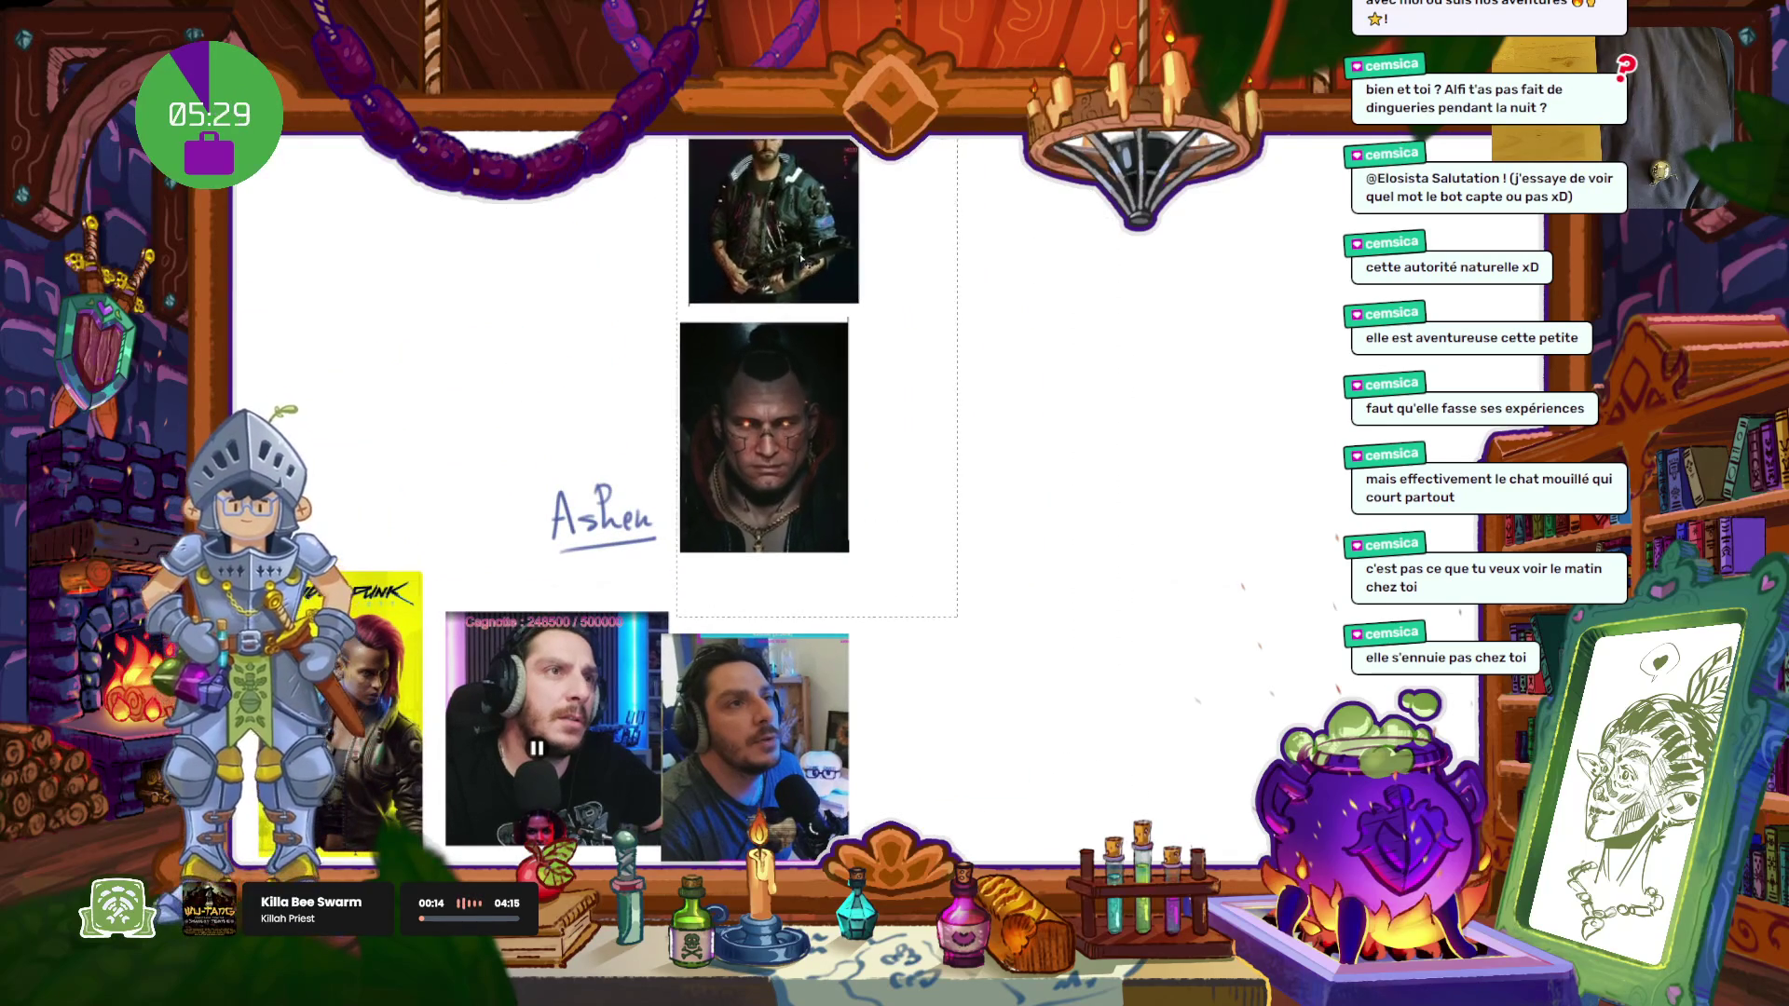
Step: Pan to empty canvas and draw overlapping circles to start a new head
{"action": "mouse_move", "coordinate": [870, 662]}
{"action": "left_mouse_down"}
{"action": "mouse_move", "coordinate": [763, 438]}
{"action": "mouse_move", "coordinate": [920, 552]}
{"action": "left_mouse_up"}
{"action": "scroll", "coordinate": [762, 438], "scroll_direction": "up", "scroll_amount": 3}
{"action": "scroll", "coordinate": [759, 447], "scroll_direction": "up", "scroll_amount": 2}
{"action": "scroll", "coordinate": [913, 528], "scroll_direction": "up", "scroll_amount": 2}
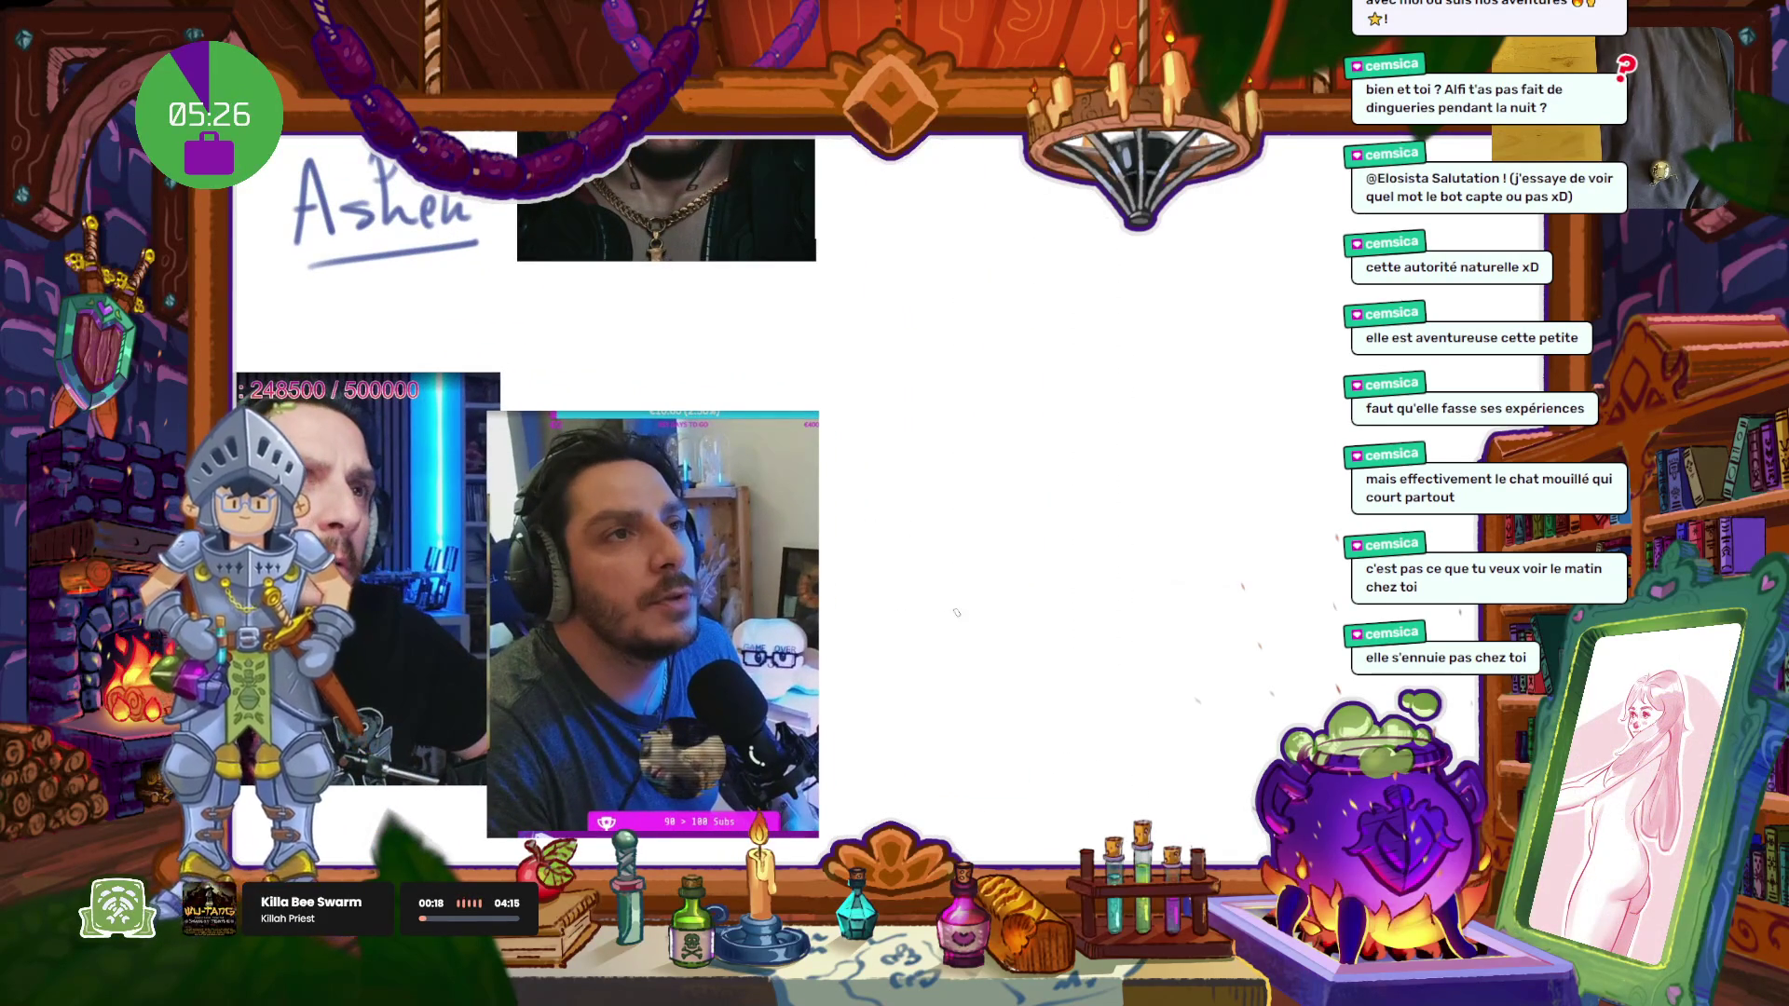
{"action": "left_click_drag", "start_coordinate": [1141, 720], "coordinate": [1128, 716]}
{"action": "left_click_drag", "start_coordinate": [1286, 732], "coordinate": [1021, 484]}
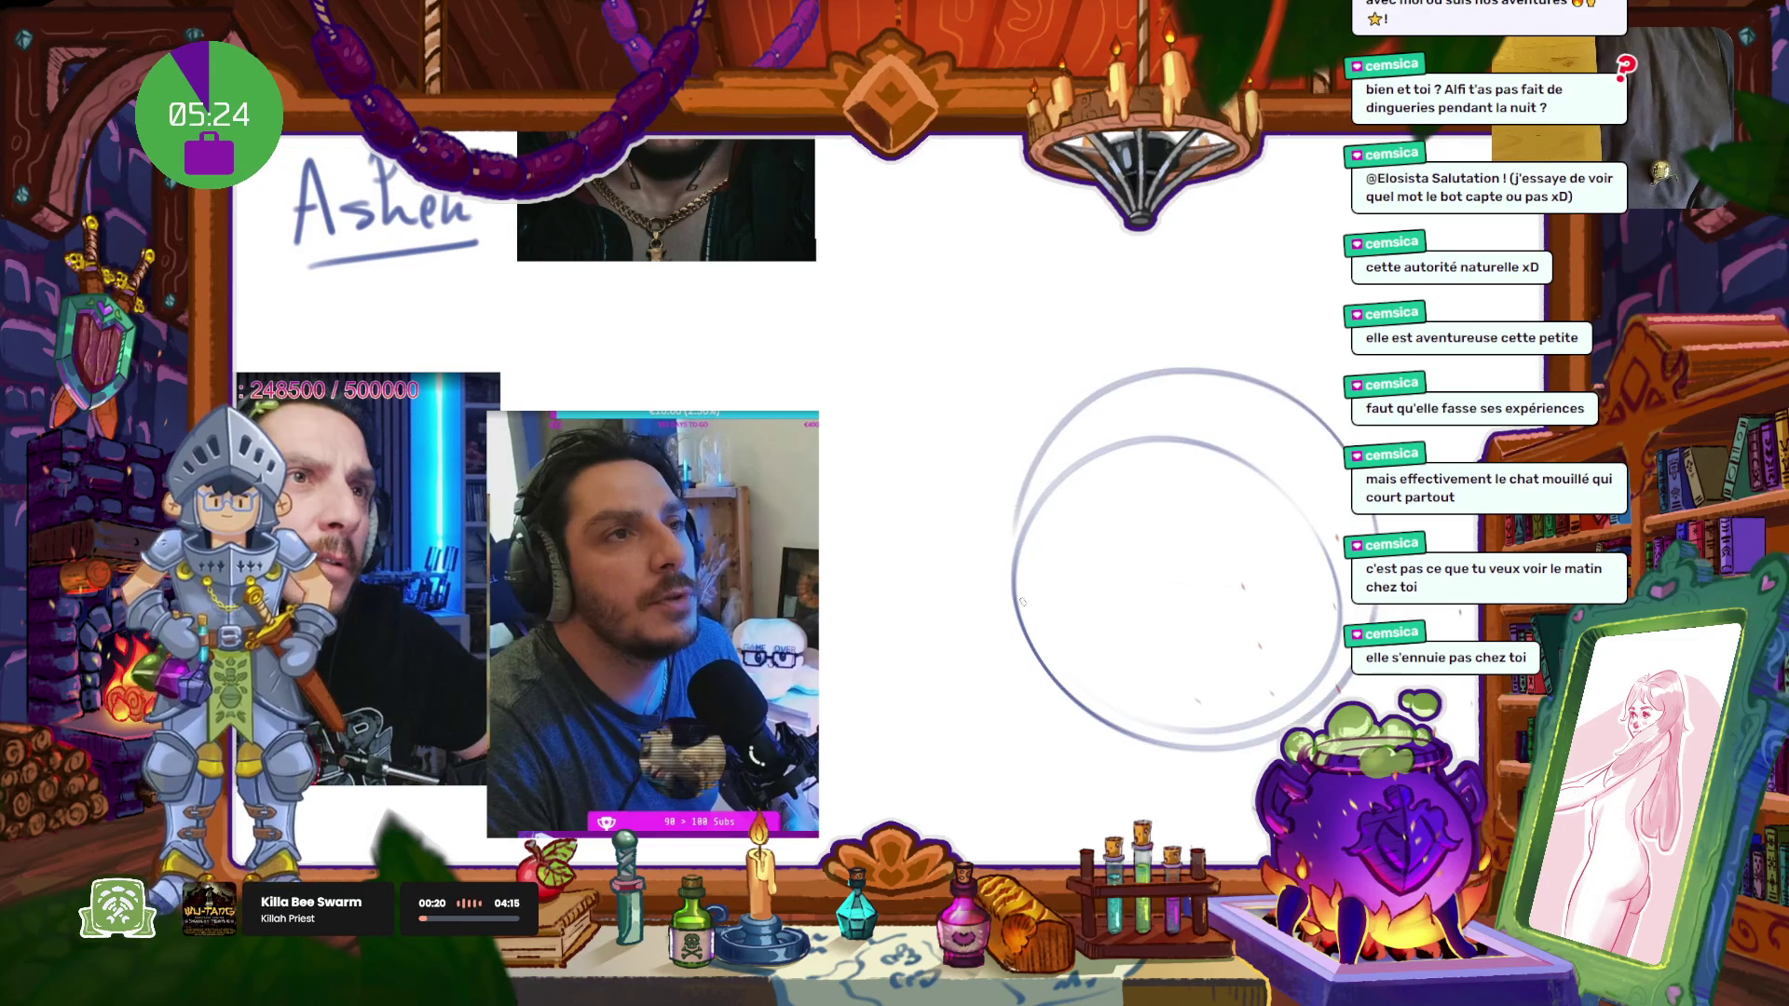
Step: Add elliptical guide arcs across the sphere, loops on its left and an arc over the top
{"action": "scroll", "coordinate": [1071, 606], "scroll_direction": "right", "scroll_amount": 2}
{"action": "left_click_drag", "start_coordinate": [959, 632], "coordinate": [1283, 508]}
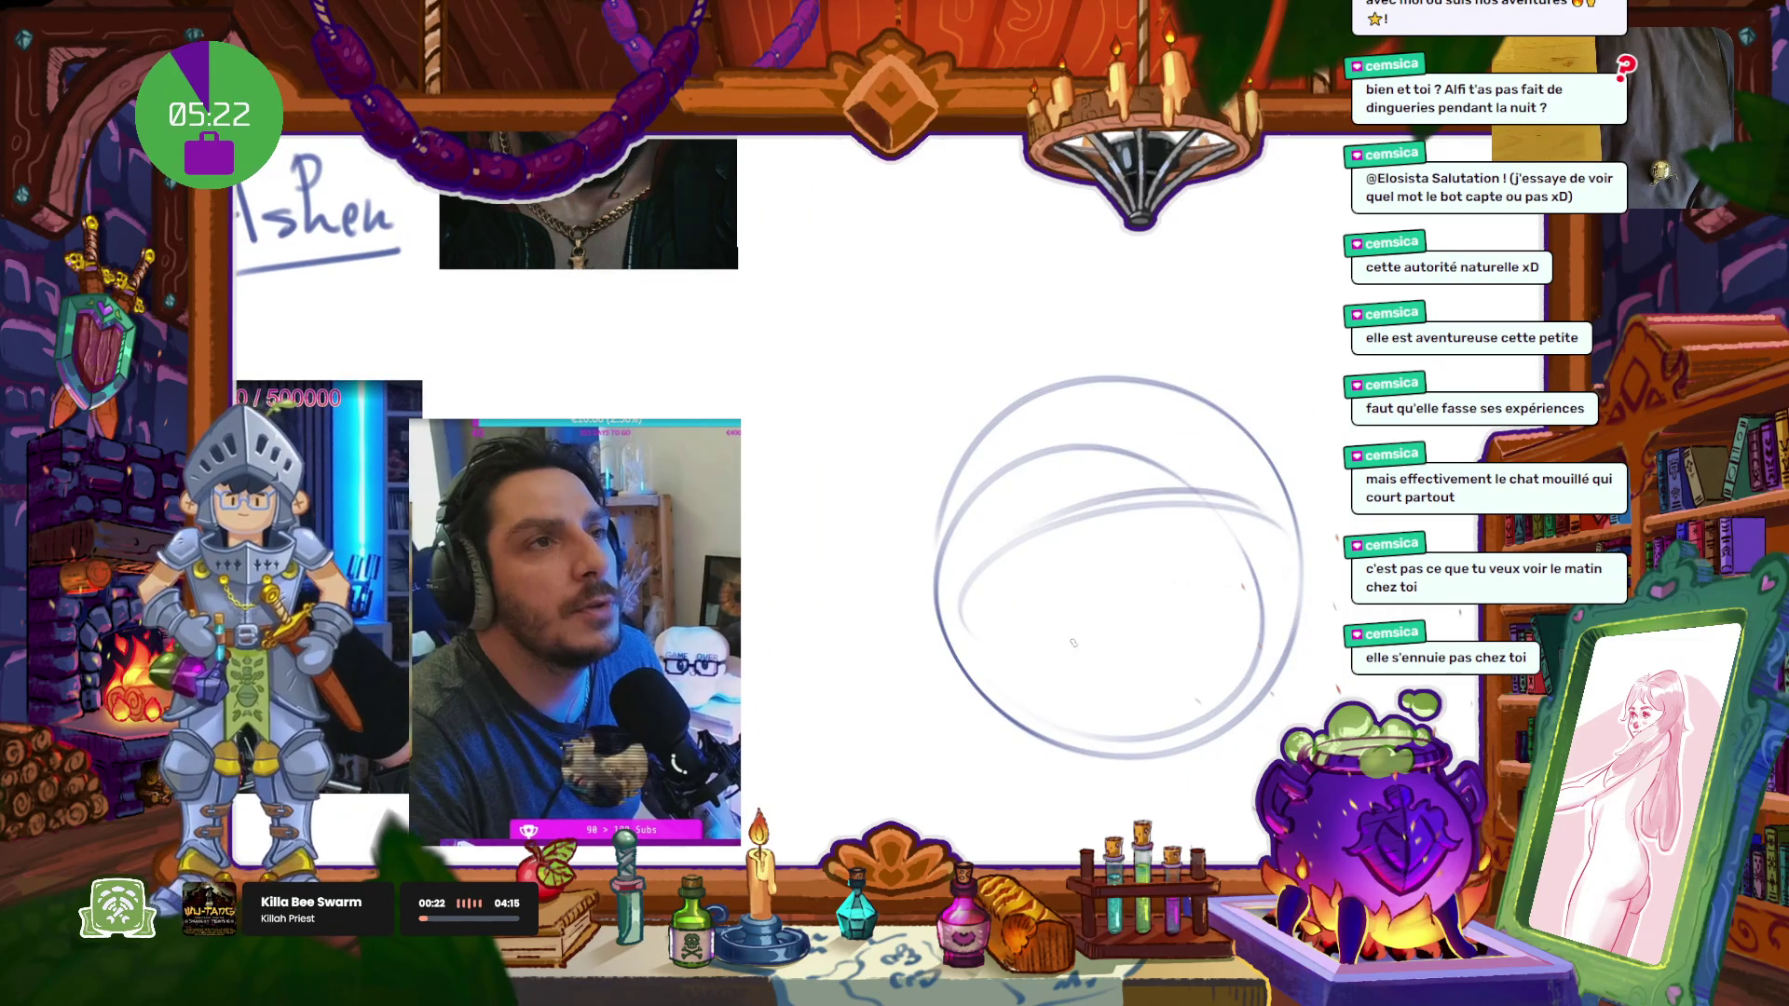
{"action": "left_click_drag", "start_coordinate": [984, 613], "coordinate": [1314, 503]}
{"action": "left_click_drag", "start_coordinate": [946, 641], "coordinate": [855, 573]}
{"action": "mouse_move", "coordinate": [939, 632]}
{"action": "left_mouse_down"}
{"action": "mouse_move", "coordinate": [916, 535]}
{"action": "mouse_move", "coordinate": [973, 541]}
{"action": "left_mouse_up"}
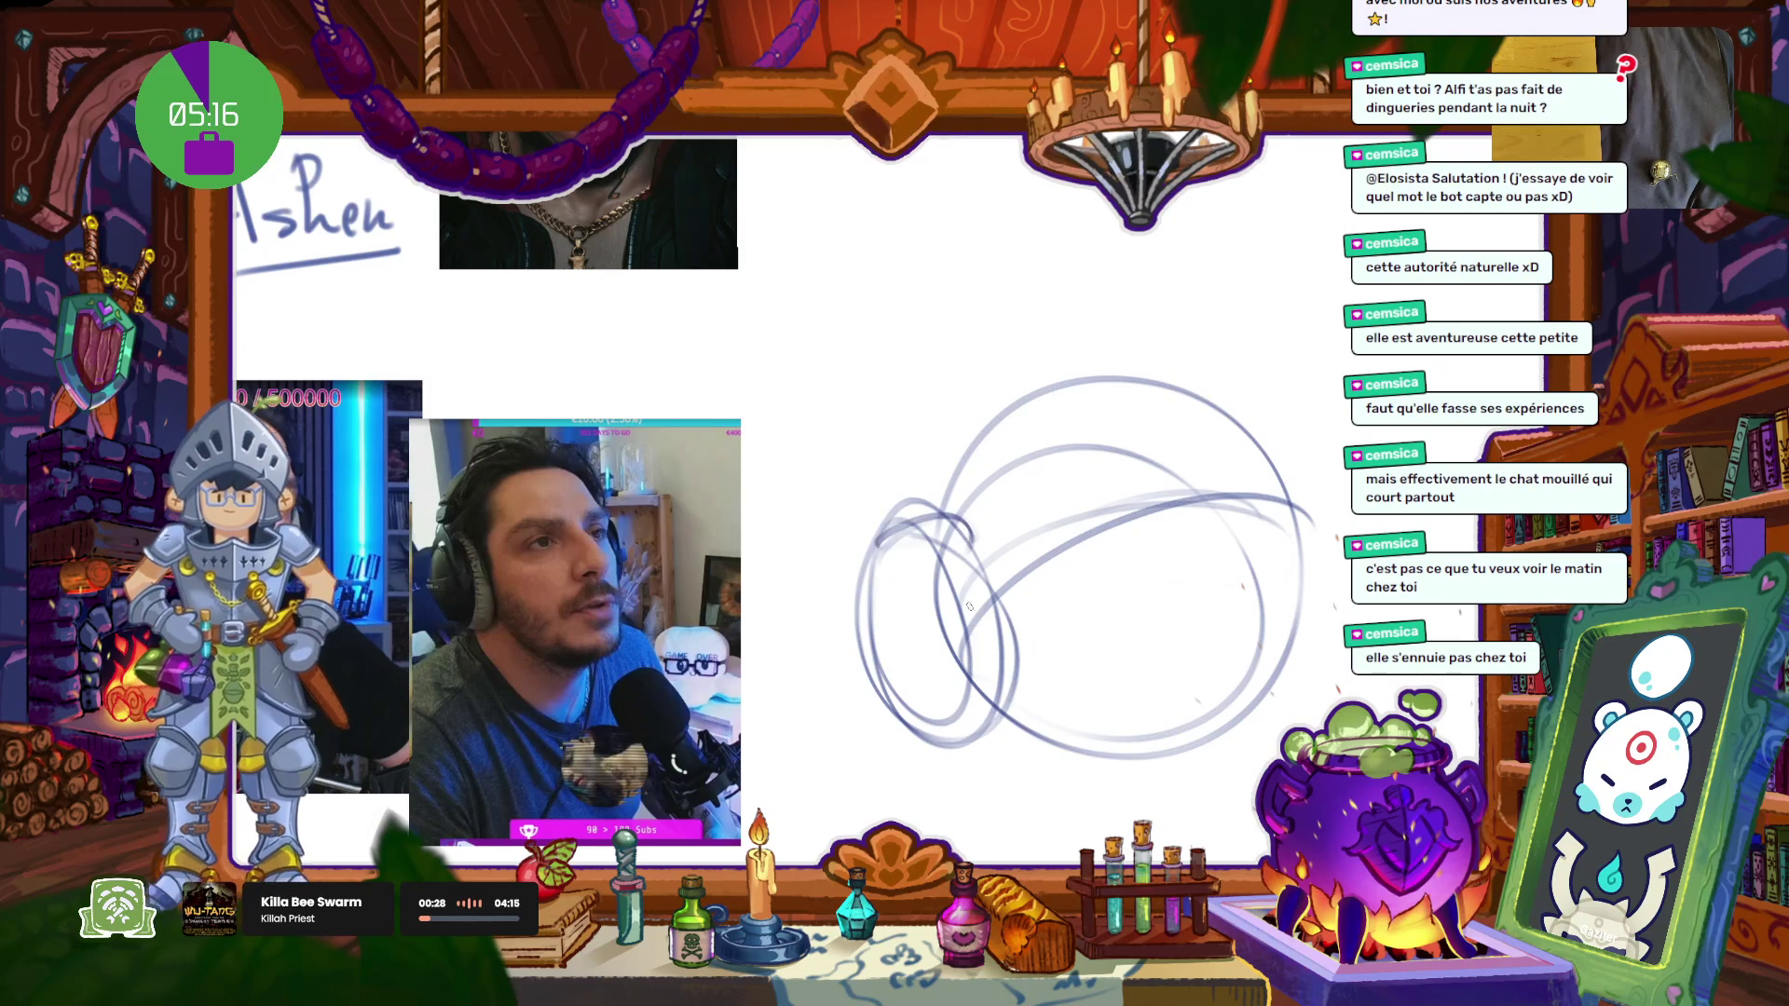
{"action": "left_click_drag", "start_coordinate": [957, 682], "coordinate": [1203, 367]}
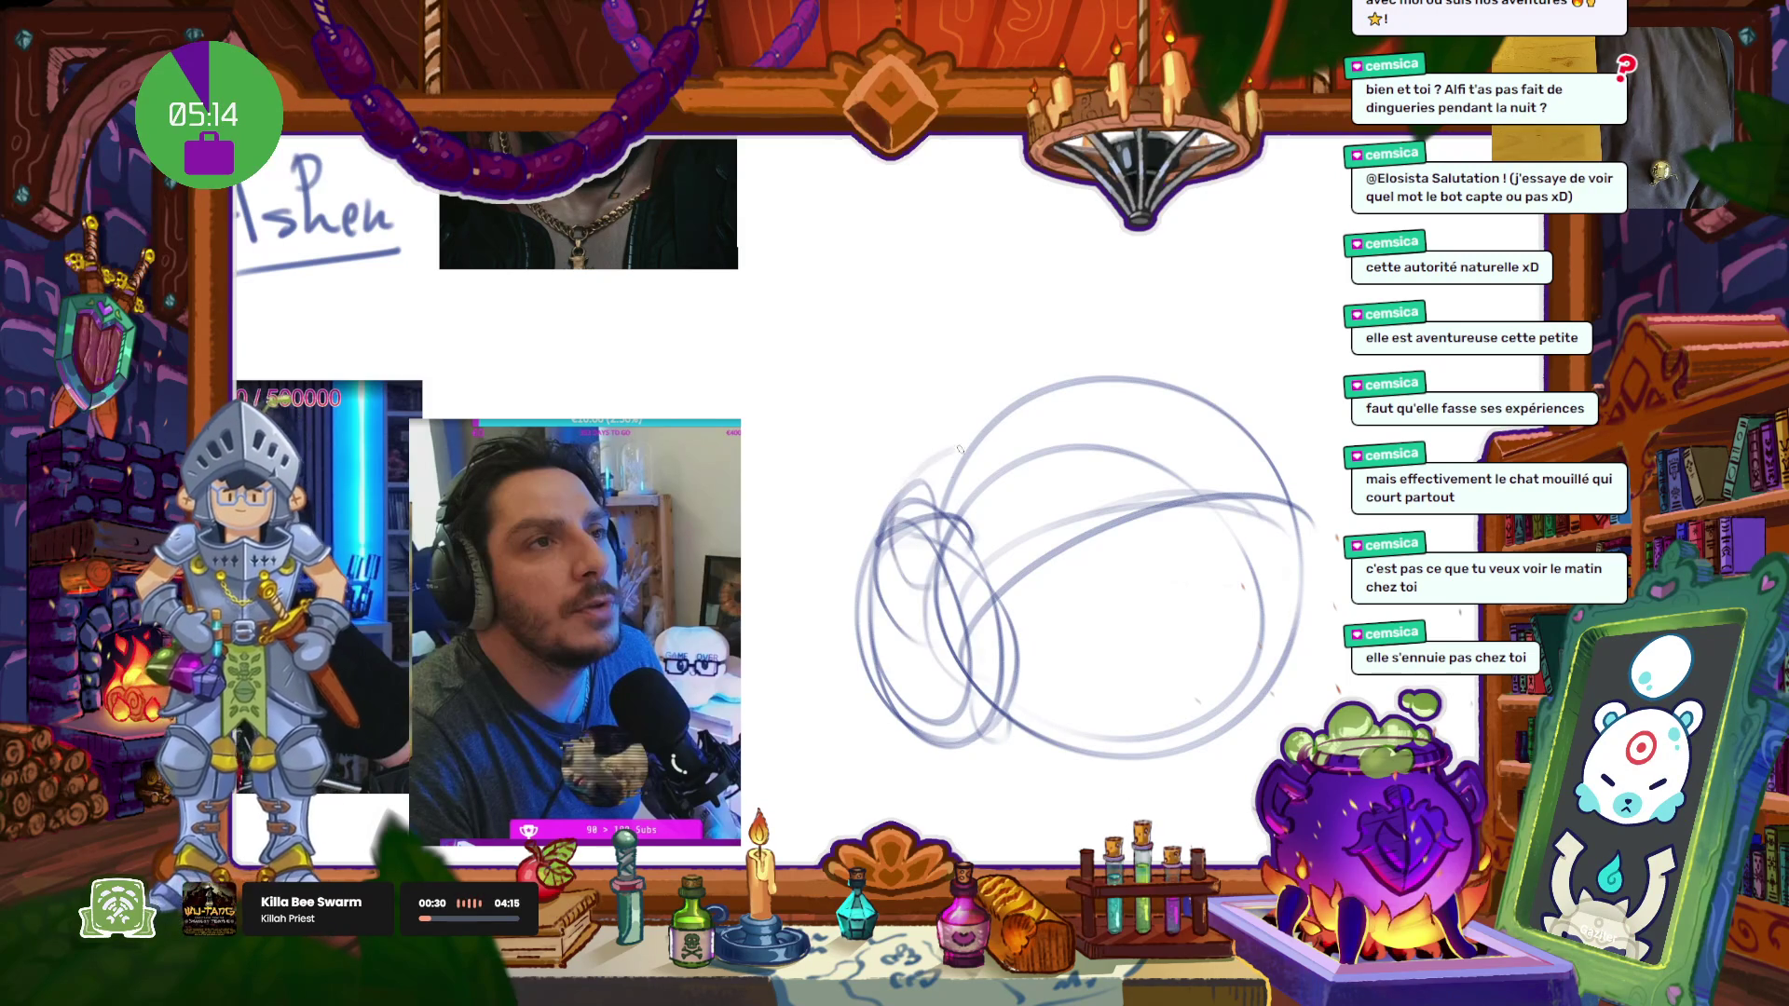
Step: Draw long arcs down the sphere's right side and a straight bottom line for the head
{"action": "left_click_drag", "start_coordinate": [1147, 359], "coordinate": [1216, 783]}
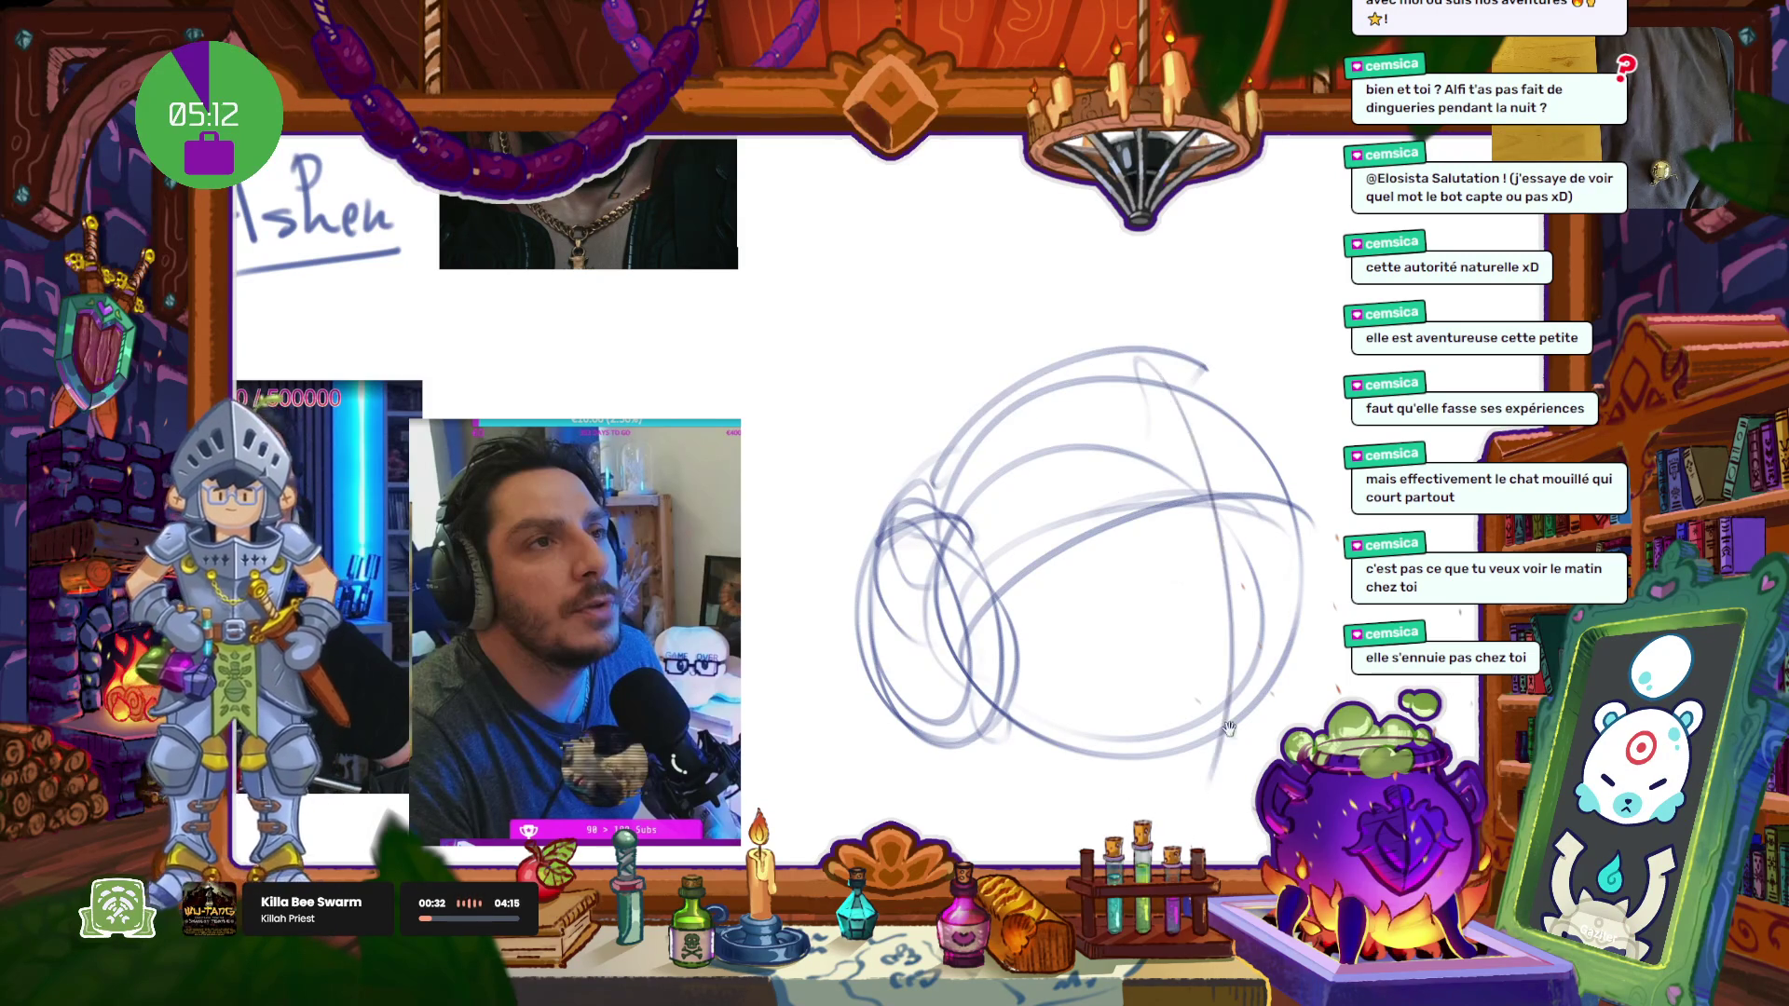
{"action": "left_click_drag", "start_coordinate": [1114, 243], "coordinate": [1211, 531]}
{"action": "left_click_drag", "start_coordinate": [1176, 373], "coordinate": [1216, 620]}
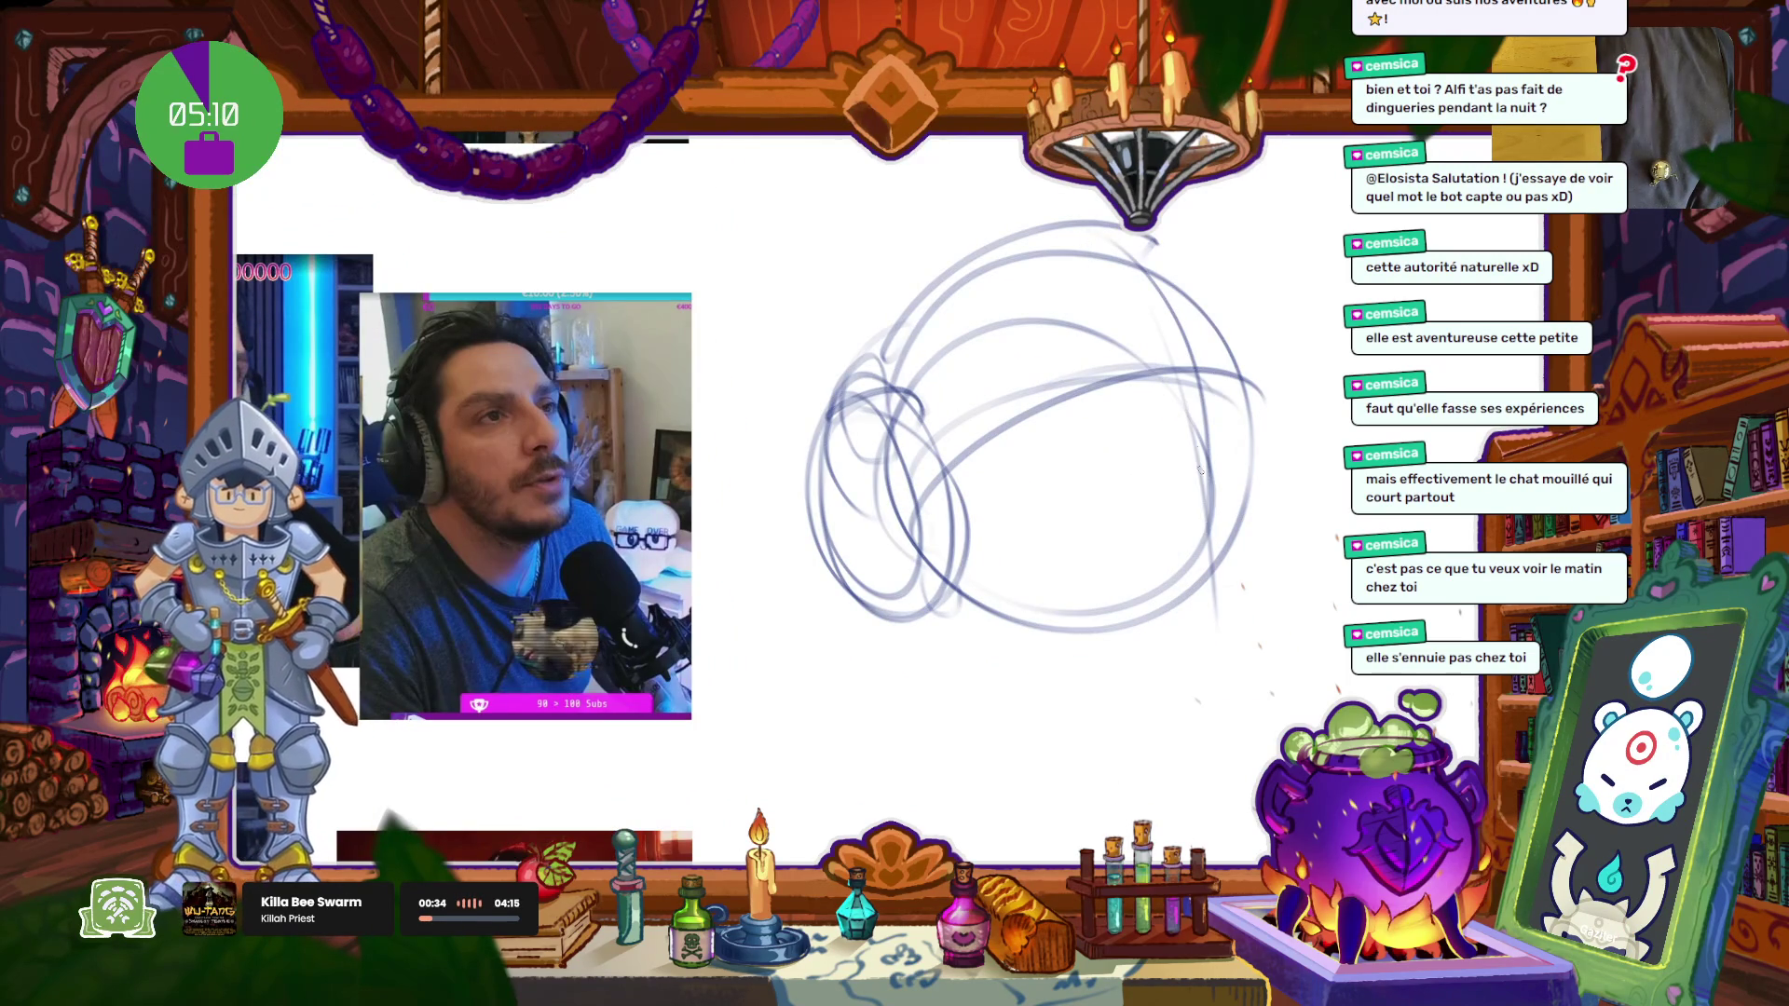
{"action": "mouse_move", "coordinate": [1193, 373]}
{"action": "left_mouse_down"}
{"action": "mouse_move", "coordinate": [1273, 703]}
{"action": "mouse_move", "coordinate": [1214, 700]}
{"action": "left_mouse_up"}
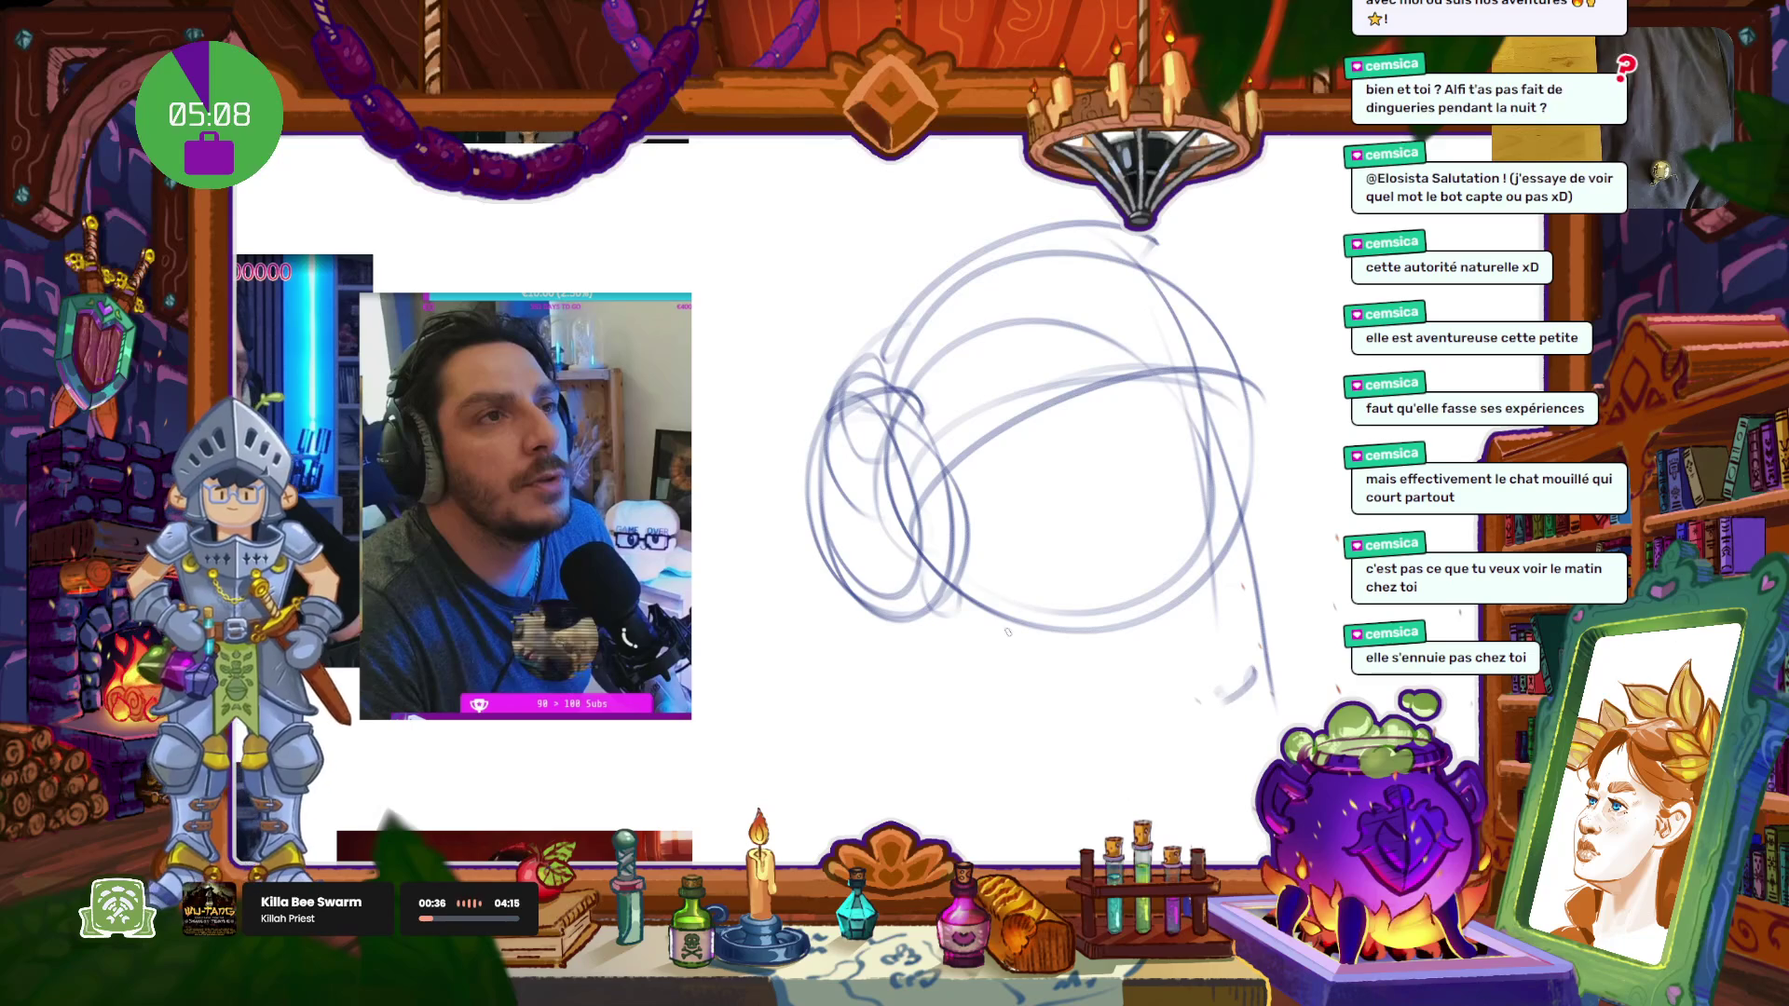
{"action": "left_click_drag", "start_coordinate": [939, 590], "coordinate": [1267, 708]}
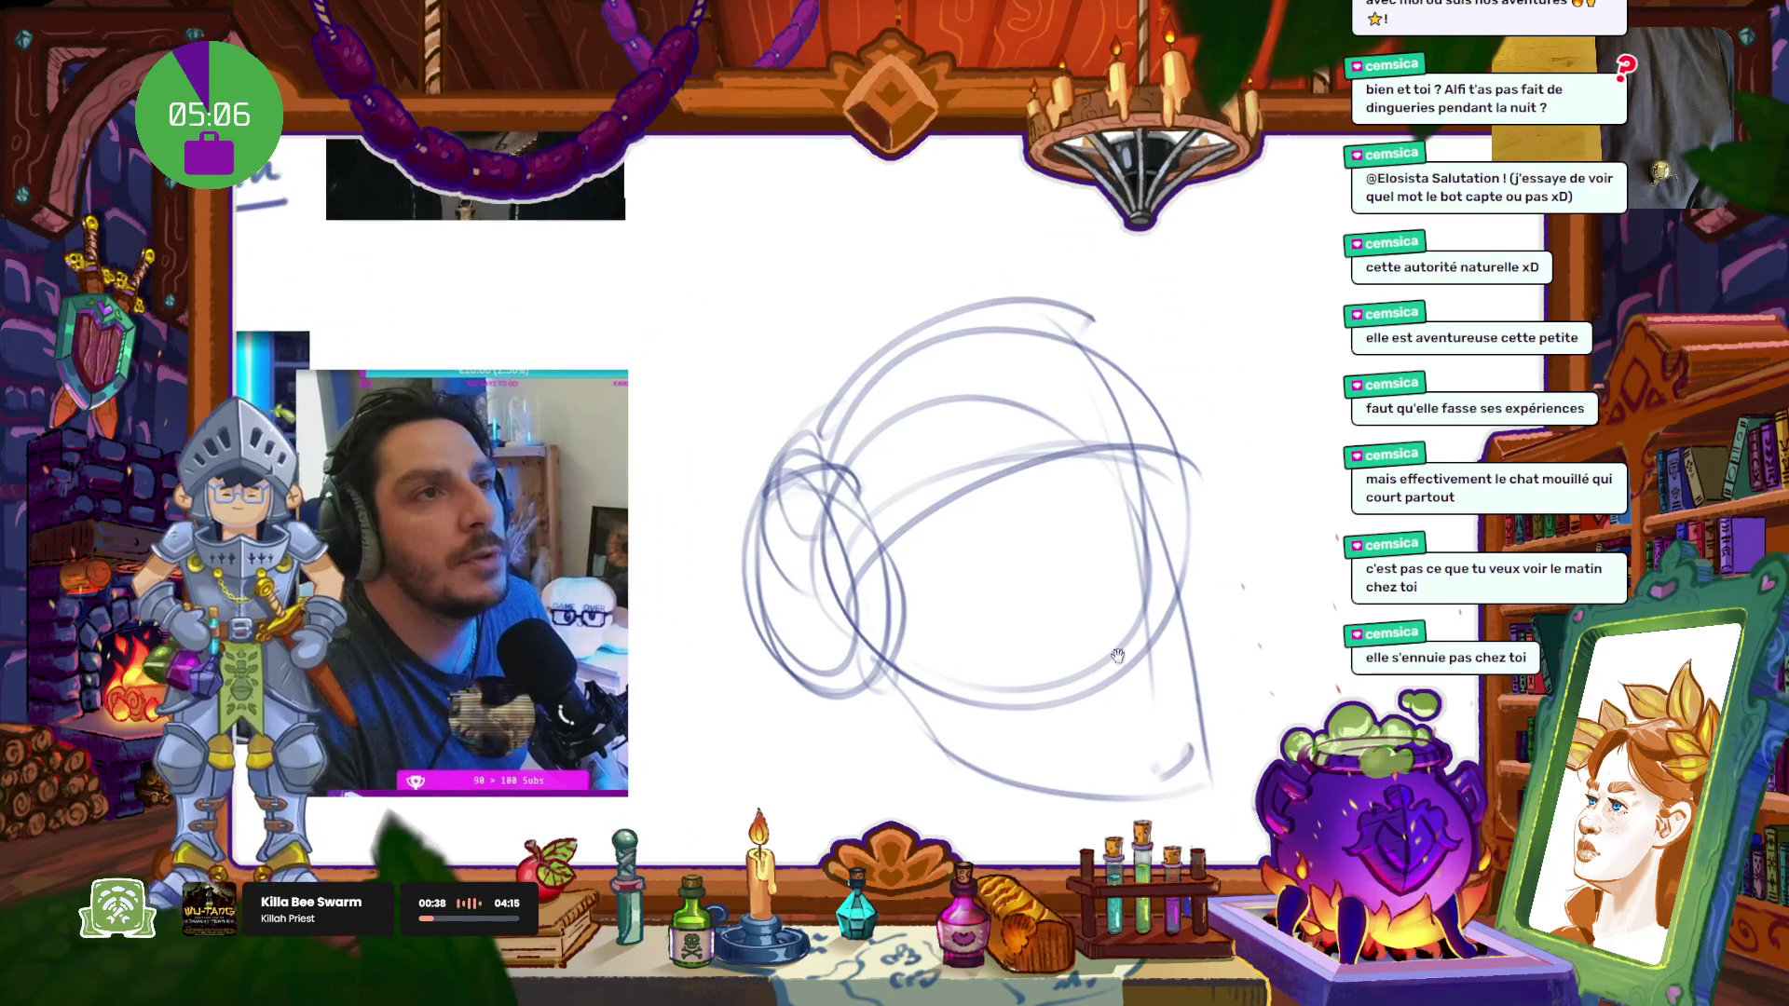
{"action": "key", "text": "ctrl+z"}
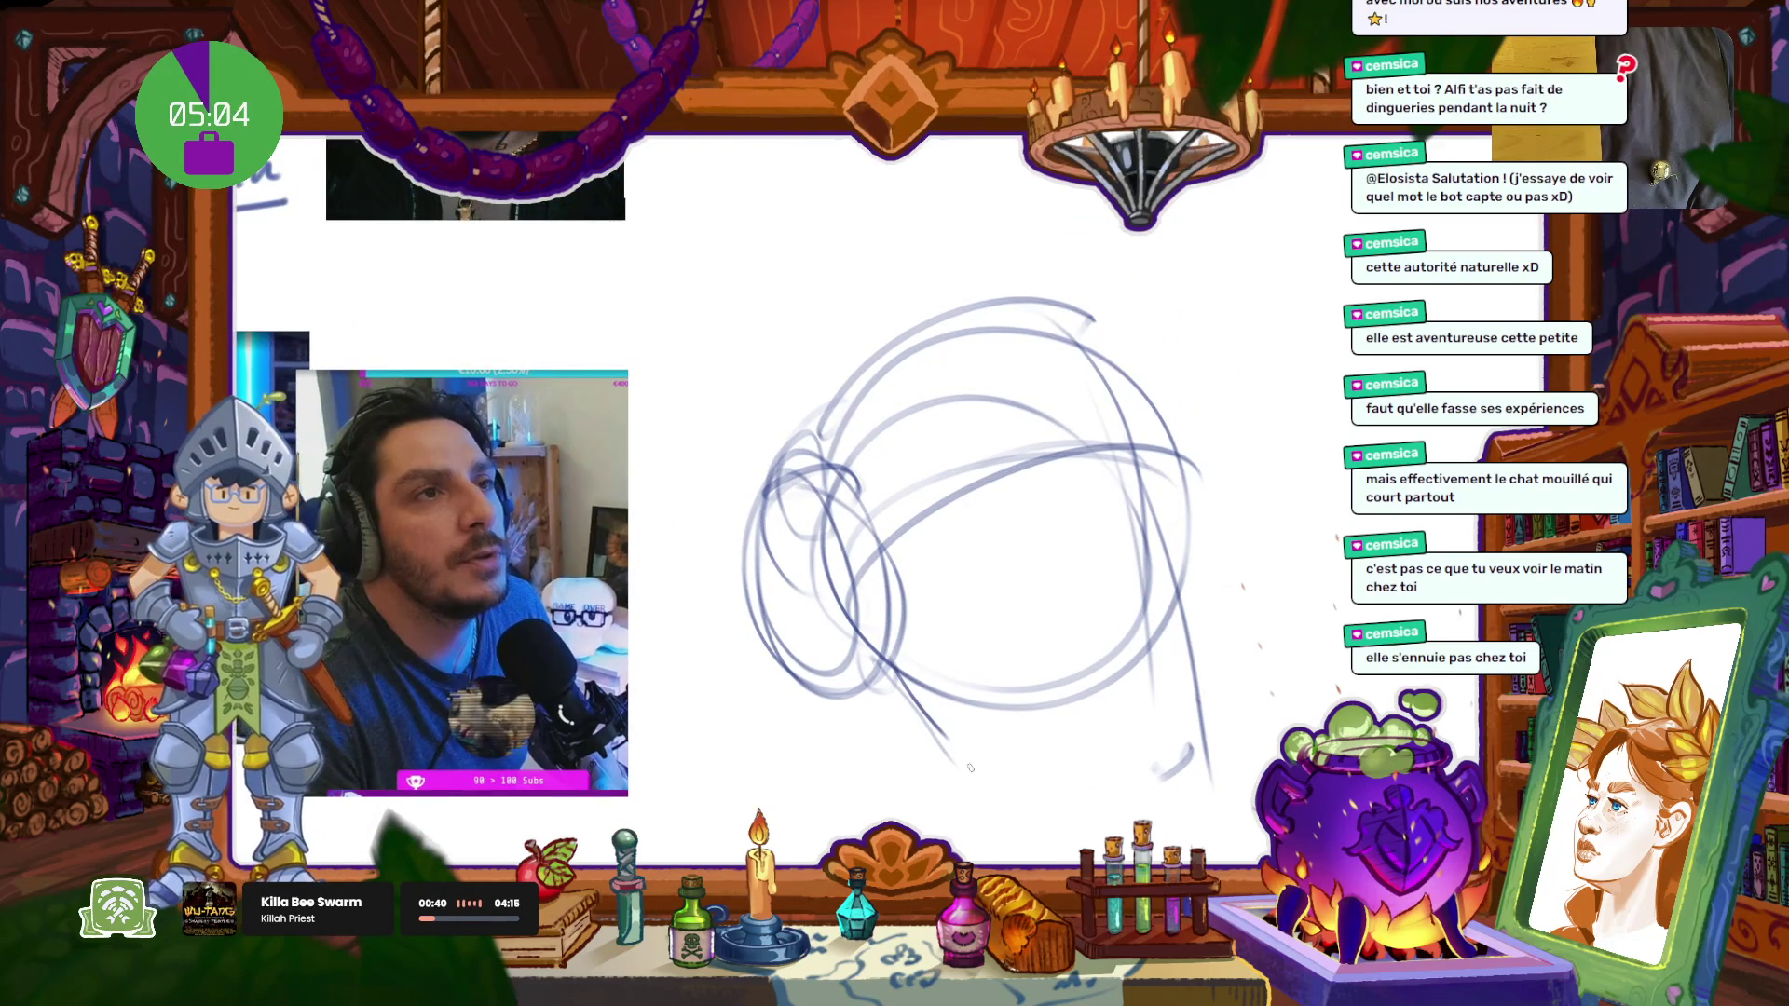
{"action": "left_click_drag", "start_coordinate": [951, 751], "coordinate": [1191, 748]}
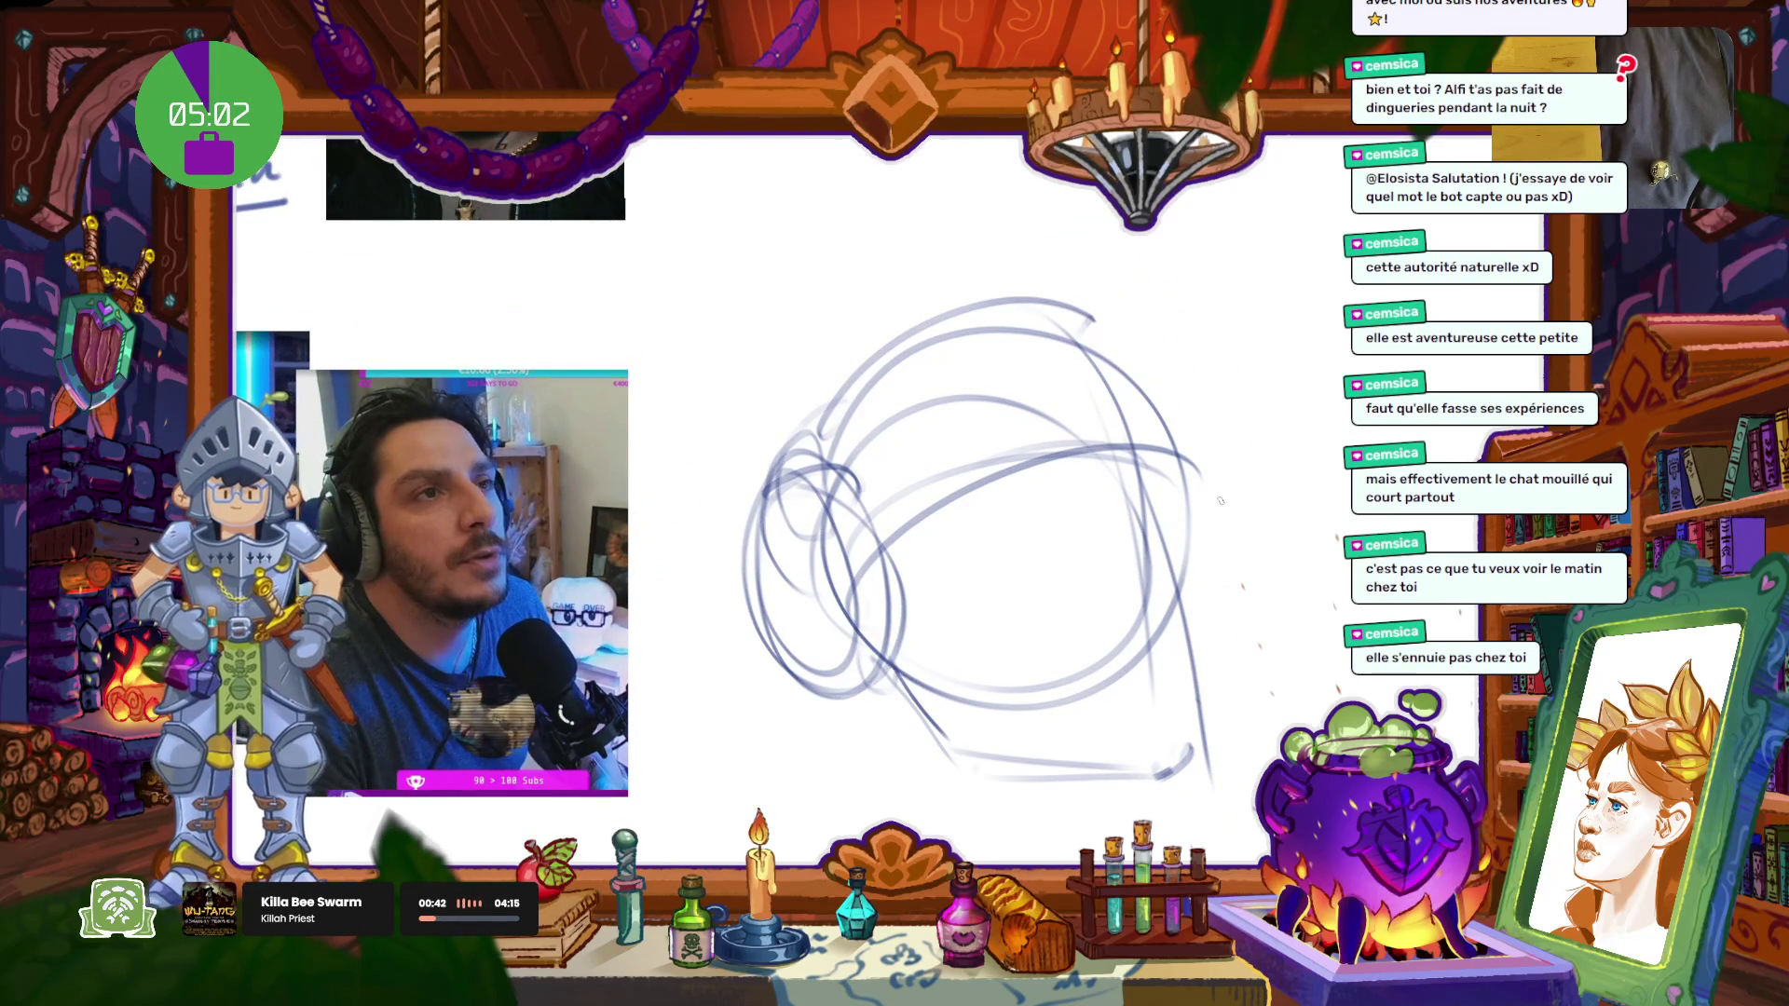
Step: Add right-edge strokes, centre construction lines and a darker brow line across the upper face
{"action": "mouse_move", "coordinate": [1202, 463]}
{"action": "left_mouse_down"}
{"action": "mouse_move", "coordinate": [1182, 515]}
{"action": "mouse_move", "coordinate": [1202, 587]}
{"action": "left_mouse_up"}
{"action": "mouse_move", "coordinate": [1176, 717]}
{"action": "left_mouse_down"}
{"action": "mouse_move", "coordinate": [1202, 573]}
{"action": "mouse_move", "coordinate": [1207, 706]}
{"action": "left_mouse_up"}
{"action": "left_click_drag", "start_coordinate": [949, 495], "coordinate": [1042, 560]}
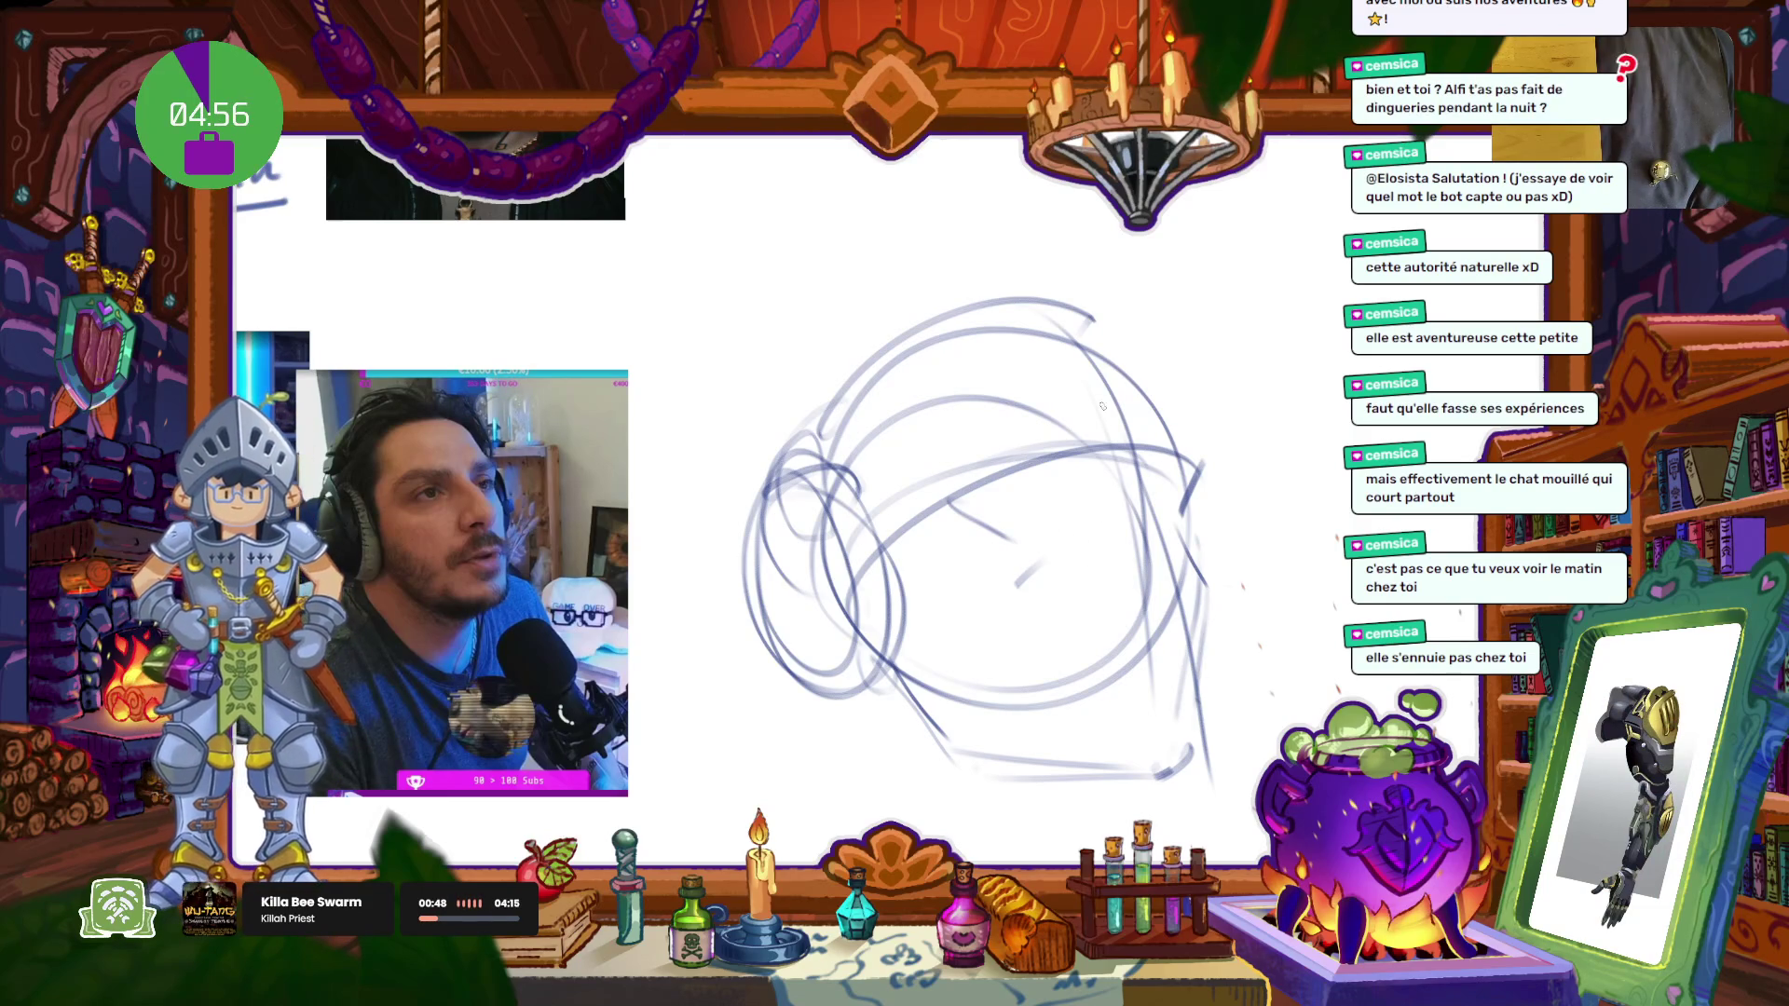
{"action": "mouse_move", "coordinate": [1092, 417]}
{"action": "left_mouse_down"}
{"action": "mouse_move", "coordinate": [1059, 455]}
{"action": "mouse_move", "coordinate": [935, 477]}
{"action": "mouse_move", "coordinate": [1063, 412]}
{"action": "mouse_move", "coordinate": [964, 427]}
{"action": "mouse_move", "coordinate": [945, 463]}
{"action": "left_mouse_up"}
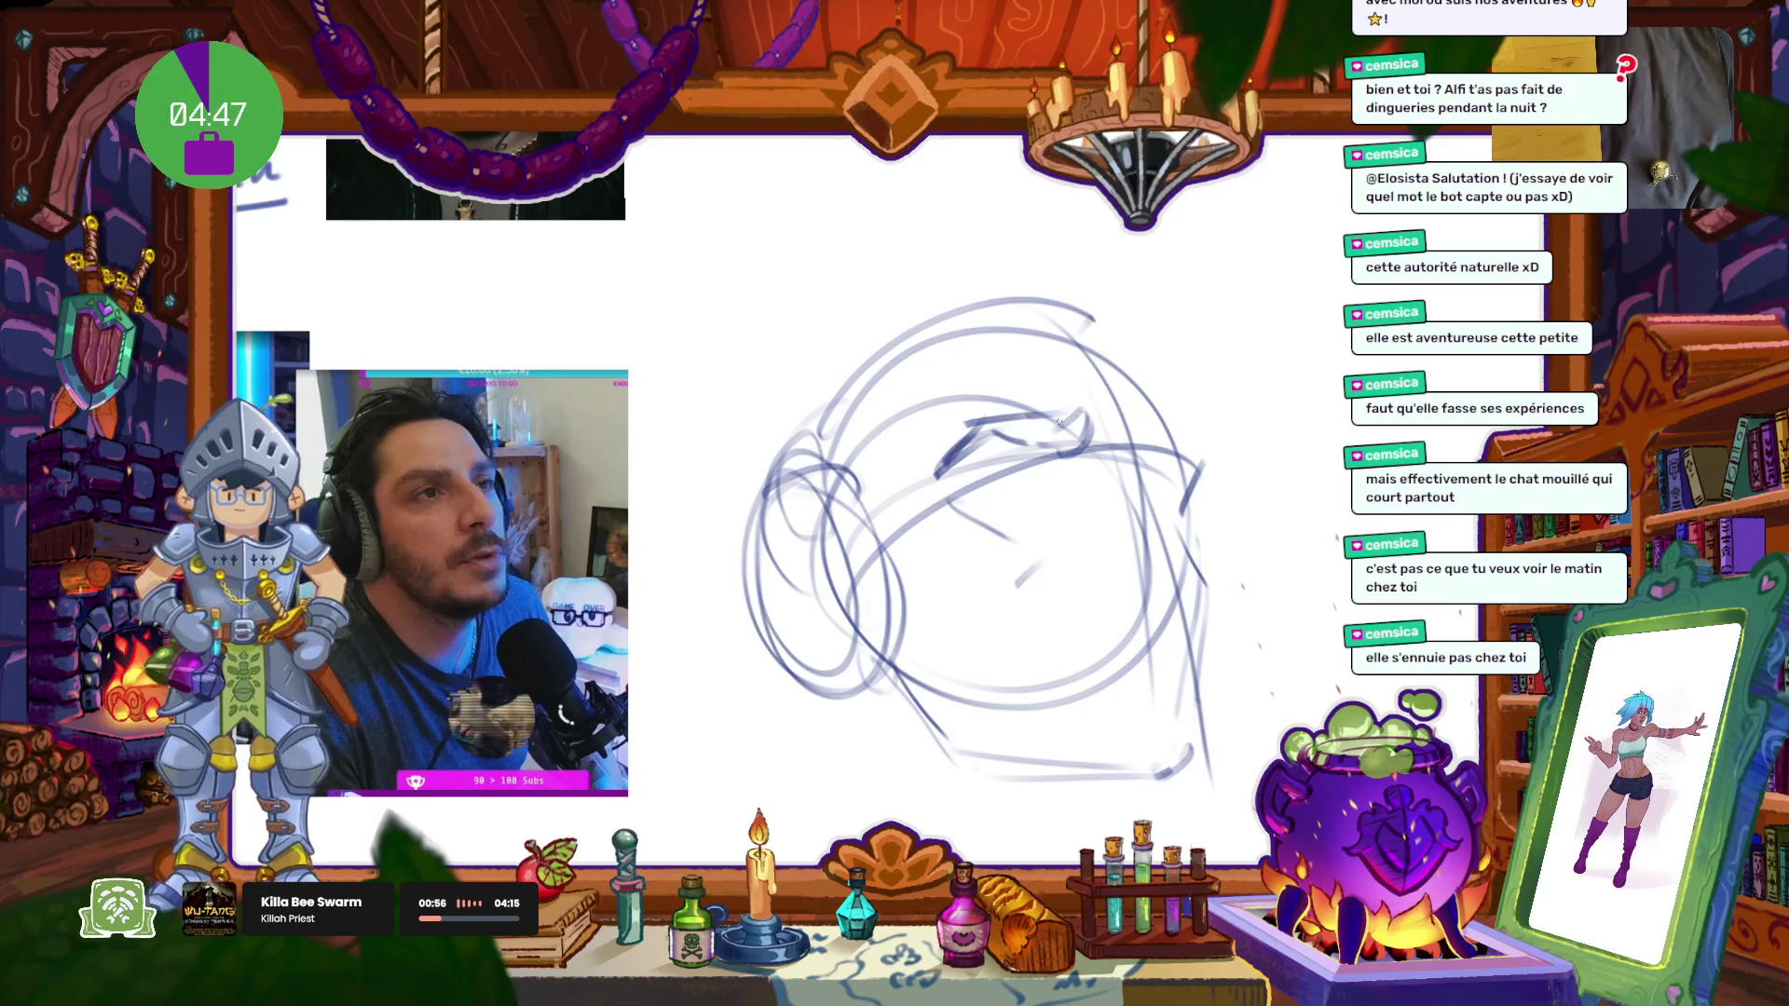
{"action": "left_click_drag", "start_coordinate": [1065, 428], "coordinate": [961, 434]}
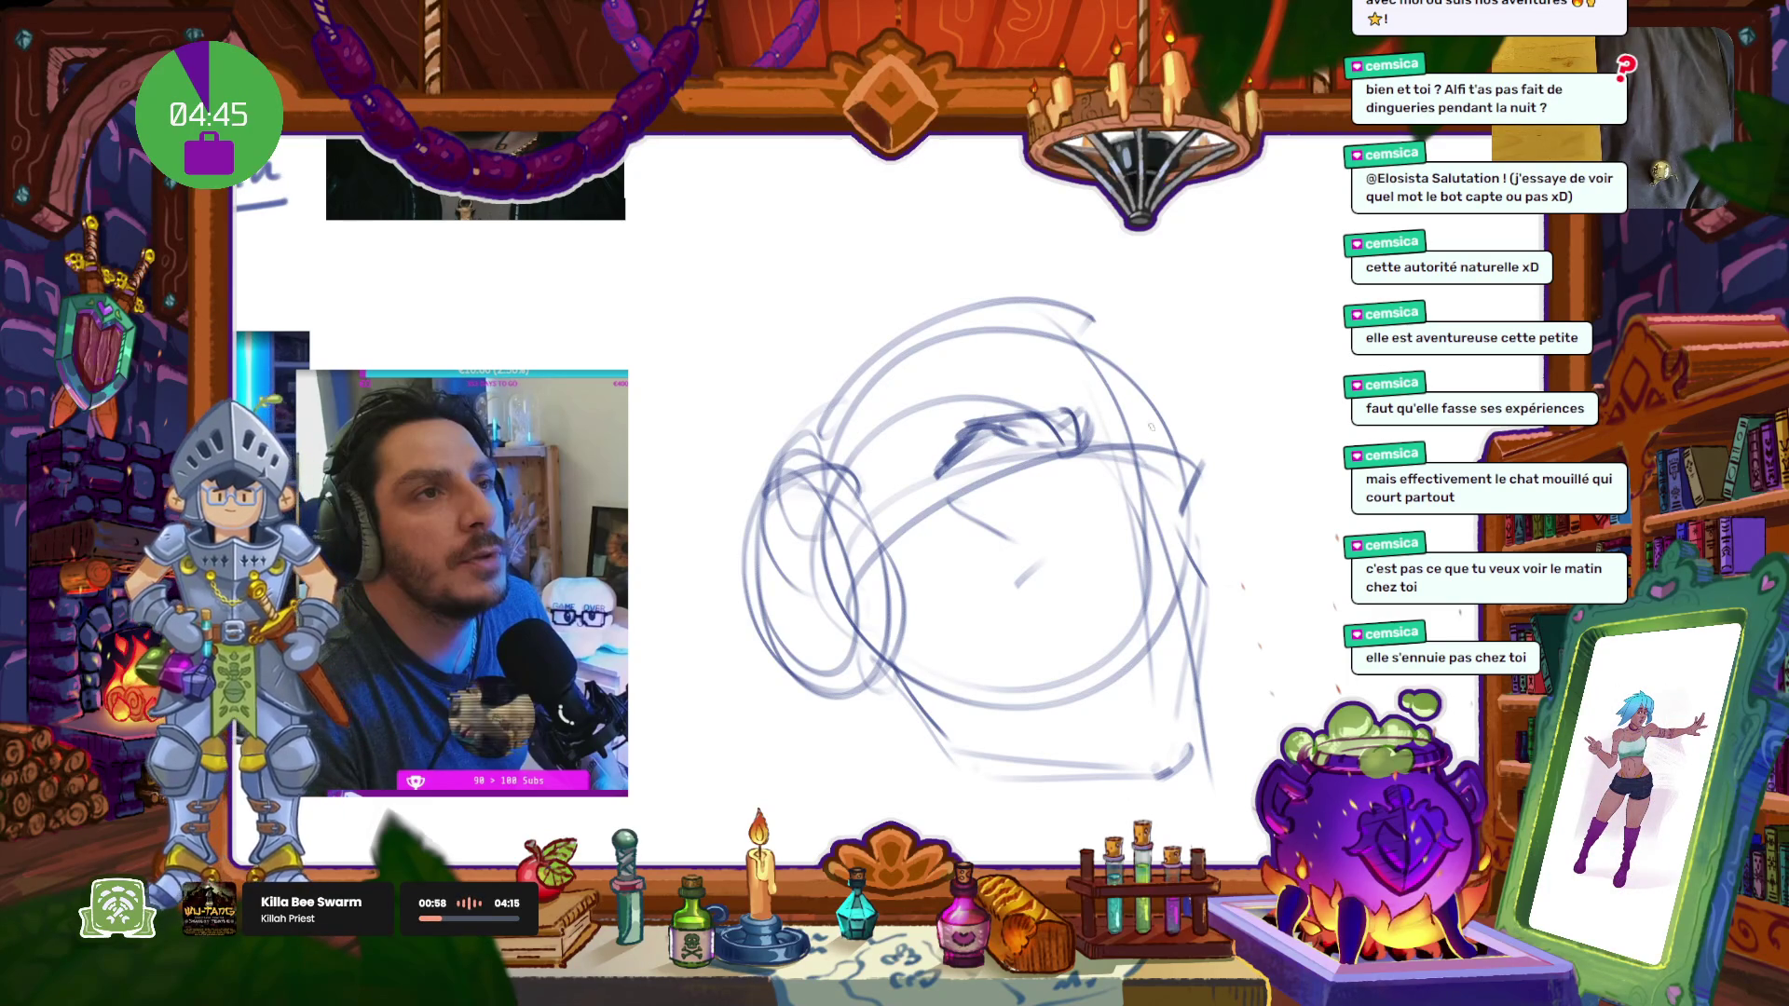
Step: Draw the far brow and eye line, then erase stray strokes on the right side and centre
{"action": "mouse_move", "coordinate": [1163, 427]}
{"action": "left_mouse_down"}
{"action": "mouse_move", "coordinate": [1215, 459]}
{"action": "mouse_move", "coordinate": [1205, 472]}
{"action": "left_mouse_up"}
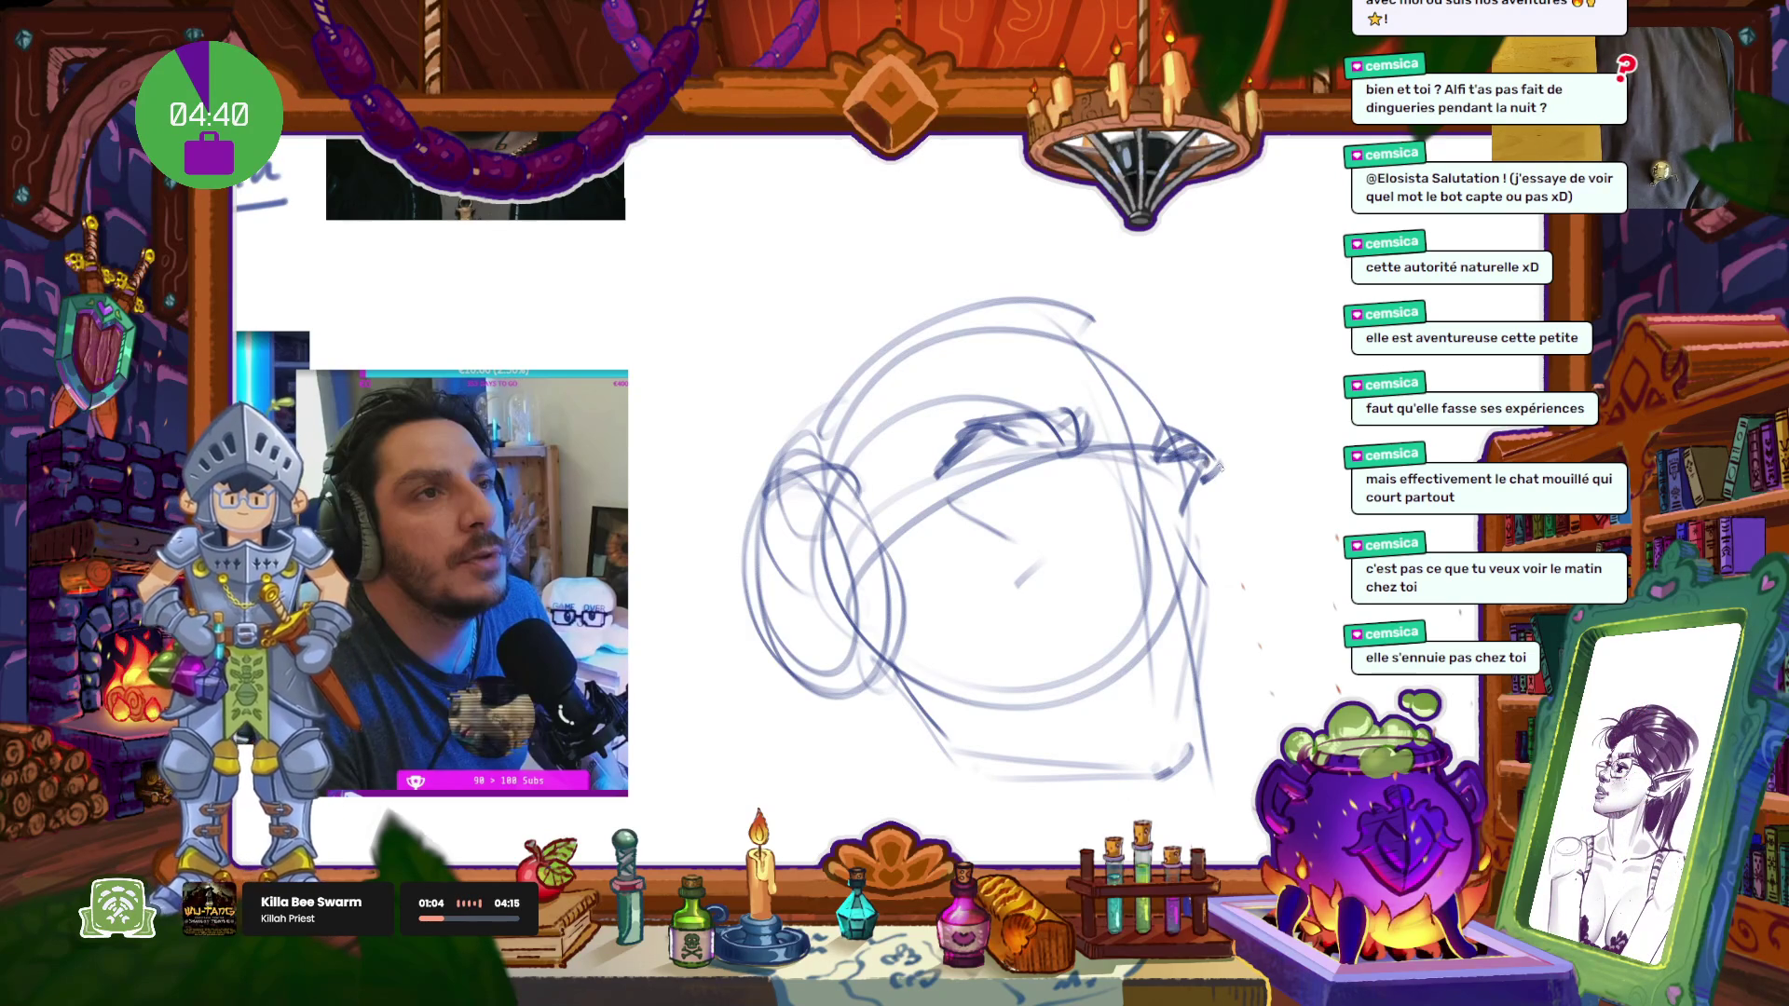
{"action": "left_click_drag", "start_coordinate": [1000, 491], "coordinate": [1074, 494]}
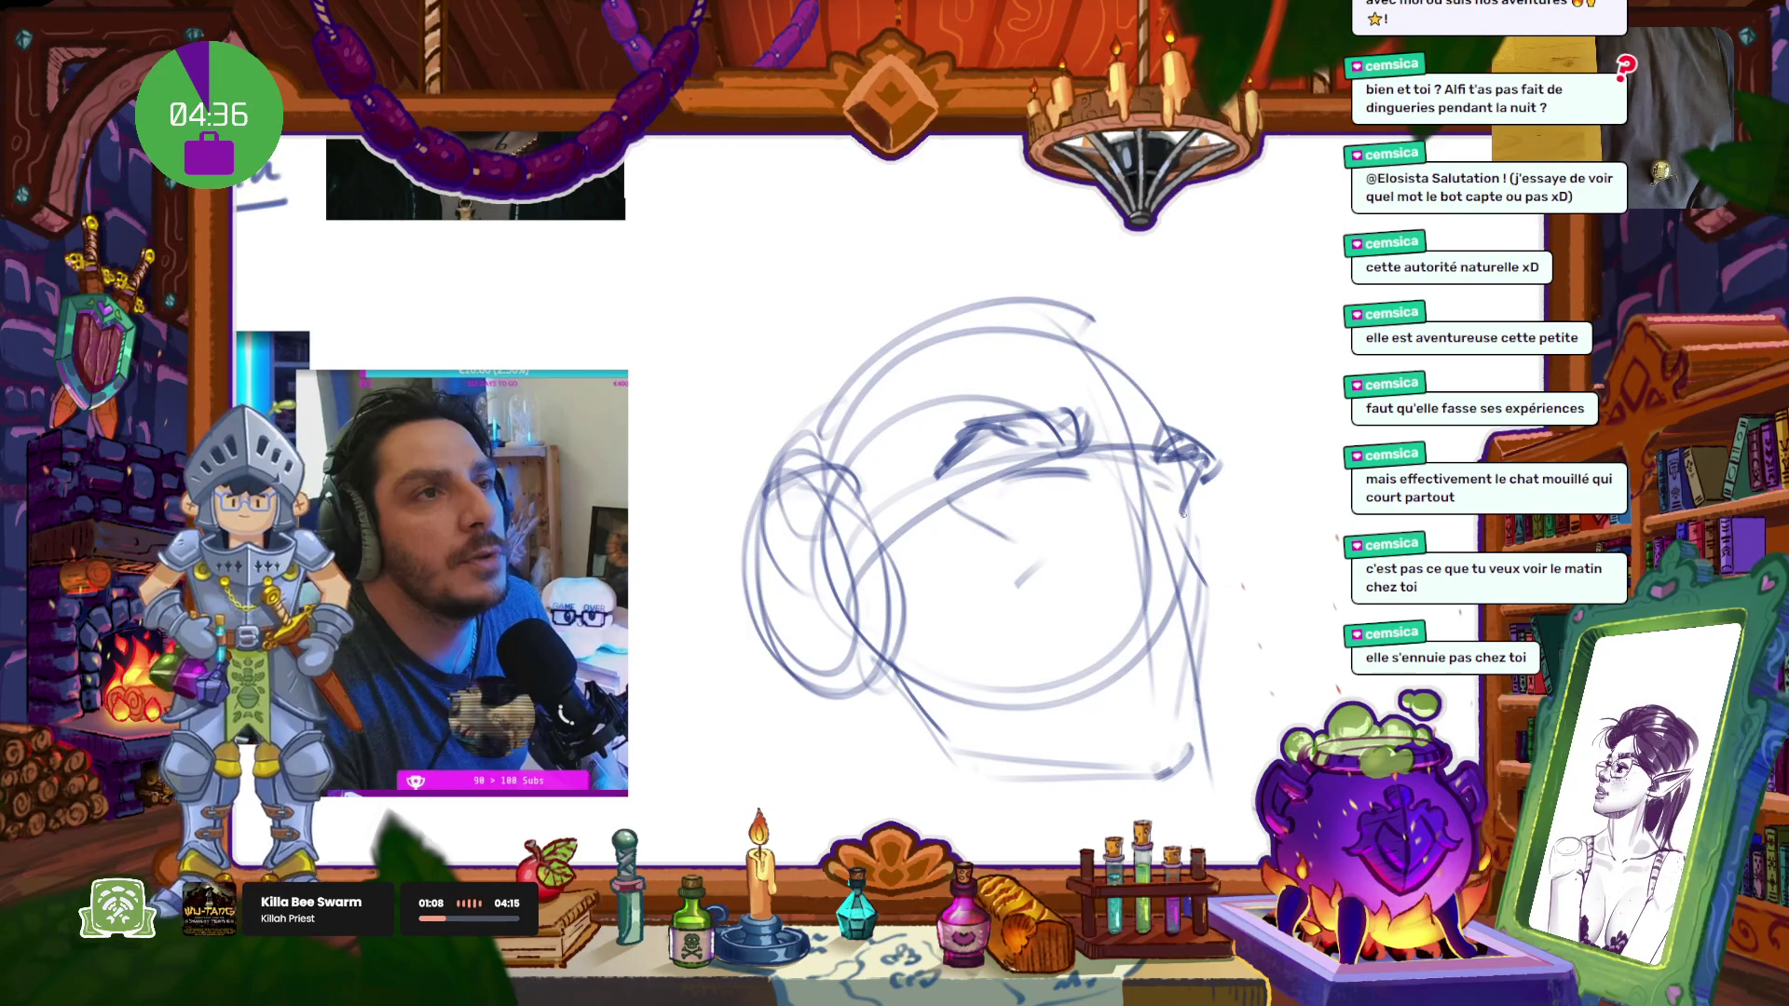
{"action": "left_click_drag", "start_coordinate": [1083, 475], "coordinate": [1097, 514]}
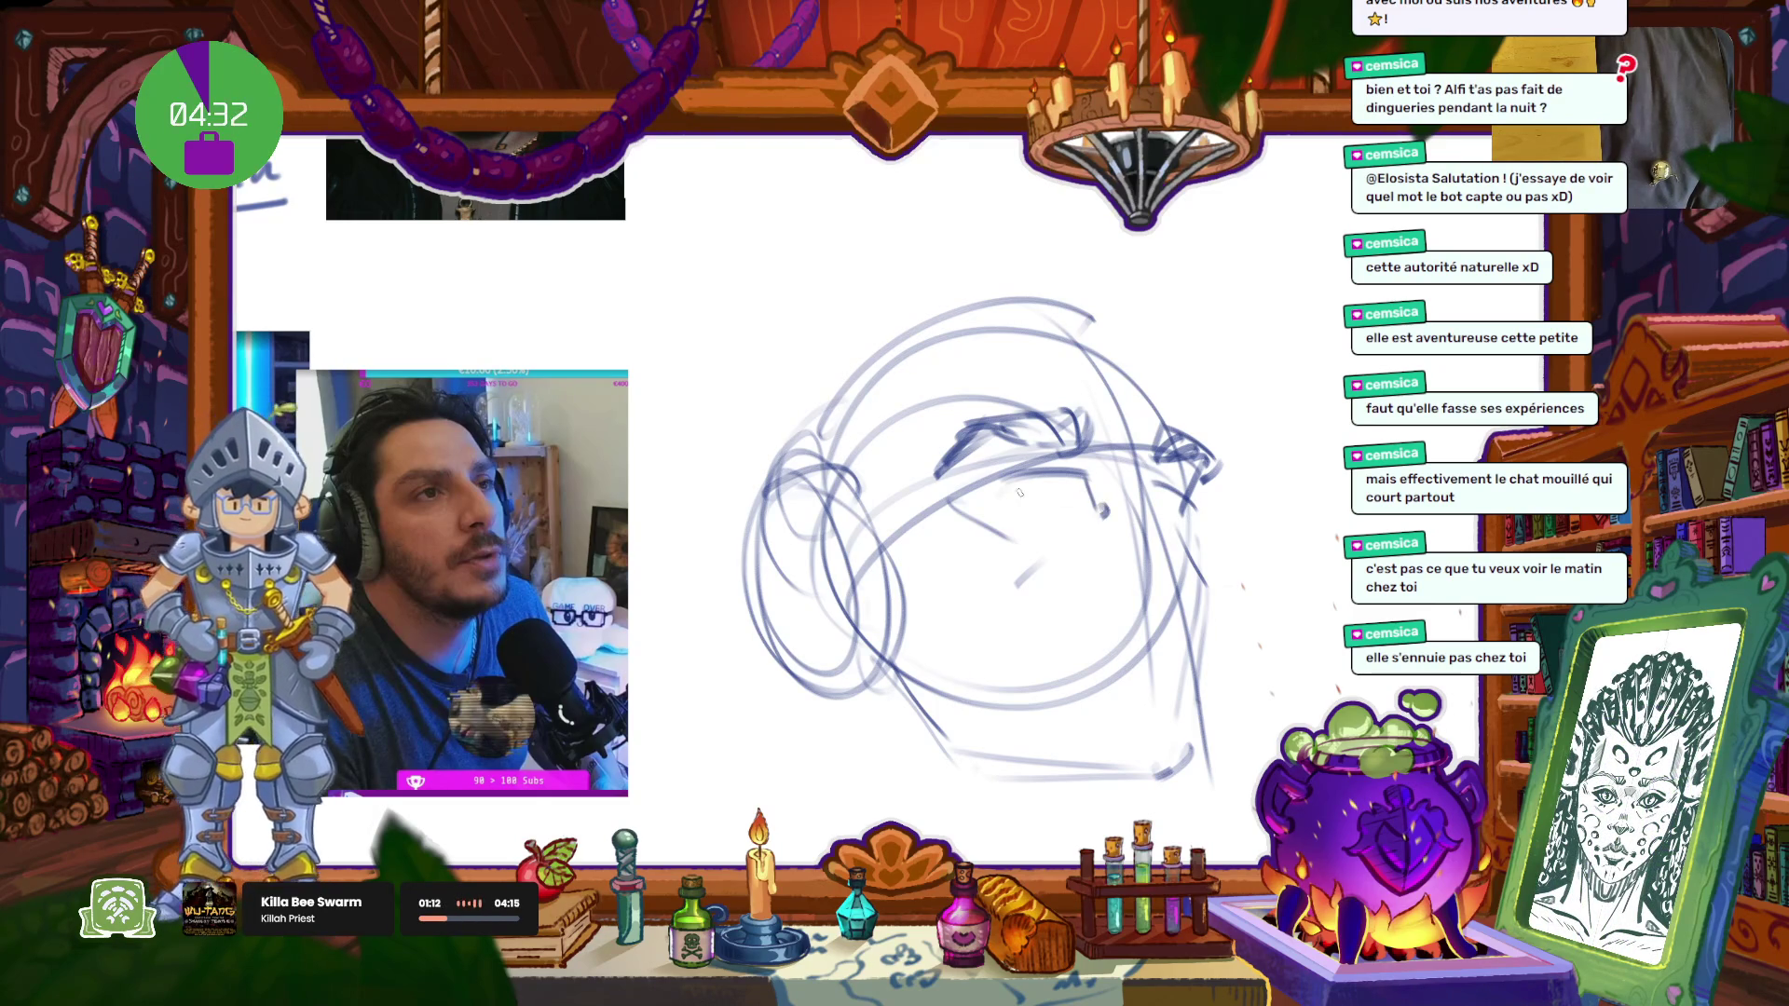
{"action": "left_click_drag", "start_coordinate": [1011, 485], "coordinate": [1000, 519]}
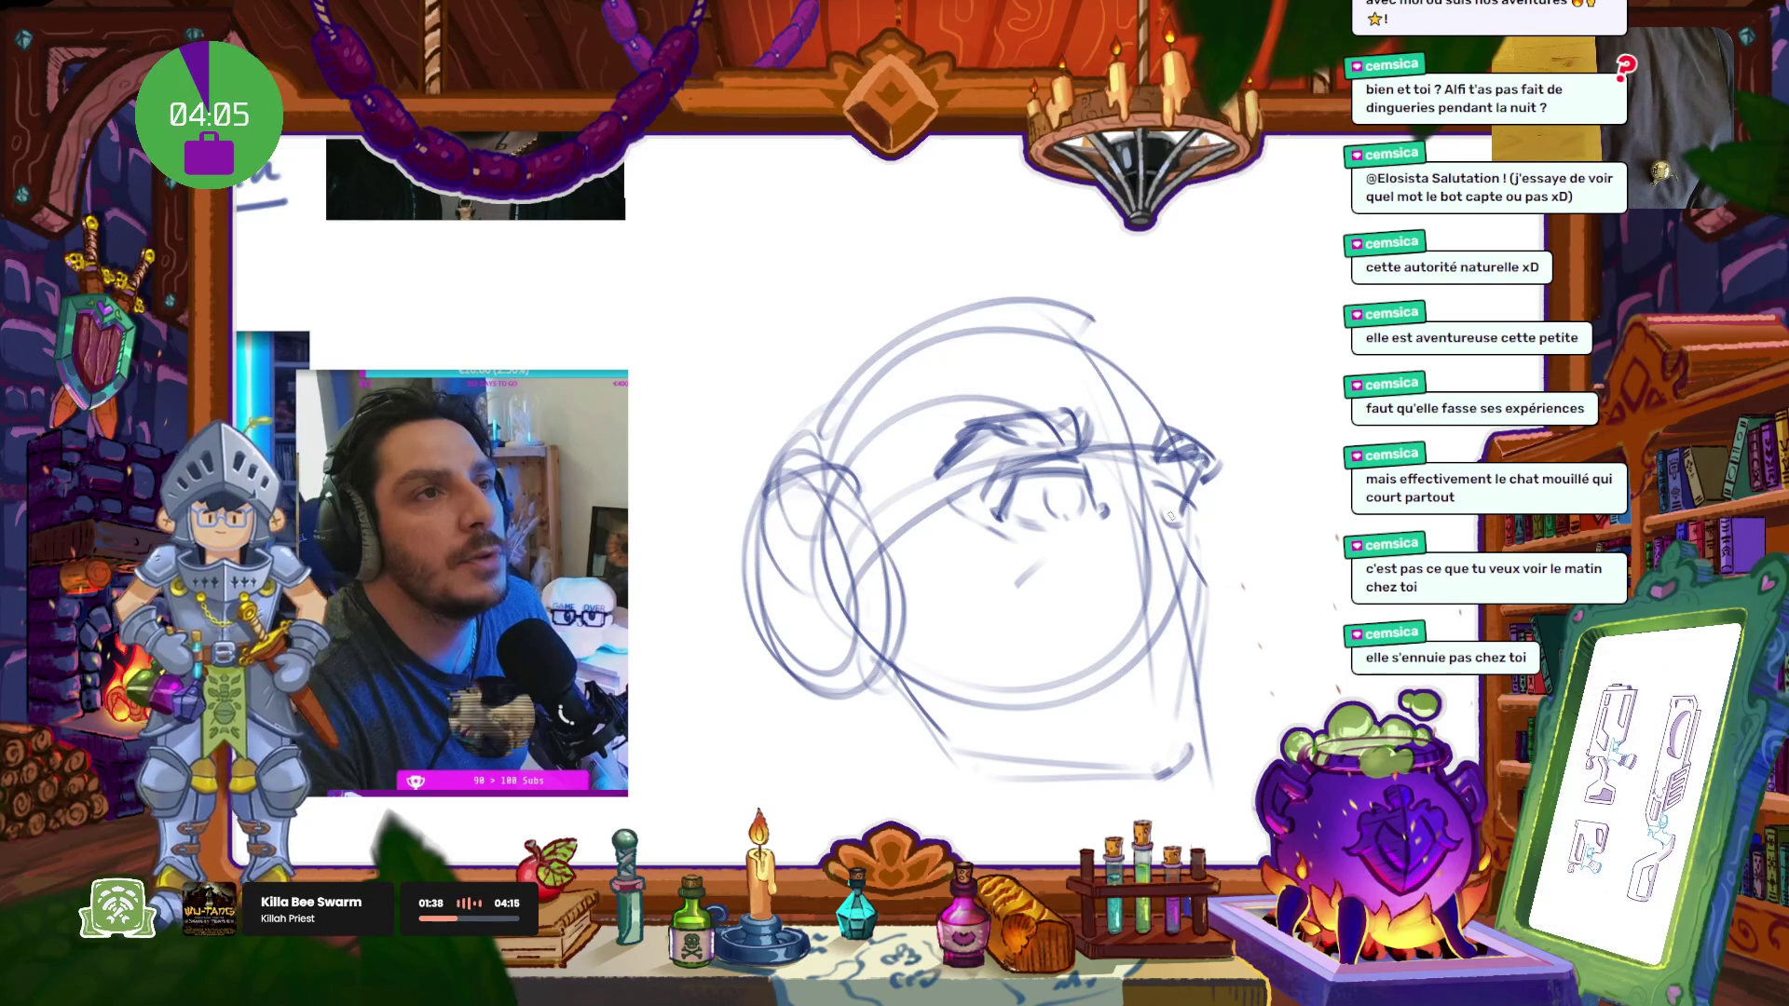
{"action": "left_click_drag", "start_coordinate": [1127, 470], "coordinate": [1215, 725]}
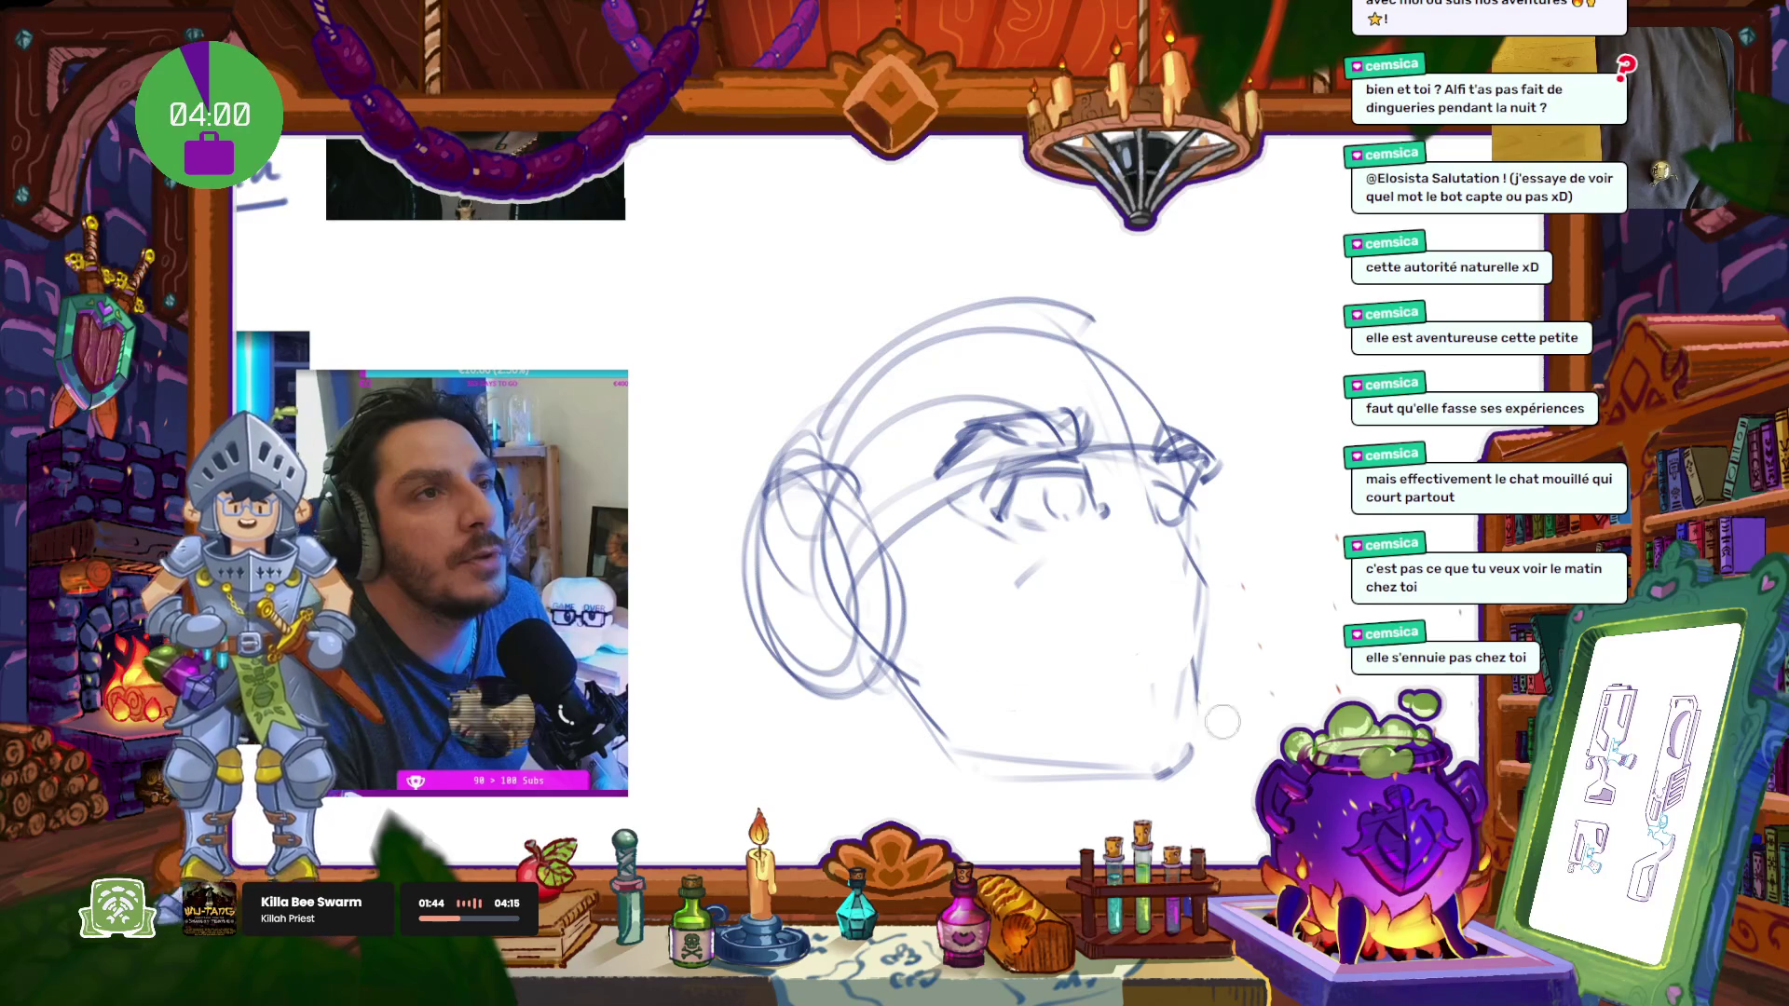
{"action": "left_click_drag", "start_coordinate": [1109, 617], "coordinate": [1098, 530]}
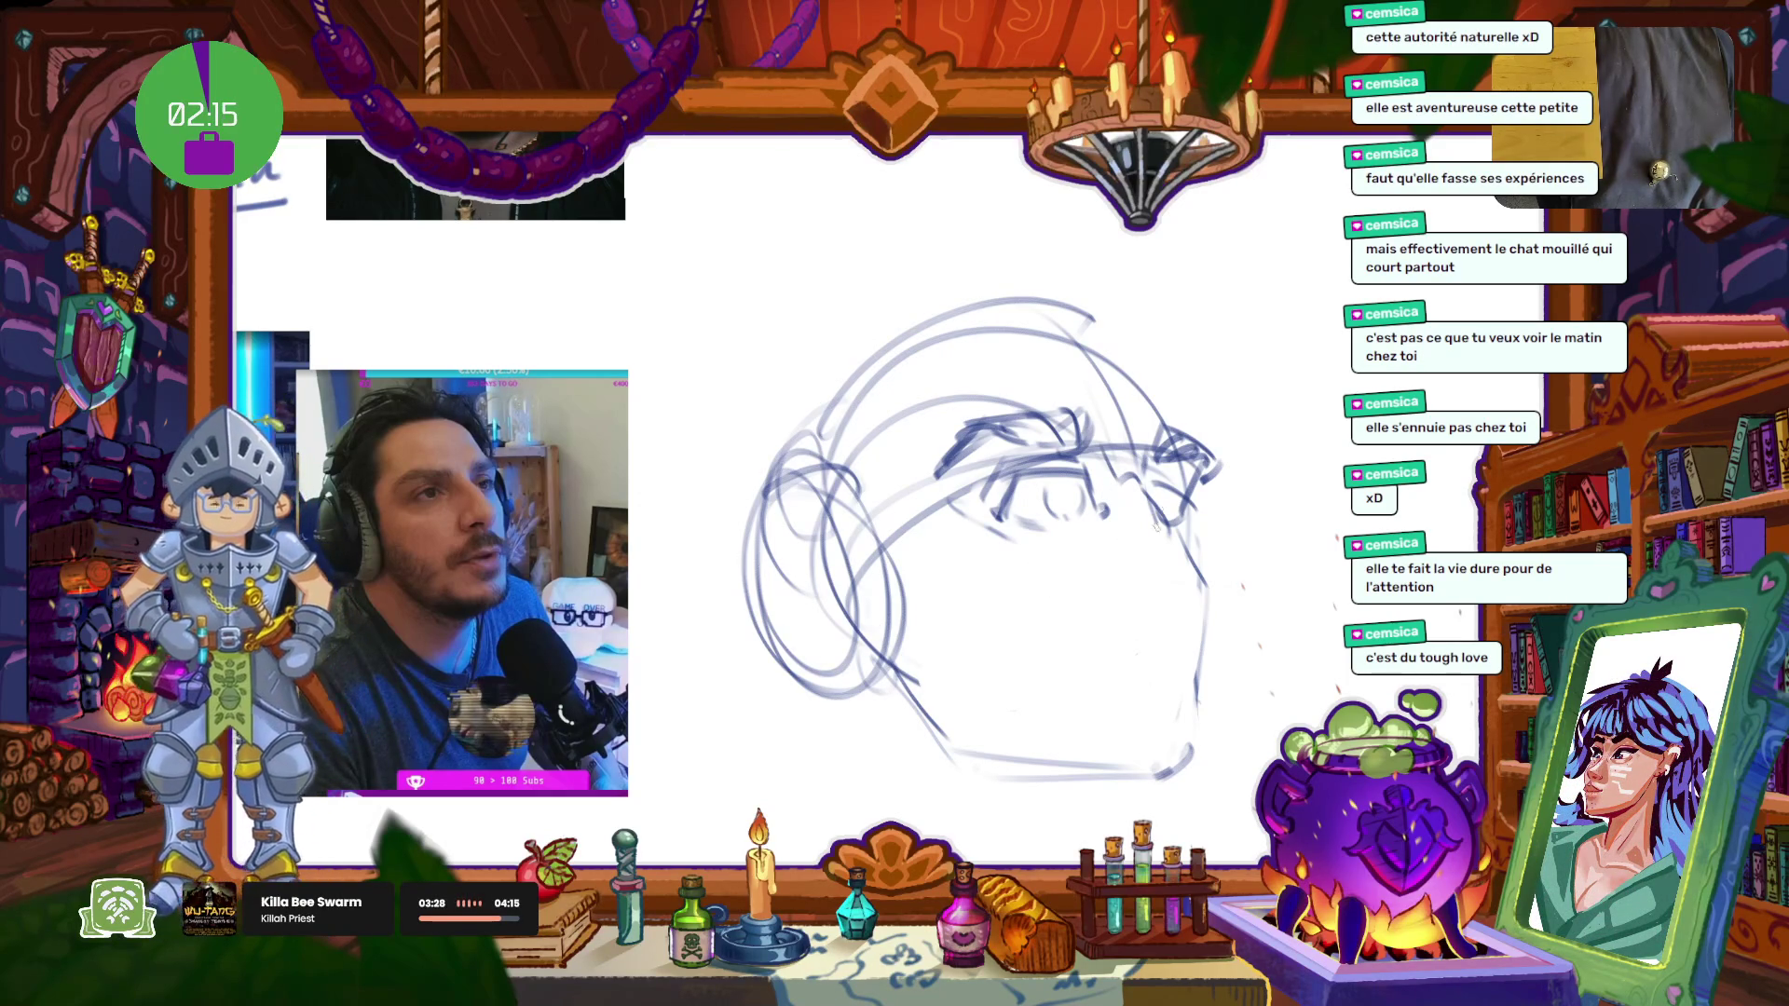
Step: Draw a small nose circle and short mouth marks beneath it
{"action": "mouse_move", "coordinate": [1127, 575]}
{"action": "left_mouse_down"}
{"action": "mouse_move", "coordinate": [1175, 552]}
{"action": "mouse_move", "coordinate": [1197, 588]}
{"action": "mouse_move", "coordinate": [1199, 530]}
{"action": "left_mouse_up"}
{"action": "key", "text": "ctrl+z"}
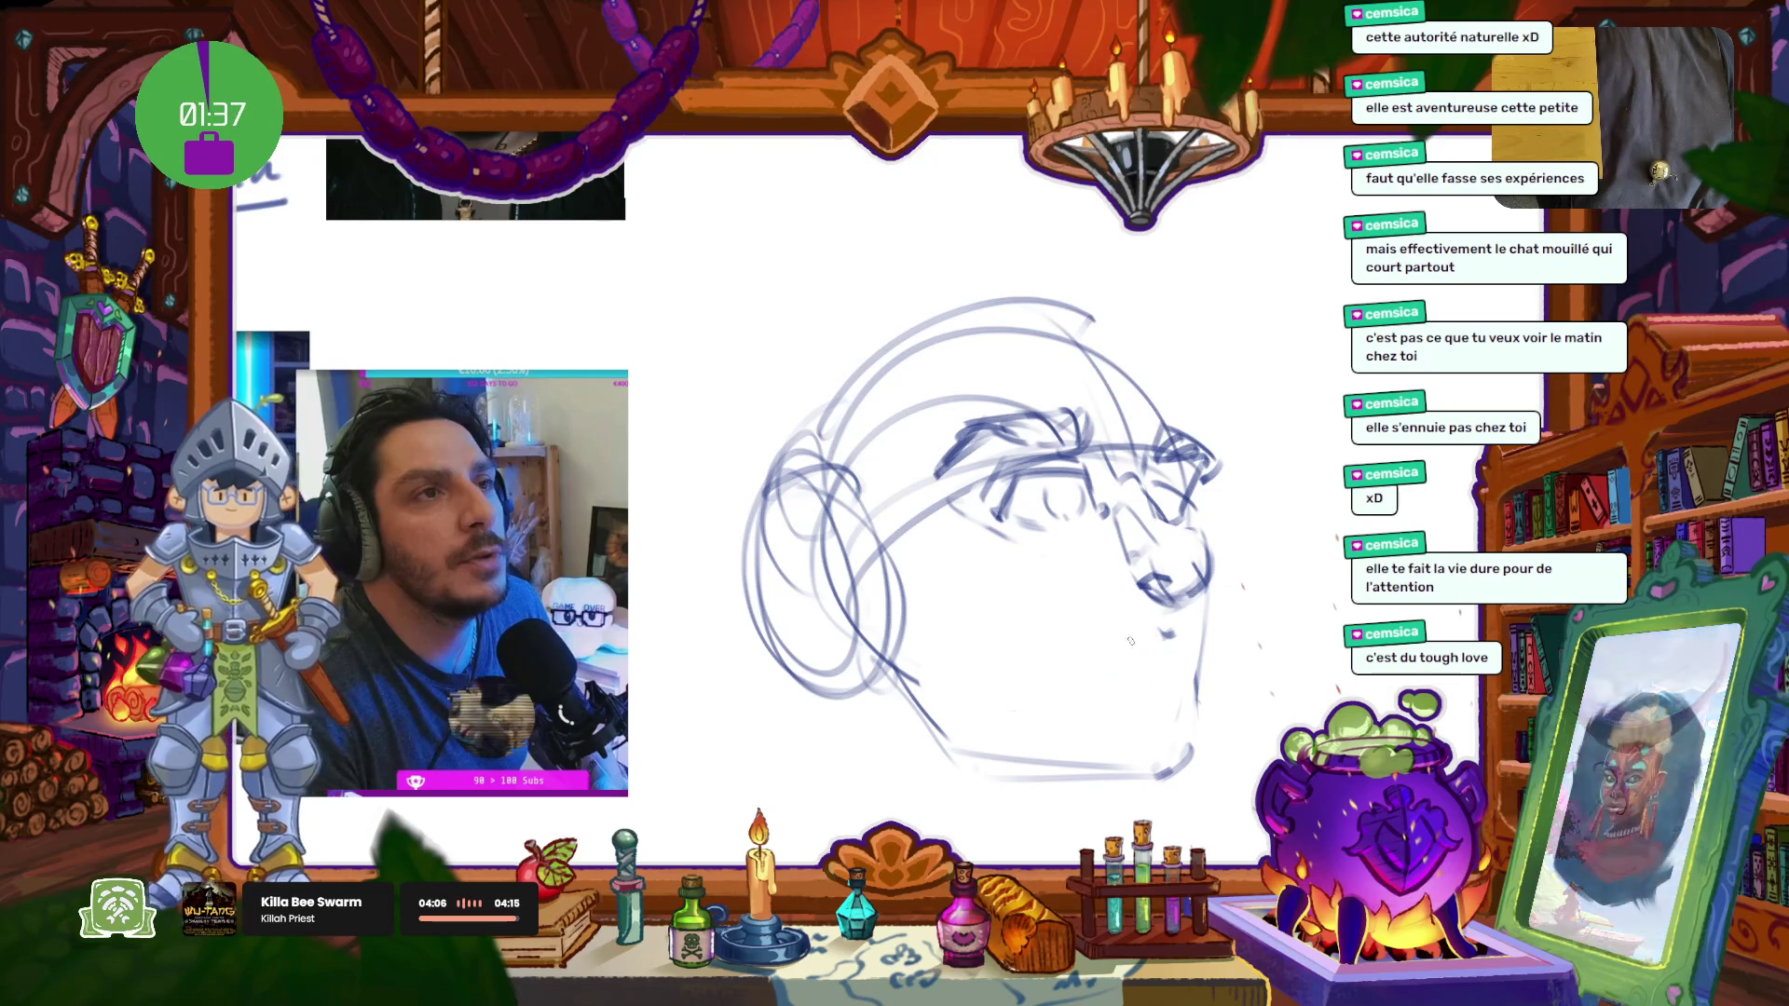
{"action": "left_click_drag", "start_coordinate": [1143, 639], "coordinate": [1112, 663]}
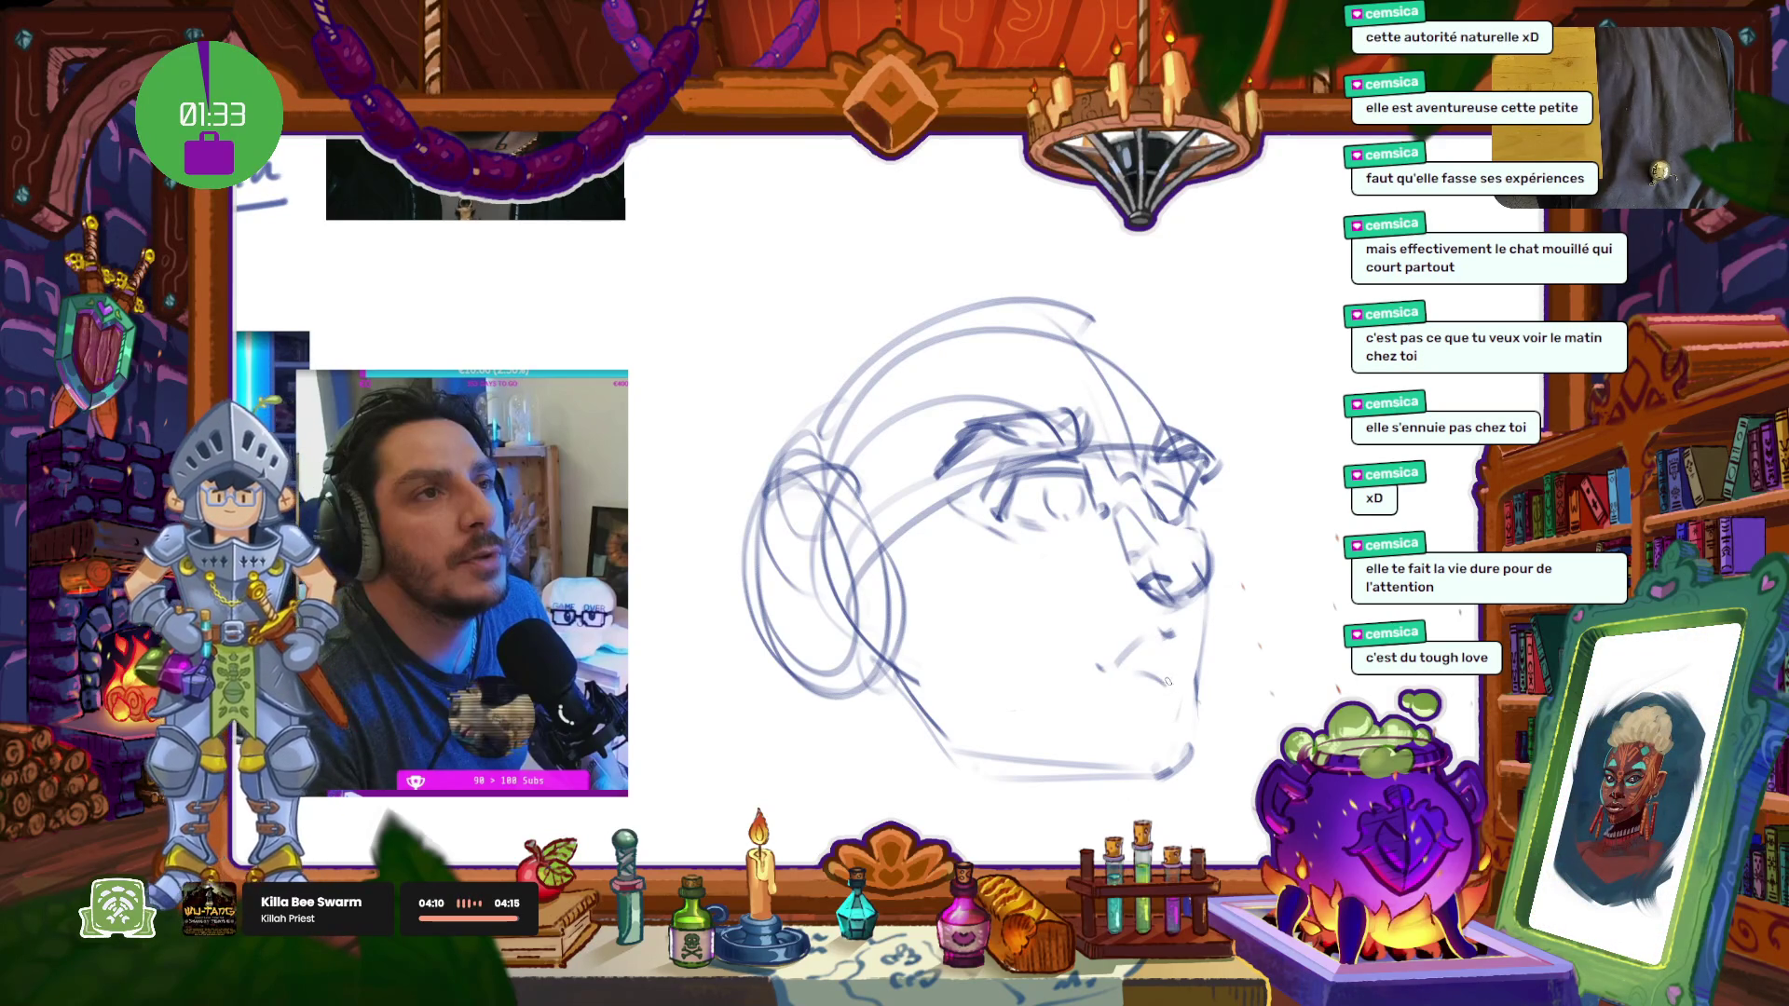
{"action": "left_click_drag", "start_coordinate": [1144, 667], "coordinate": [1194, 667]}
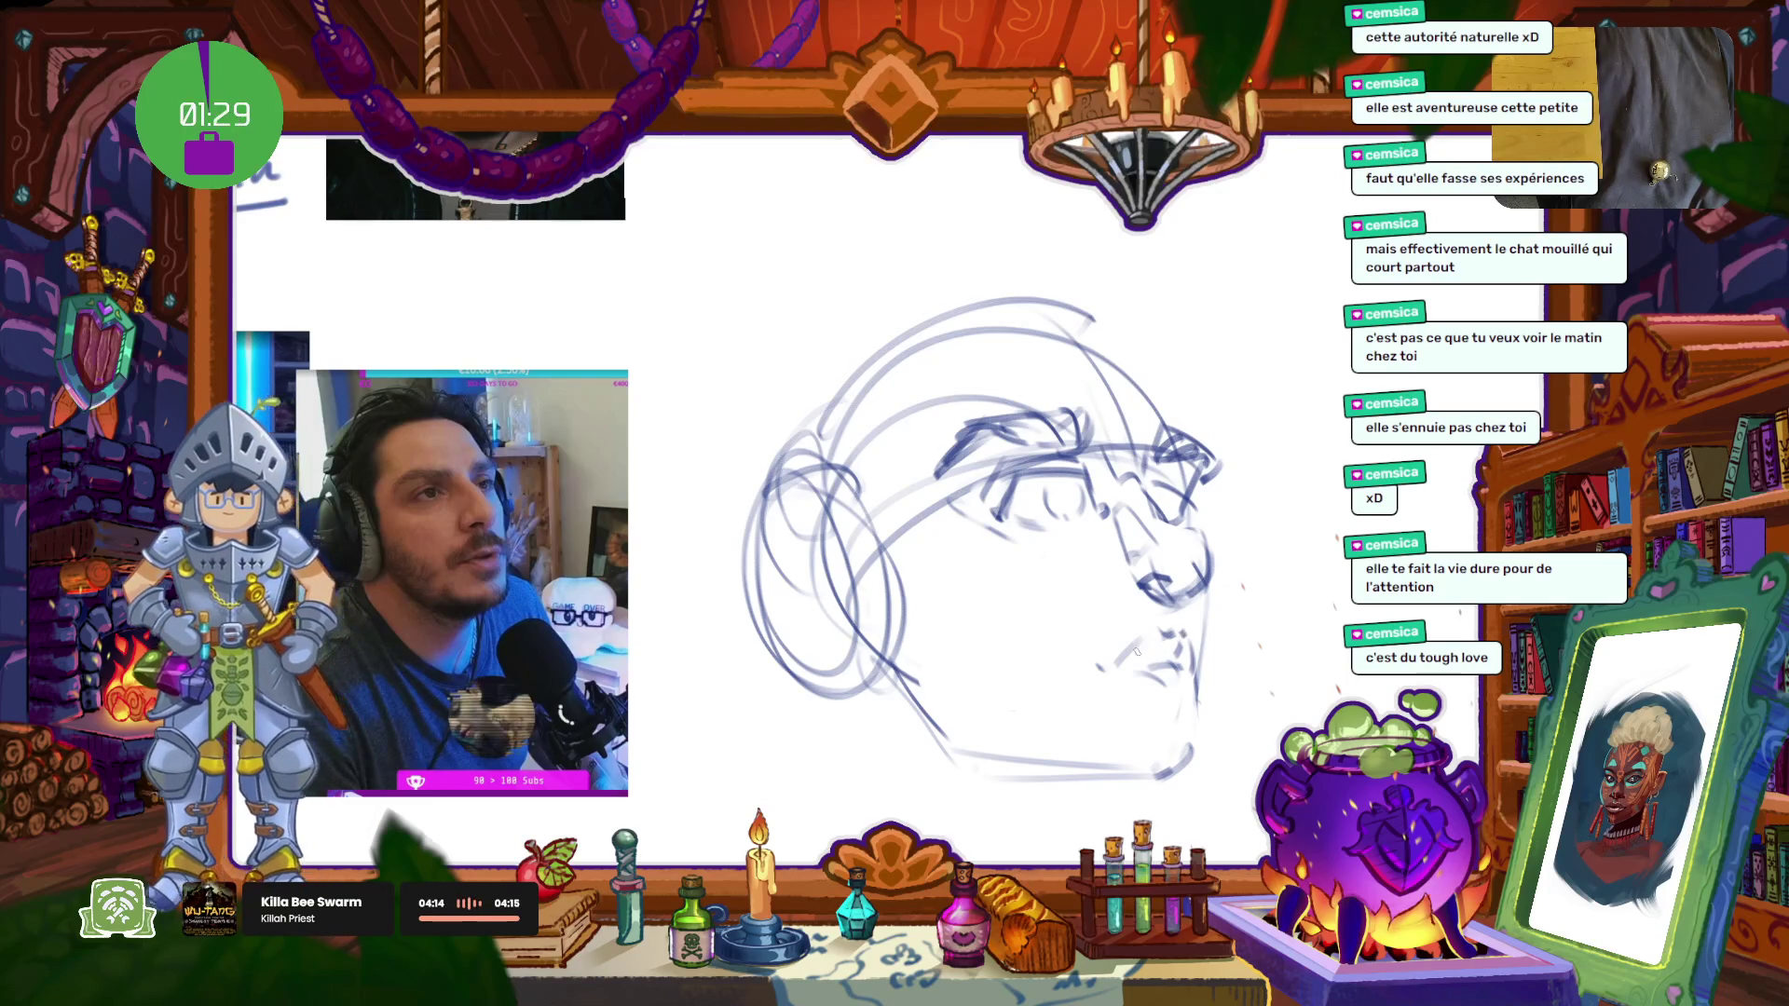
{"action": "left_click_drag", "start_coordinate": [917, 739], "coordinate": [962, 772]}
{"action": "key", "text": "ctrl+z"}
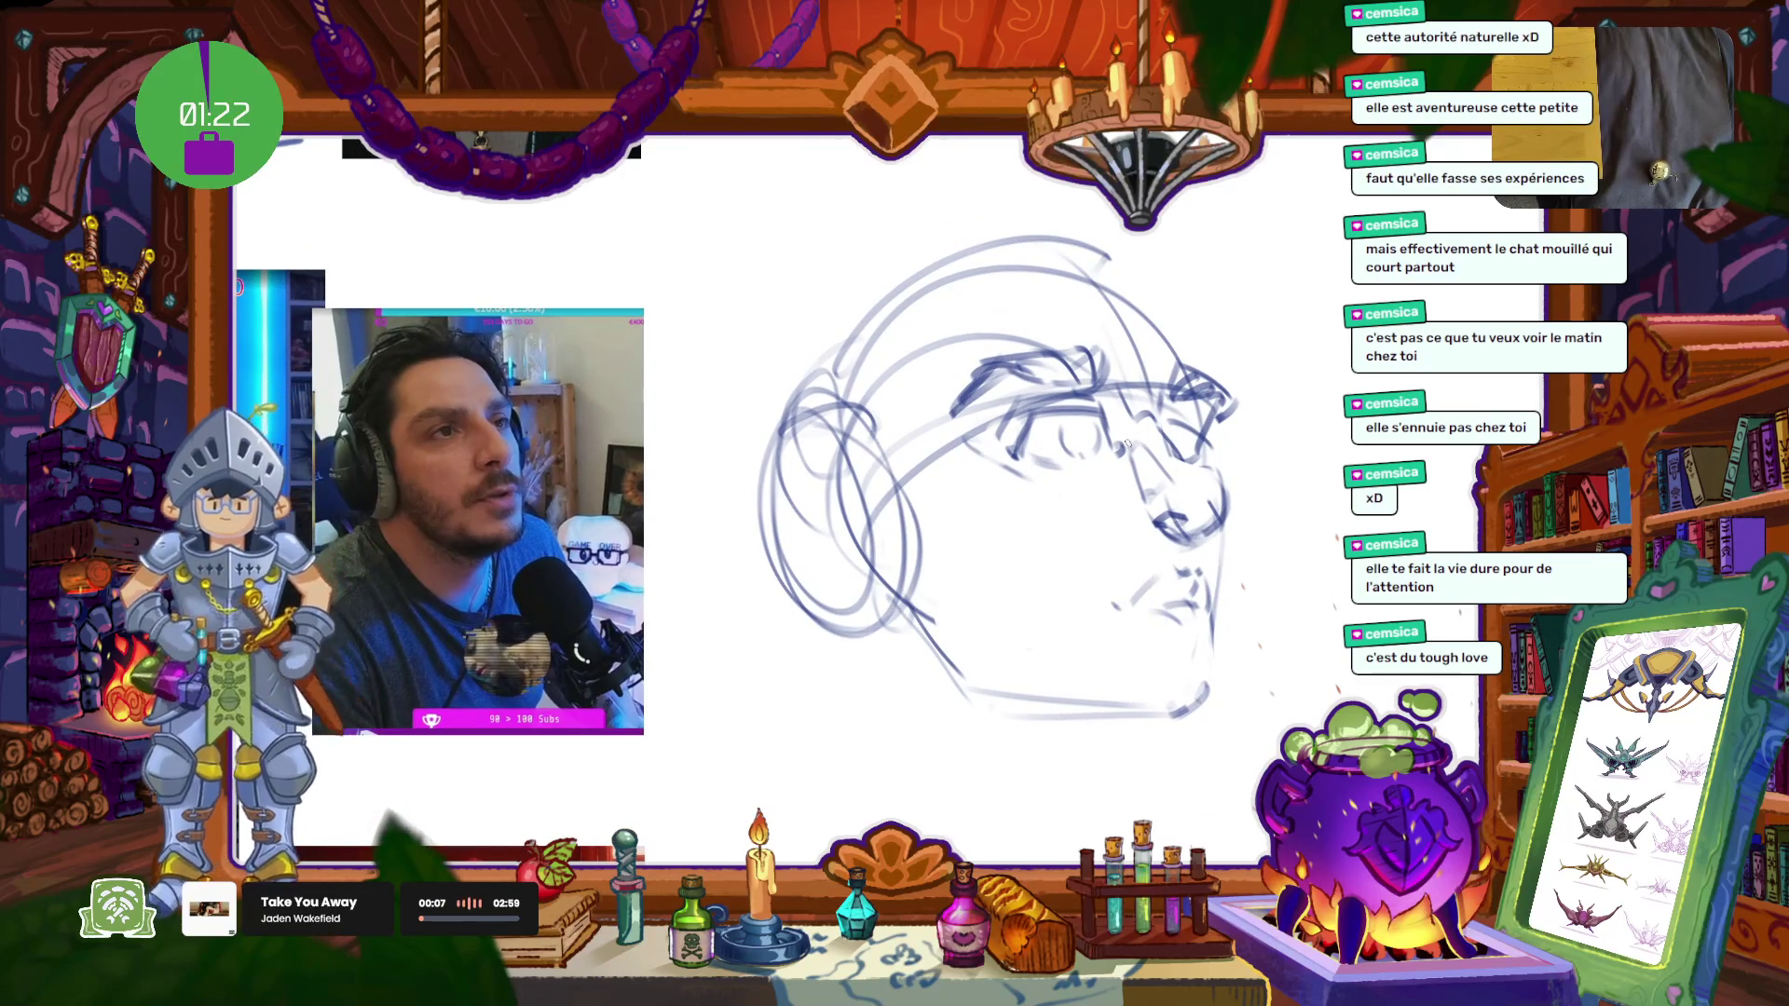
Step: Sketch hair strokes above the head
{"action": "mouse_move", "coordinate": [1105, 268]}
{"action": "left_mouse_down"}
{"action": "mouse_move", "coordinate": [1090, 200]}
{"action": "mouse_move", "coordinate": [1002, 198]}
{"action": "left_mouse_up"}
{"action": "mouse_move", "coordinate": [1071, 244]}
{"action": "left_mouse_down"}
{"action": "mouse_move", "coordinate": [923, 244]}
{"action": "mouse_move", "coordinate": [907, 318]}
{"action": "left_mouse_up"}
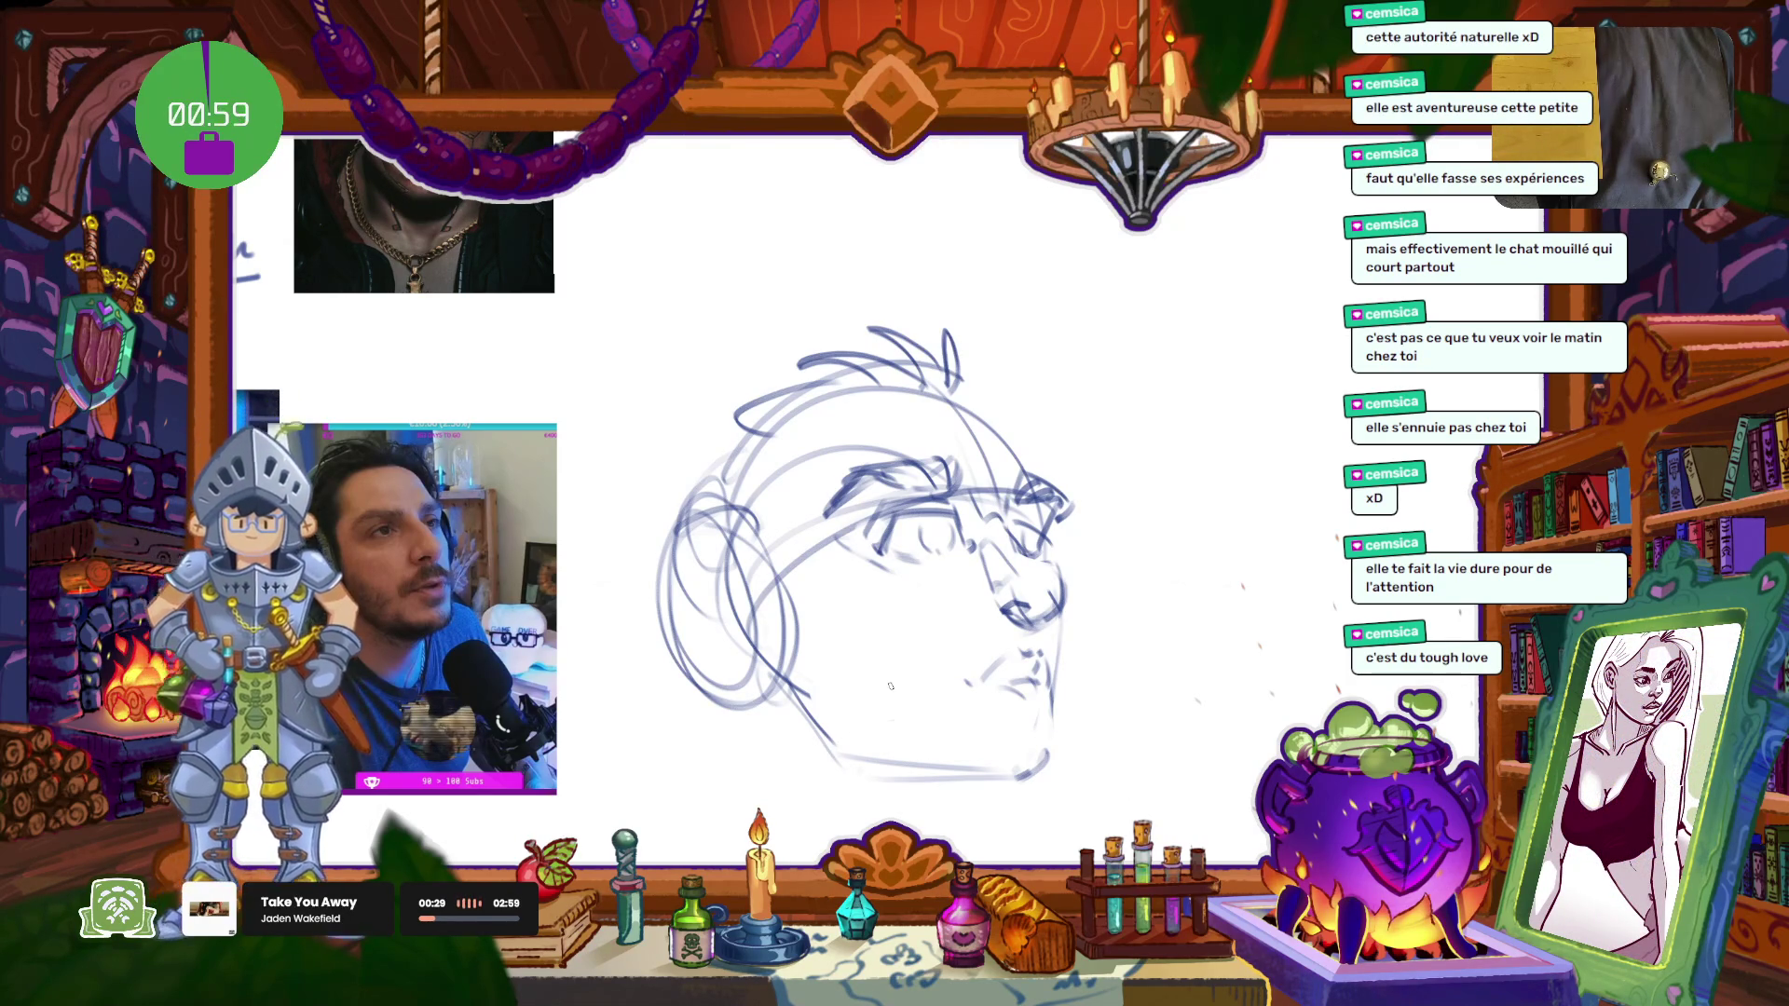
{"action": "scroll", "coordinate": [851, 453], "scroll_direction": "down", "scroll_amount": 3}
Step: Zoom out and pan the board right to find empty space
{"action": "mouse_move", "coordinate": [839, 547]}
{"action": "left_mouse_down"}
{"action": "mouse_move", "coordinate": [979, 705]}
{"action": "mouse_move", "coordinate": [925, 480]}
{"action": "left_mouse_up"}
{"action": "scroll", "coordinate": [832, 497], "scroll_direction": "up", "scroll_amount": 2}
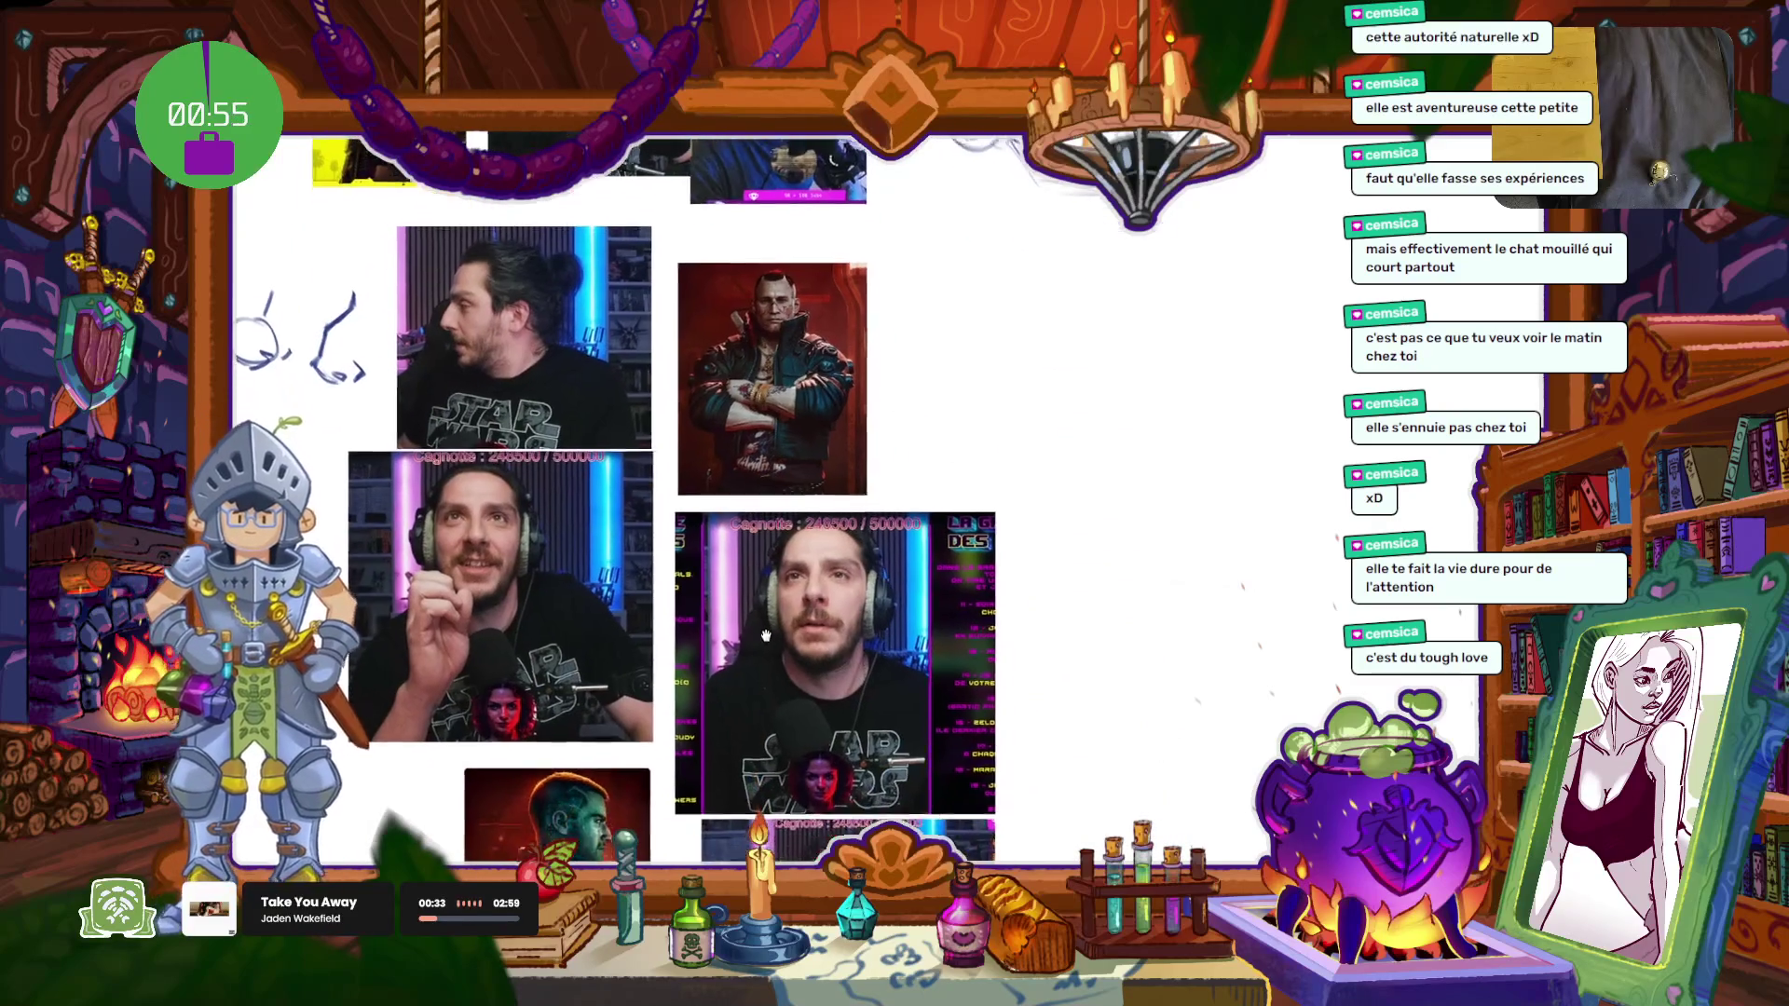
{"action": "scroll", "coordinate": [820, 503], "scroll_direction": "down", "scroll_amount": 3}
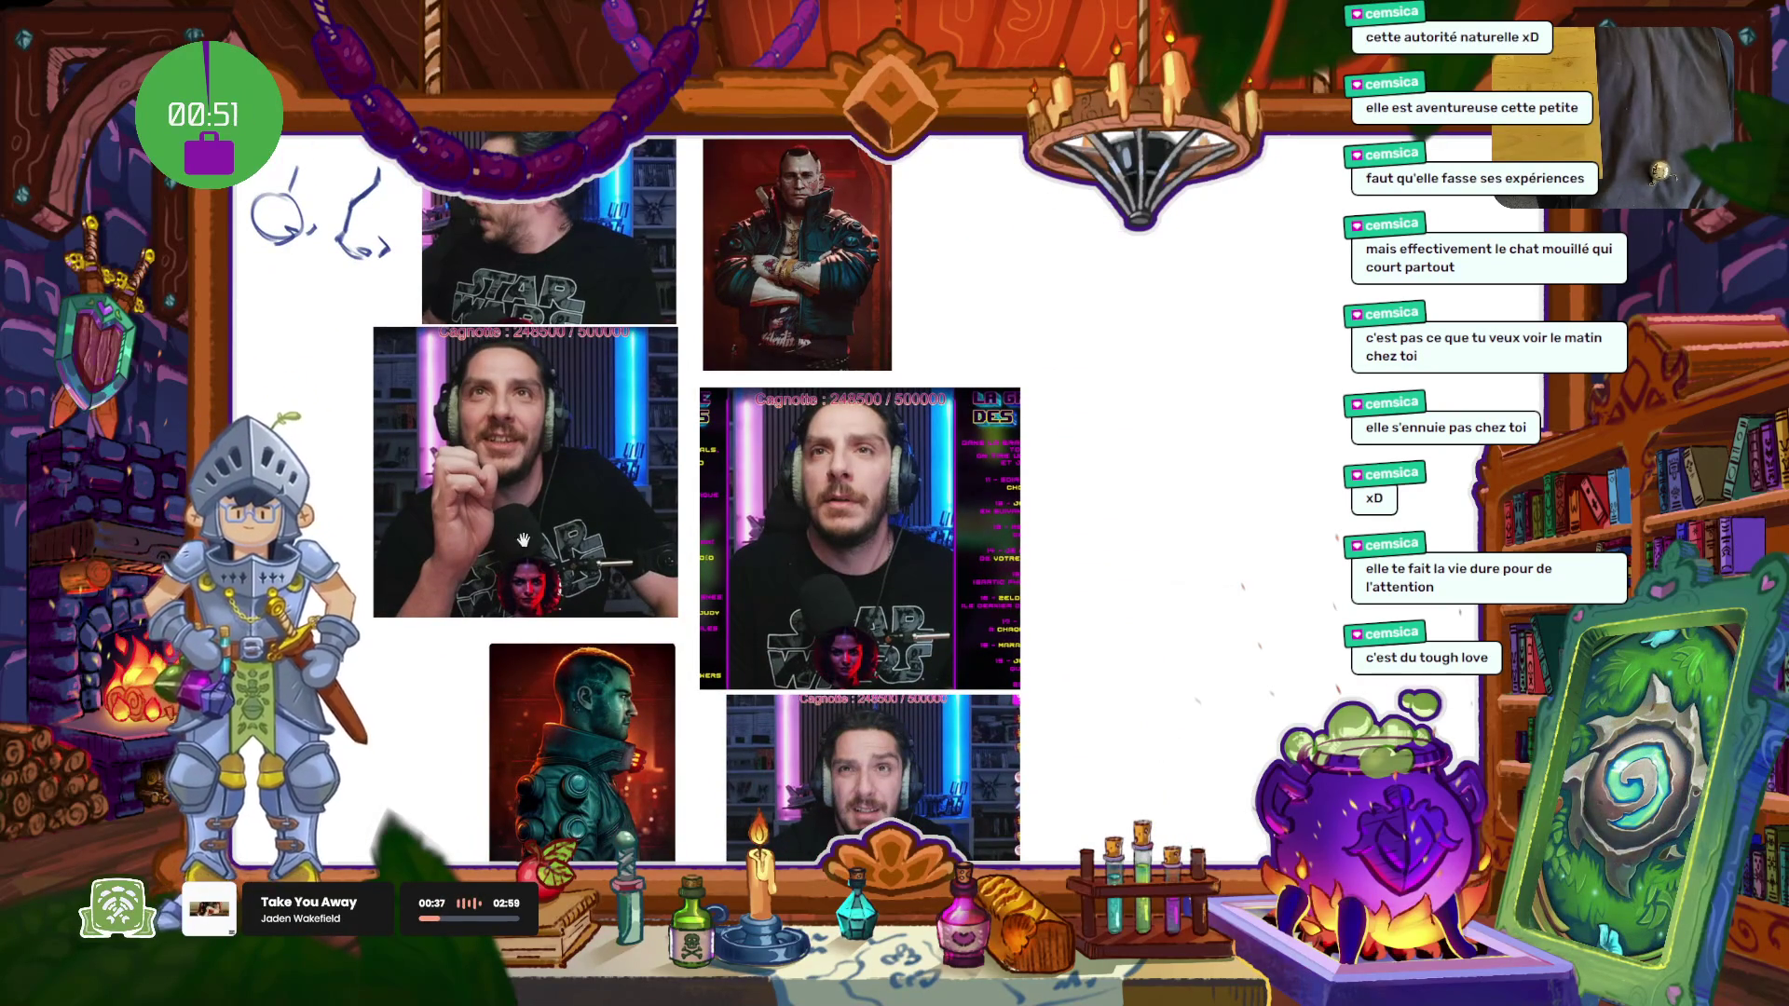
{"action": "left_click_drag", "start_coordinate": [534, 546], "coordinate": [982, 590]}
{"action": "scroll", "coordinate": [619, 448], "scroll_direction": "up", "scroll_amount": 3}
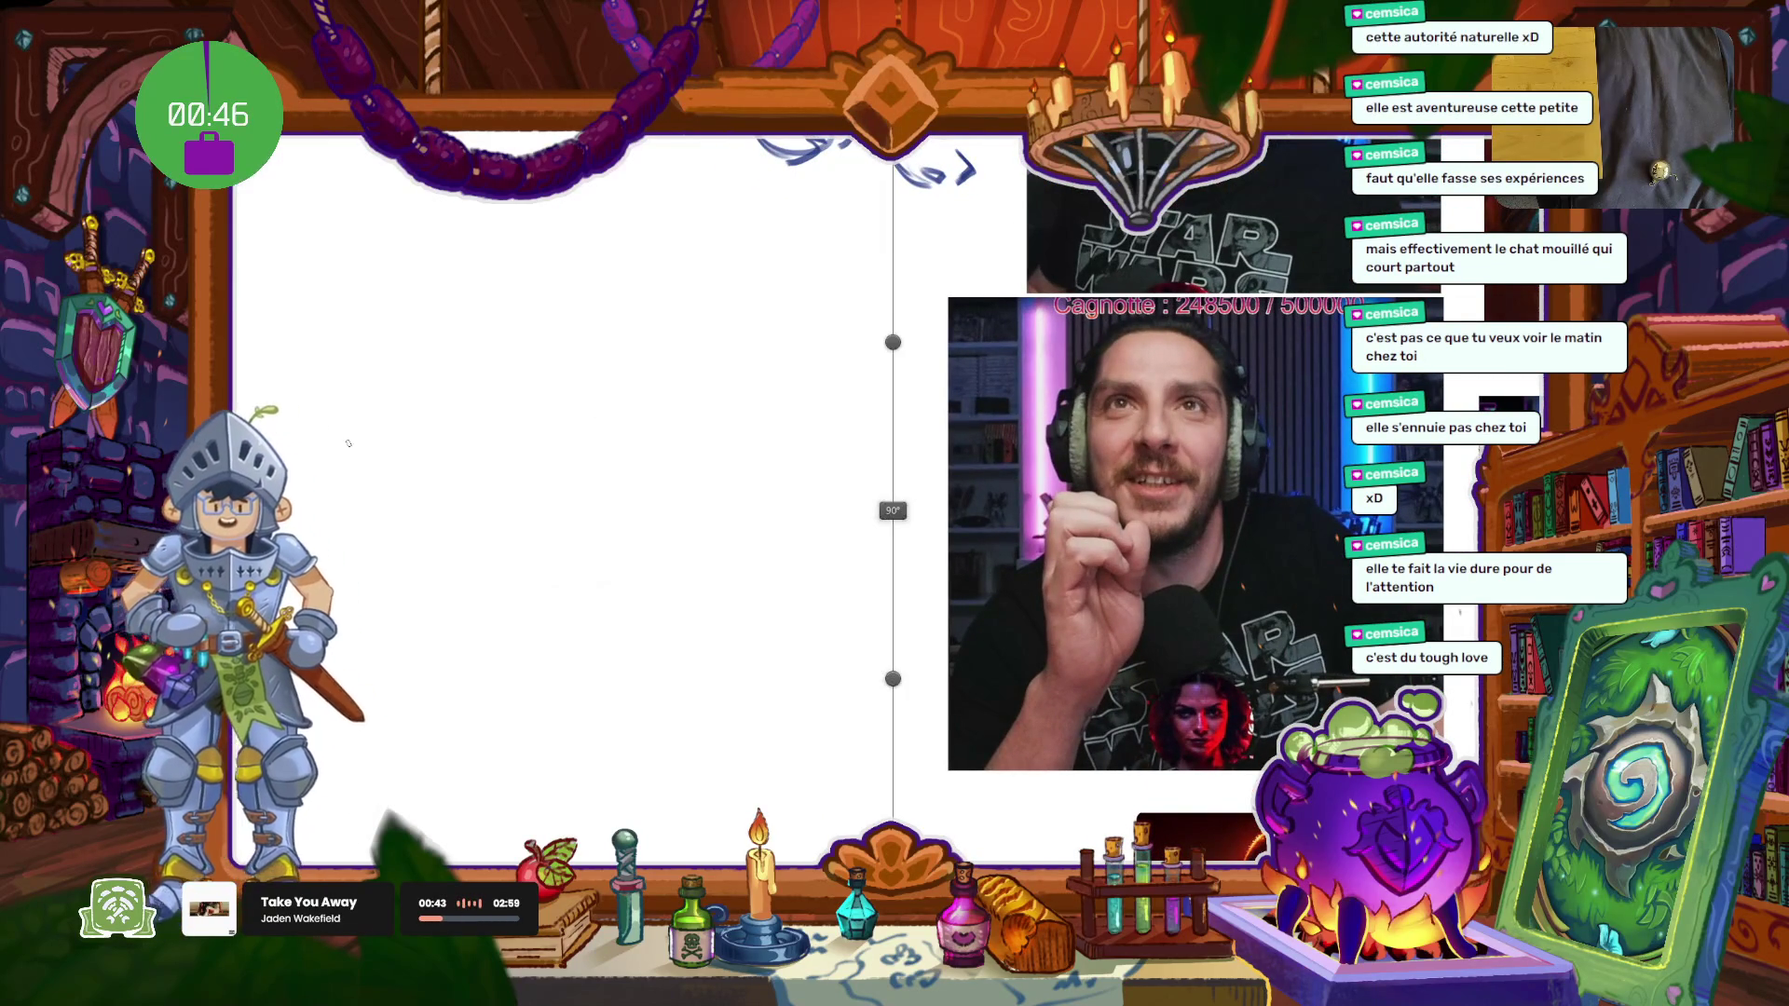
Step: Place a vertical 90° ruler guide, shift it right, and draw a first mirrored head curve
{"action": "left_click_drag", "start_coordinate": [886, 511], "coordinate": [650, 532]}
{"action": "scroll", "coordinate": [670, 587], "scroll_direction": "right", "scroll_amount": 10}
{"action": "left_click_drag", "start_coordinate": [692, 640], "coordinate": [649, 458]}
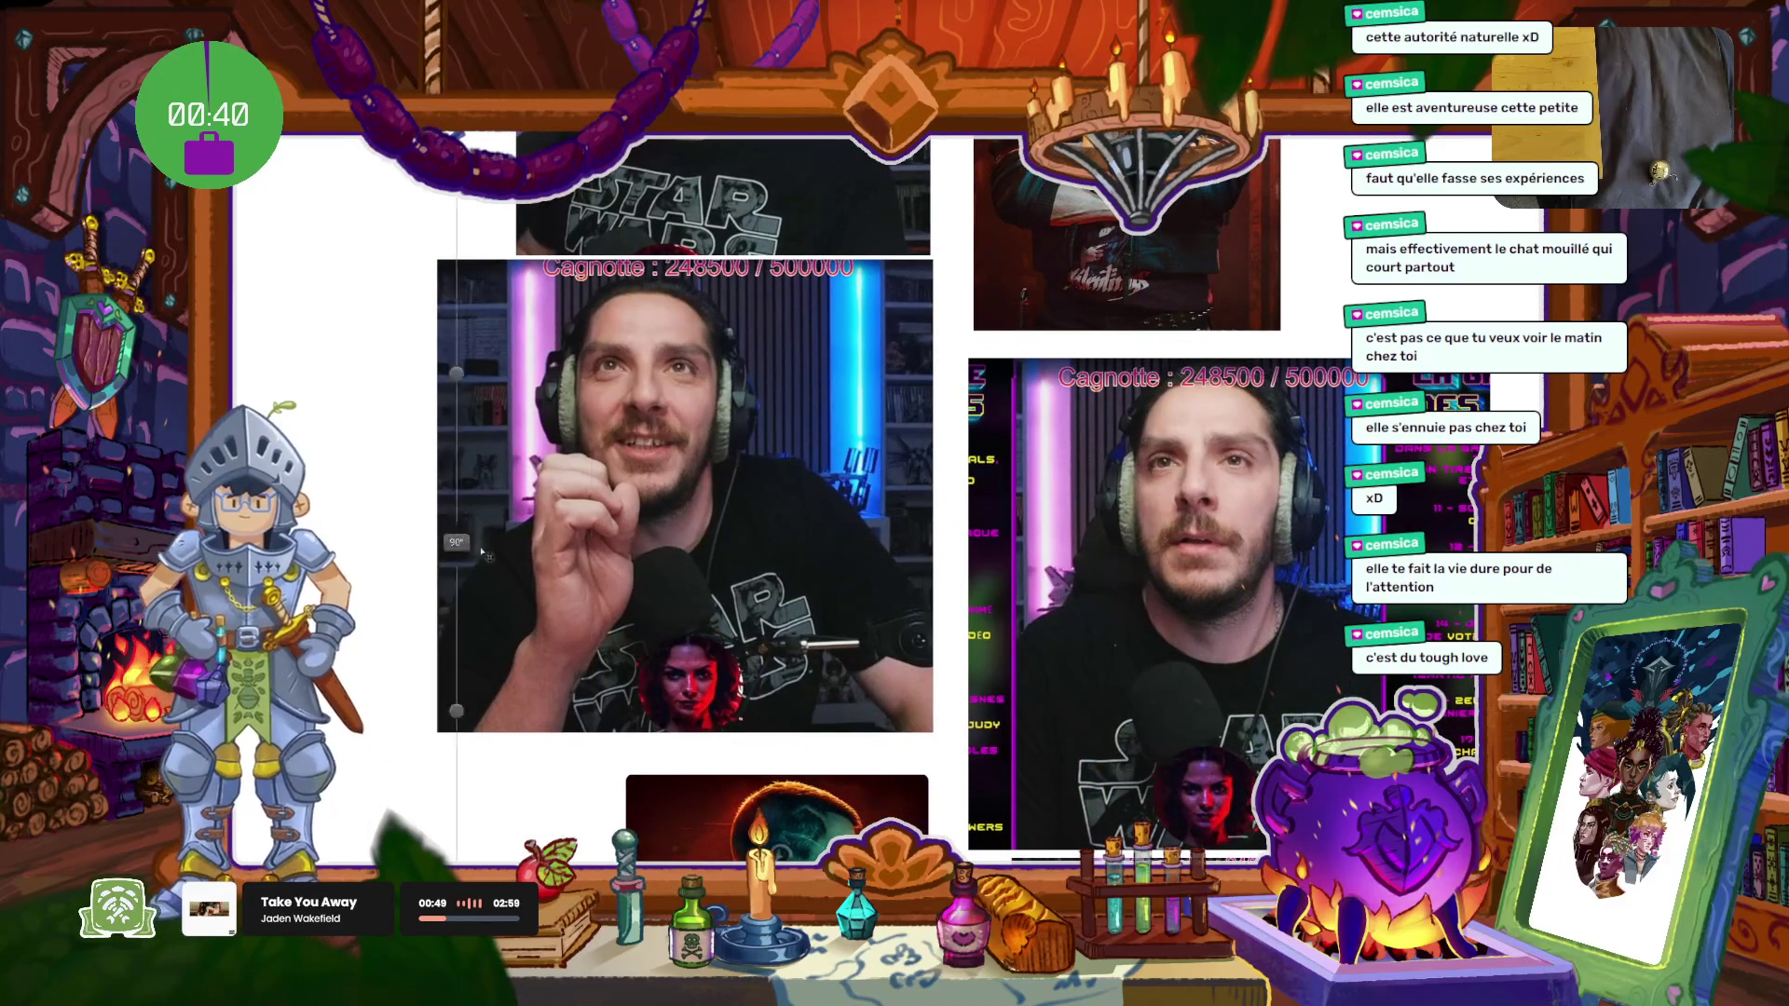
{"action": "scroll", "coordinate": [862, 500], "scroll_direction": "down", "scroll_amount": 10}
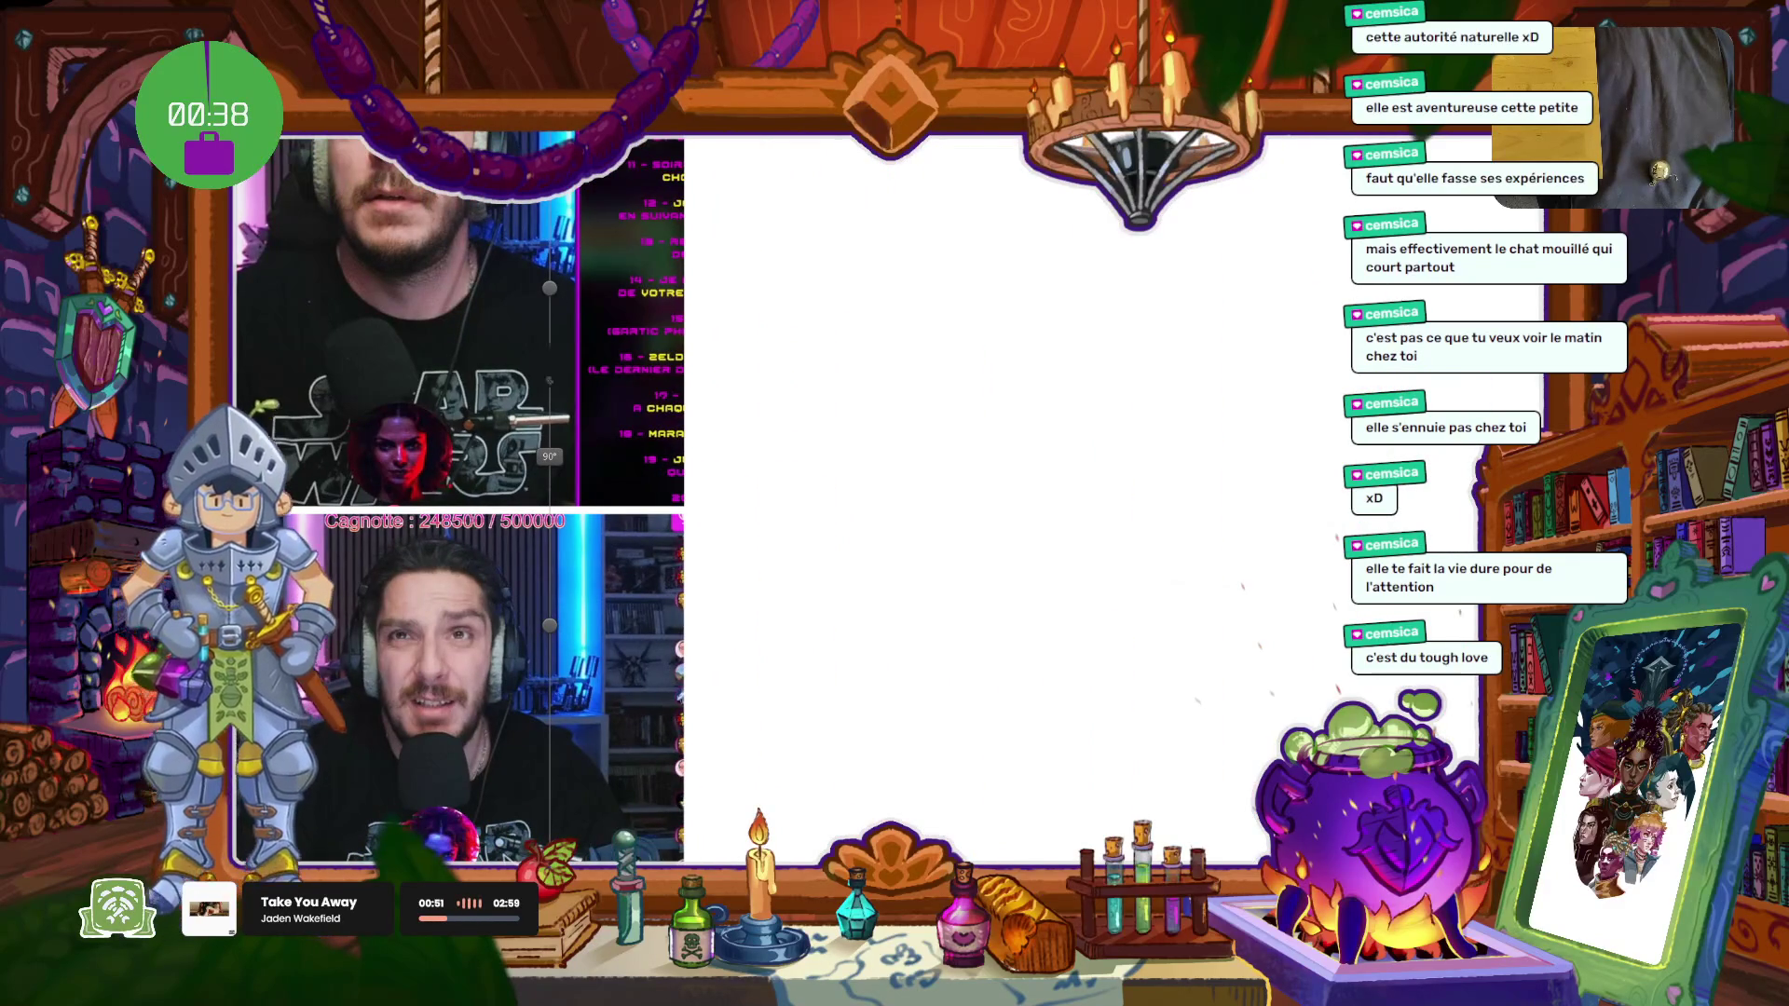
{"action": "left_click_drag", "start_coordinate": [543, 463], "coordinate": [941, 602]}
{"action": "scroll", "coordinate": [699, 783], "scroll_direction": "up", "scroll_amount": 5}
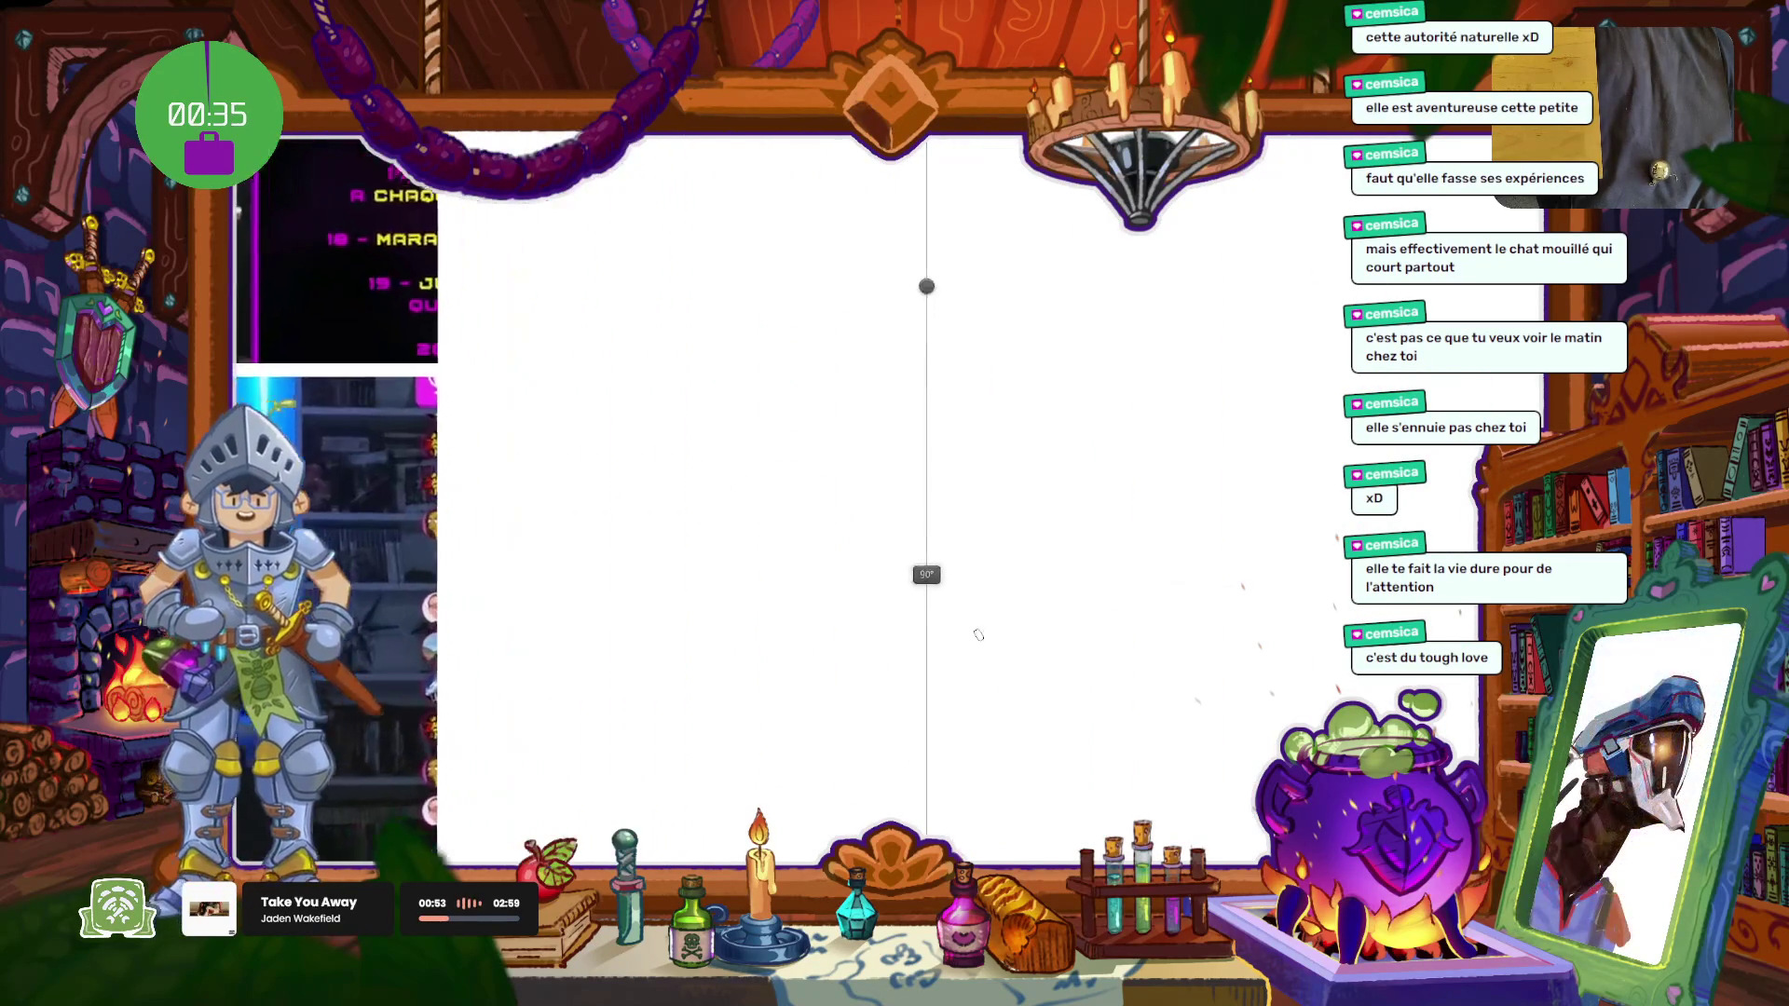
{"action": "scroll", "coordinate": [834, 661], "scroll_direction": "down", "scroll_amount": 3}
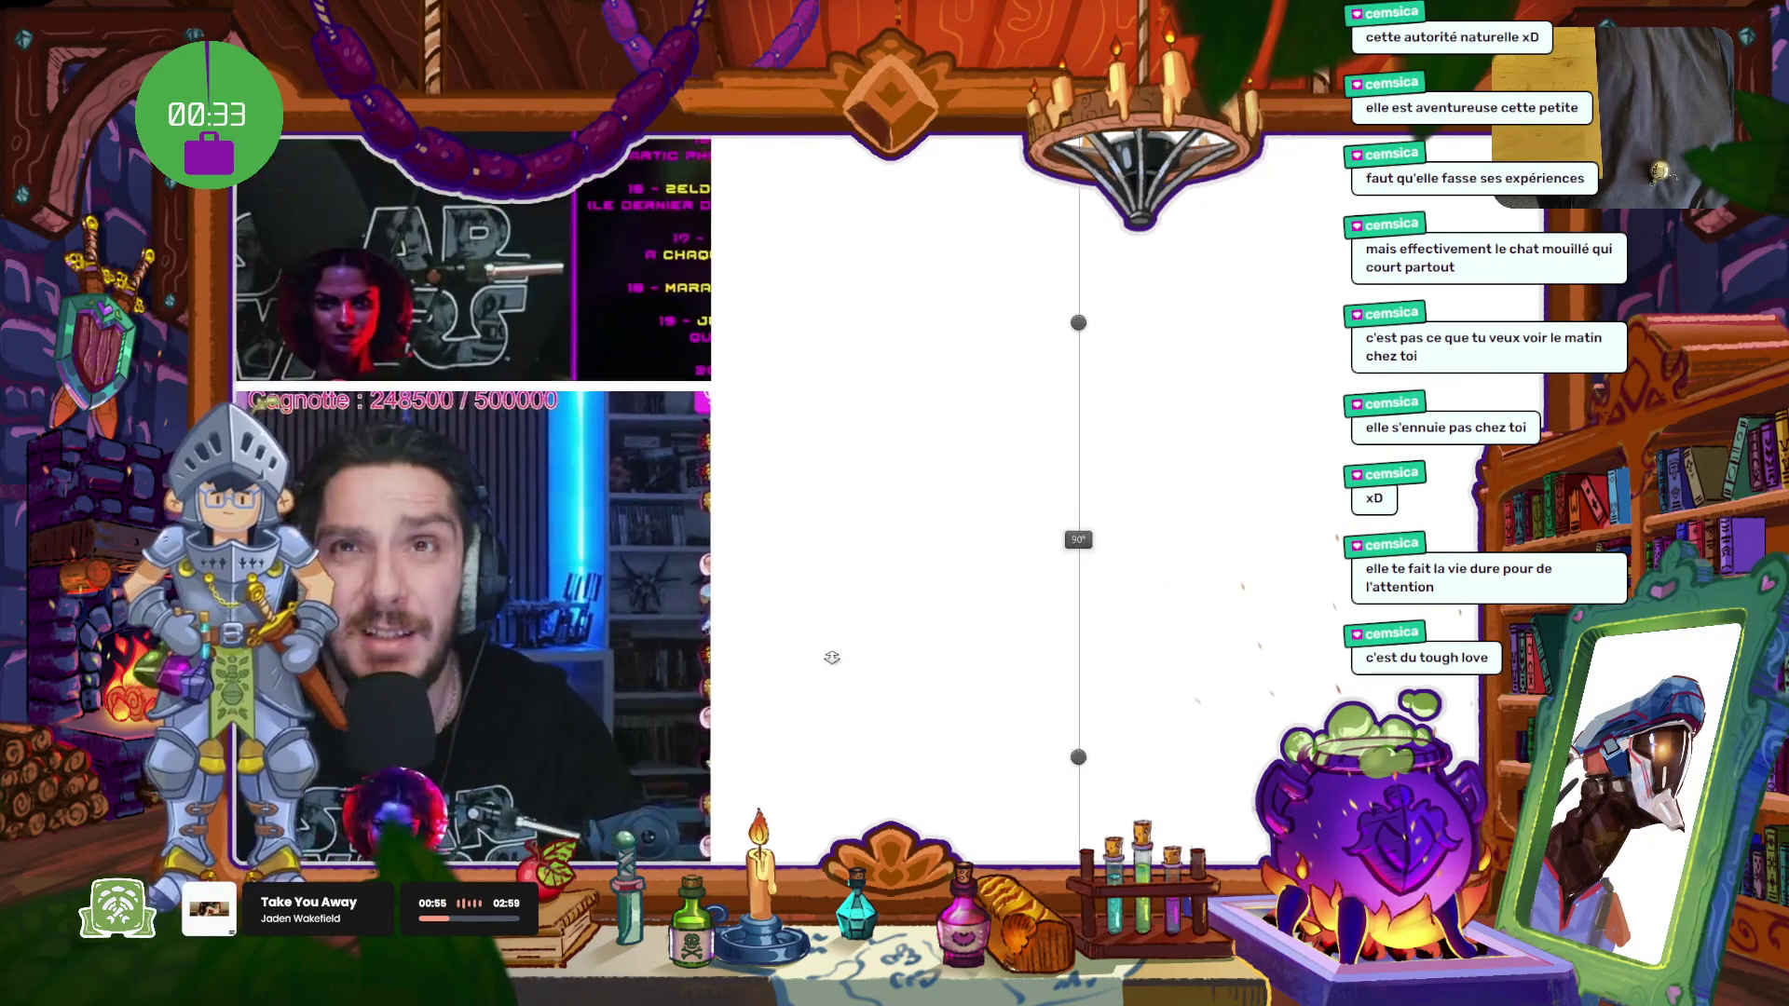
{"action": "left_click_drag", "start_coordinate": [819, 639], "coordinate": [908, 583]}
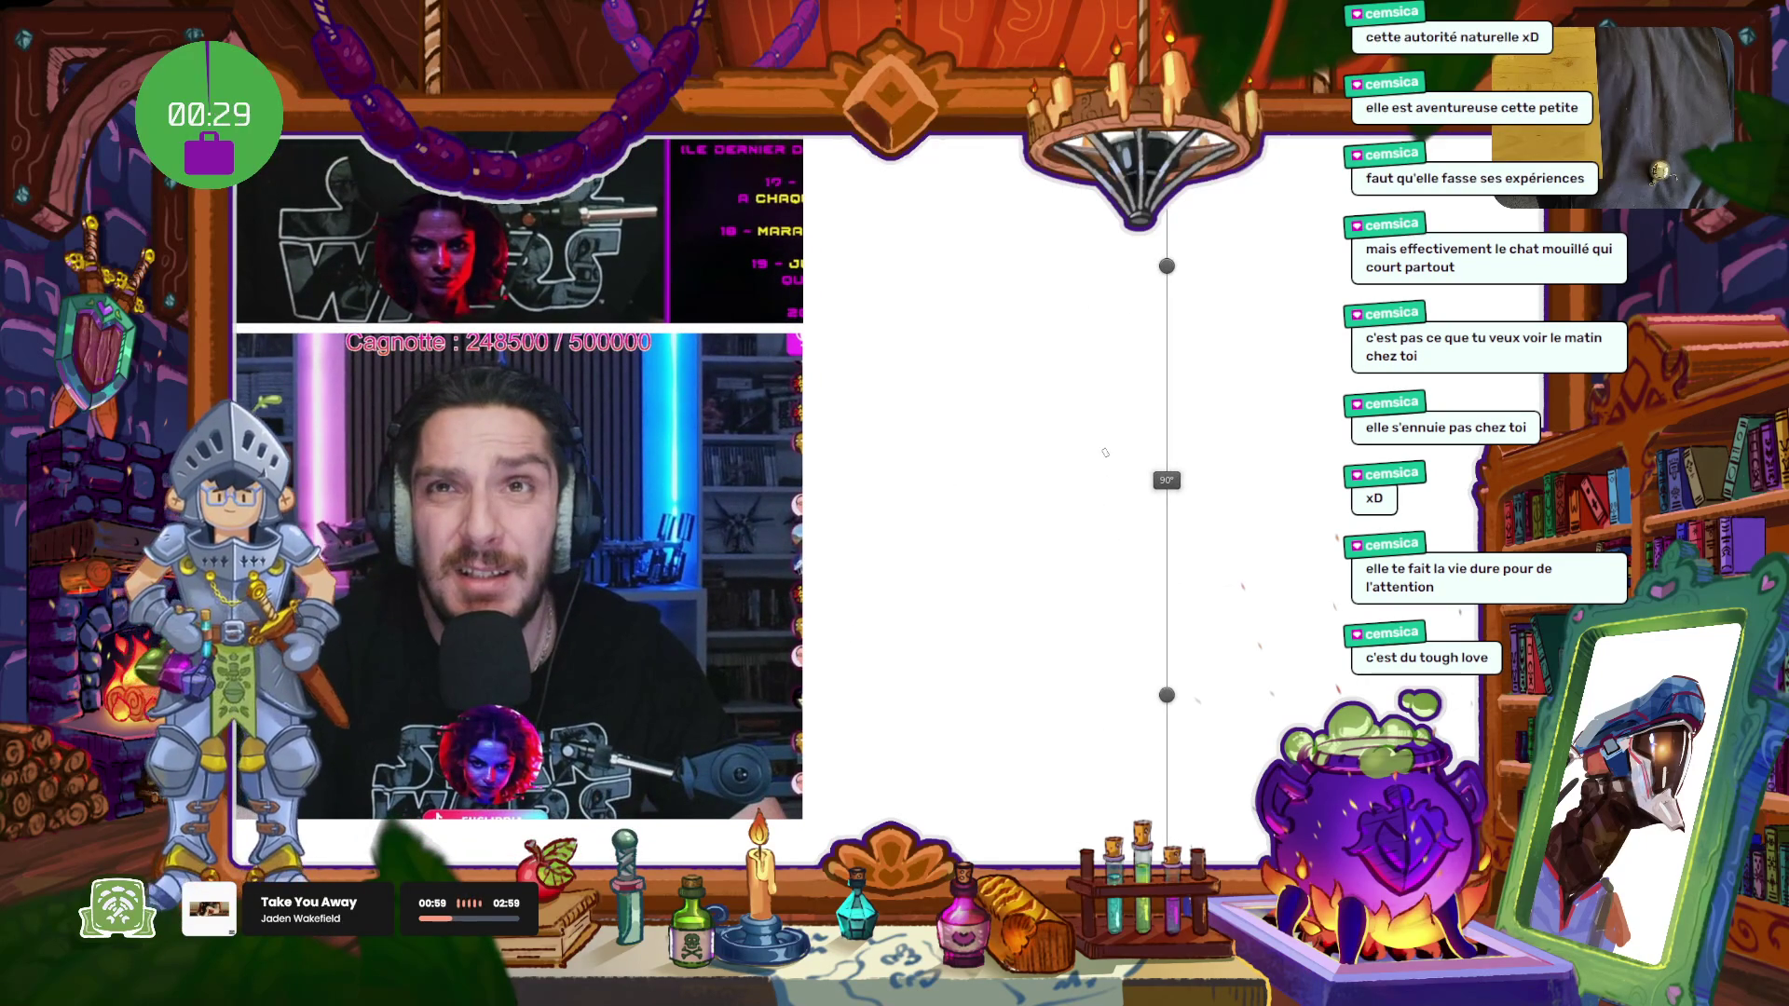
{"action": "left_click_drag", "start_coordinate": [982, 380], "coordinate": [1041, 630]}
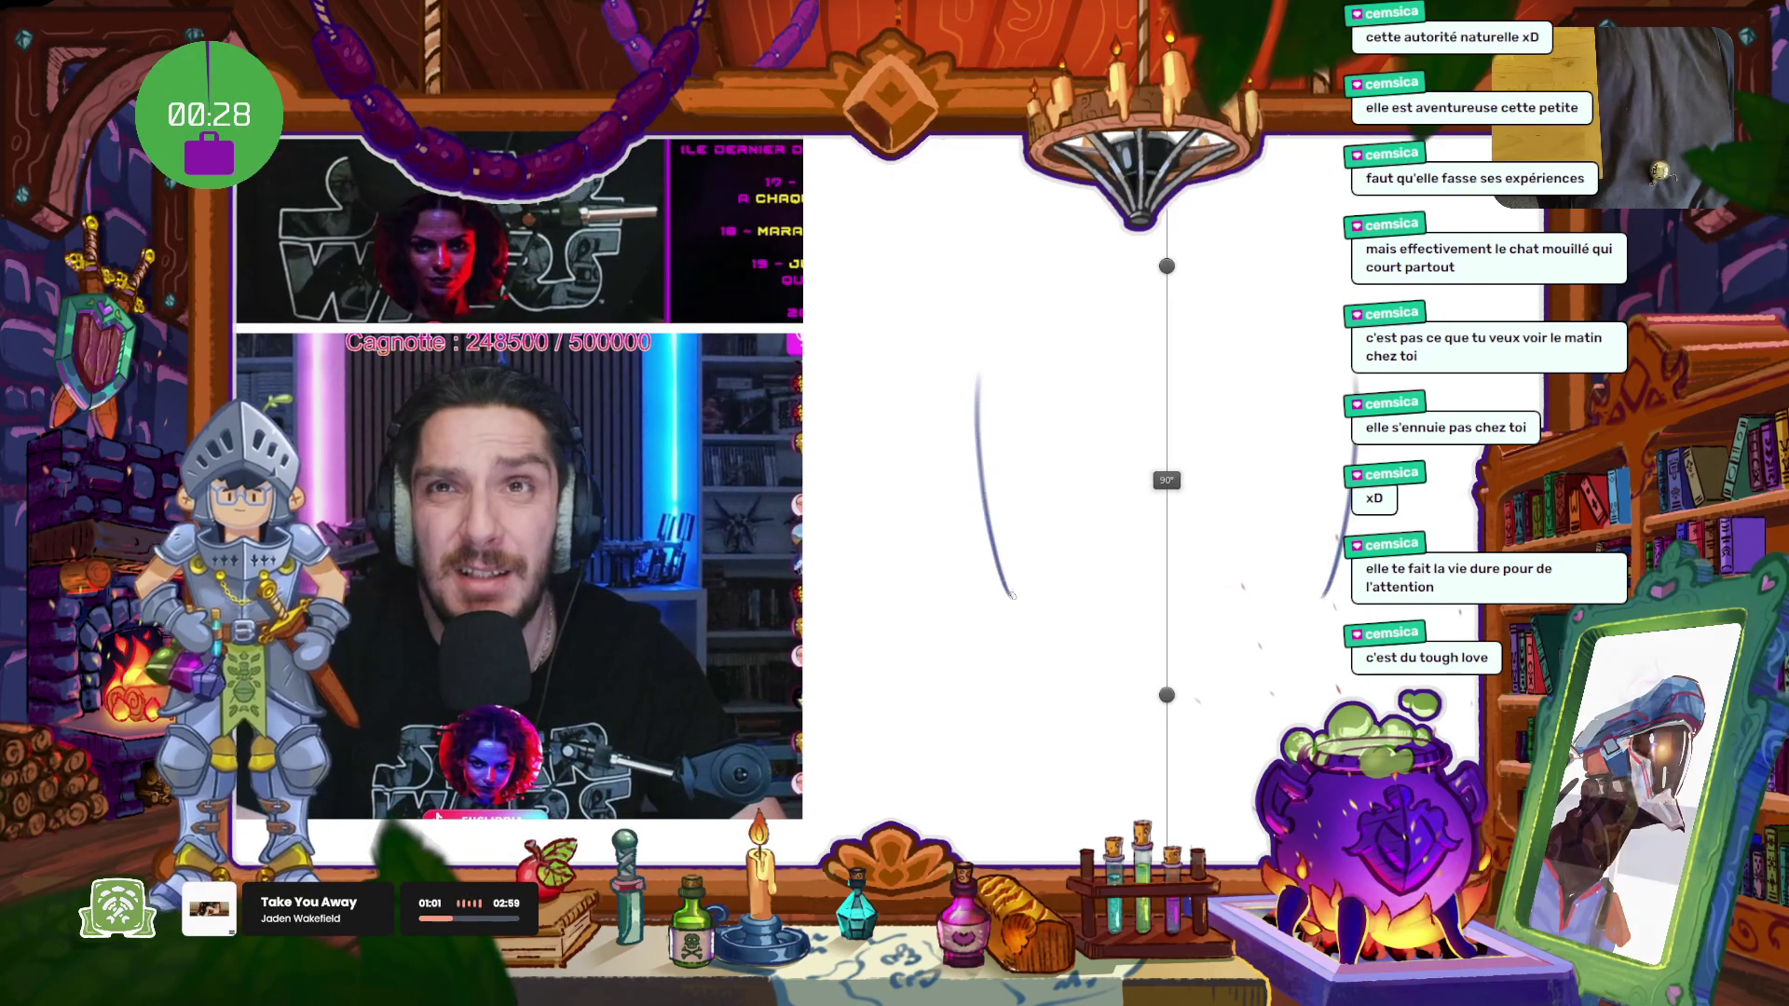
Step: Draw the mirrored cranium circle and jaw lines tapering to a chin, erasing extra circle strokes
{"action": "key", "text": "ctrl+z"}
{"action": "left_click_drag", "start_coordinate": [992, 391], "coordinate": [1072, 666]}
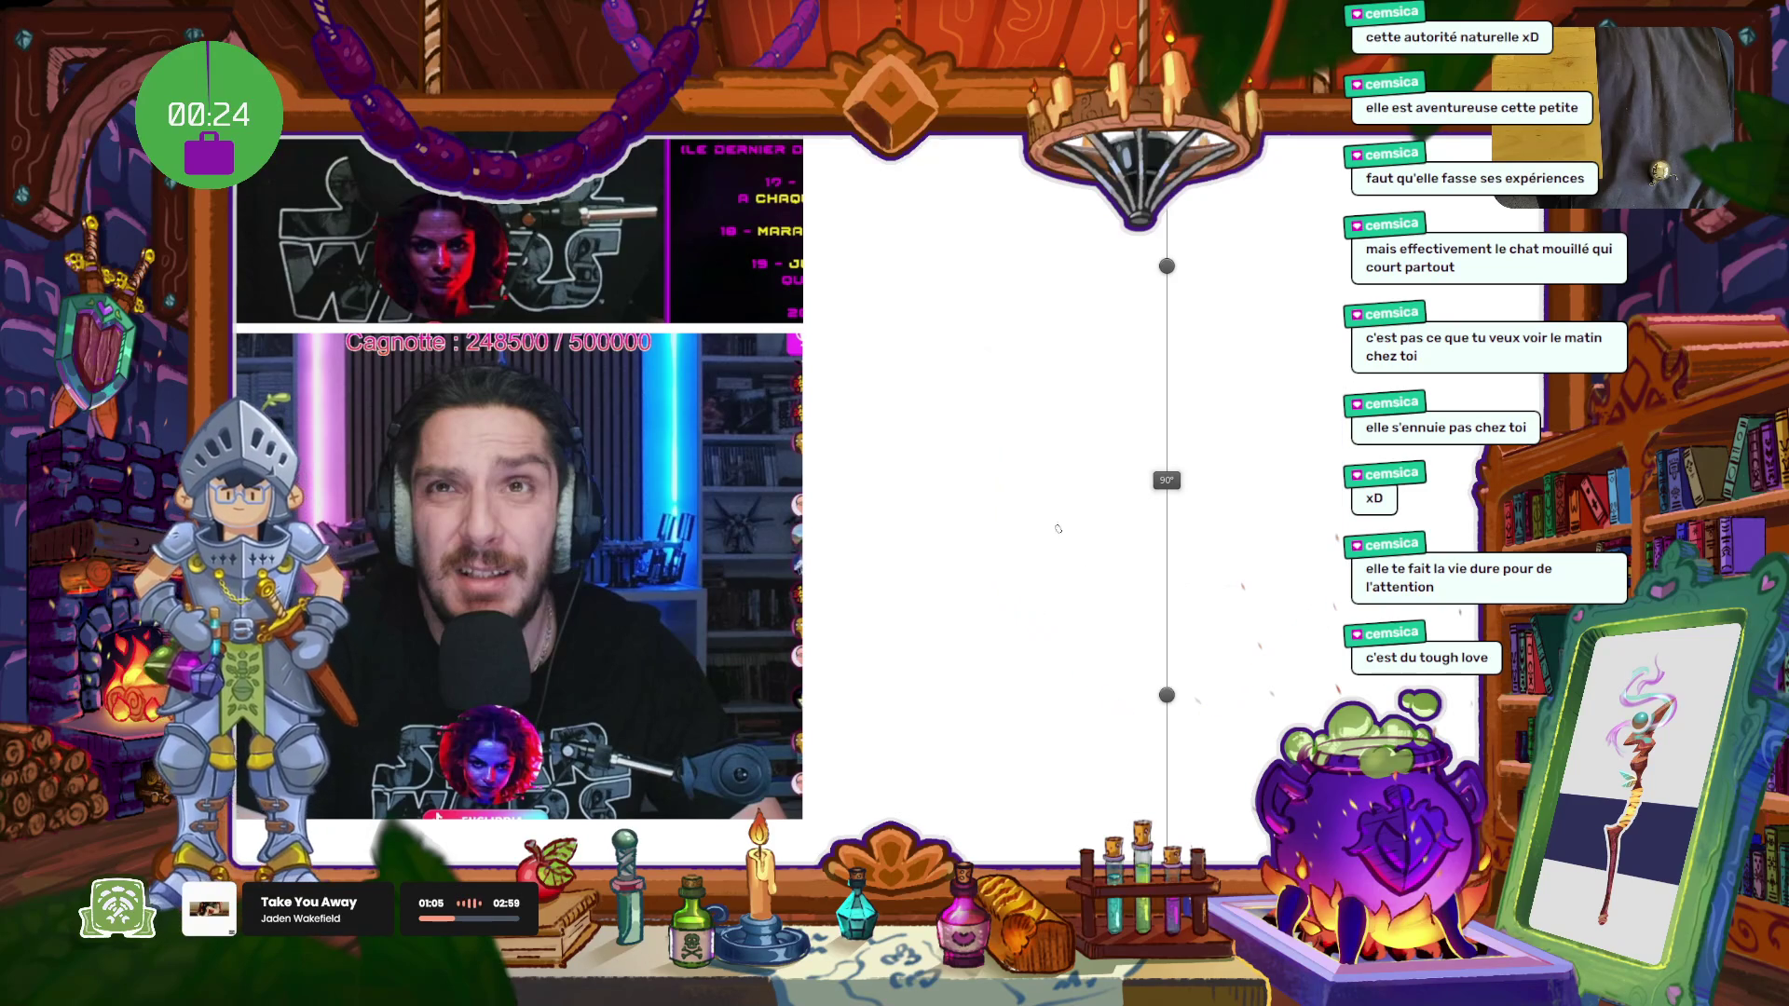
{"action": "mouse_move", "coordinate": [1096, 571]}
{"action": "left_mouse_down"}
{"action": "mouse_move", "coordinate": [1241, 346]}
{"action": "mouse_move", "coordinate": [1199, 705]}
{"action": "left_mouse_up"}
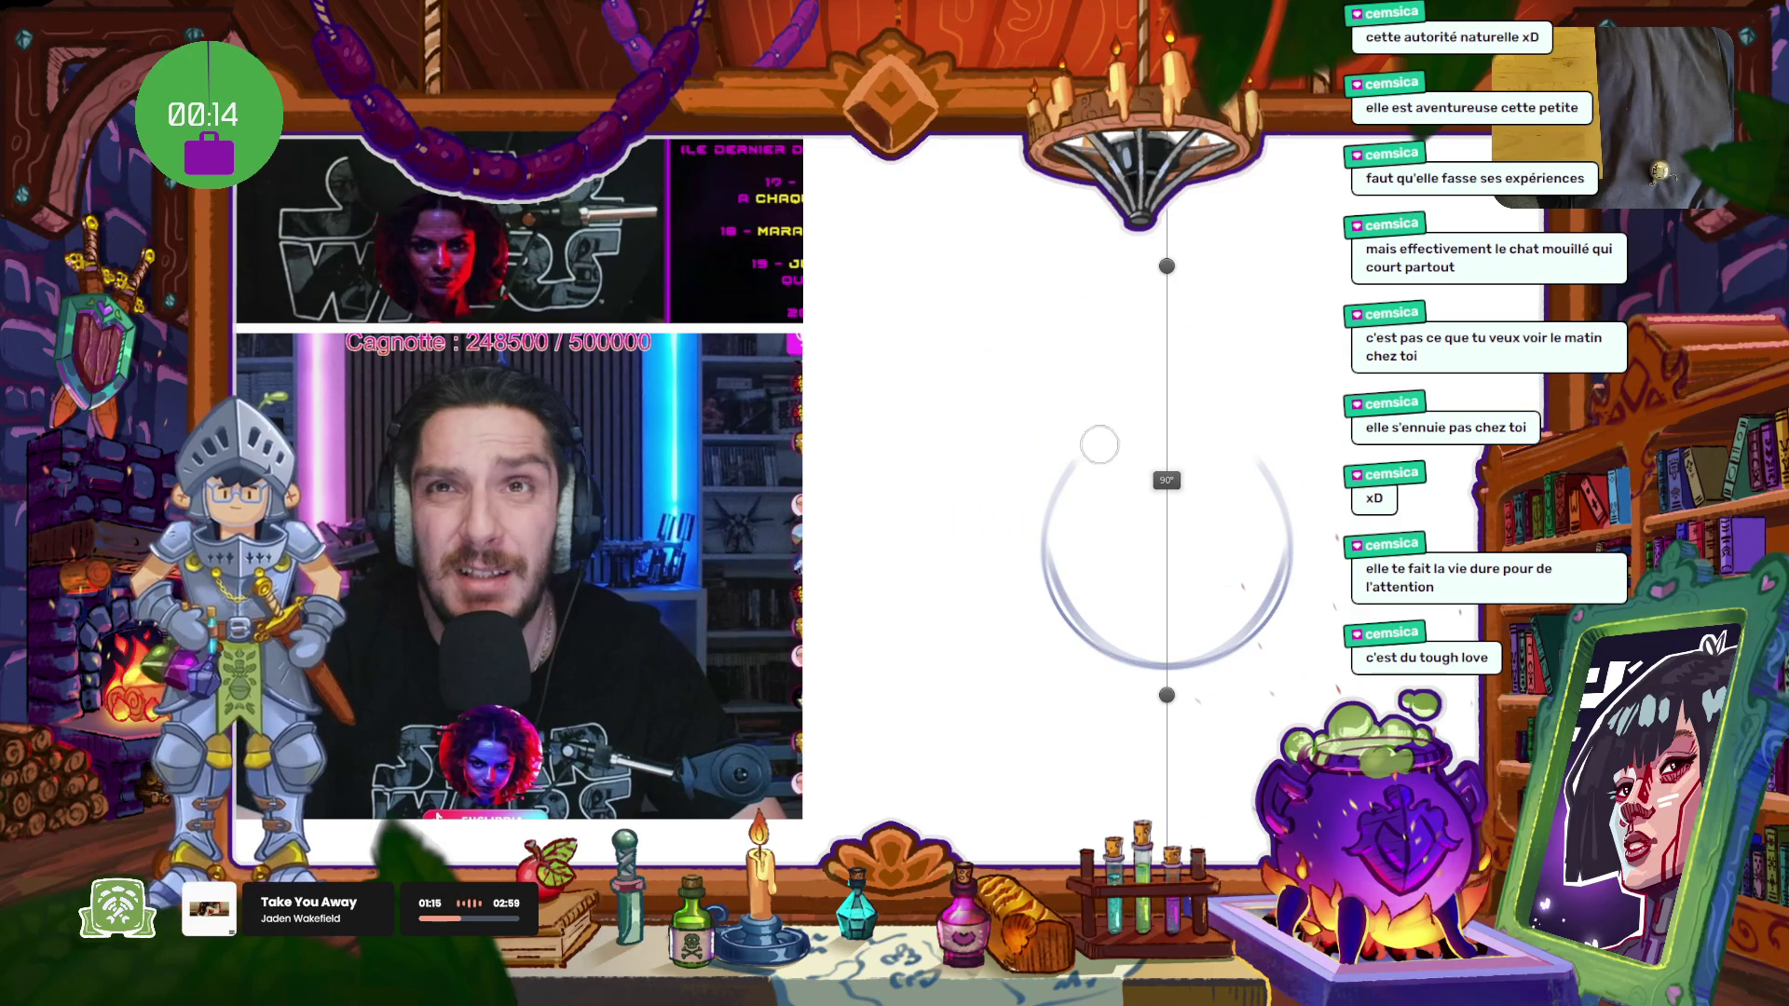
{"action": "left_click_drag", "start_coordinate": [1150, 657], "coordinate": [1133, 581]}
{"action": "left_click_drag", "start_coordinate": [1016, 461], "coordinate": [1037, 597]}
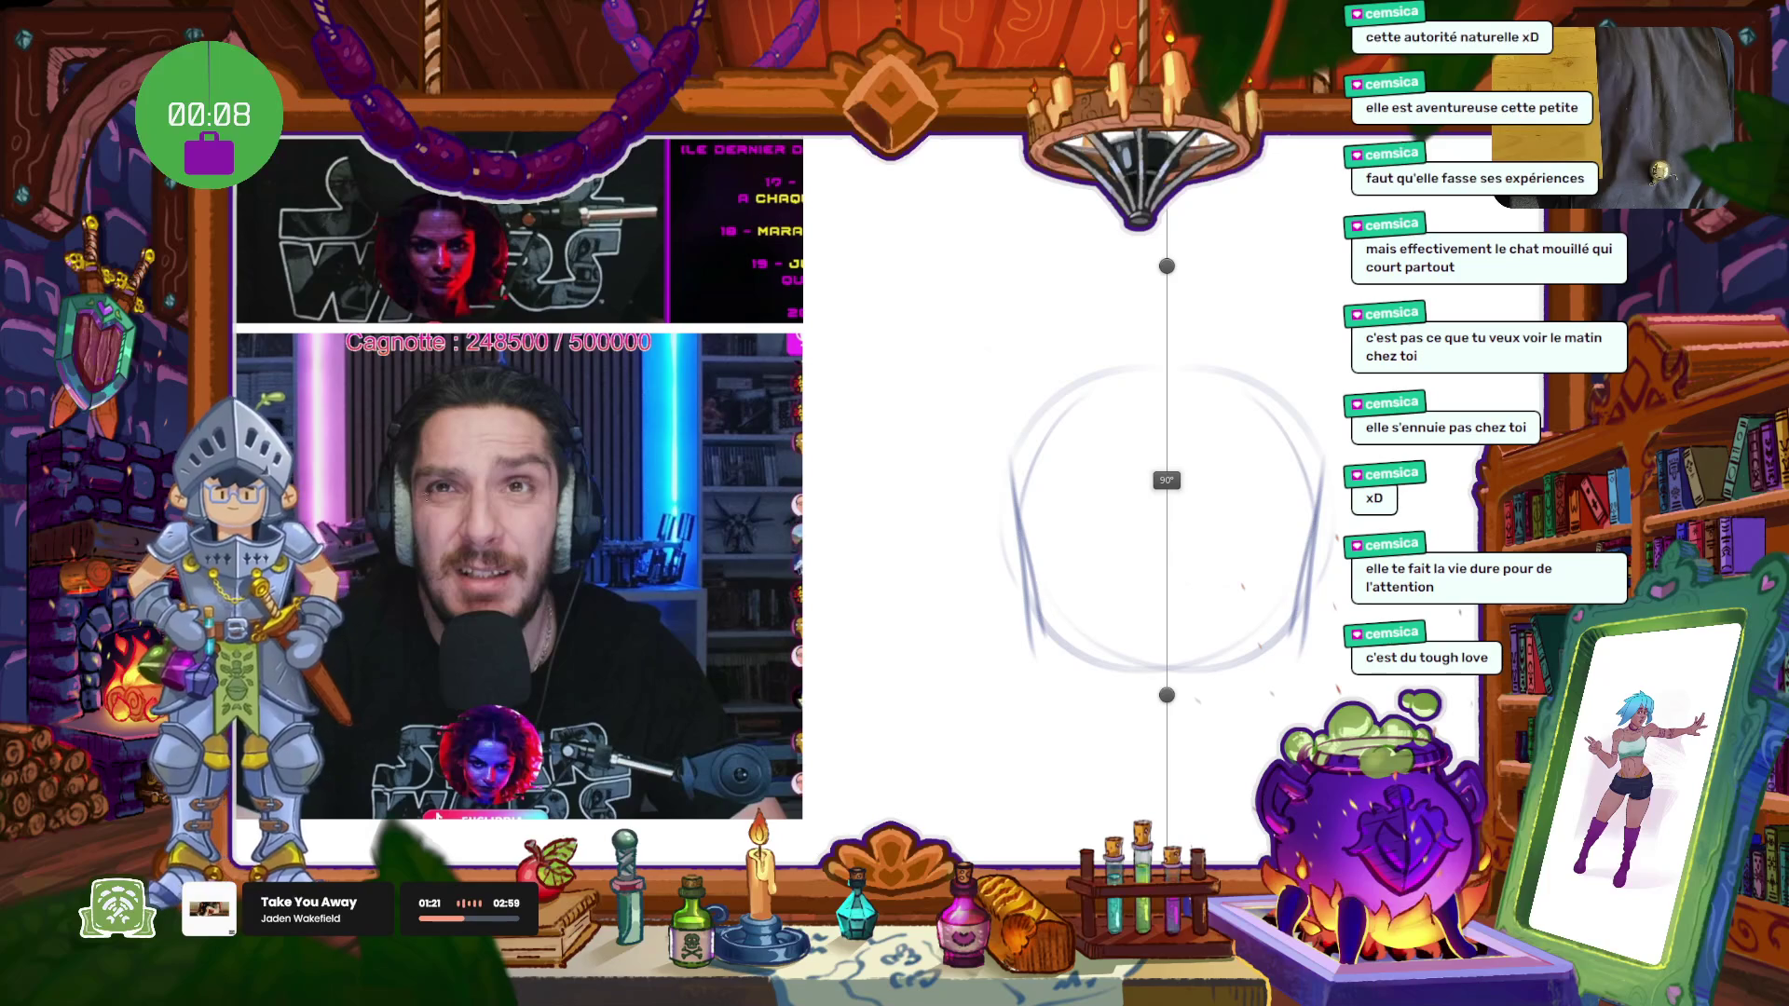
{"action": "mouse_move", "coordinate": [1038, 410]}
{"action": "left_mouse_down"}
{"action": "mouse_move", "coordinate": [1054, 643]}
{"action": "mouse_move", "coordinate": [1144, 775]}
{"action": "left_mouse_up"}
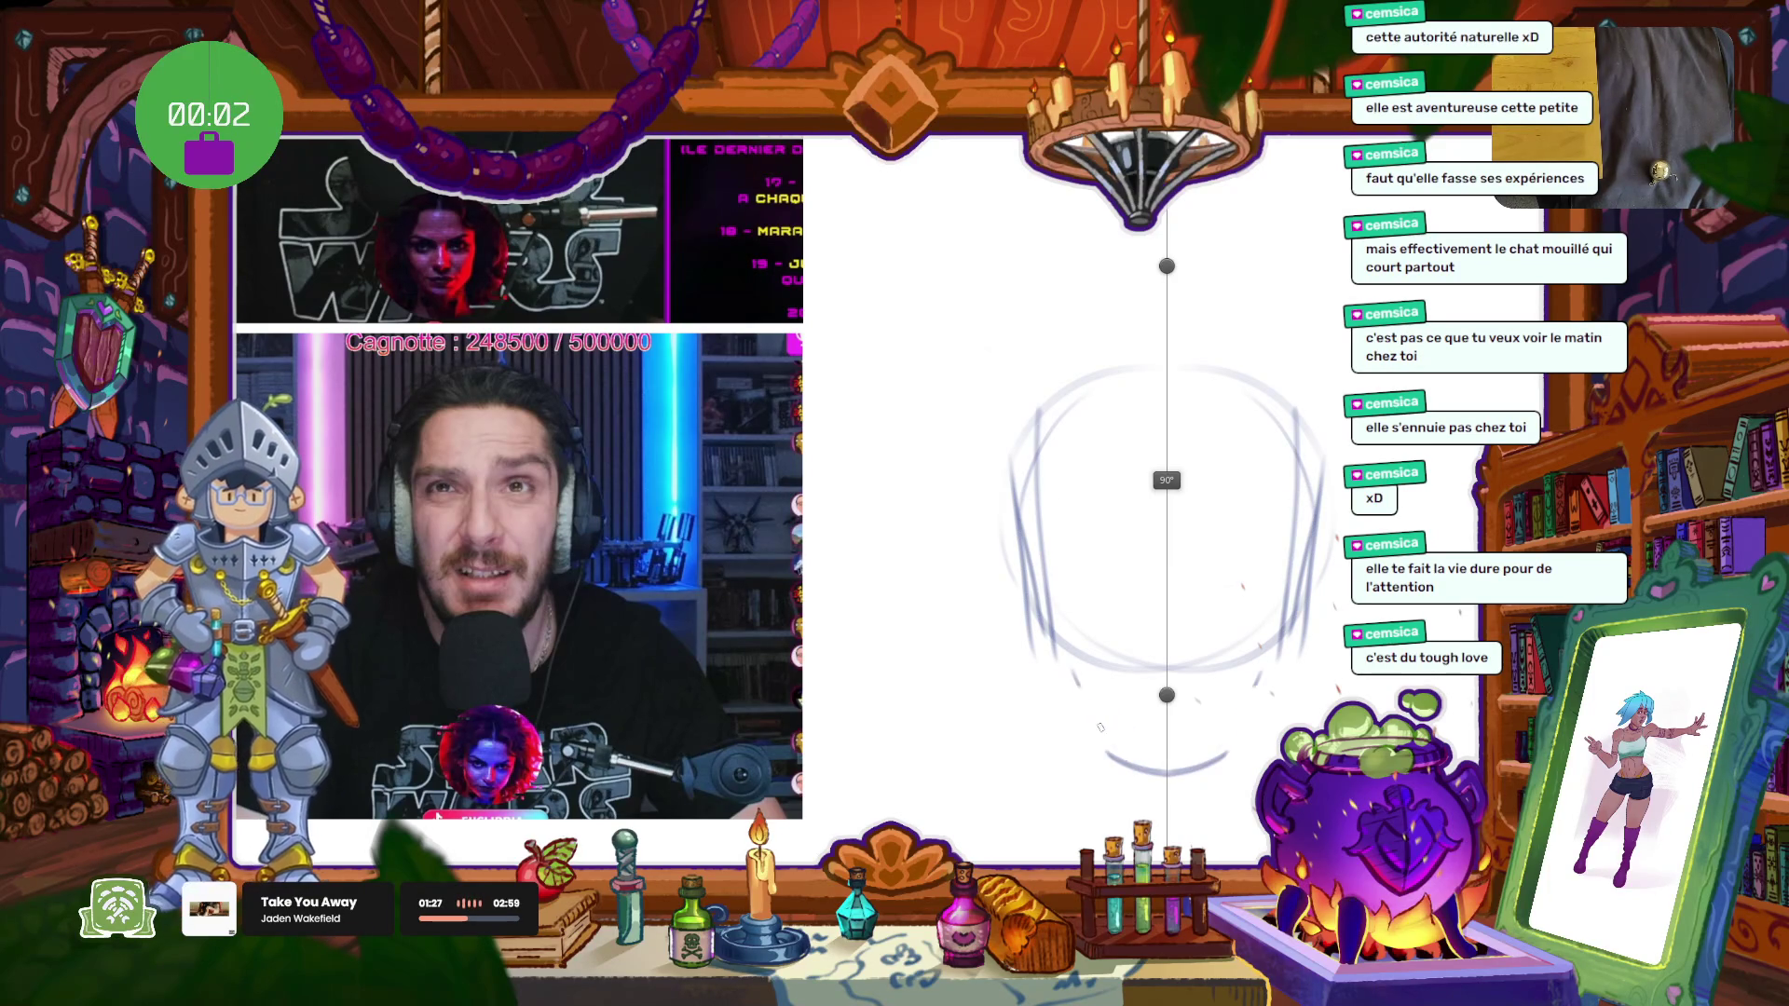
{"action": "left_click_drag", "start_coordinate": [1067, 663], "coordinate": [1114, 749]}
{"action": "left_click_drag", "start_coordinate": [1014, 455], "coordinate": [1039, 708]}
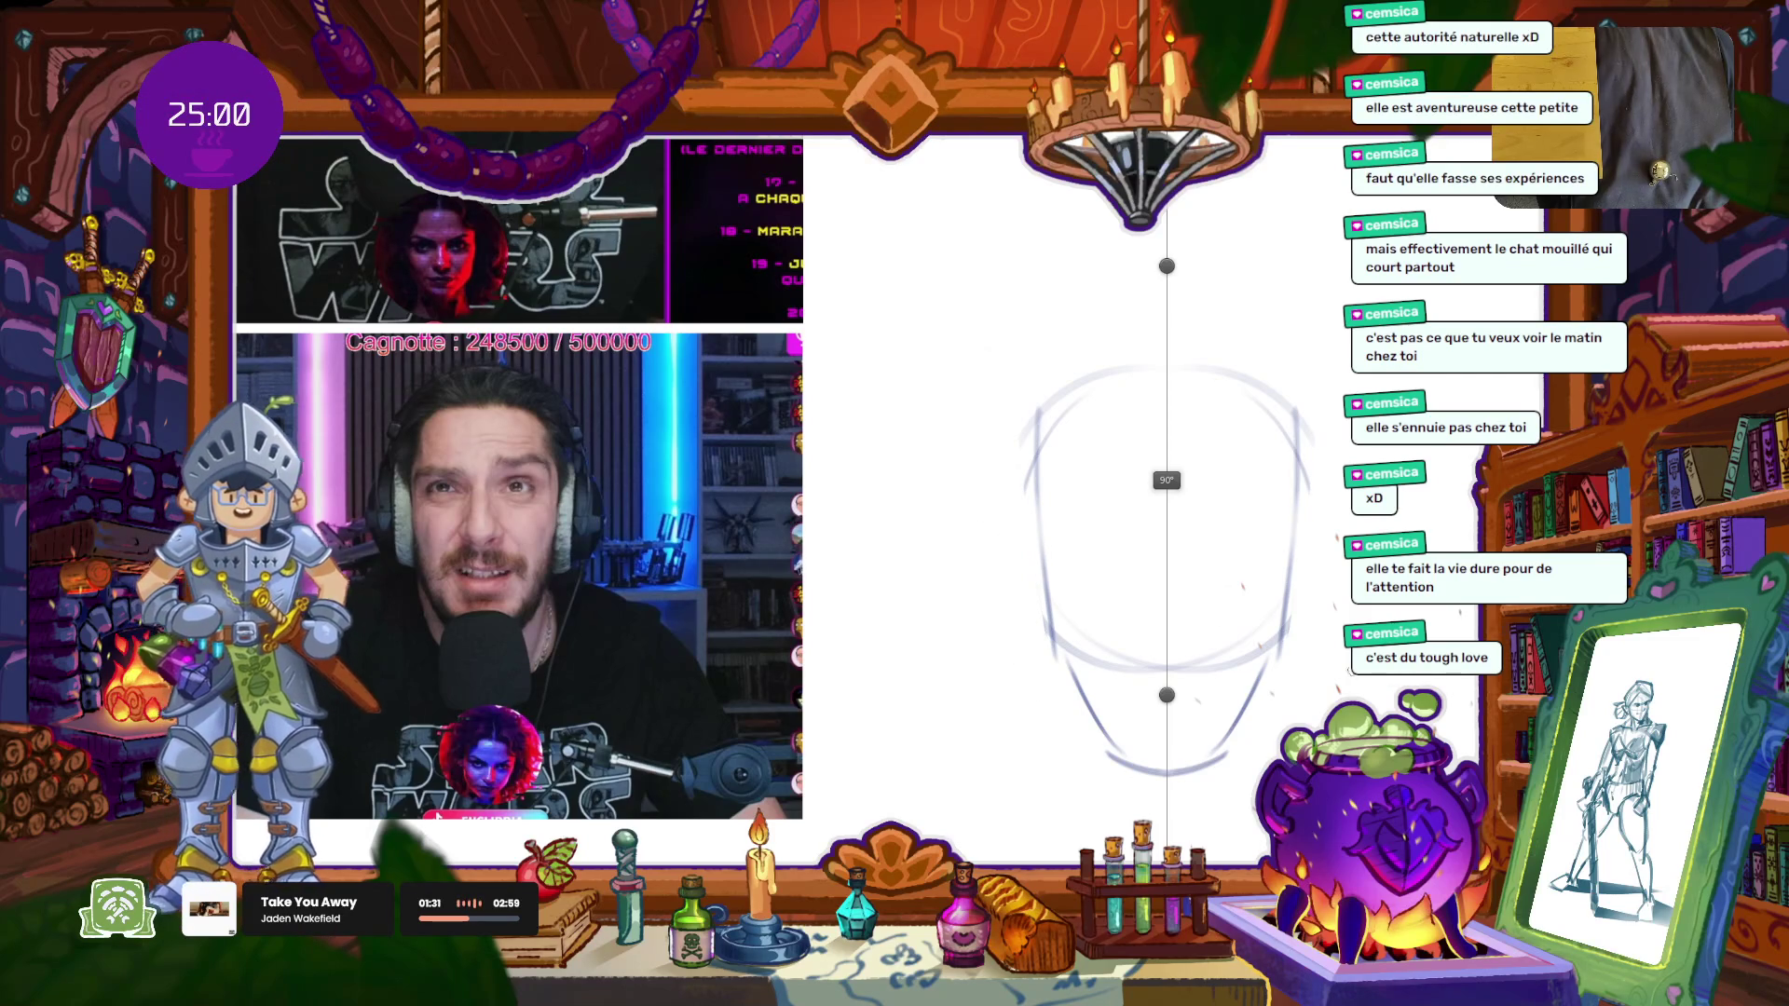
{"action": "left_click_drag", "start_coordinate": [1025, 506], "coordinate": [983, 578]}
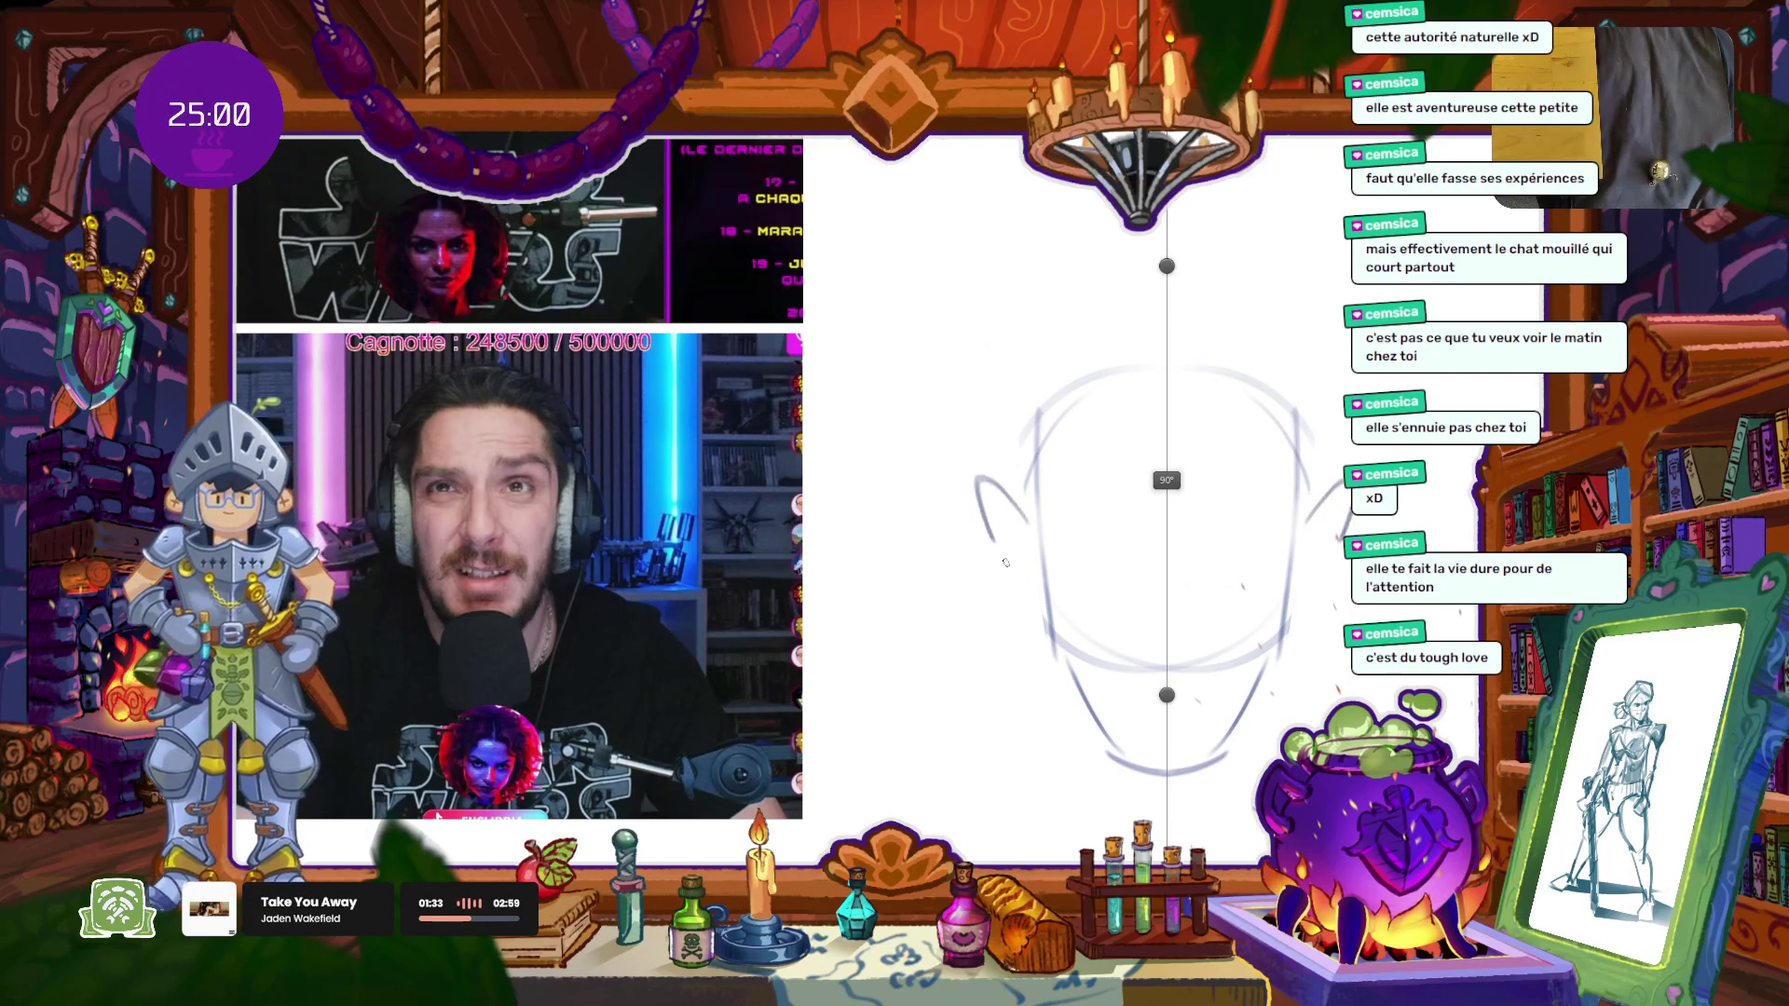
Step: Draw mirrored ear curves on both sides of the head, redoing the cheek lines
{"action": "key", "text": "ctrl+z"}
{"action": "left_click_drag", "start_coordinate": [1014, 503], "coordinate": [1033, 626]}
{"action": "key", "text": "ctrl+z"}
{"action": "left_click_drag", "start_coordinate": [1021, 494], "coordinate": [1035, 620]}
{"action": "mouse_move", "coordinate": [1034, 504]}
{"action": "left_mouse_down"}
{"action": "mouse_move", "coordinate": [1040, 615]}
{"action": "mouse_move", "coordinate": [1117, 764]}
{"action": "left_mouse_up"}
{"action": "key", "text": "ctrl+z"}
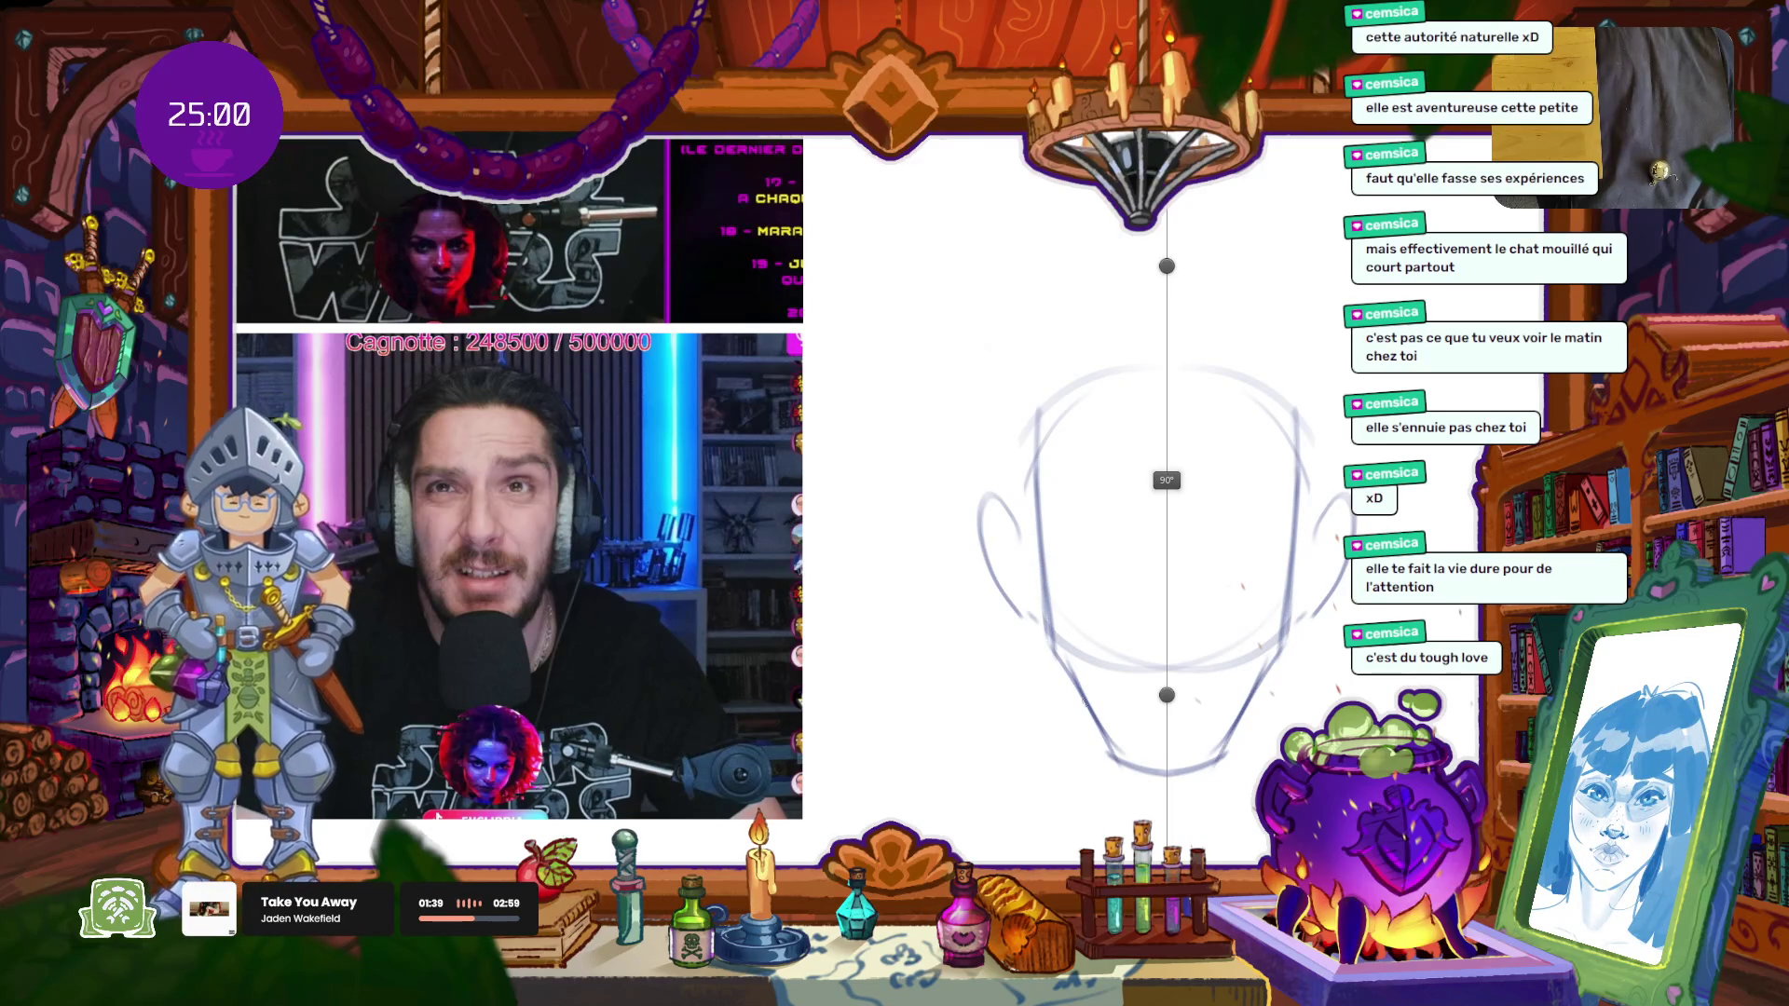
Step: Redraw the lower jaw line, clean up the chin and erase the cranium circle's lower arc
{"action": "left_click_drag", "start_coordinate": [1057, 656], "coordinate": [1109, 764]}
{"action": "key", "text": "ctrl+z"}
{"action": "left_click_drag", "start_coordinate": [1055, 661], "coordinate": [1104, 740]}
{"action": "left_click_drag", "start_coordinate": [1065, 649], "coordinate": [1162, 760]}
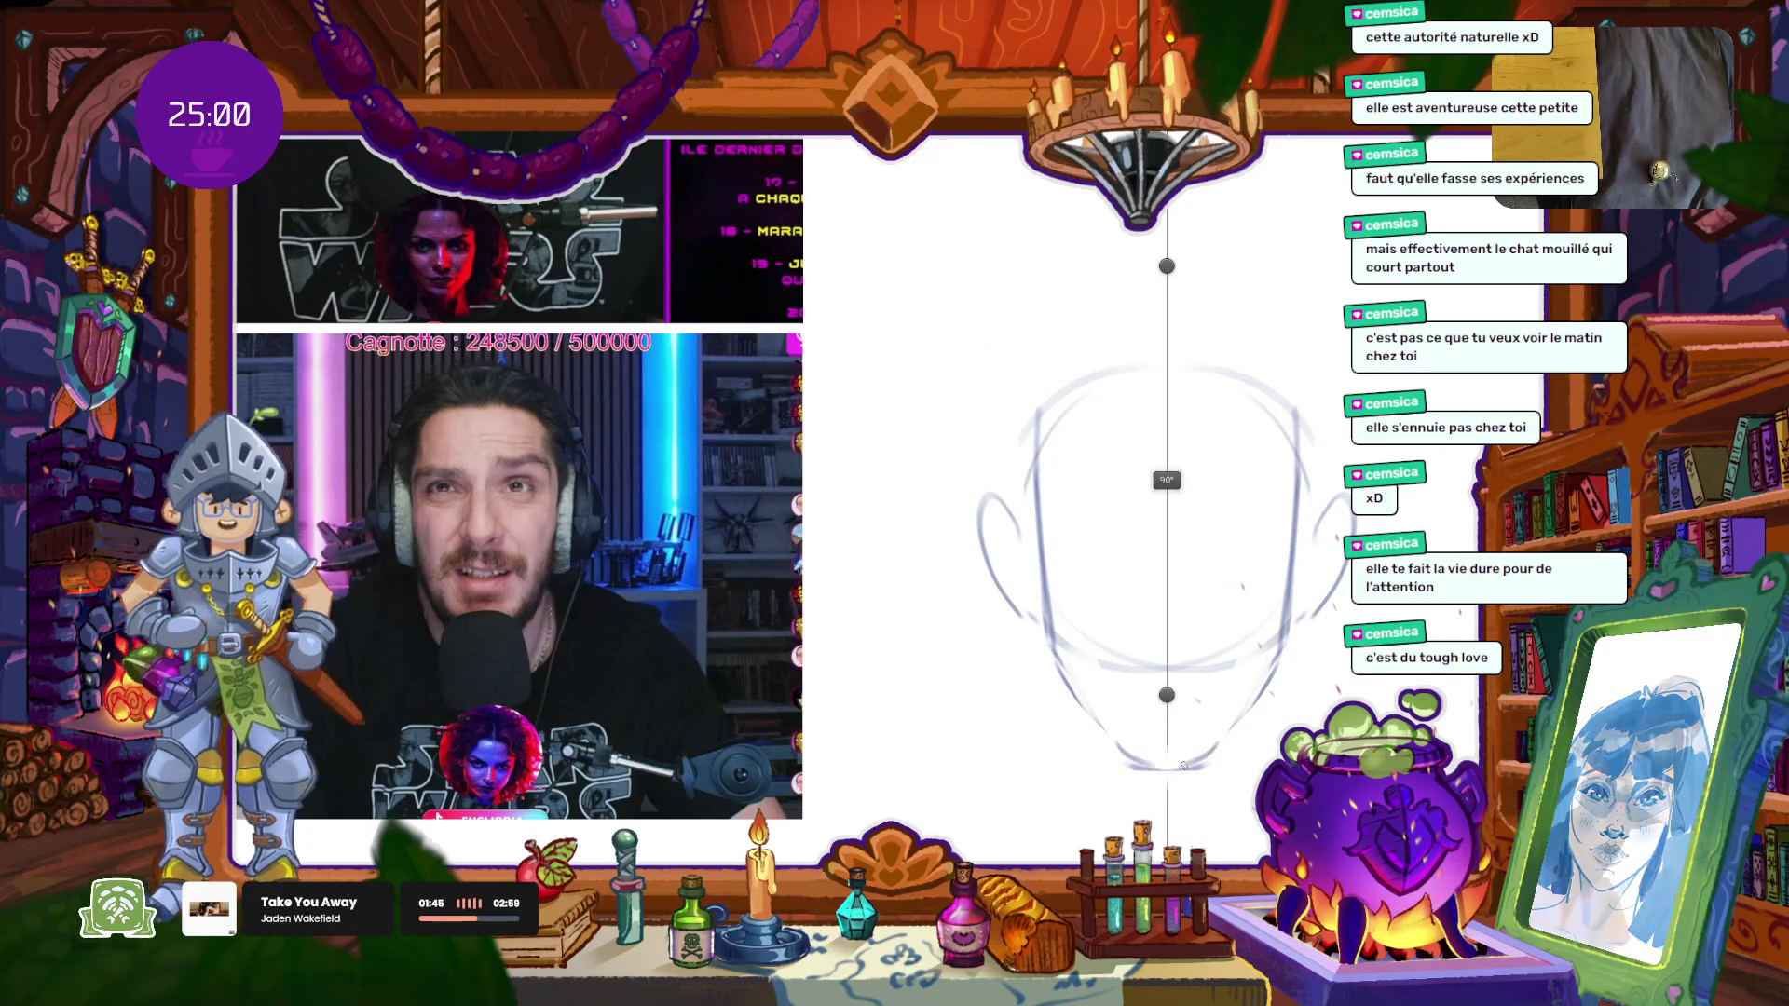
{"action": "left_click_drag", "start_coordinate": [1162, 759], "coordinate": [1108, 777]}
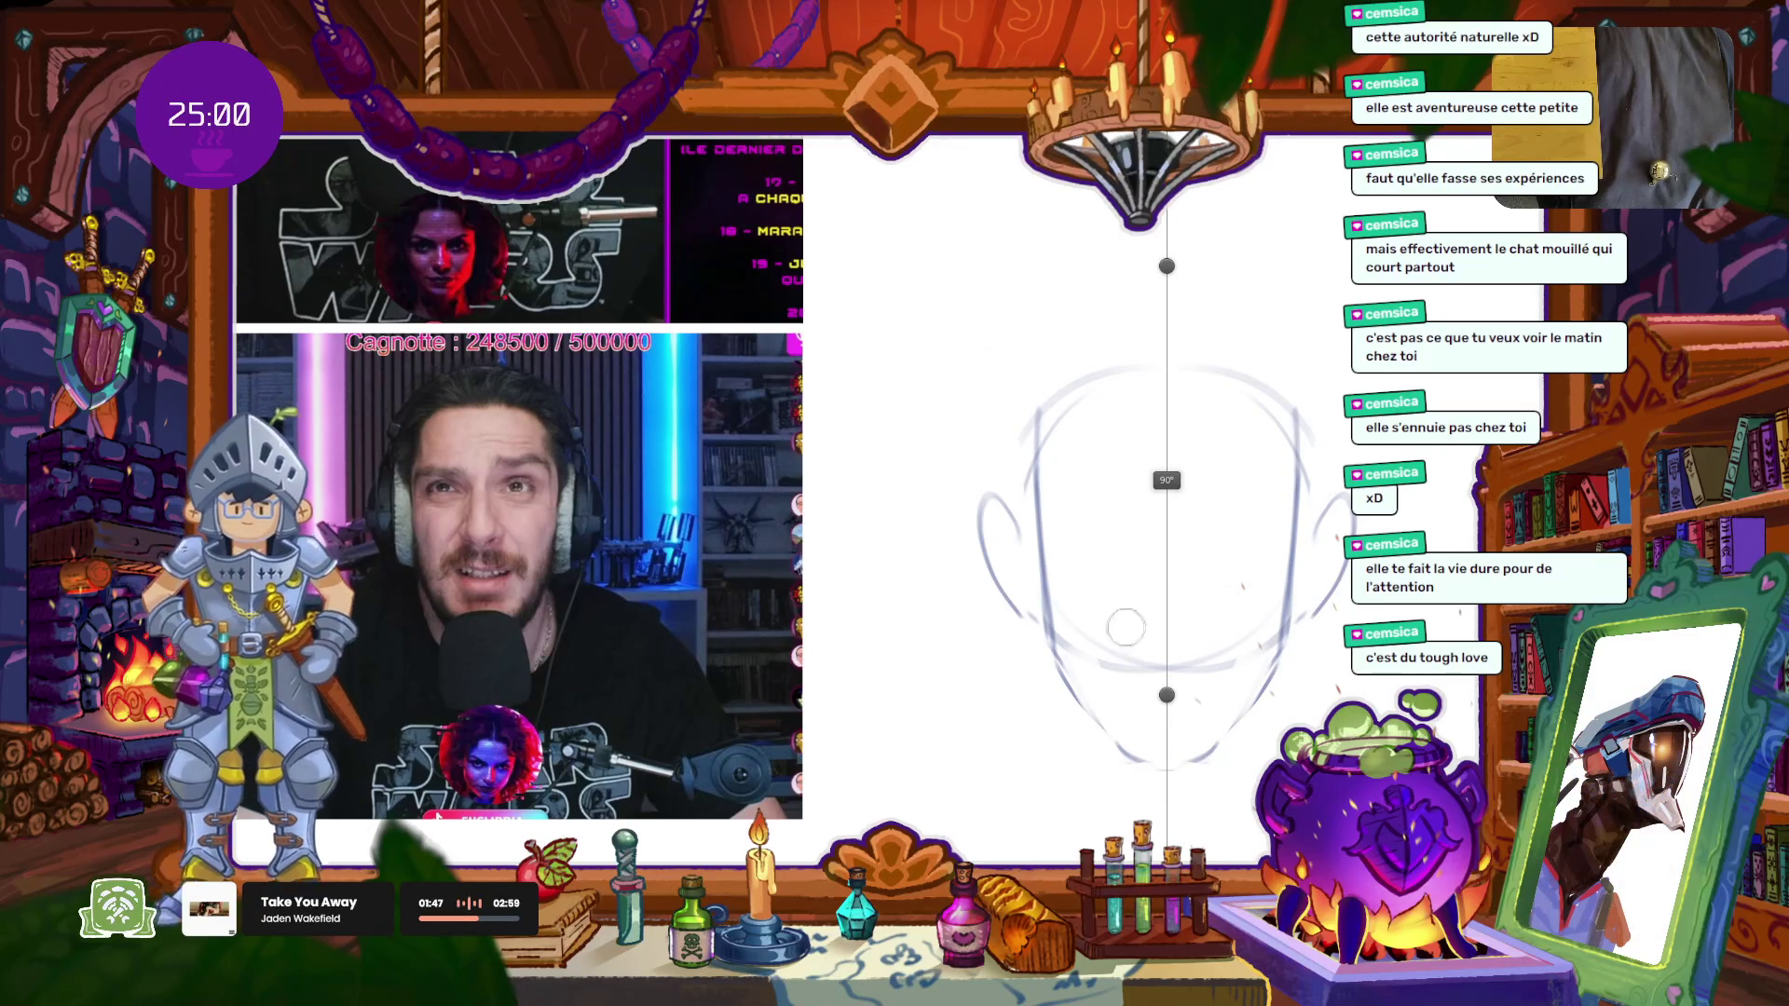
{"action": "mouse_move", "coordinate": [1072, 597]}
{"action": "left_mouse_down"}
{"action": "mouse_move", "coordinate": [1130, 546]}
{"action": "mouse_move", "coordinate": [1189, 531]}
{"action": "mouse_move", "coordinate": [1138, 512]}
{"action": "mouse_move", "coordinate": [1272, 501]}
{"action": "left_mouse_up"}
Step: Add mirrored eye lines with outer hooks, a nose with bridge lines, and lower lip strokes
{"action": "left_click_drag", "start_coordinate": [1102, 501], "coordinate": [1054, 520]}
{"action": "left_click_drag", "start_coordinate": [1271, 501], "coordinate": [1281, 520]}
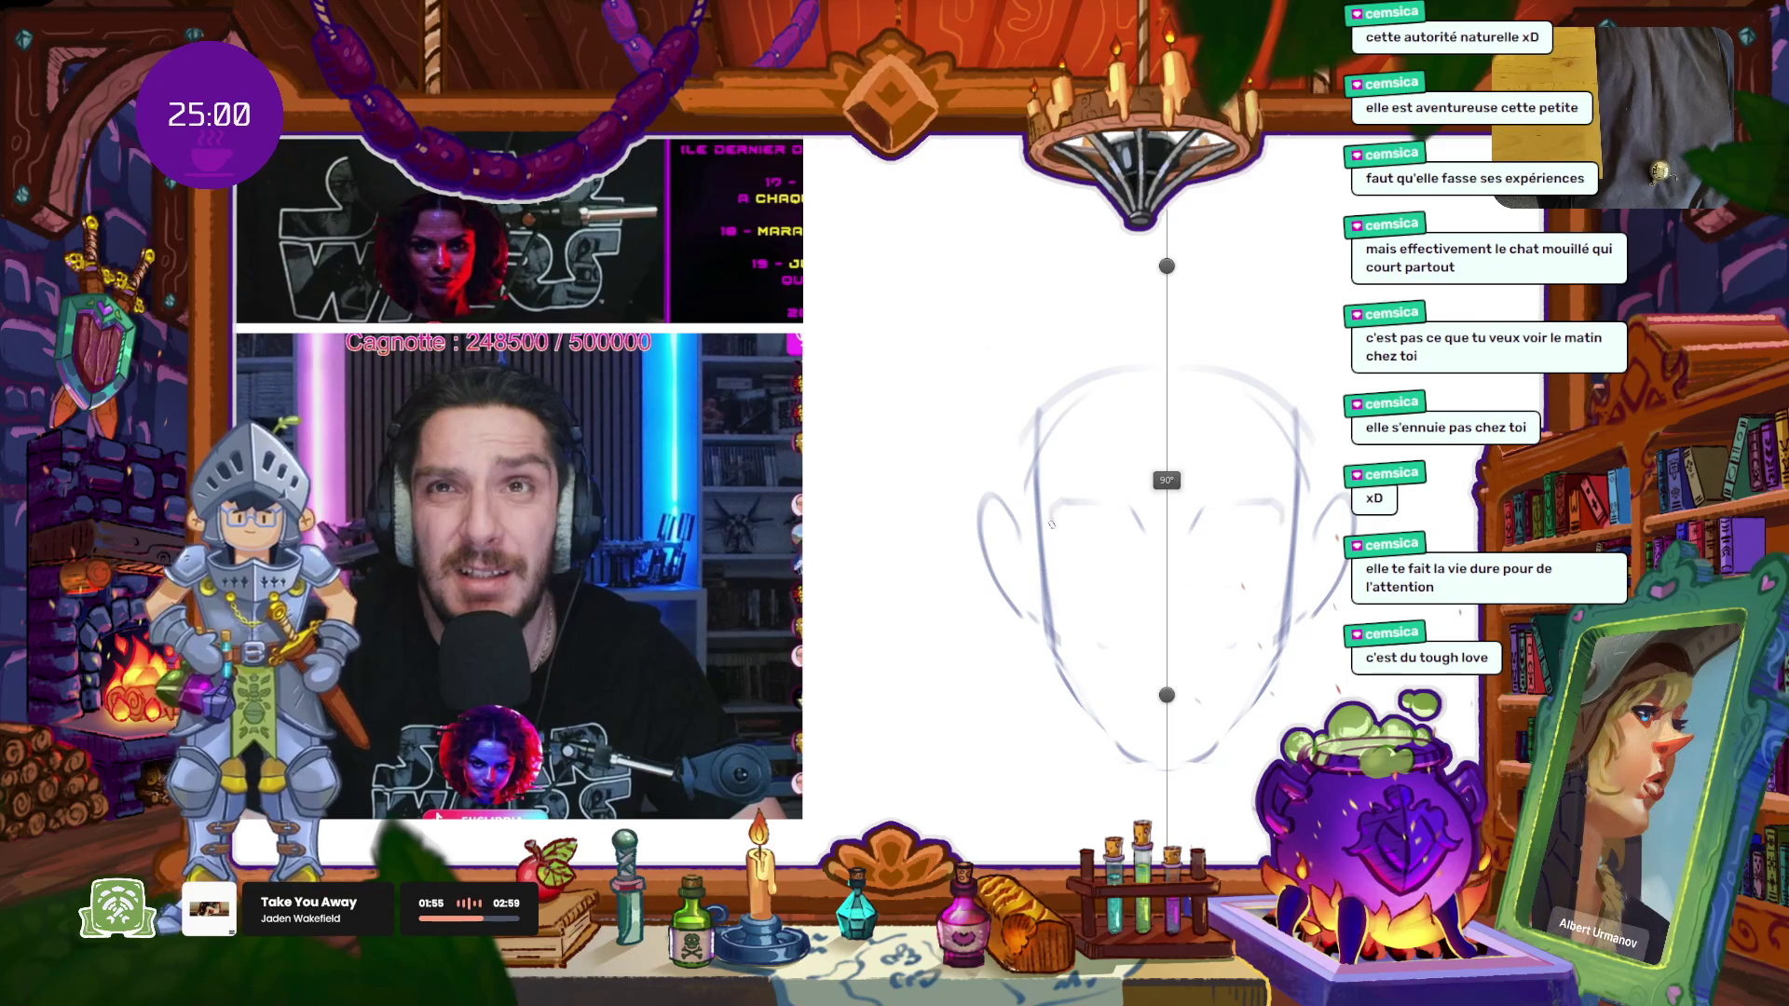
{"action": "mouse_move", "coordinate": [1167, 615]}
{"action": "left_mouse_down"}
{"action": "mouse_move", "coordinate": [1176, 648]}
{"action": "mouse_move", "coordinate": [1141, 594]}
{"action": "mouse_move", "coordinate": [1166, 625]}
{"action": "left_mouse_up"}
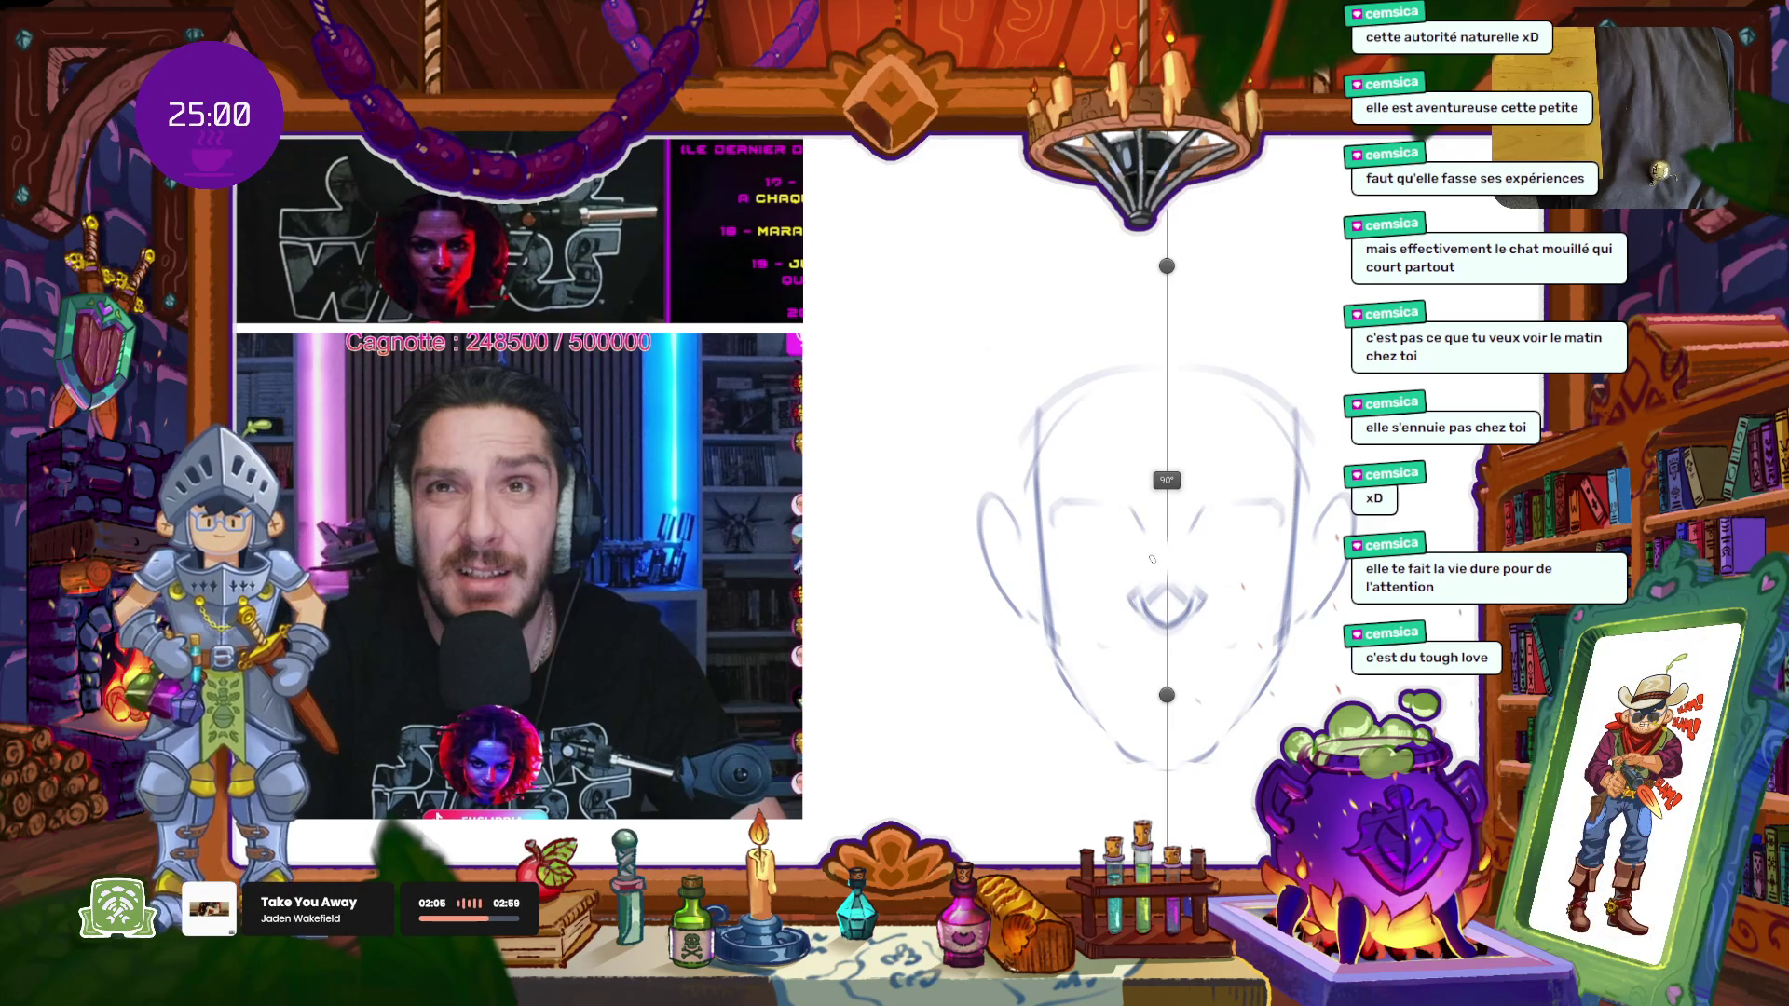
{"action": "mouse_move", "coordinate": [1154, 576]}
{"action": "left_mouse_down"}
{"action": "mouse_move", "coordinate": [1148, 536]}
{"action": "mouse_move", "coordinate": [1143, 593]}
{"action": "left_mouse_up"}
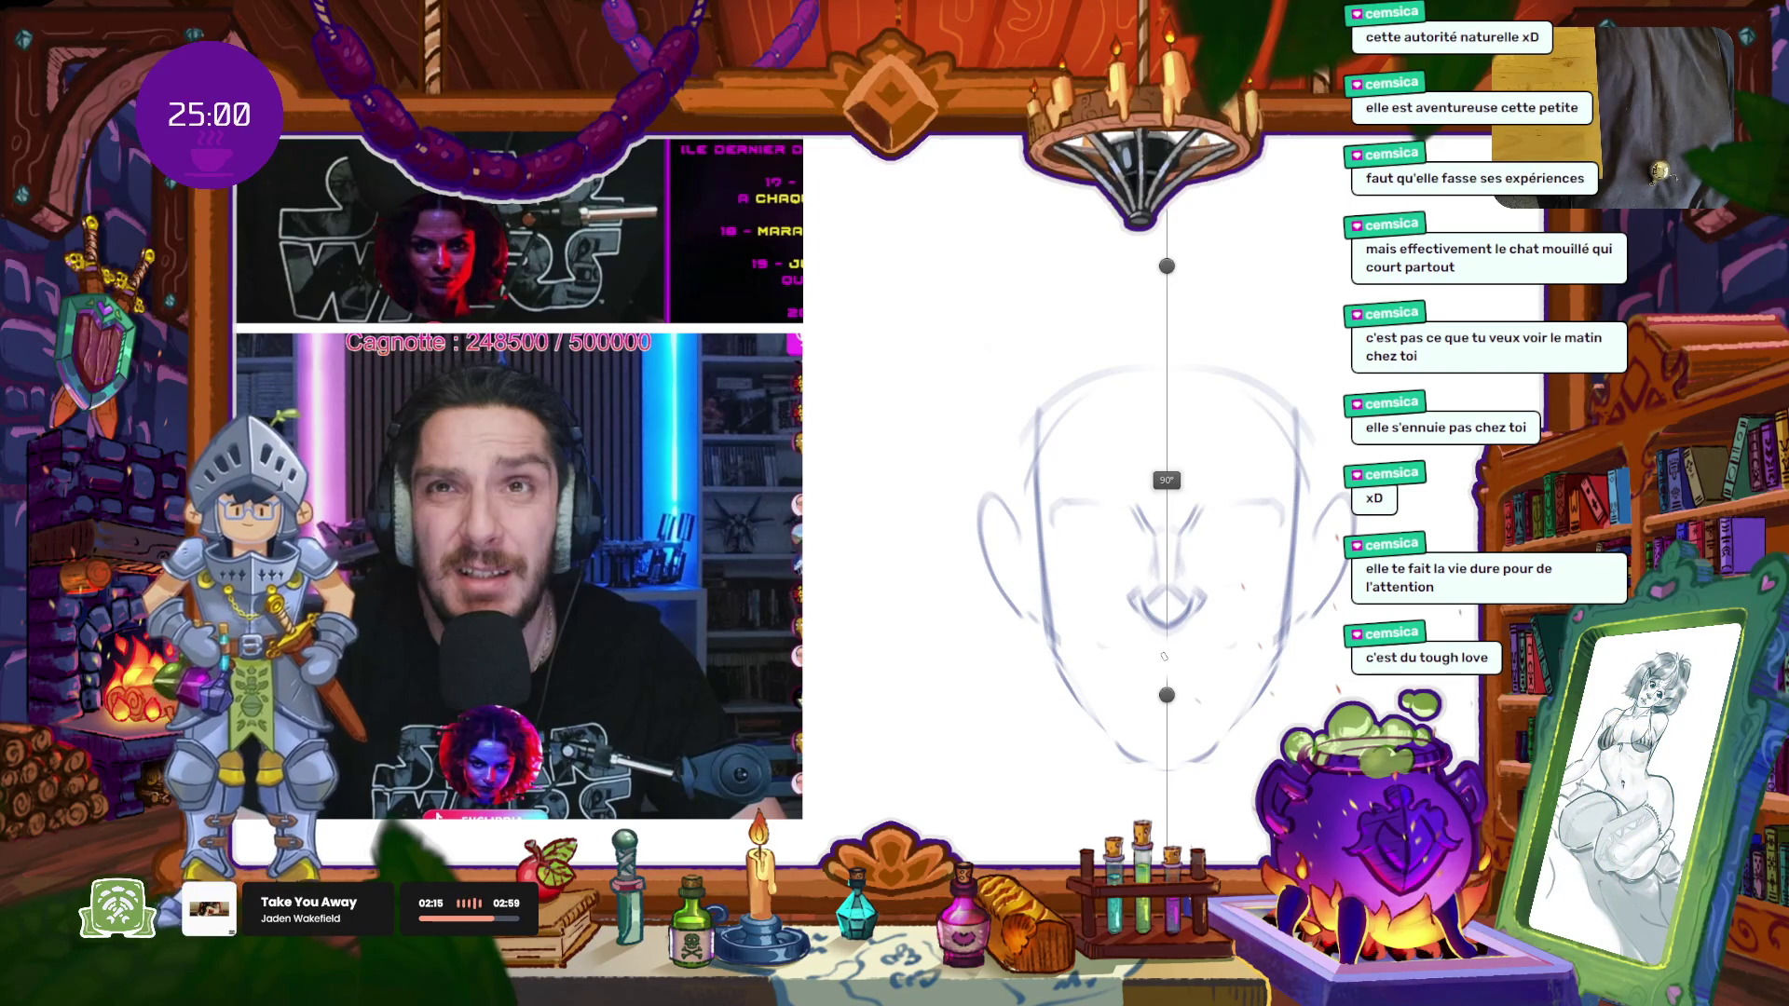
{"action": "mouse_move", "coordinate": [1155, 667]}
{"action": "left_mouse_down"}
{"action": "mouse_move", "coordinate": [1105, 678]}
{"action": "mouse_move", "coordinate": [1152, 679]}
{"action": "left_mouse_up"}
{"action": "key", "text": "ctrl+z"}
{"action": "key", "text": "ctrl+z"}
{"action": "left_click_drag", "start_coordinate": [1211, 662], "coordinate": [1185, 671]}
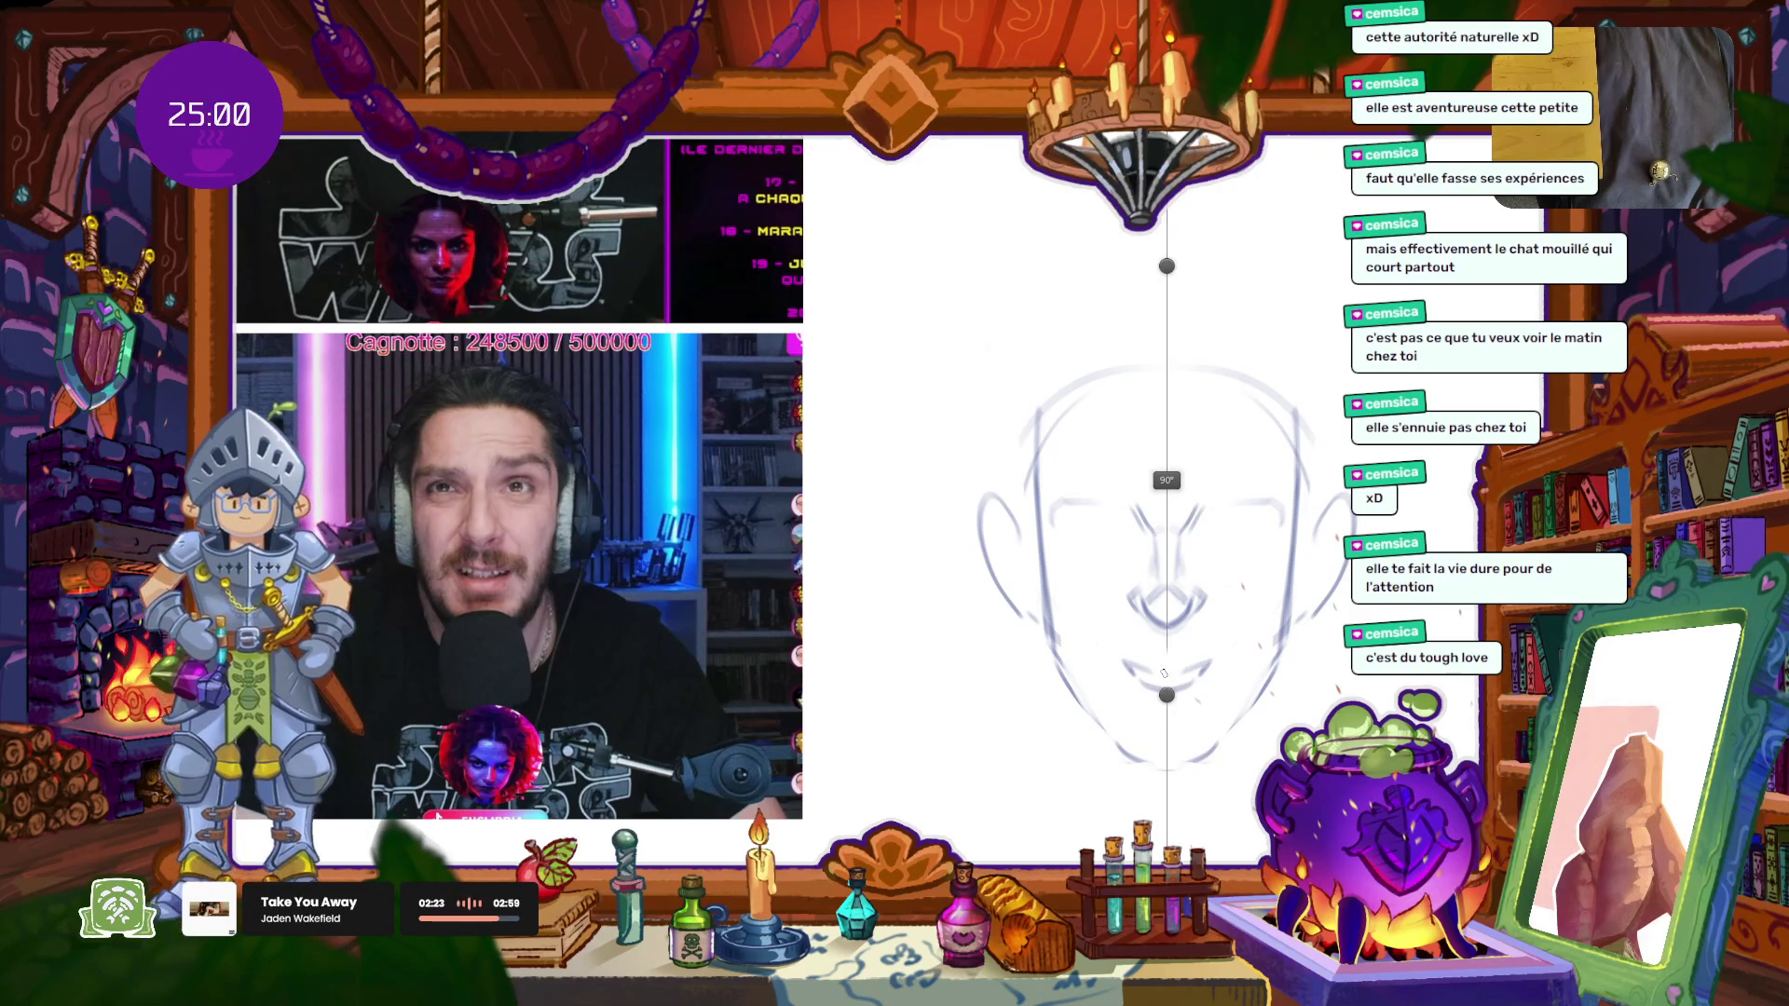
{"action": "mouse_move", "coordinate": [1154, 664]}
{"action": "left_mouse_down"}
{"action": "mouse_move", "coordinate": [1180, 665]}
{"action": "mouse_move", "coordinate": [1129, 669]}
{"action": "left_mouse_up"}
Step: Refine the lower lip and hatch stubble strokes along both jaws down to the chin
{"action": "mouse_move", "coordinate": [1222, 660]}
{"action": "left_mouse_down"}
{"action": "mouse_move", "coordinate": [1152, 727]}
{"action": "mouse_move", "coordinate": [1186, 728]}
{"action": "left_mouse_up"}
{"action": "left_click_drag", "start_coordinate": [1144, 720], "coordinate": [1155, 734]}
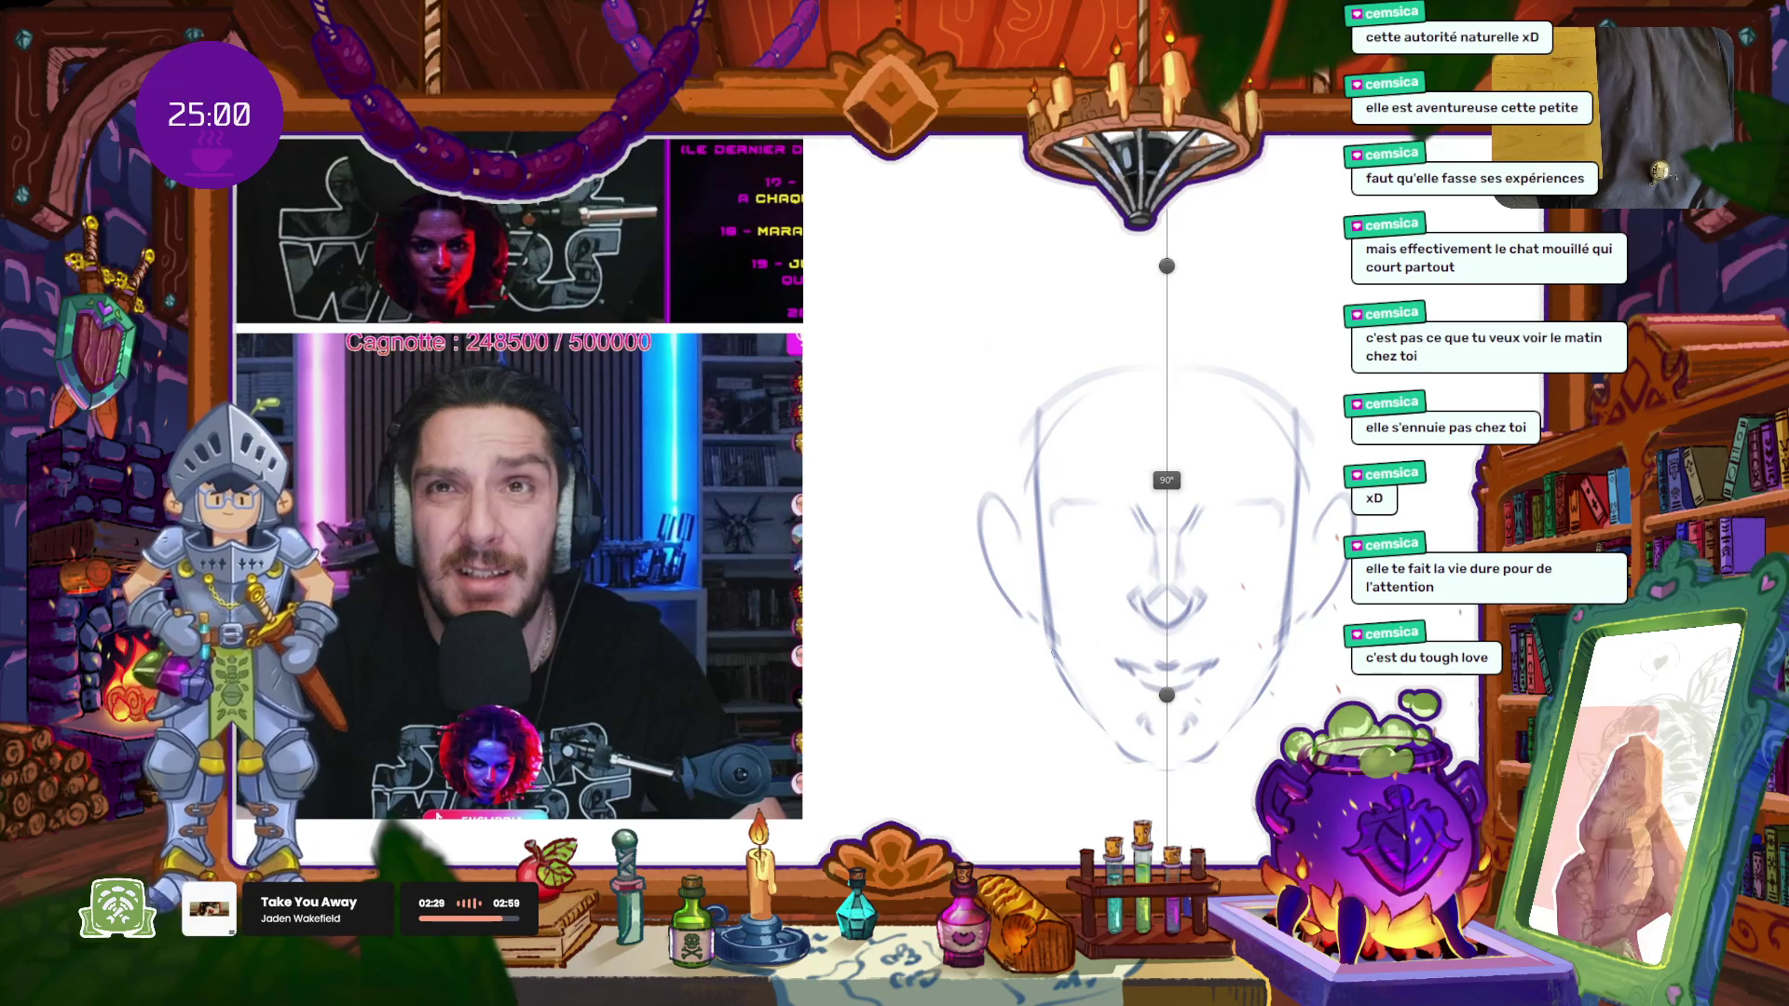
{"action": "left_click_drag", "start_coordinate": [1290, 641], "coordinate": [1295, 661]}
{"action": "left_click_drag", "start_coordinate": [1042, 639], "coordinate": [1047, 659]}
{"action": "left_click_drag", "start_coordinate": [1282, 655], "coordinate": [1290, 678]}
{"action": "left_click_drag", "start_coordinate": [1061, 692], "coordinate": [1081, 715]}
{"action": "left_click_drag", "start_coordinate": [1249, 708], "coordinate": [1232, 743]}
{"action": "left_click_drag", "start_coordinate": [1085, 708], "coordinate": [1102, 739]}
{"action": "left_click_drag", "start_coordinate": [1042, 678], "coordinate": [1057, 714]}
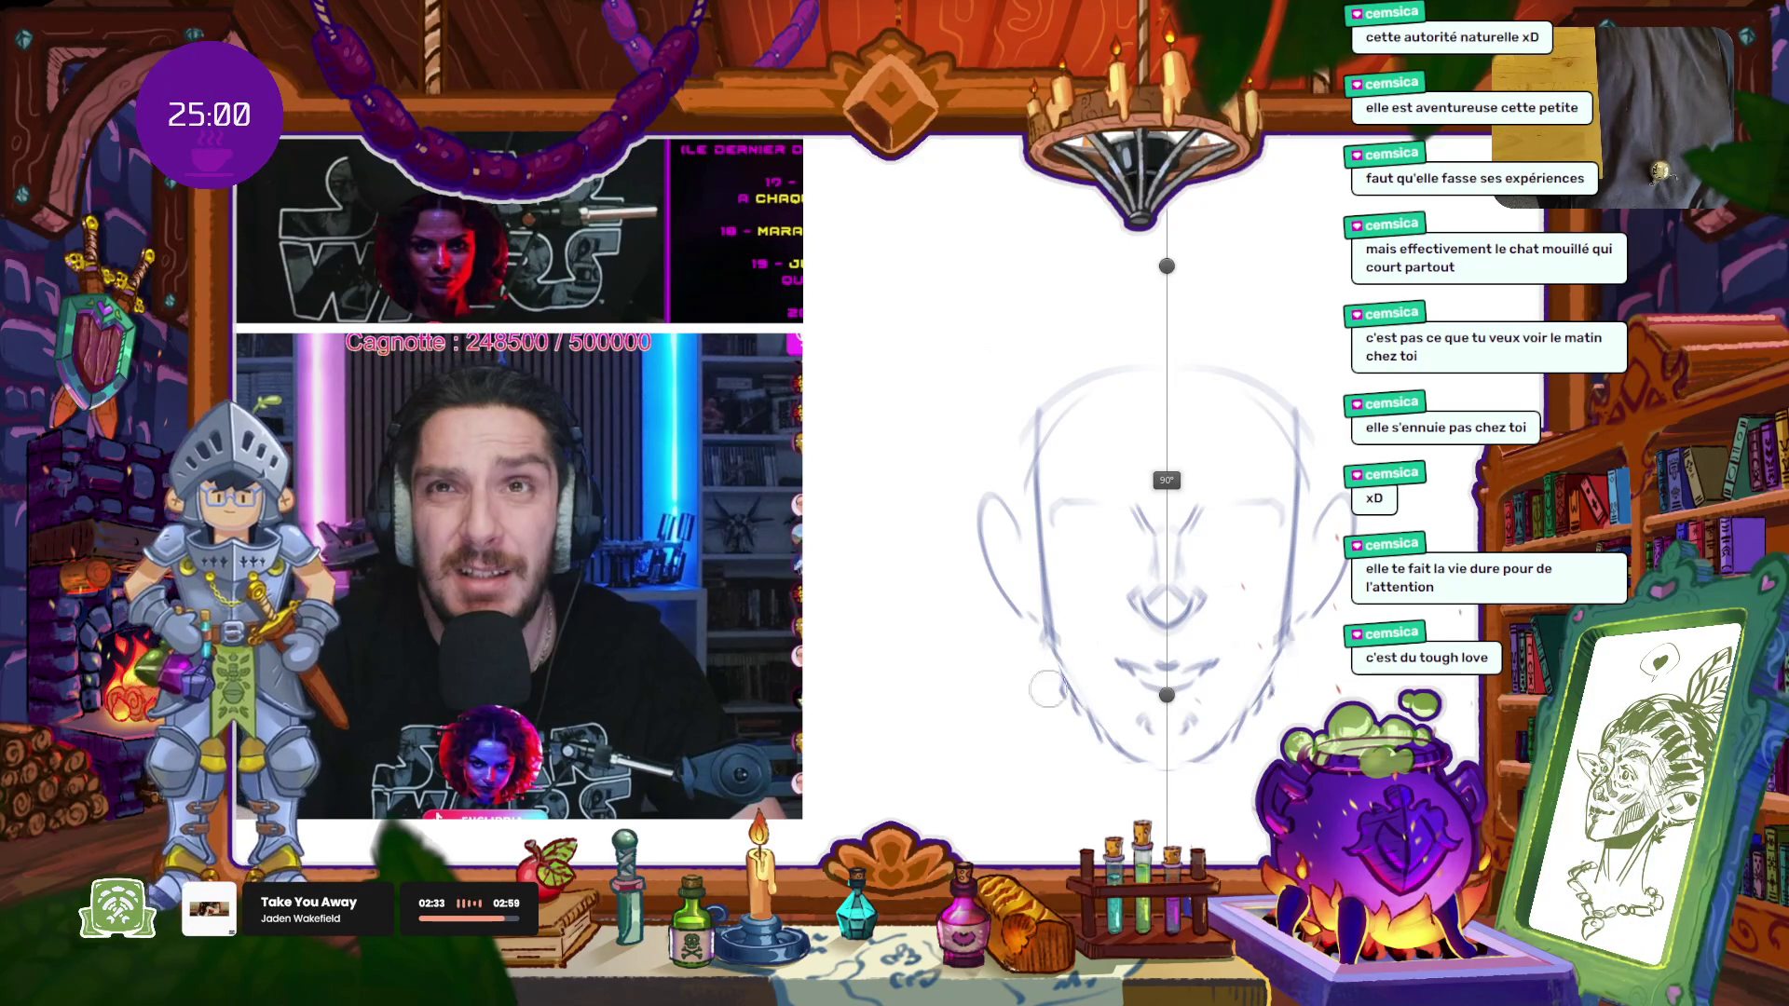
{"action": "mouse_move", "coordinate": [1069, 601]}
{"action": "left_mouse_down"}
{"action": "mouse_move", "coordinate": [1063, 646]}
{"action": "mouse_move", "coordinate": [1106, 687]}
{"action": "mouse_move", "coordinate": [1133, 650]}
{"action": "mouse_move", "coordinate": [1154, 654]}
{"action": "mouse_move", "coordinate": [1090, 657]}
{"action": "left_mouse_up"}
Step: Darken the nose centre line, erase the eye strokes, and draw then erase temple strokes
{"action": "left_click_drag", "start_coordinate": [1167, 563], "coordinate": [1167, 606]}
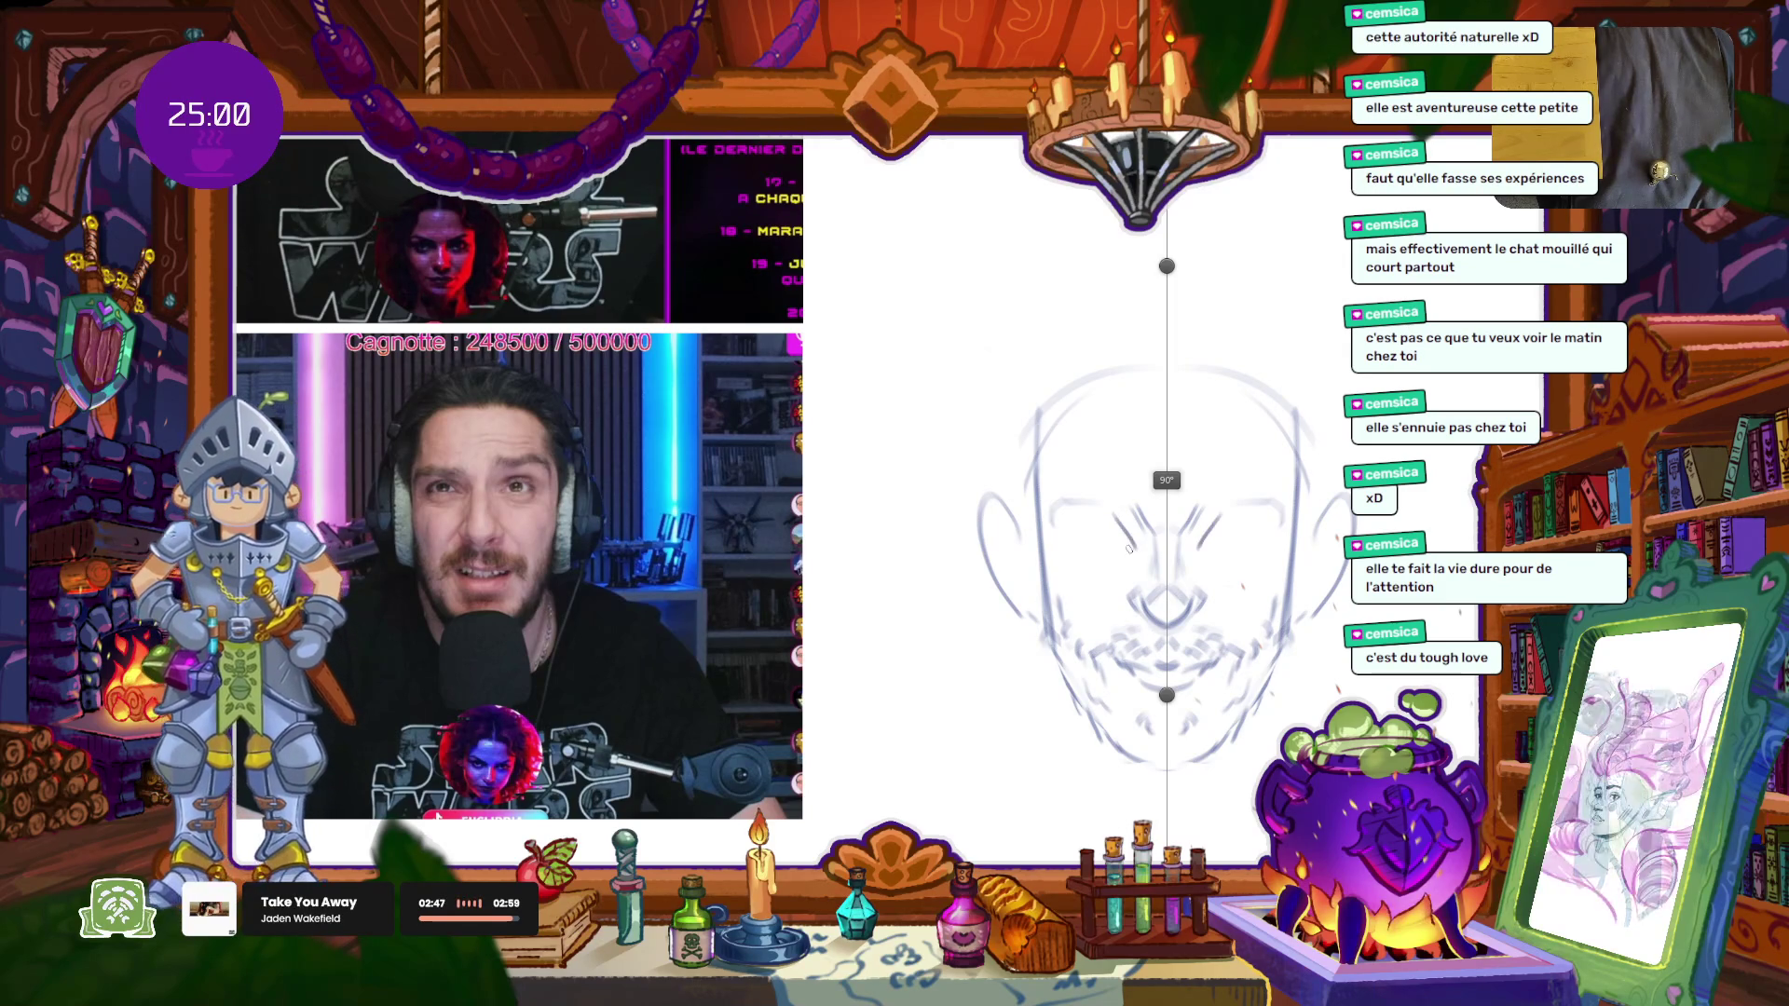
{"action": "mouse_move", "coordinate": [1117, 518]}
{"action": "left_mouse_down"}
{"action": "mouse_move", "coordinate": [1066, 521]}
{"action": "mouse_move", "coordinate": [1068, 542]}
{"action": "left_mouse_up"}
{"action": "key", "text": "ctrl+z"}
{"action": "key", "text": "ctrl+z"}
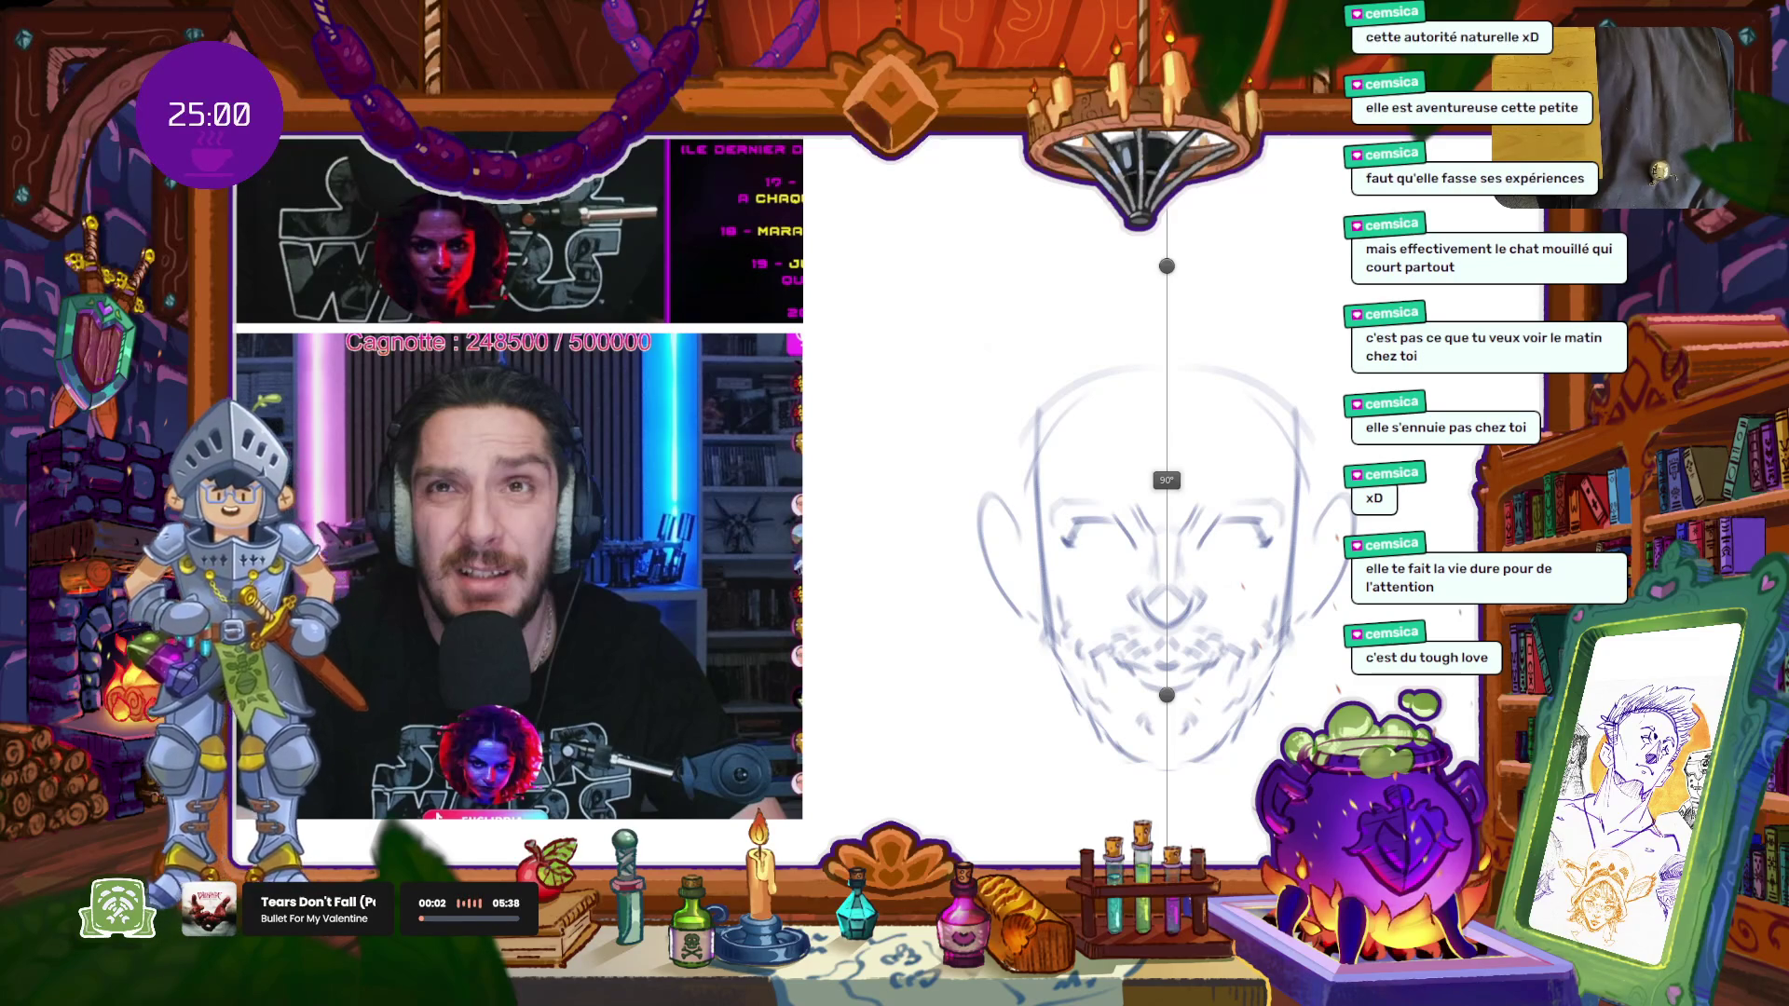
{"action": "left_click_drag", "start_coordinate": [1107, 533], "coordinate": [1129, 527]}
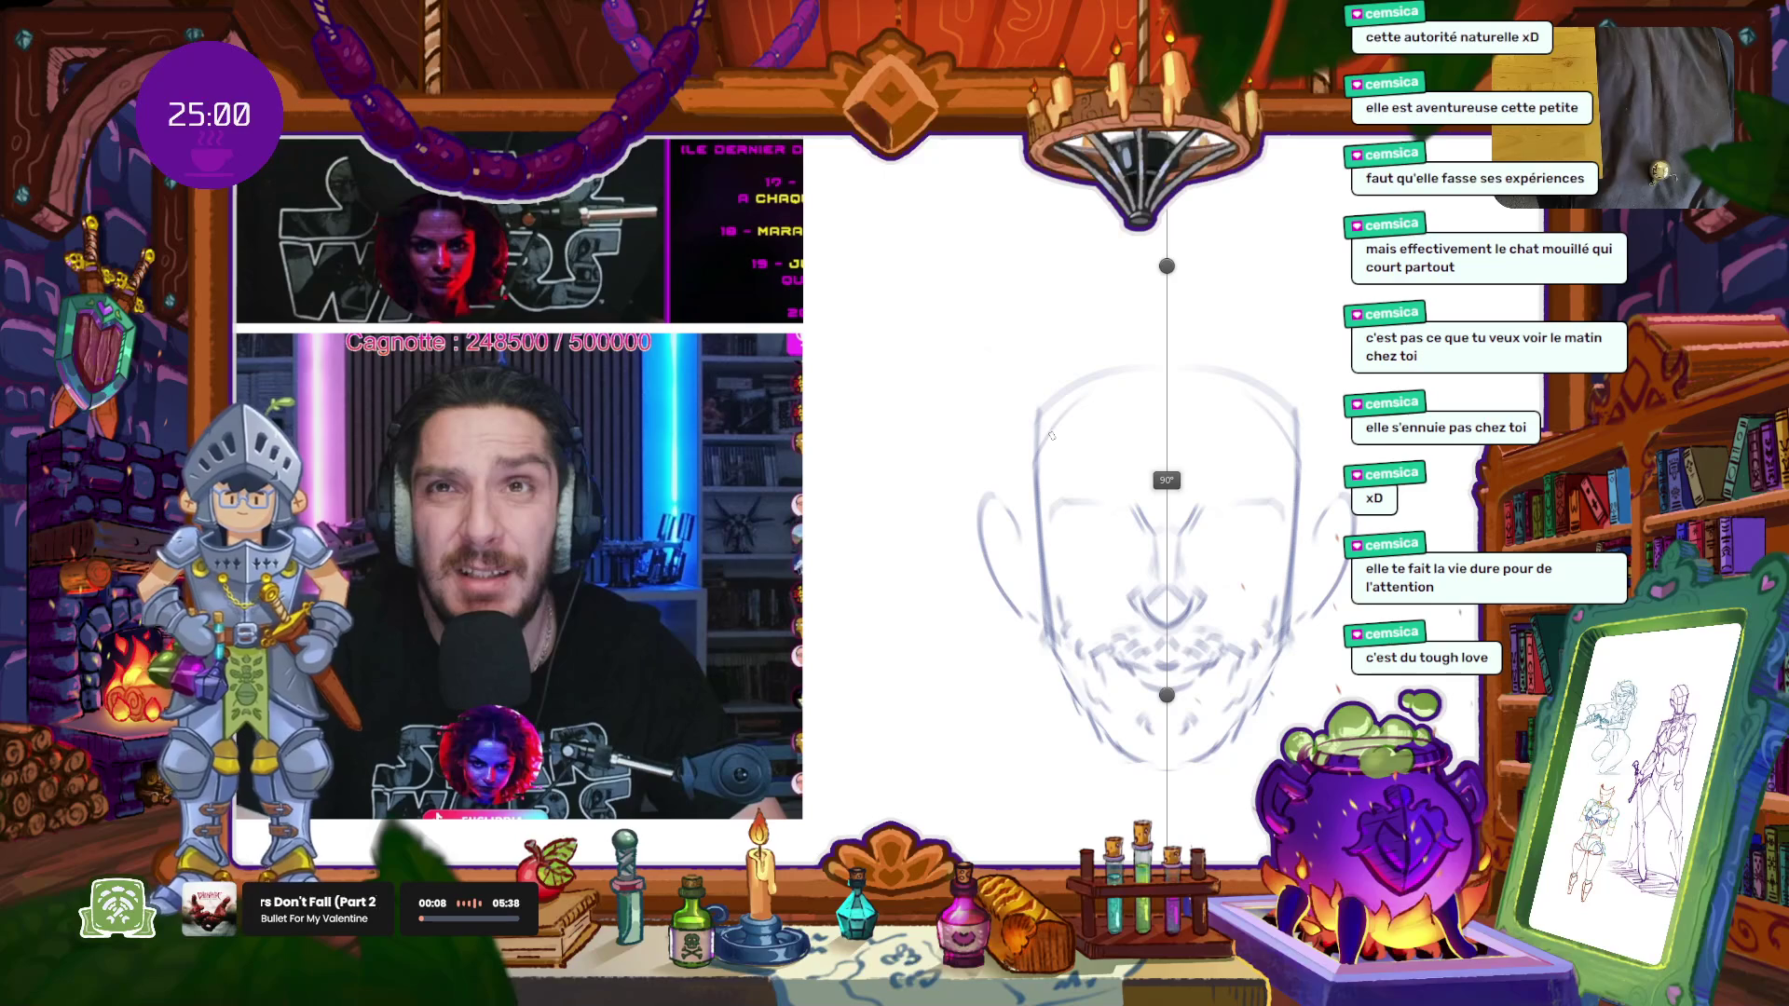
{"action": "left_click_drag", "start_coordinate": [1049, 436], "coordinate": [1041, 519]}
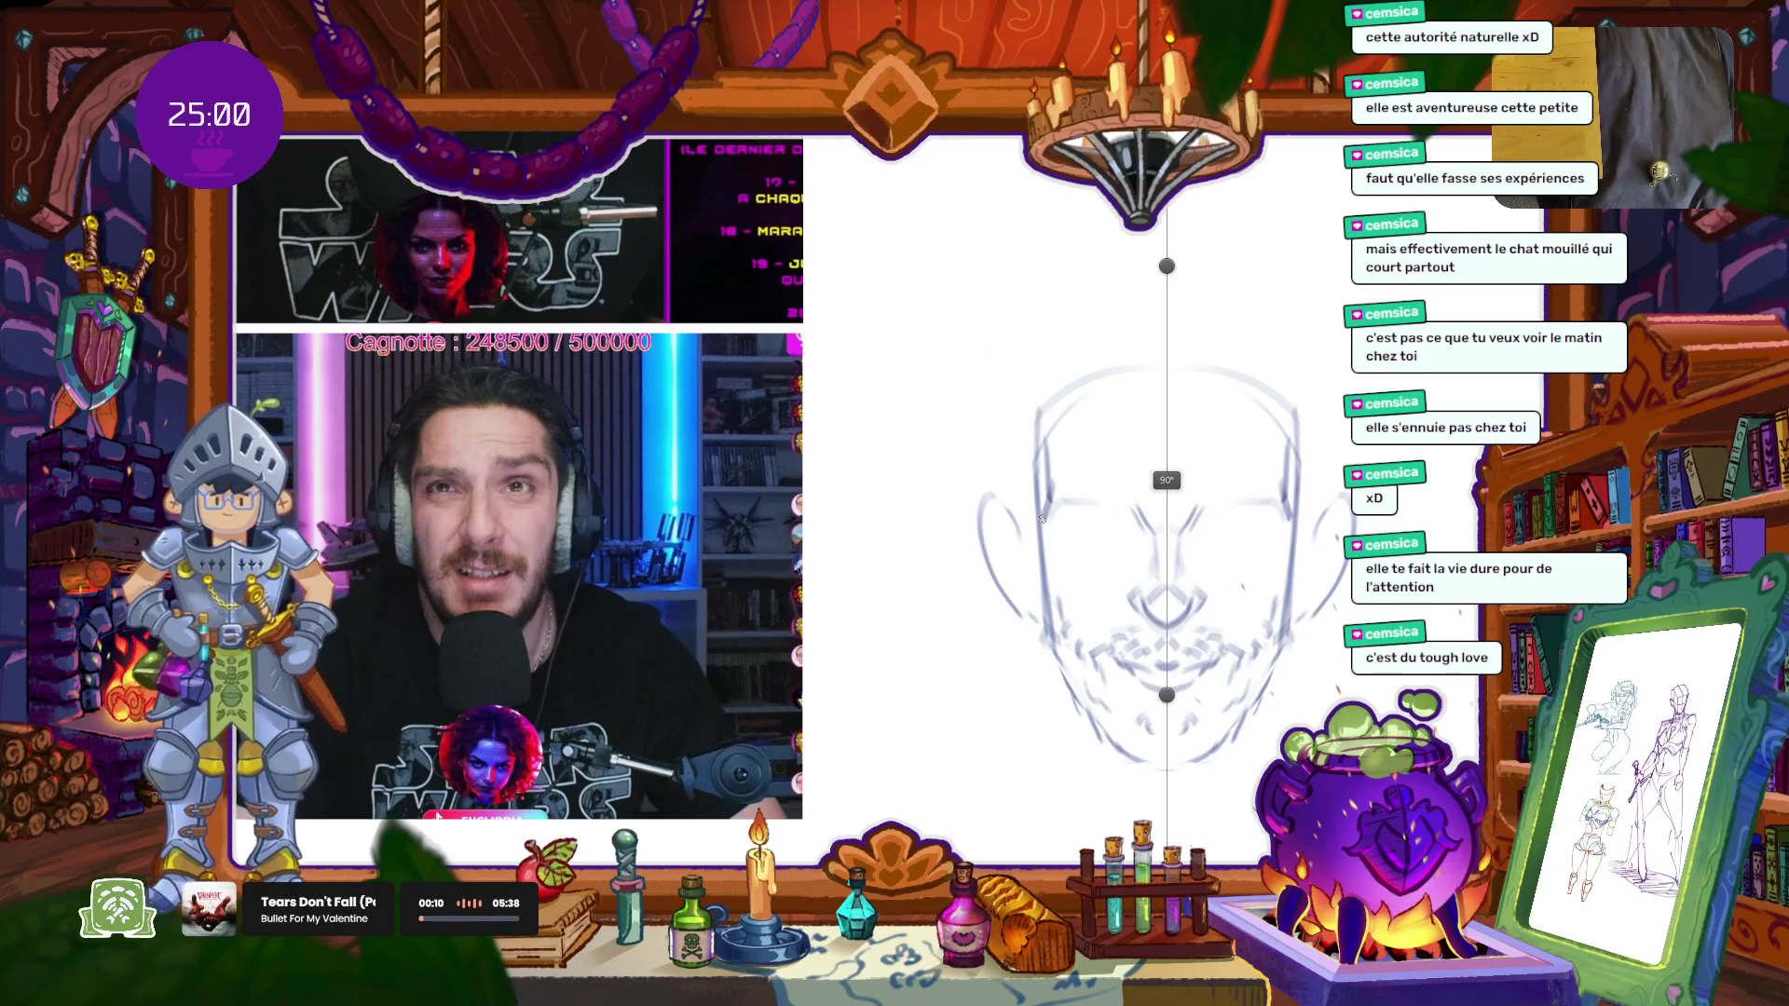
{"action": "key", "text": "e"}
{"action": "left_click_drag", "start_coordinate": [1025, 415], "coordinate": [1047, 499]}
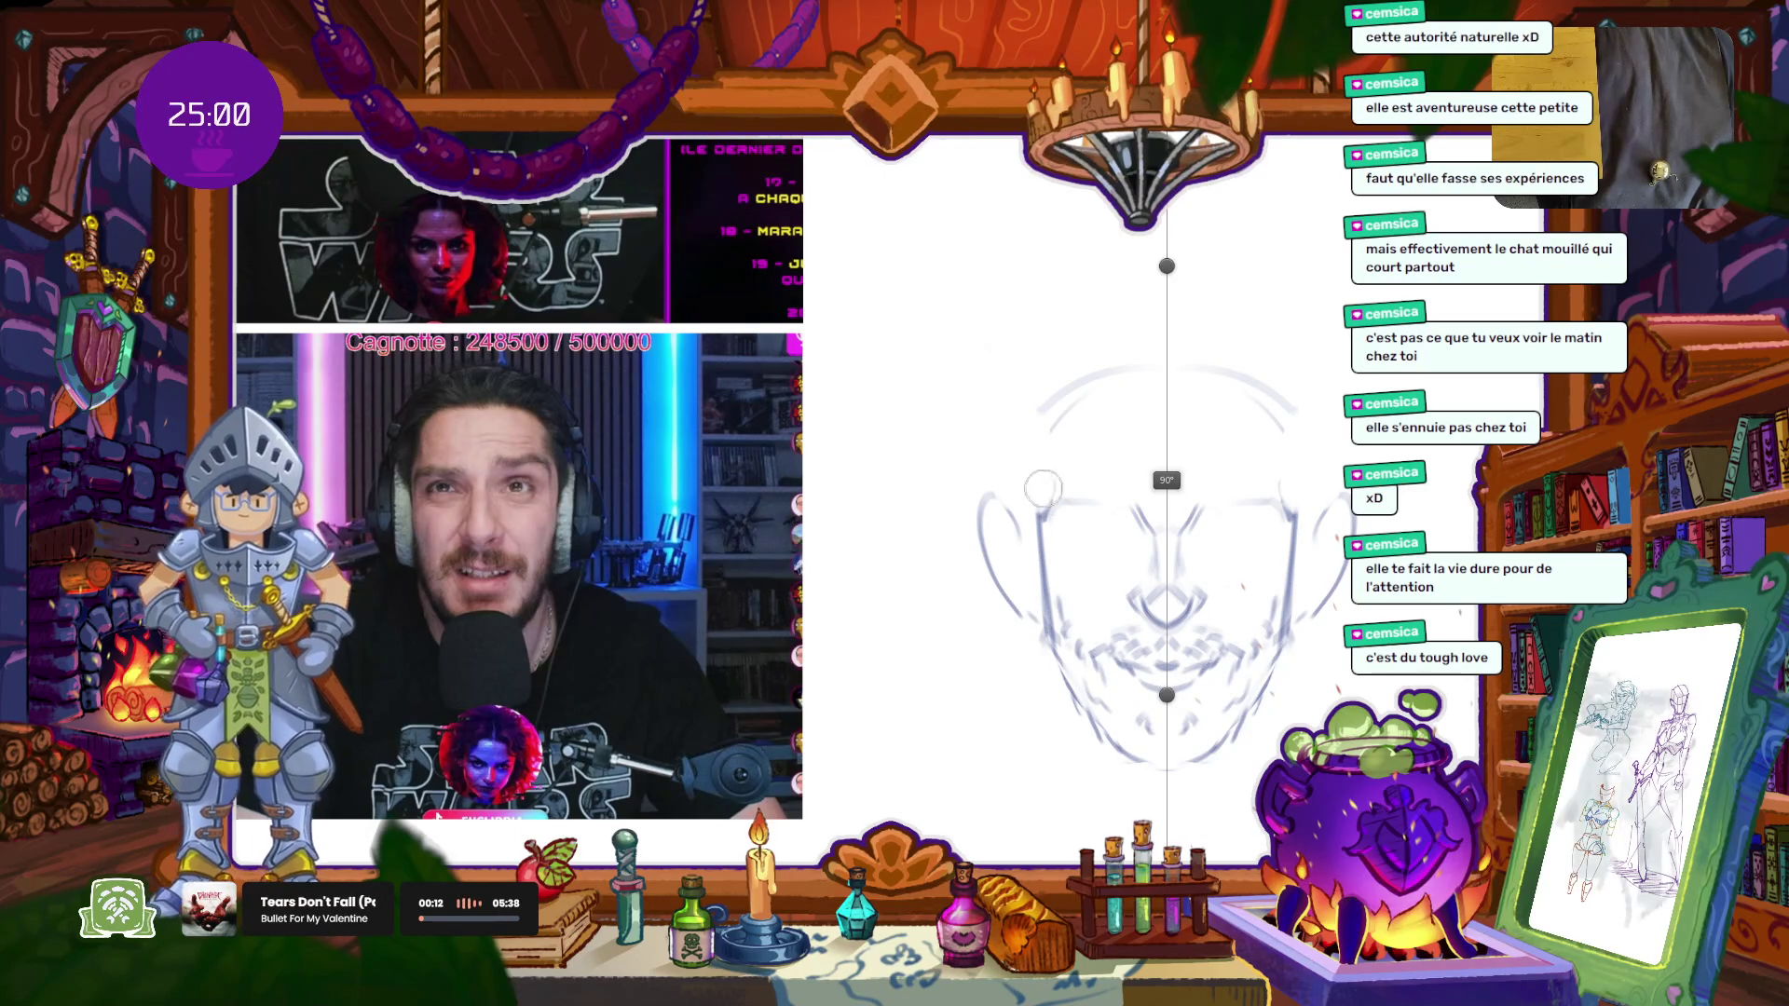
Step: Redraw the vertical temple strokes and hatch diagonal hair at the temples
{"action": "key", "text": "b"}
{"action": "left_click_drag", "start_coordinate": [1046, 411], "coordinate": [1034, 606]}
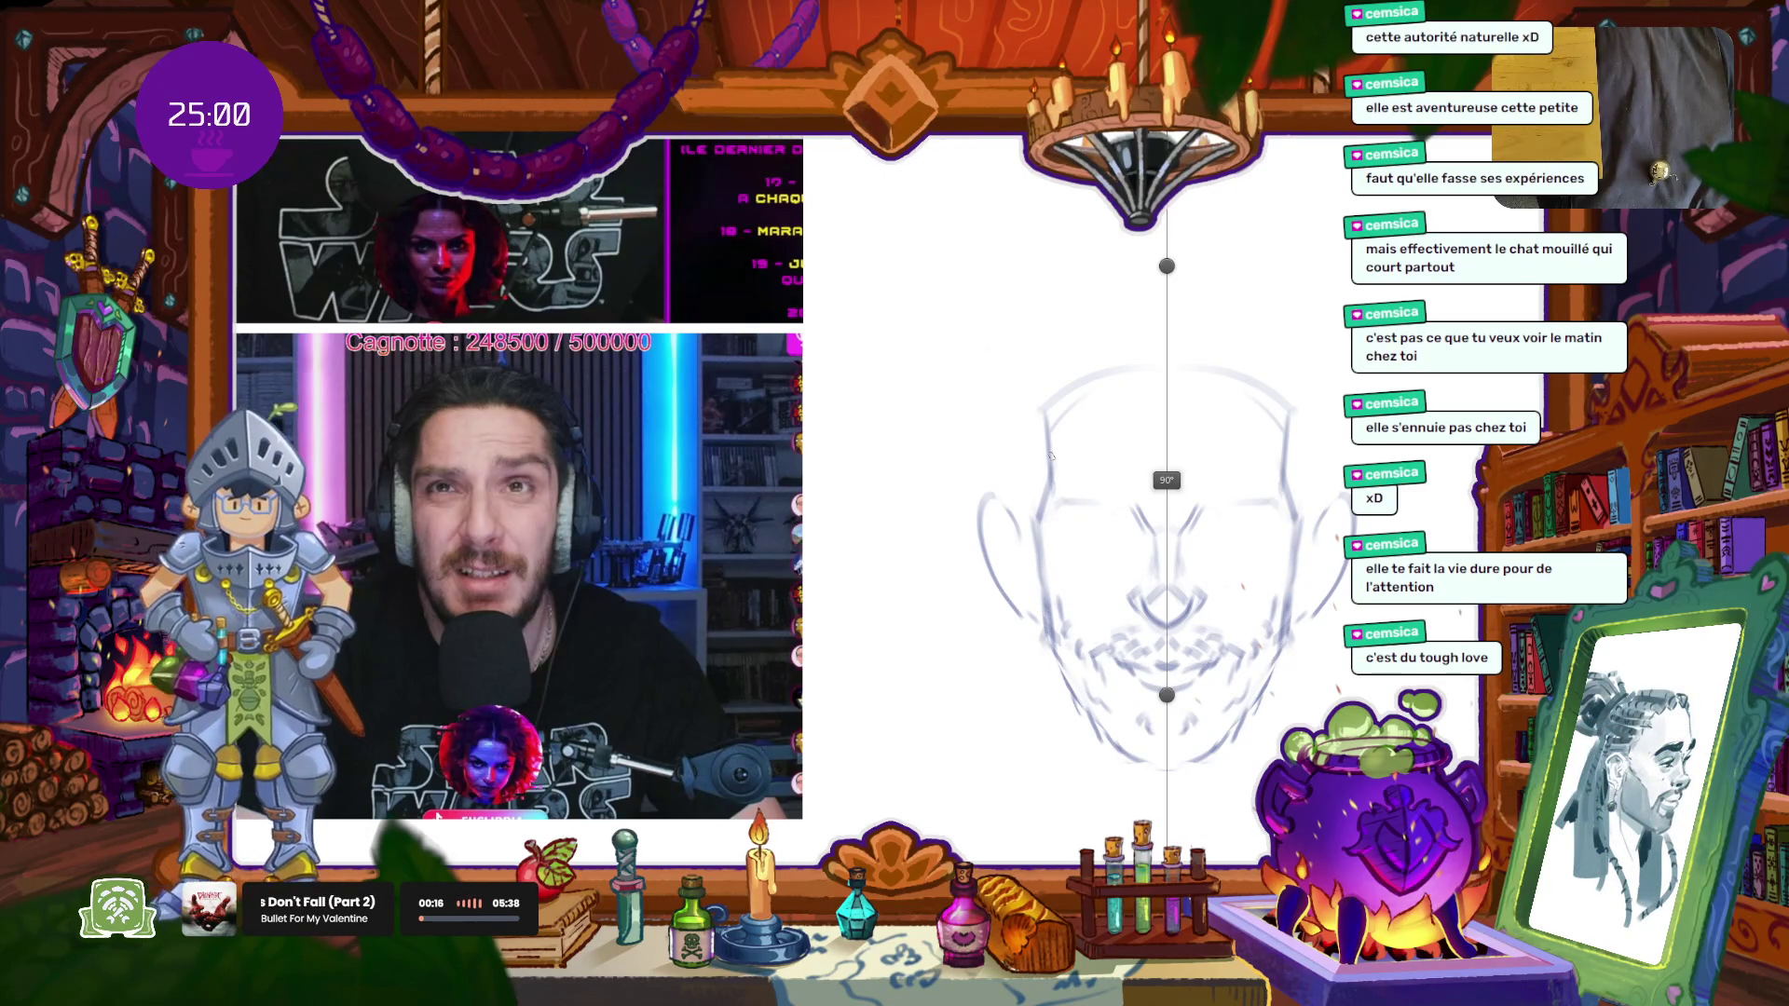
{"action": "mouse_move", "coordinate": [1044, 511]}
{"action": "left_mouse_down"}
{"action": "mouse_move", "coordinate": [1005, 481]}
{"action": "mouse_move", "coordinate": [999, 432]}
{"action": "mouse_move", "coordinate": [1039, 356]}
{"action": "mouse_move", "coordinate": [1123, 395]}
{"action": "mouse_move", "coordinate": [1112, 332]}
{"action": "left_mouse_up"}
Step: Draw curved, arching hair strokes over the top of the head and a mirrored eyebrow
{"action": "left_click_drag", "start_coordinate": [1153, 392], "coordinate": [1139, 315]}
{"action": "mouse_move", "coordinate": [1148, 393]}
{"action": "left_mouse_down"}
{"action": "mouse_move", "coordinate": [1143, 330]}
{"action": "mouse_move", "coordinate": [1115, 302]}
{"action": "left_mouse_up"}
{"action": "left_click_drag", "start_coordinate": [1278, 362], "coordinate": [1230, 304]}
{"action": "left_click_drag", "start_coordinate": [1030, 433], "coordinate": [1034, 360]}
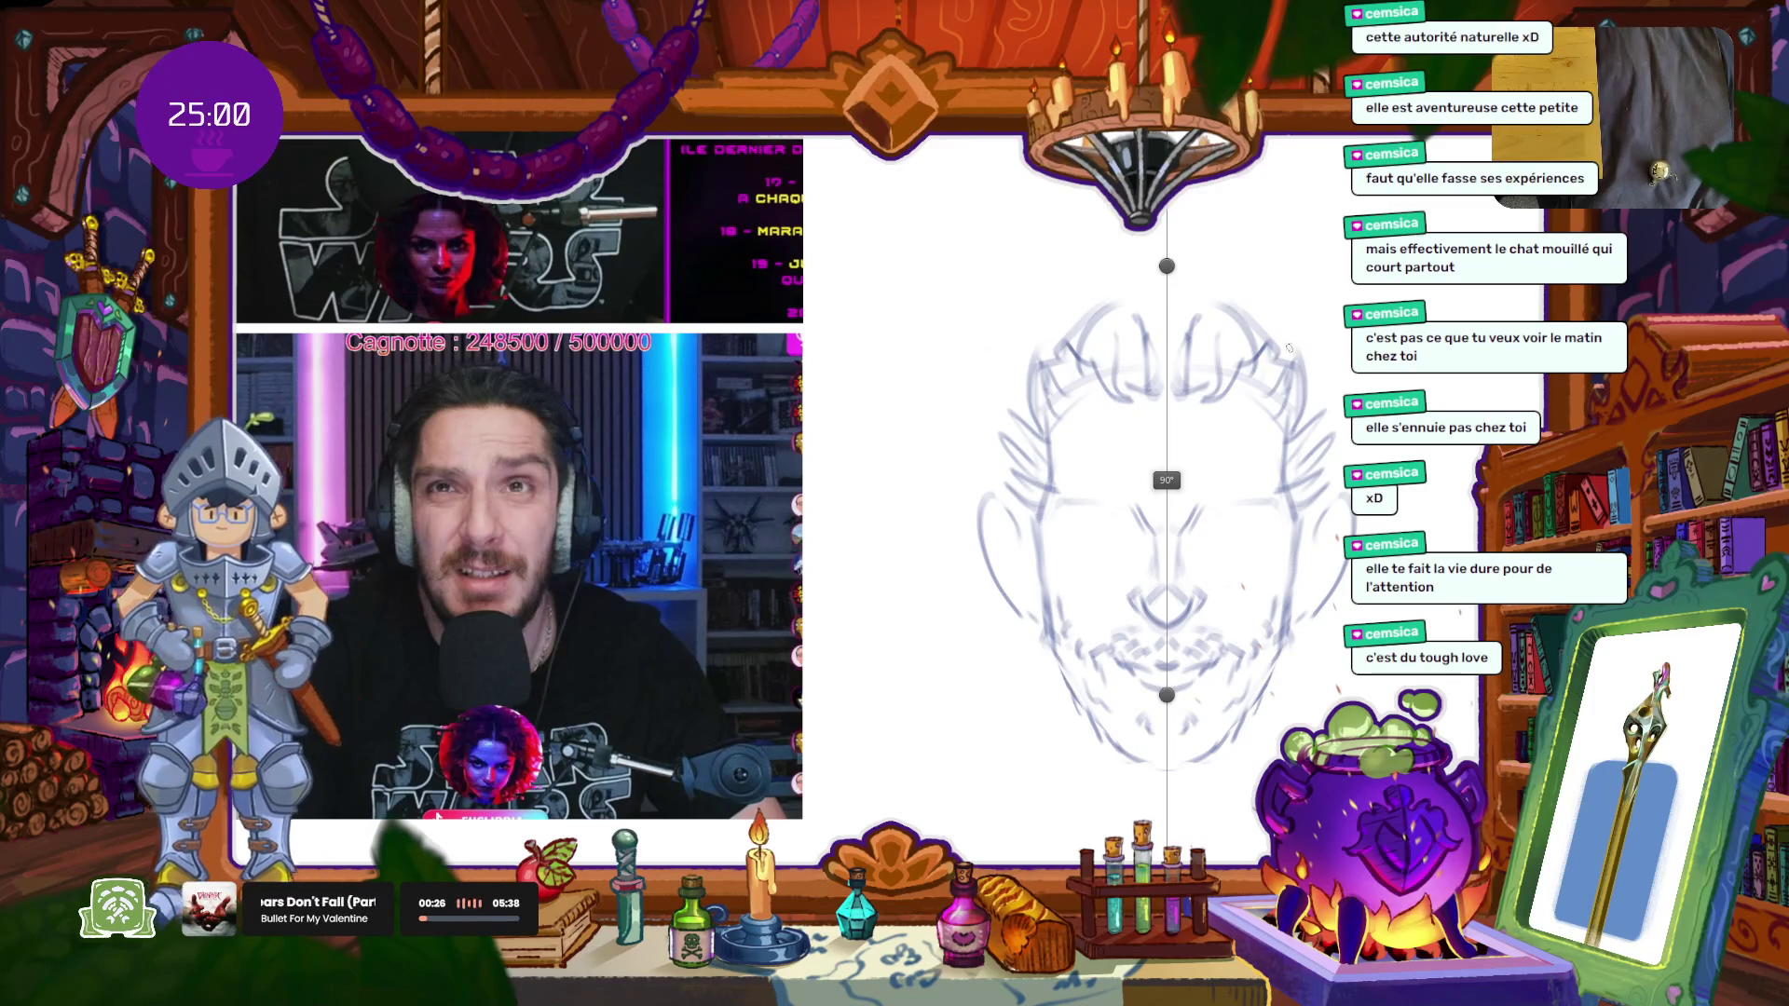
{"action": "left_click_drag", "start_coordinate": [1123, 281], "coordinate": [1068, 229]}
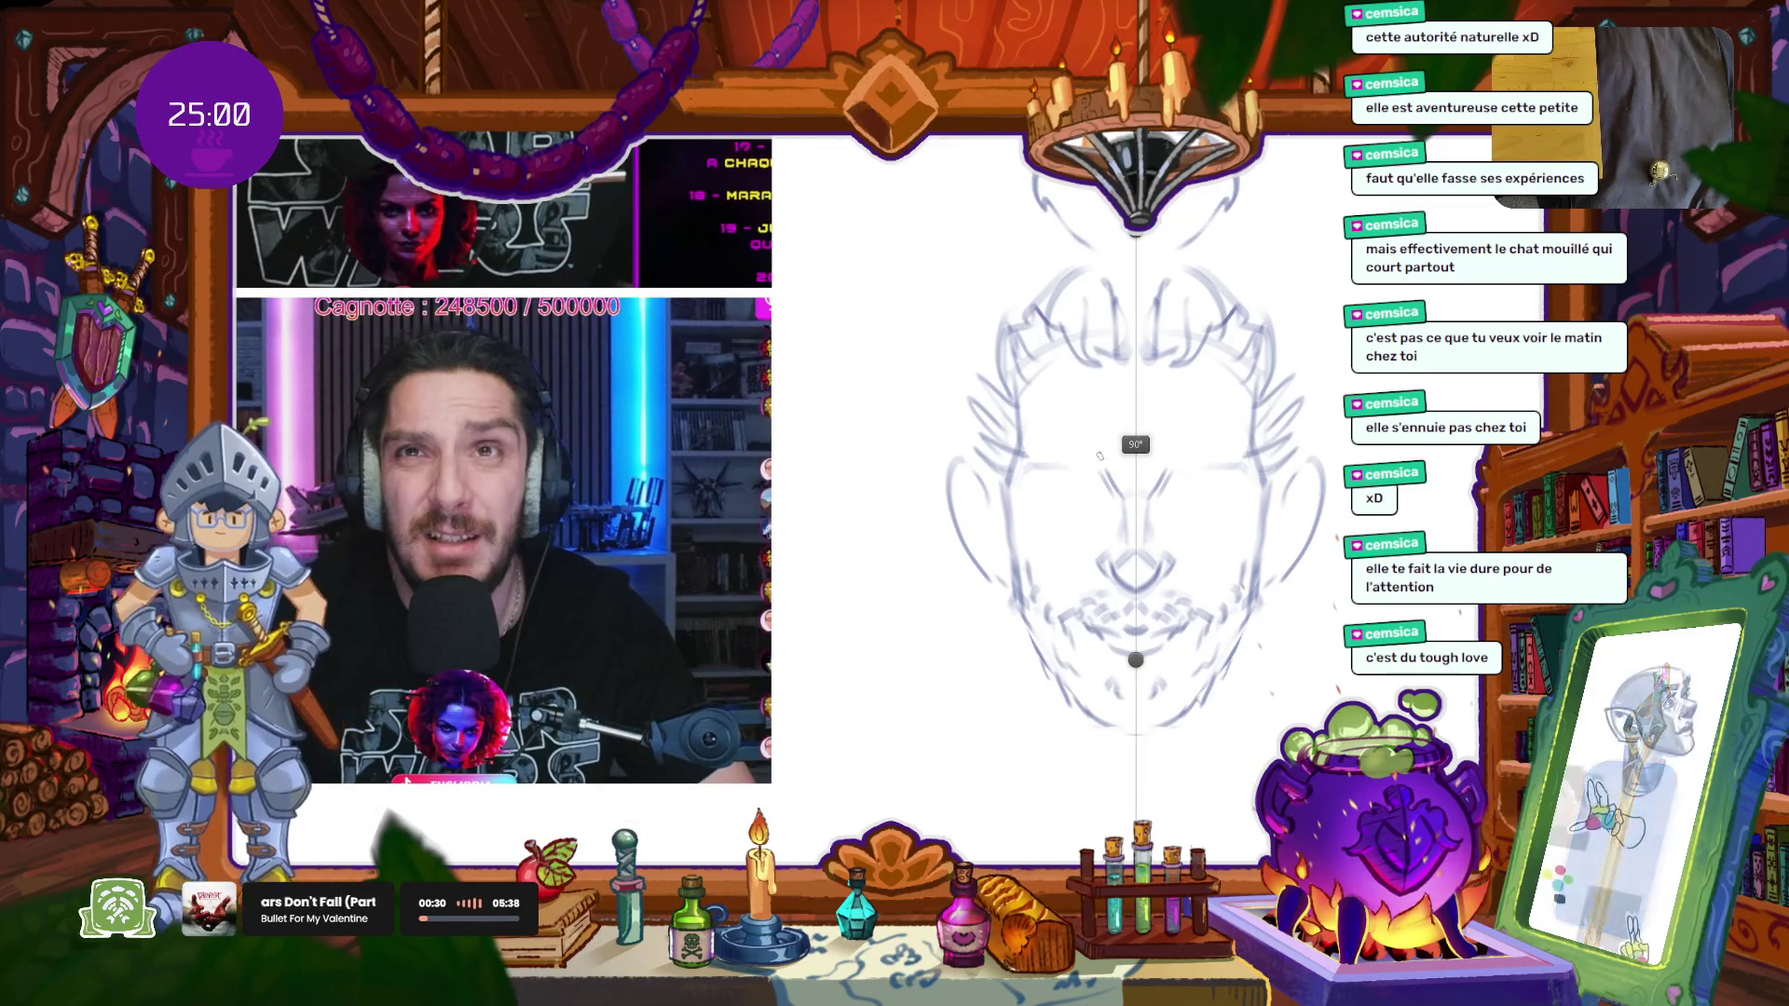
{"action": "mouse_move", "coordinate": [1105, 470]}
{"action": "left_mouse_down"}
{"action": "mouse_move", "coordinate": [1043, 450]}
{"action": "mouse_move", "coordinate": [1108, 450]}
{"action": "mouse_move", "coordinate": [1054, 439]}
{"action": "mouse_move", "coordinate": [1027, 475]}
{"action": "mouse_move", "coordinate": [1085, 458]}
{"action": "mouse_move", "coordinate": [1049, 455]}
{"action": "left_mouse_up"}
{"action": "key", "text": "ctrl+z"}
{"action": "key", "text": "ctrl+z"}
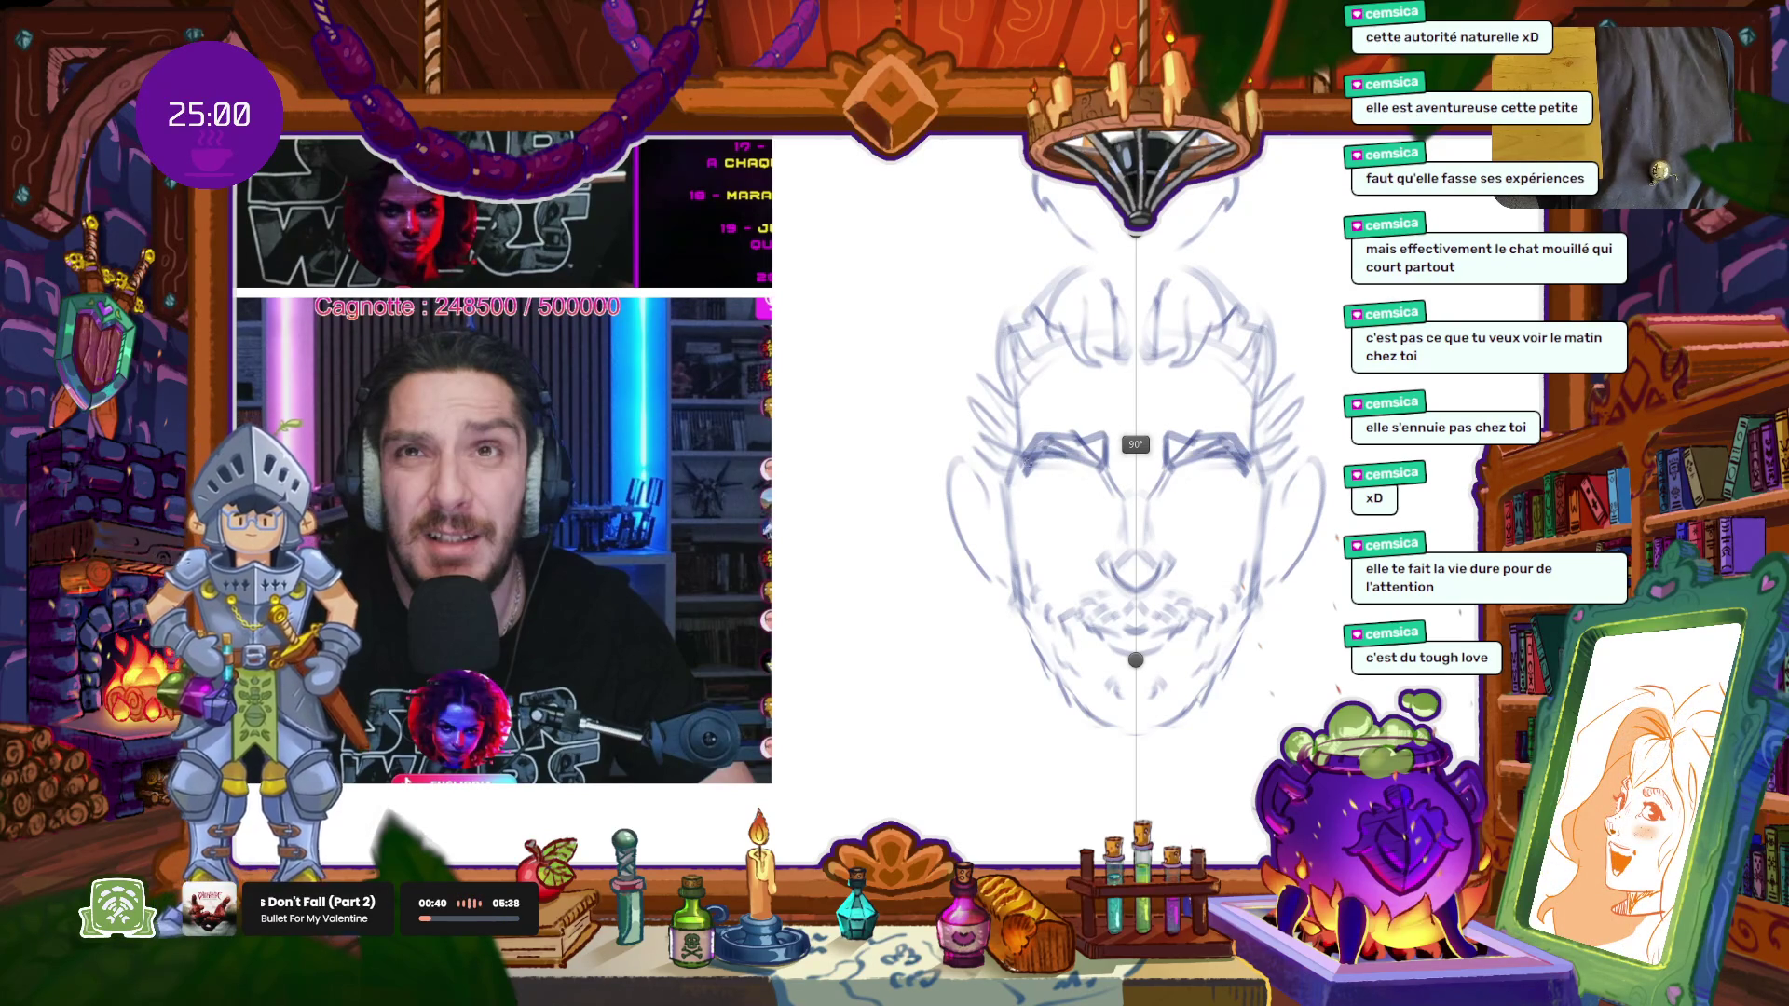
Step: Darken a stroke under the nose and rework the ear and cheek contours
{"action": "left_click_drag", "start_coordinate": [1143, 572], "coordinate": [1155, 567]}
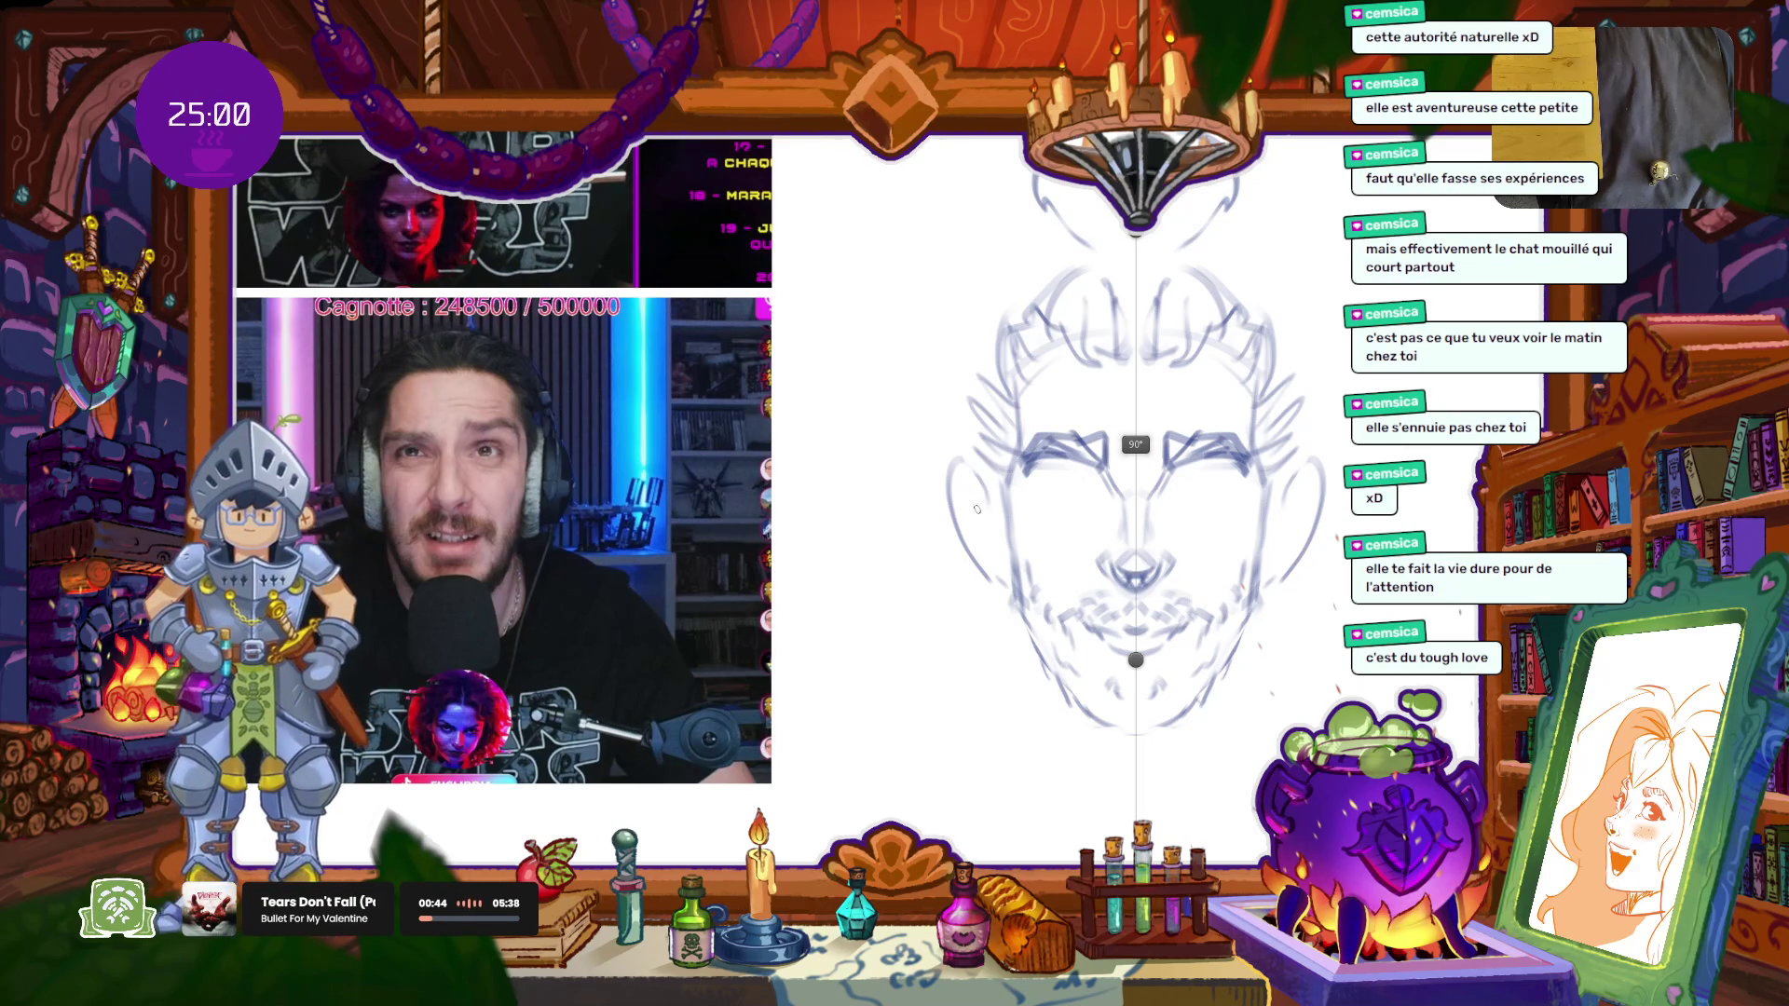
{"action": "left_click_drag", "start_coordinate": [960, 459], "coordinate": [984, 604]}
{"action": "key", "text": "ctrl+z"}
{"action": "key", "text": "ctrl+z"}
{"action": "left_click_drag", "start_coordinate": [994, 473], "coordinate": [1004, 580]}
{"action": "key", "text": "ctrl+z"}
{"action": "left_click_drag", "start_coordinate": [946, 451], "coordinate": [983, 564]}
{"action": "key", "text": "ctrl+z"}
{"action": "left_click_drag", "start_coordinate": [970, 549], "coordinate": [994, 572]}
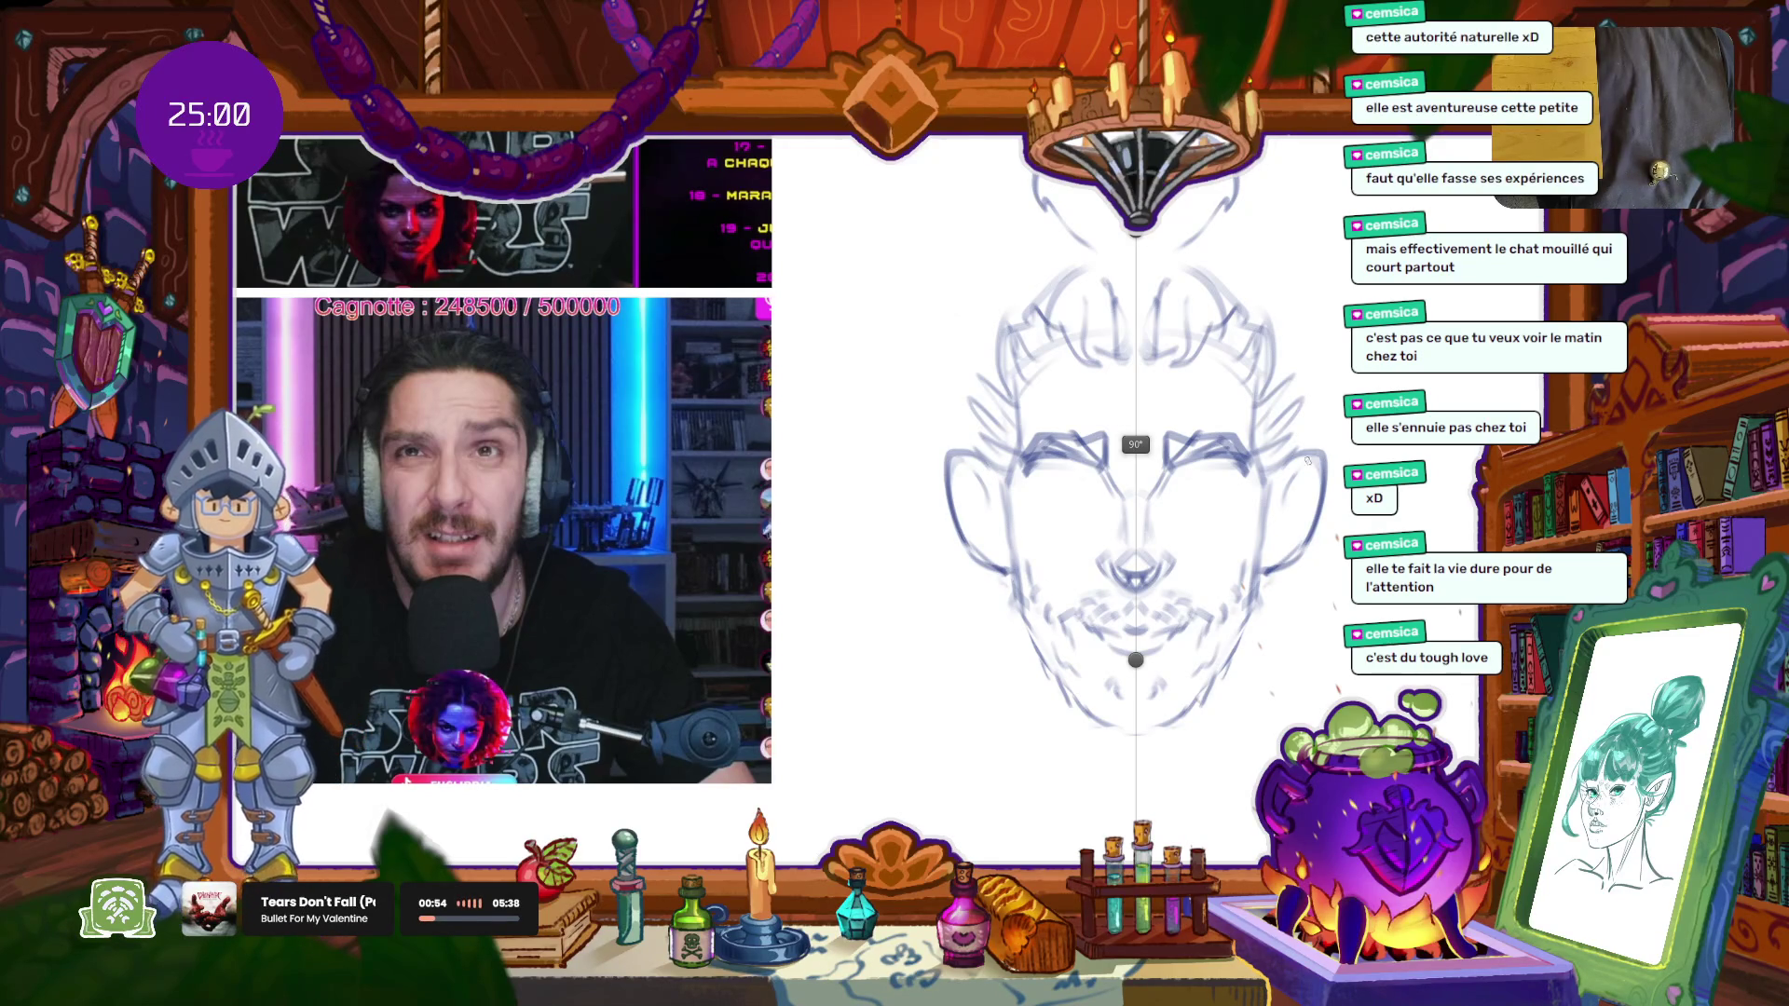
Step: Darken the outer ear contours on both sides and add lower eyelid lines under the eyes
{"action": "left_click_drag", "start_coordinate": [1286, 564], "coordinate": [1319, 457]}
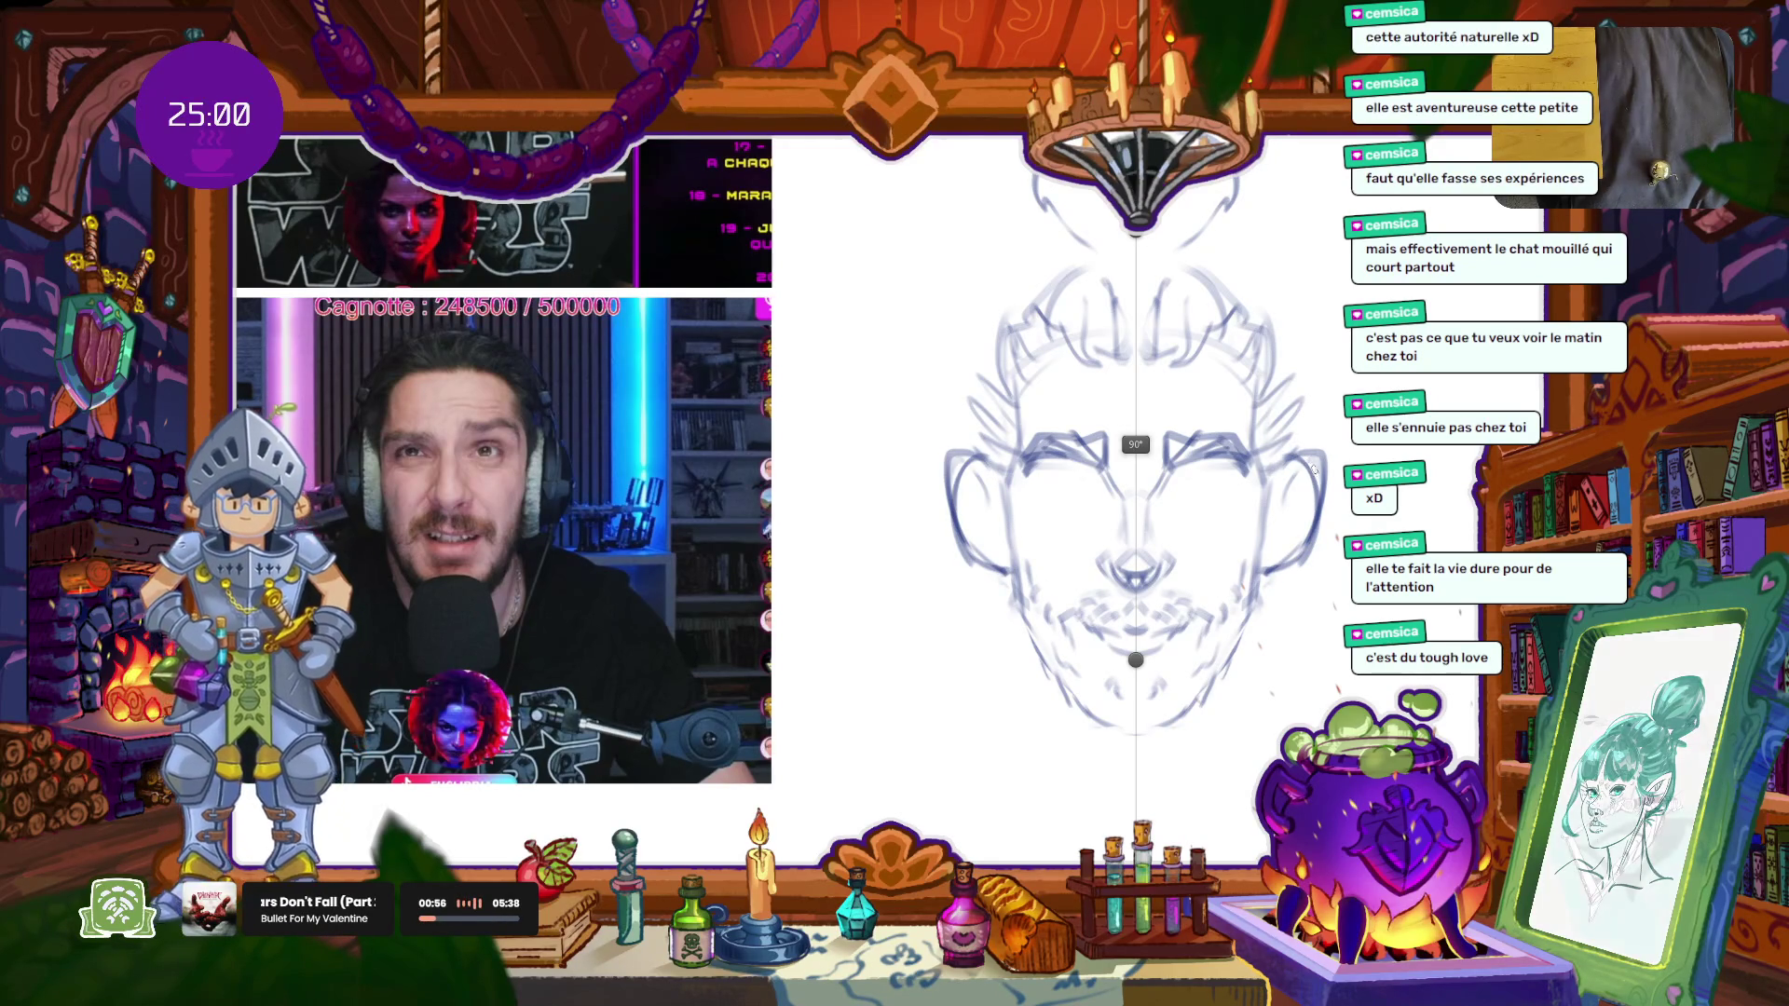
{"action": "left_click_drag", "start_coordinate": [1315, 450], "coordinate": [1323, 553]}
{"action": "left_click_drag", "start_coordinate": [1325, 492], "coordinate": [1304, 570]}
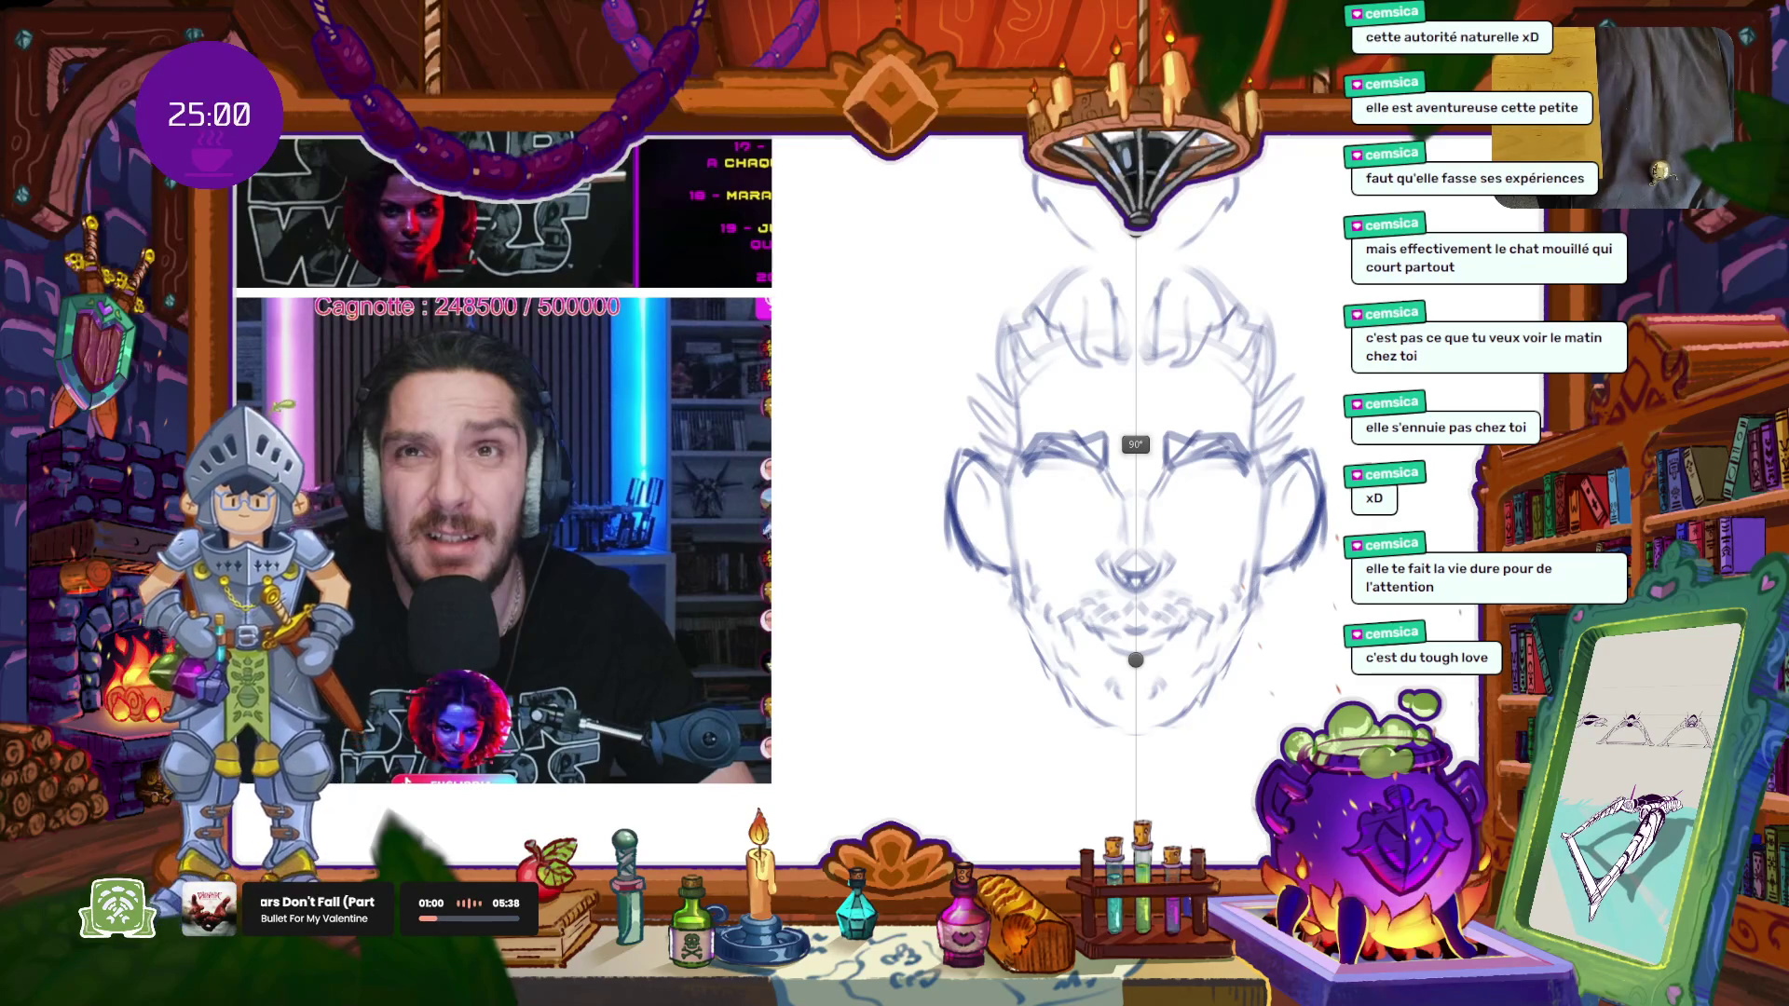
{"action": "key", "text": "ctrl+z"}
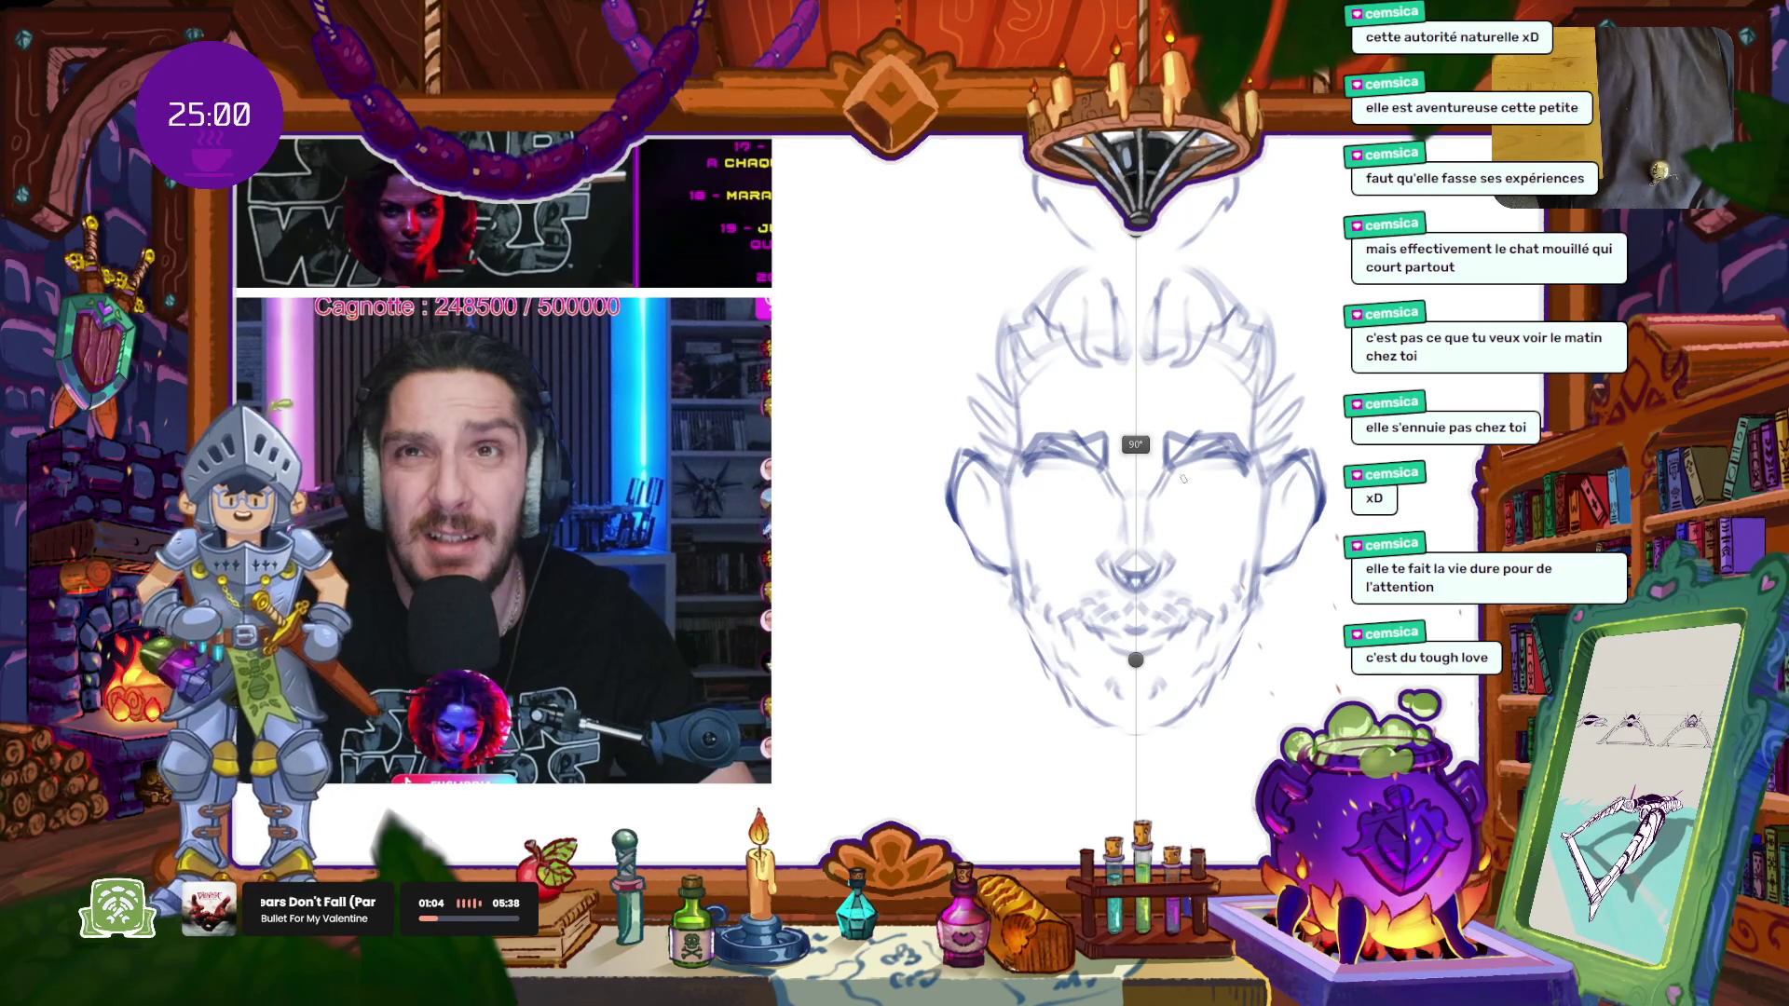
{"action": "left_click_drag", "start_coordinate": [1185, 466], "coordinate": [1227, 483]}
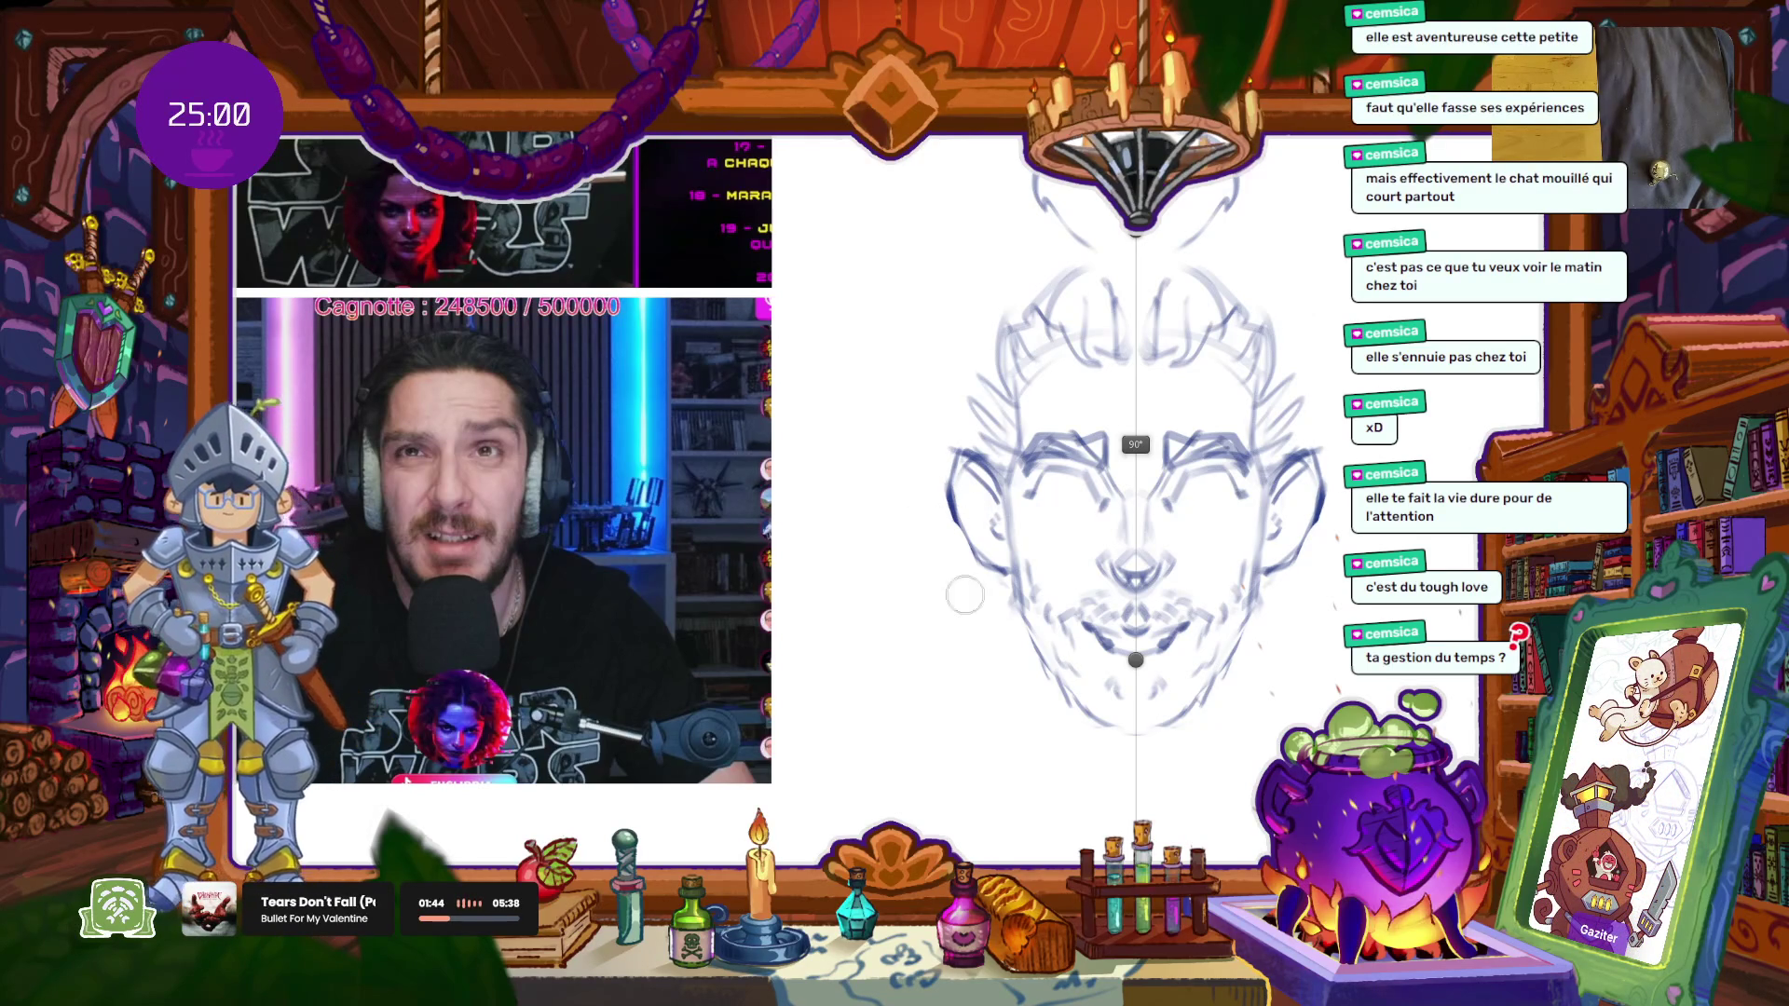
Step: Darken both jaw contours with mirrored strokes and restore the open eyes with pupils
{"action": "left_click_drag", "start_coordinate": [965, 529], "coordinate": [1011, 575]}
{"action": "left_click_drag", "start_coordinate": [950, 496], "coordinate": [980, 559]}
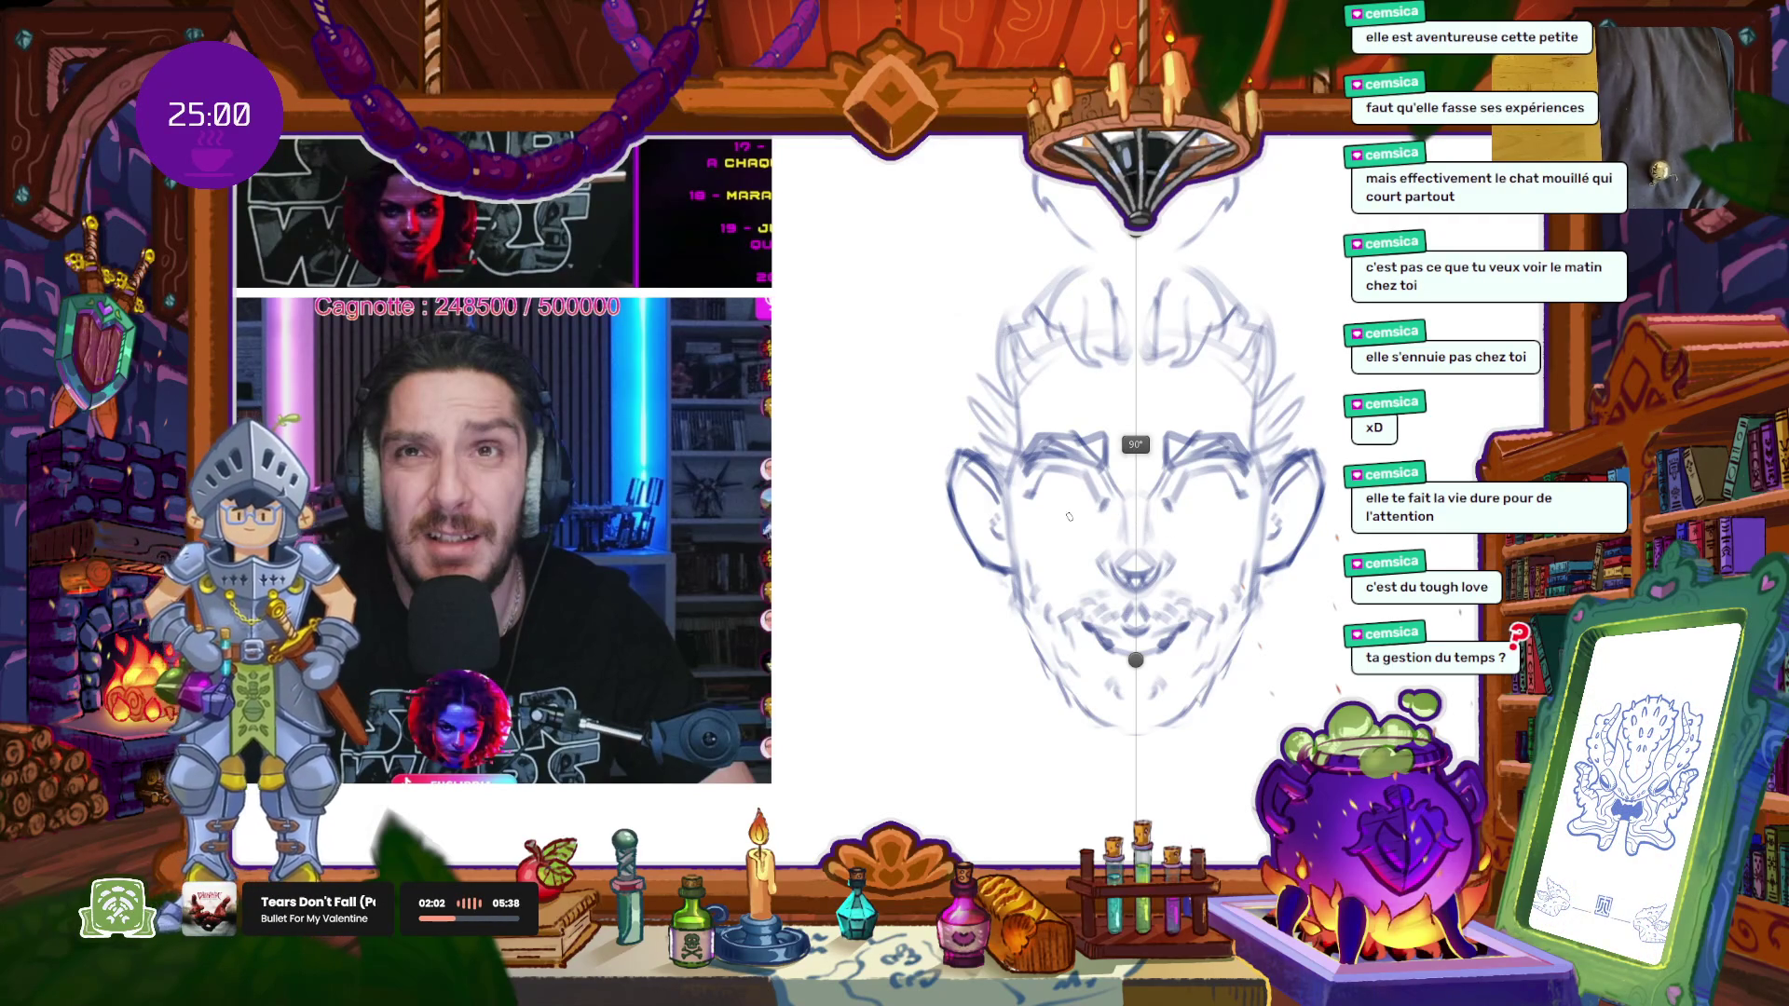
{"action": "left_click_drag", "start_coordinate": [1054, 503], "coordinate": [1076, 509]}
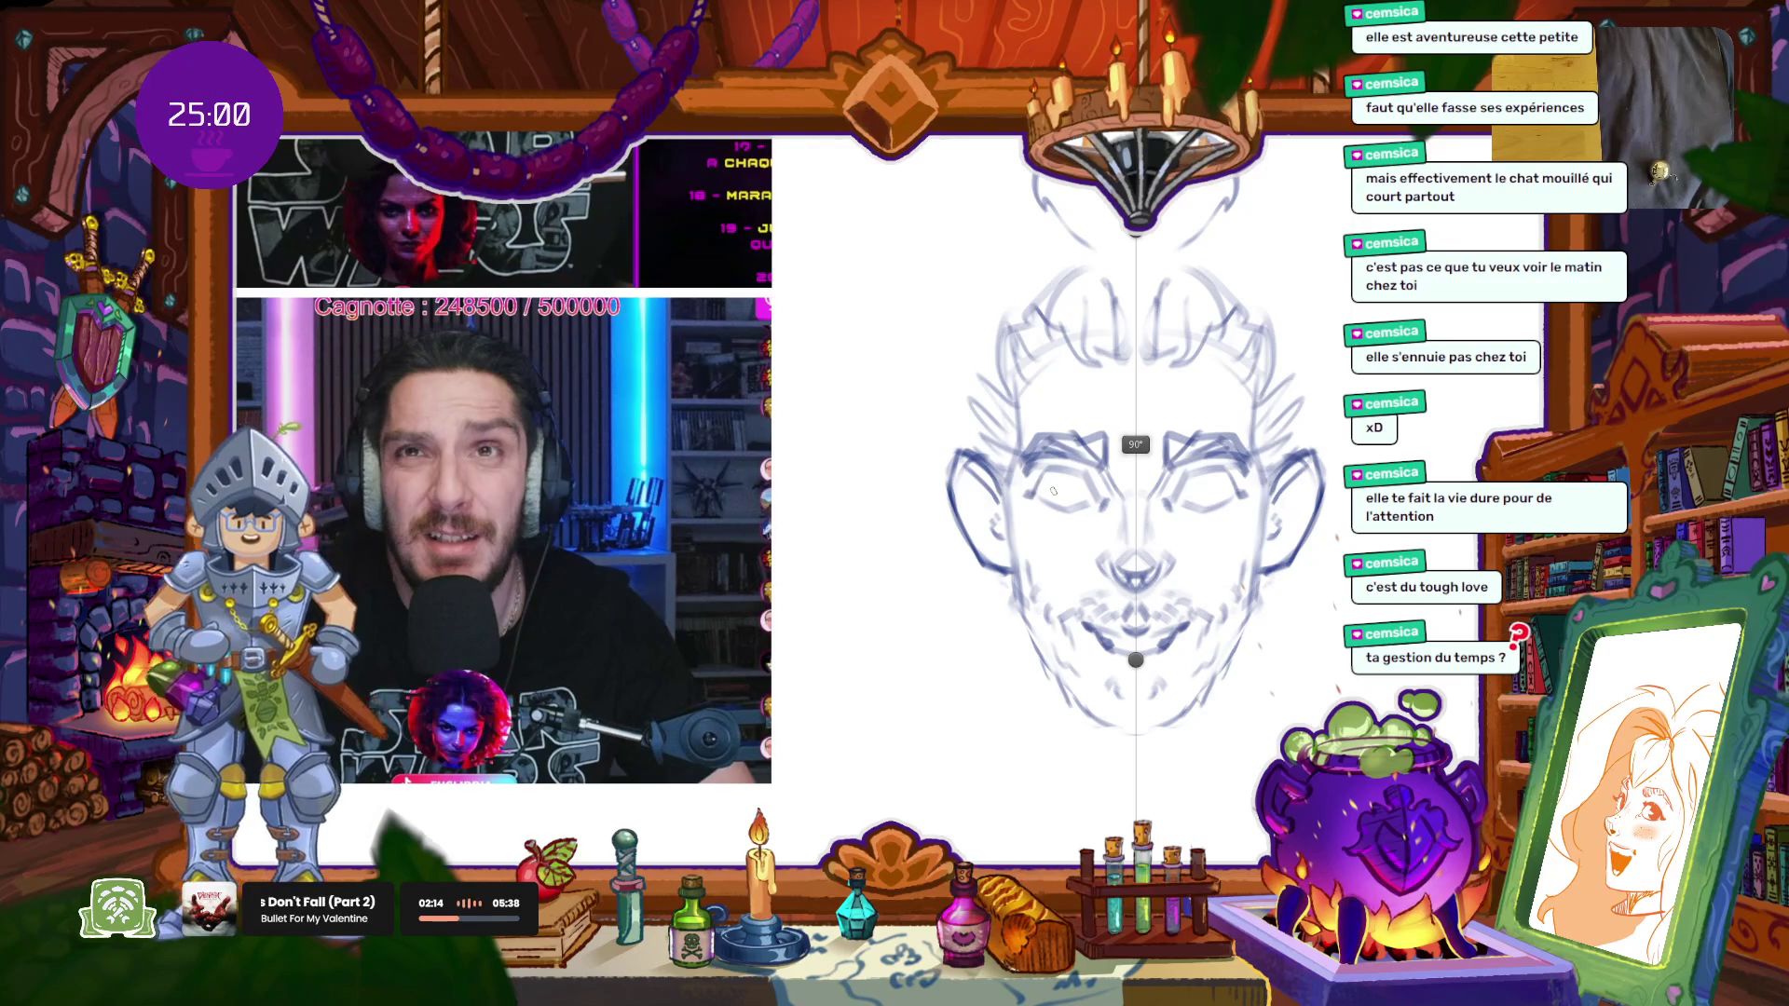
{"action": "key", "text": "ctrl+z"}
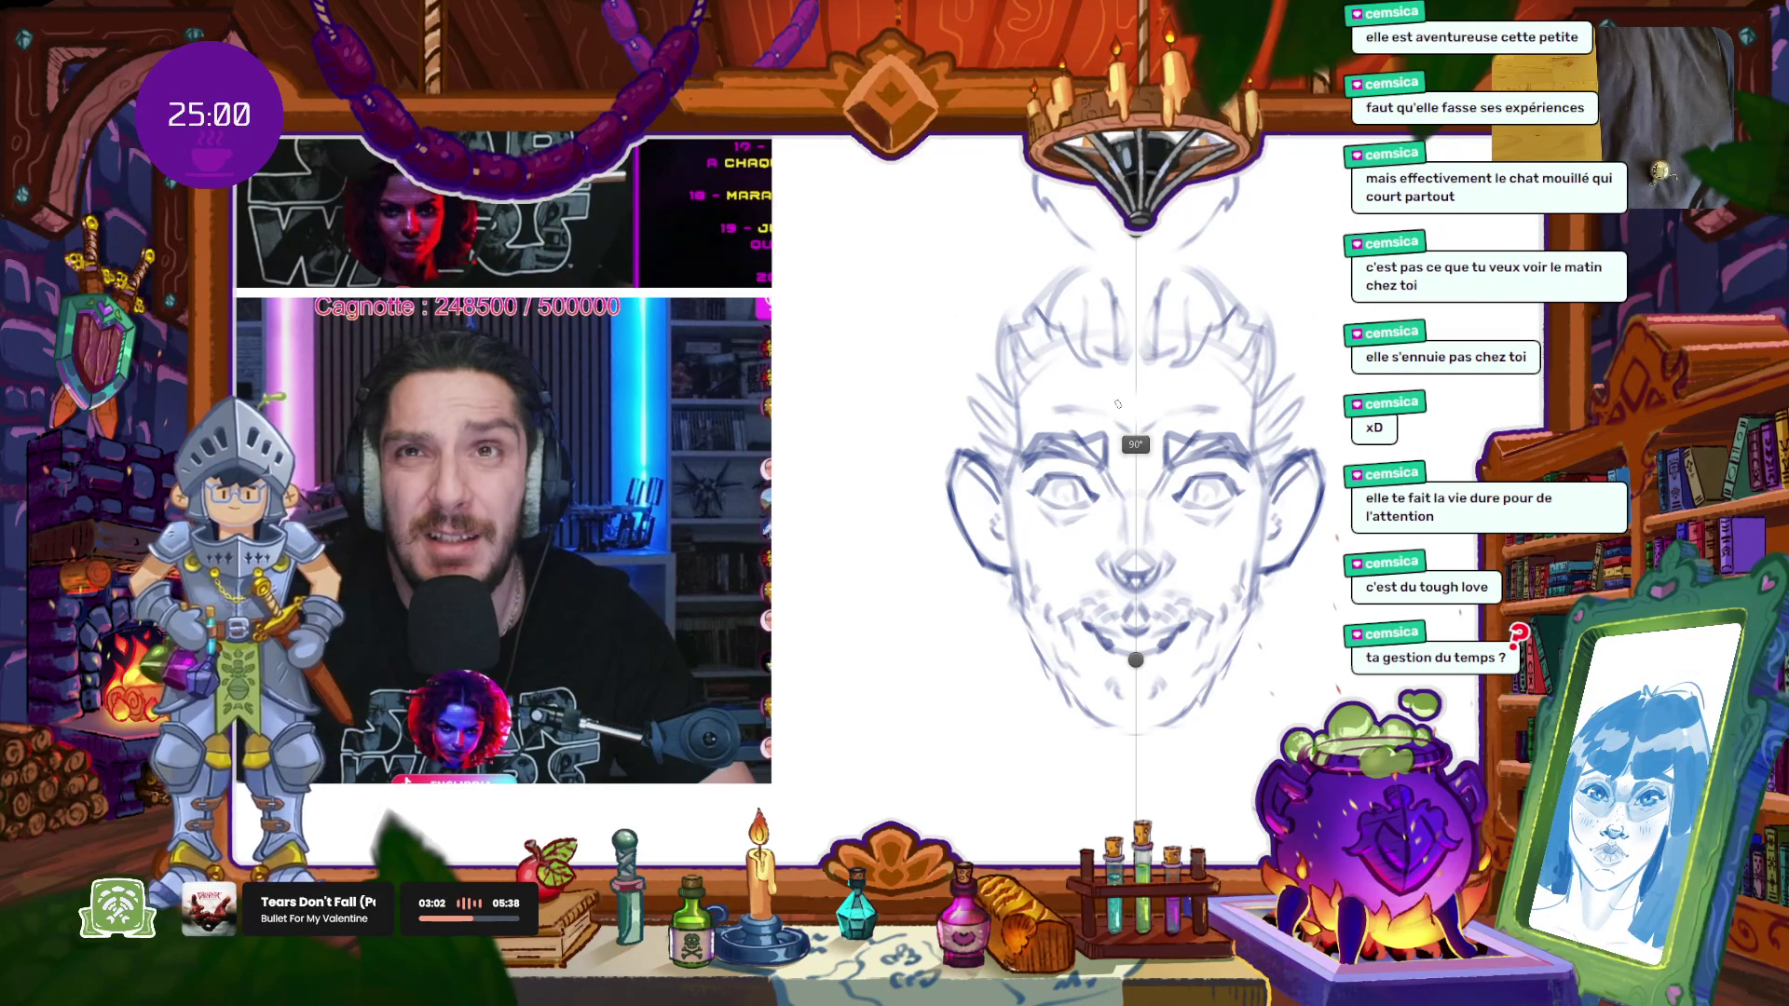
Step: Add mirrored forehead strokes and extend the jawline down on both sides
{"action": "left_click_drag", "start_coordinate": [1133, 412], "coordinate": [1039, 386]}
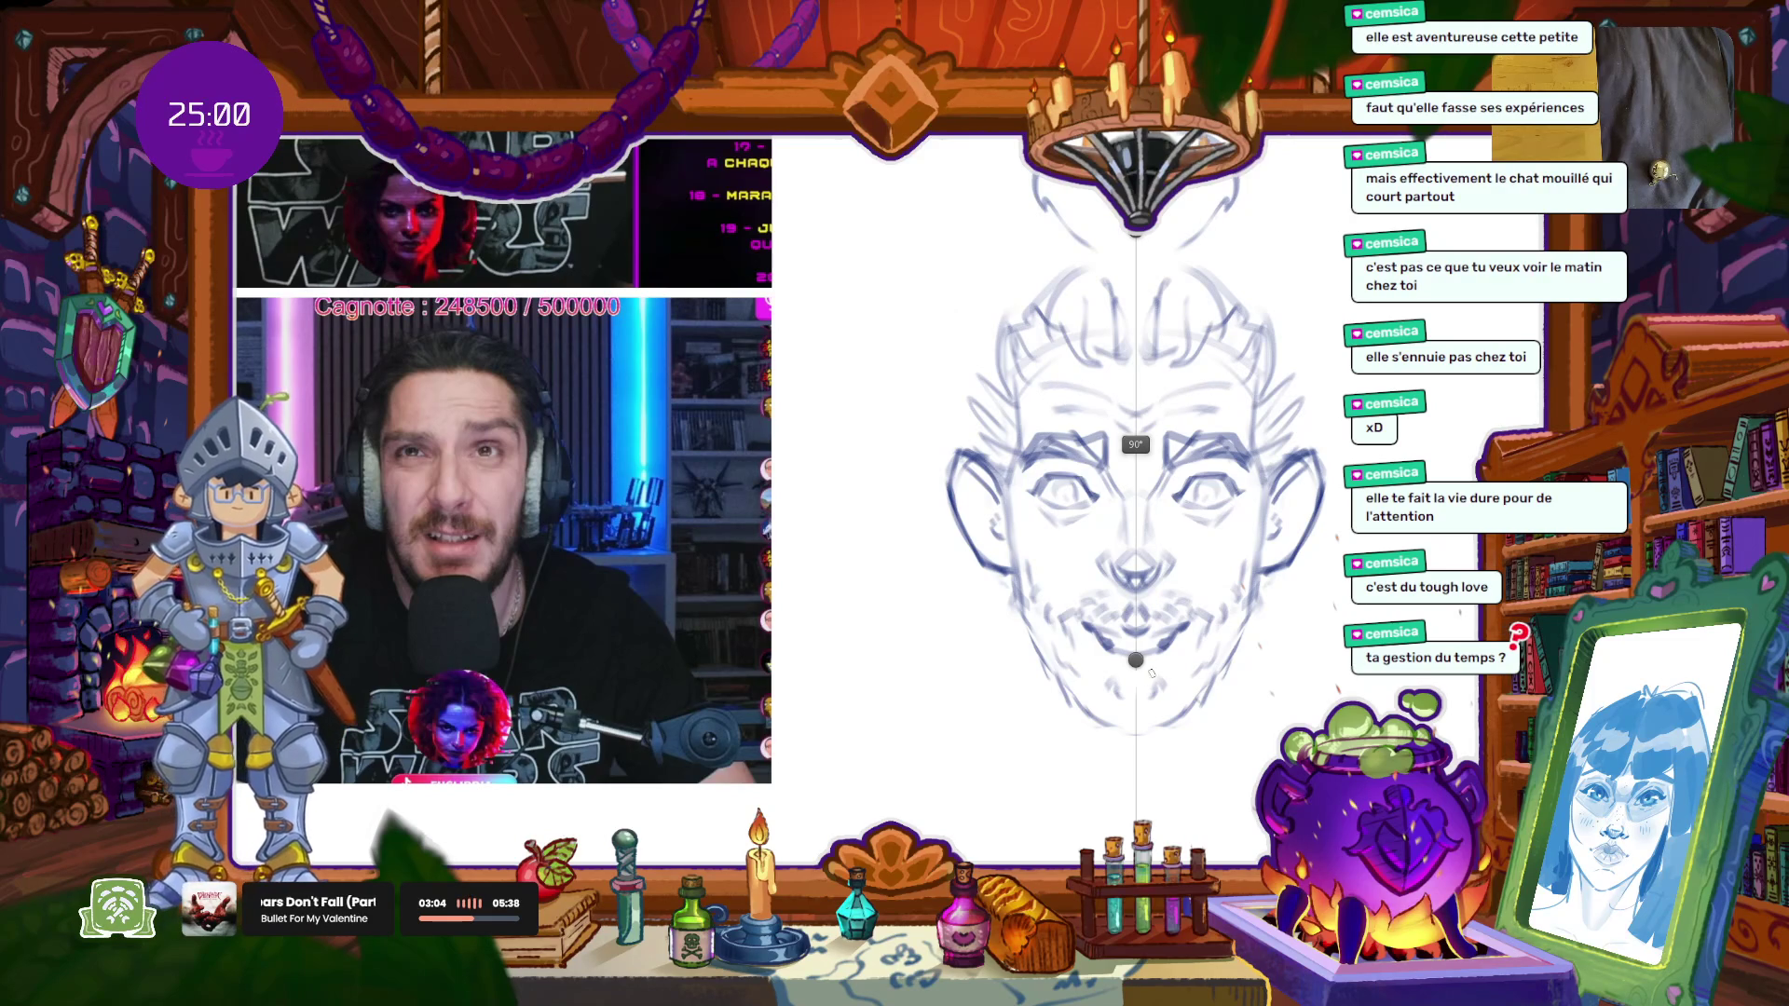
{"action": "left_click_drag", "start_coordinate": [1019, 656], "coordinate": [1045, 769]}
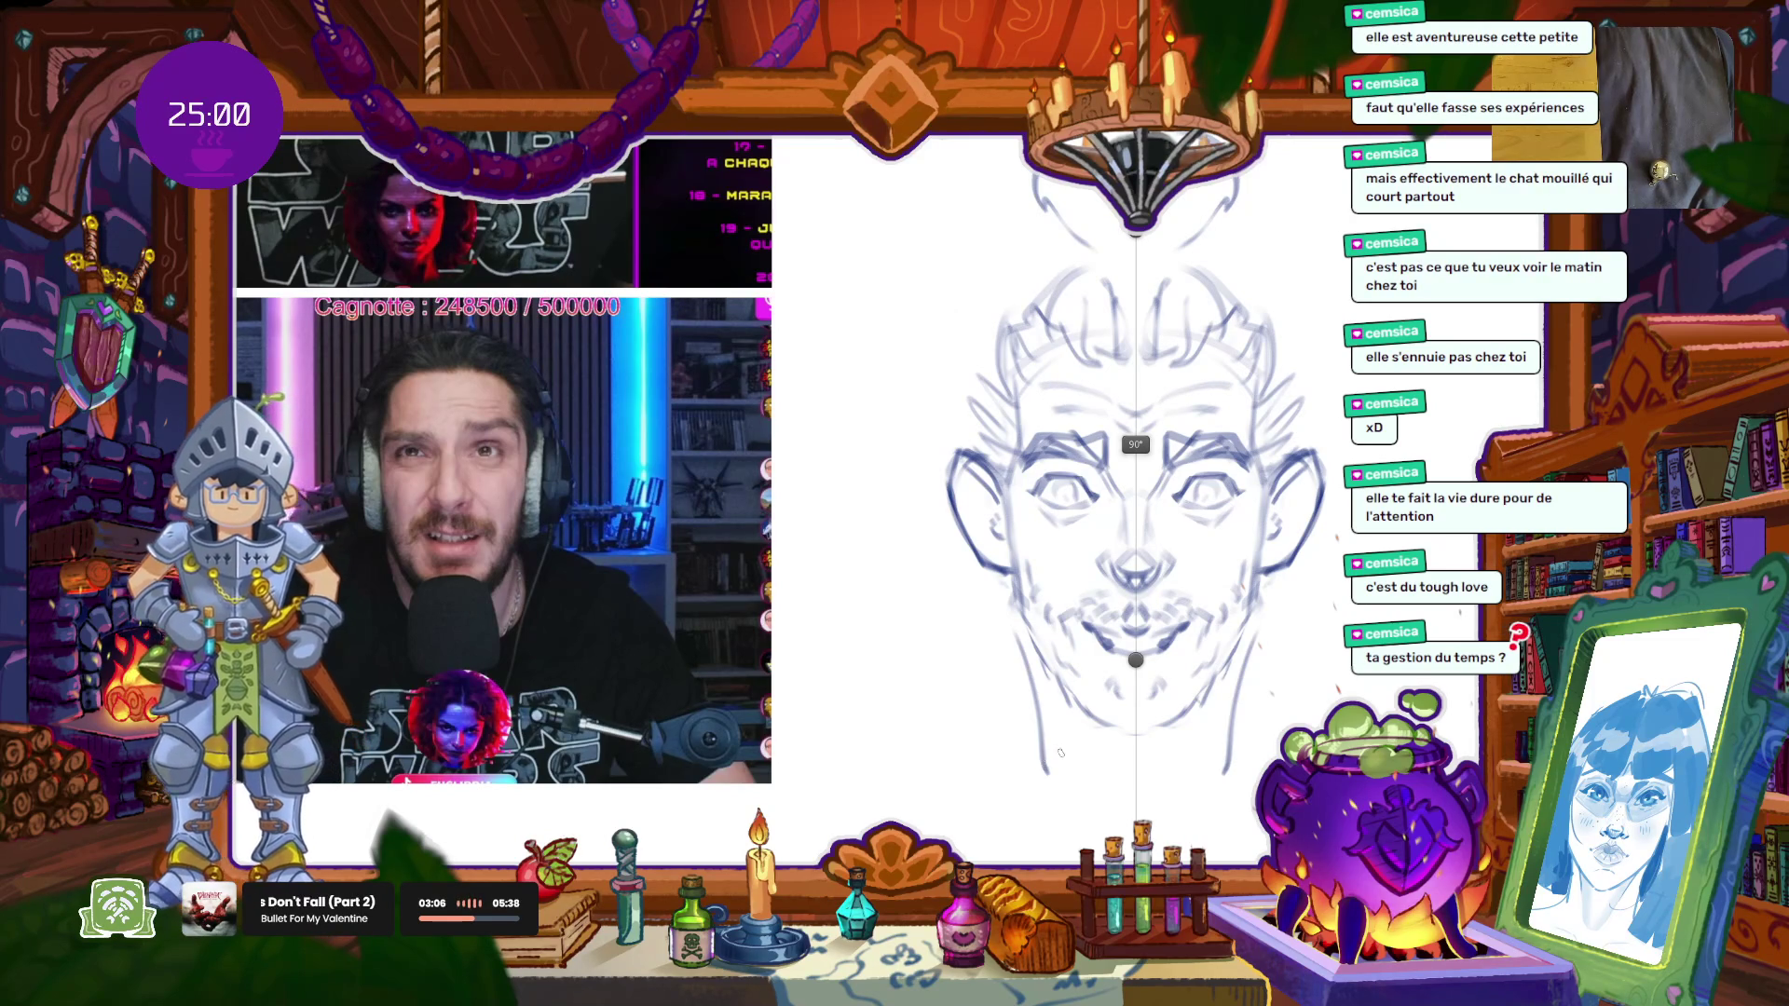
{"action": "scroll", "coordinate": [1165, 744], "scroll_direction": "down", "scroll_amount": 3}
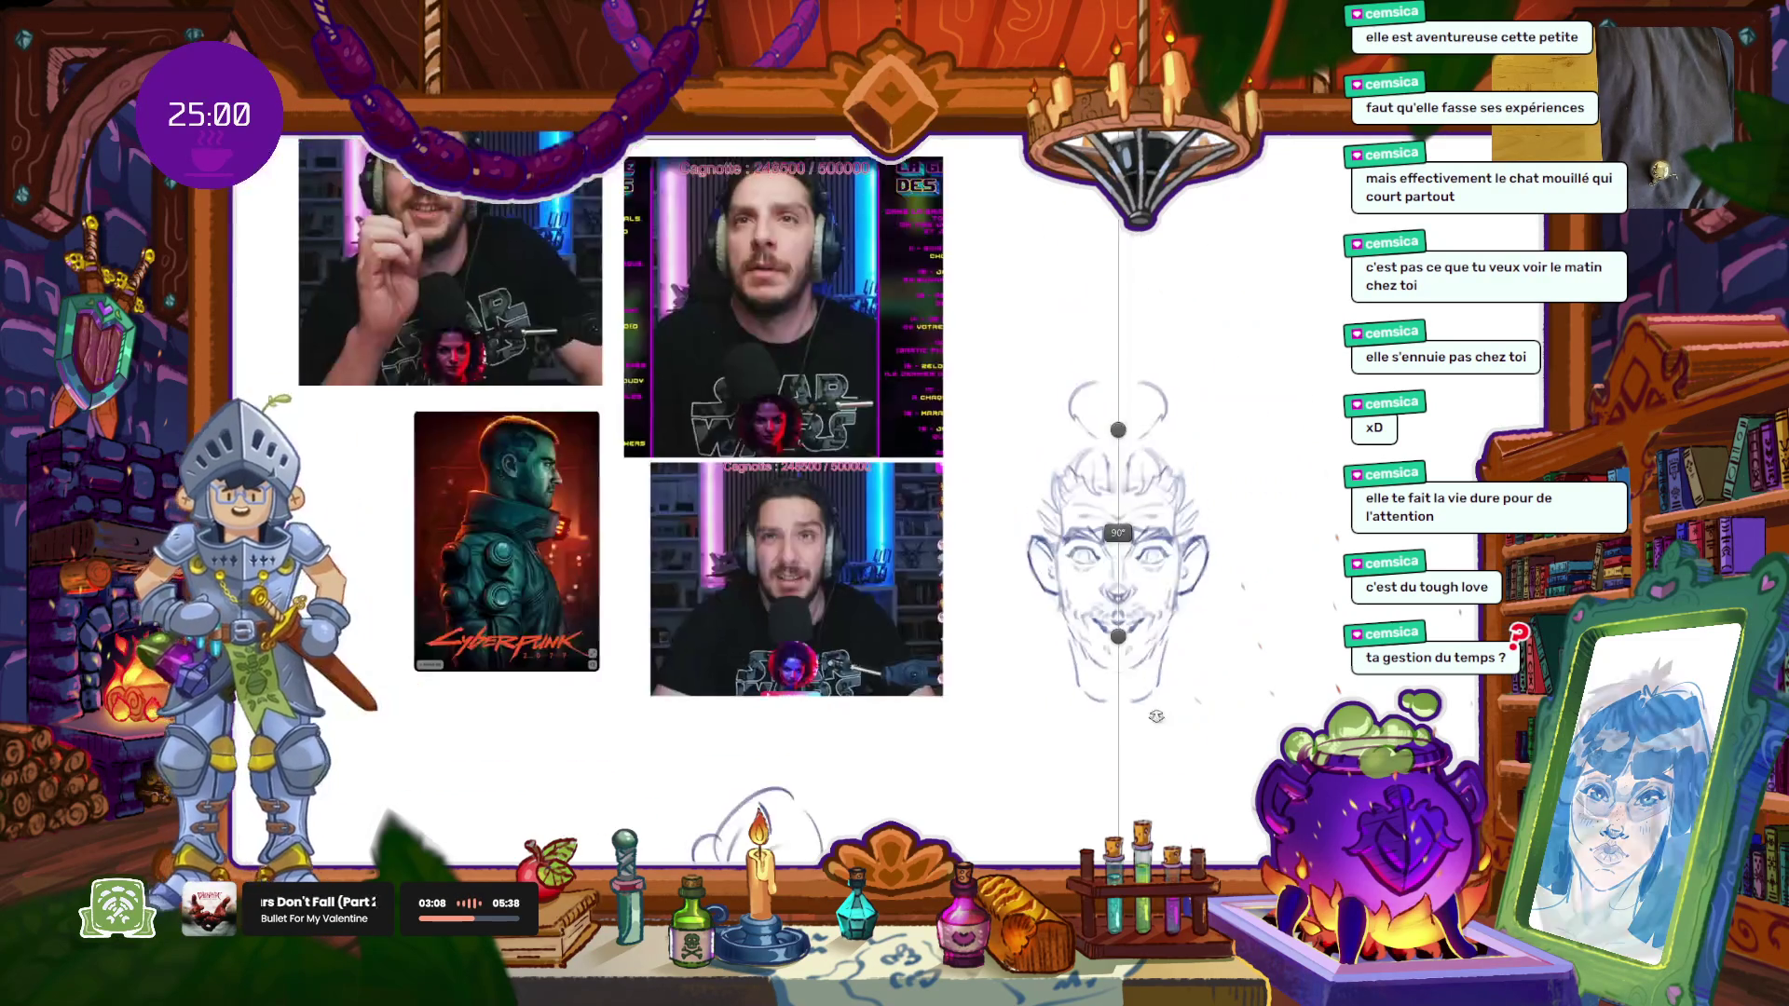
Step: Try diagonal nose lines below the eyes, then undo them
{"action": "scroll", "coordinate": [1165, 744], "scroll_direction": "up", "scroll_amount": 2}
{"action": "scroll", "coordinate": [1086, 417], "scroll_direction": "up", "scroll_amount": 1}
{"action": "scroll", "coordinate": [1086, 417], "scroll_direction": "up", "scroll_amount": 1}
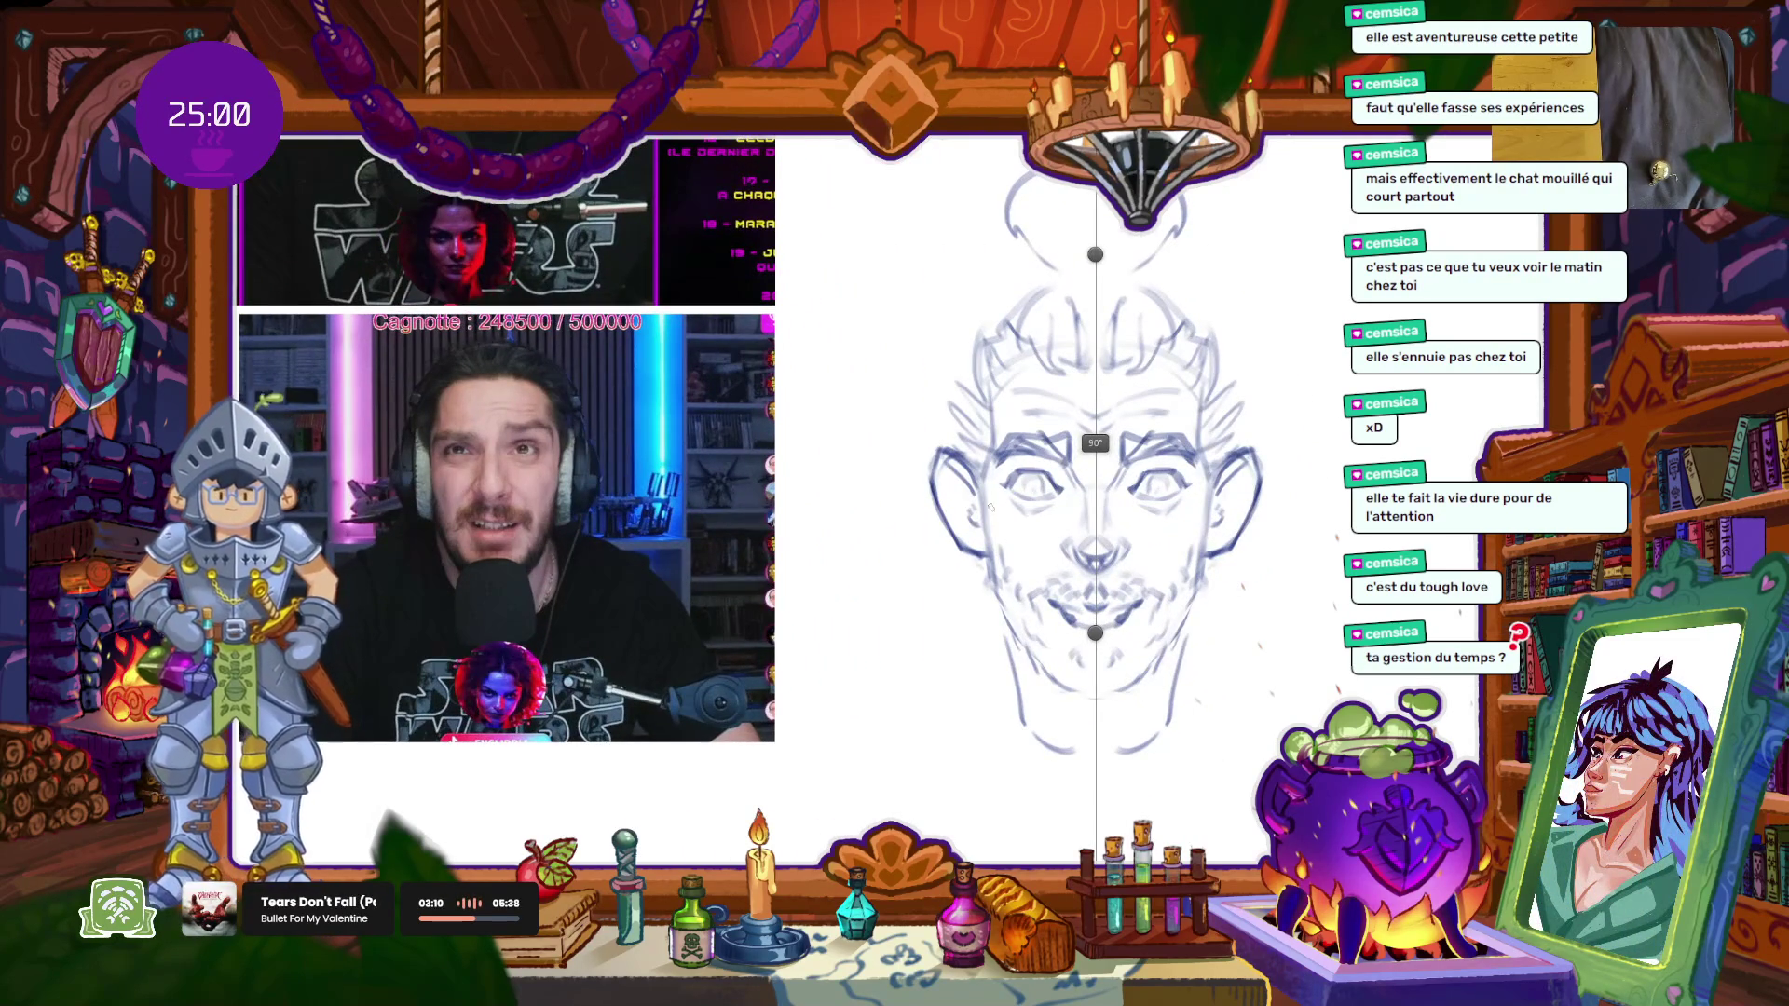
{"action": "left_click_drag", "start_coordinate": [1047, 516], "coordinate": [1091, 560]}
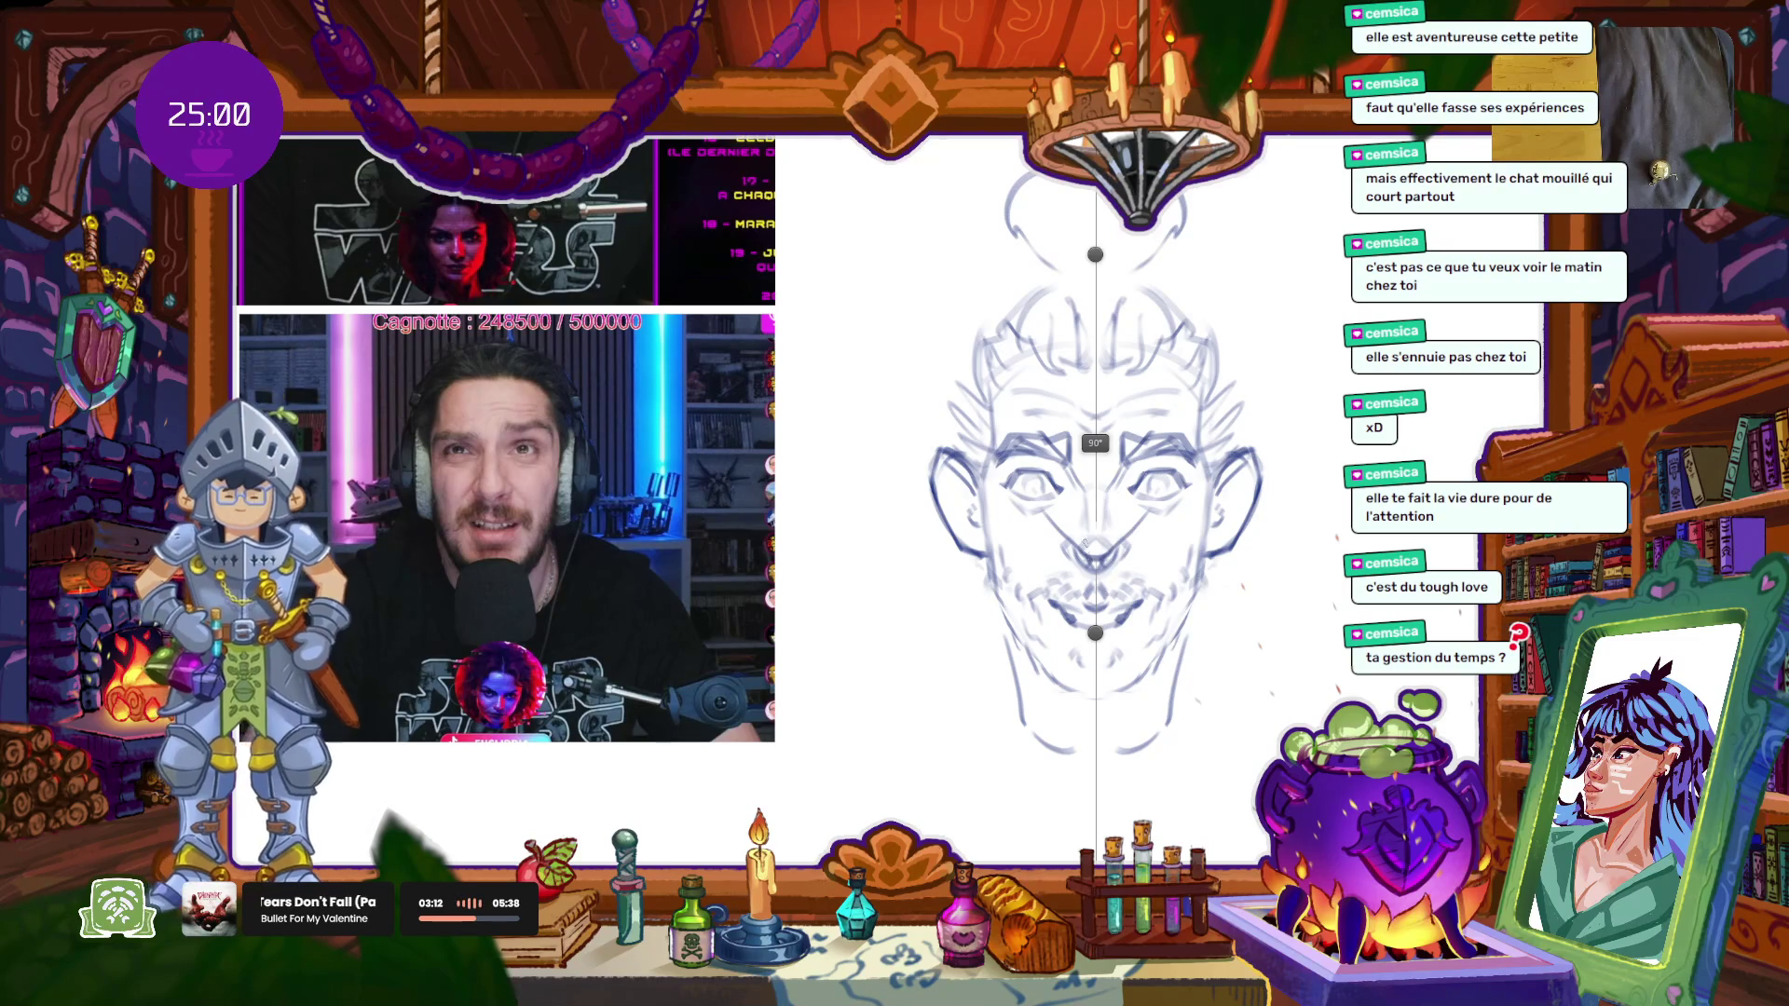
{"action": "left_click_drag", "start_coordinate": [1046, 486], "coordinate": [1090, 503]}
{"action": "key", "text": "ctrl+z"}
{"action": "key", "text": "ctrl+z"}
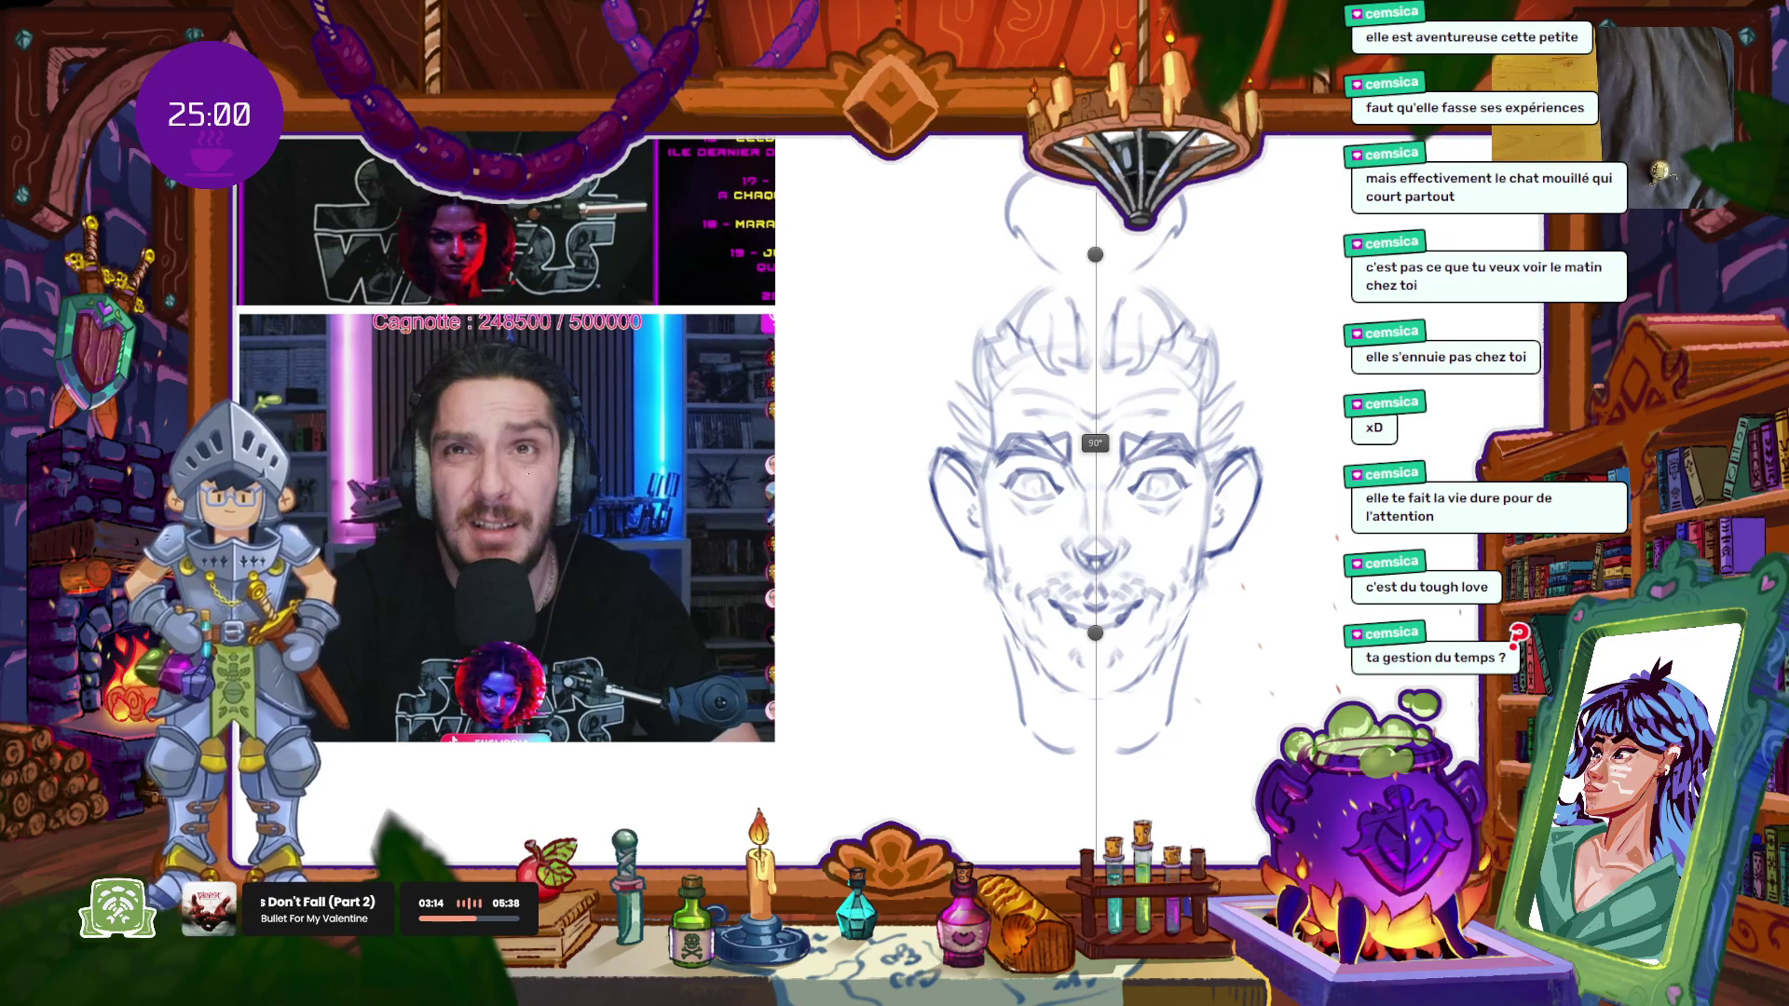
Step: Bring the Cyberpunk poster into view and move the symmetry axis onto the webcam photo
{"action": "left_click_drag", "start_coordinate": [589, 452], "coordinate": [924, 460]}
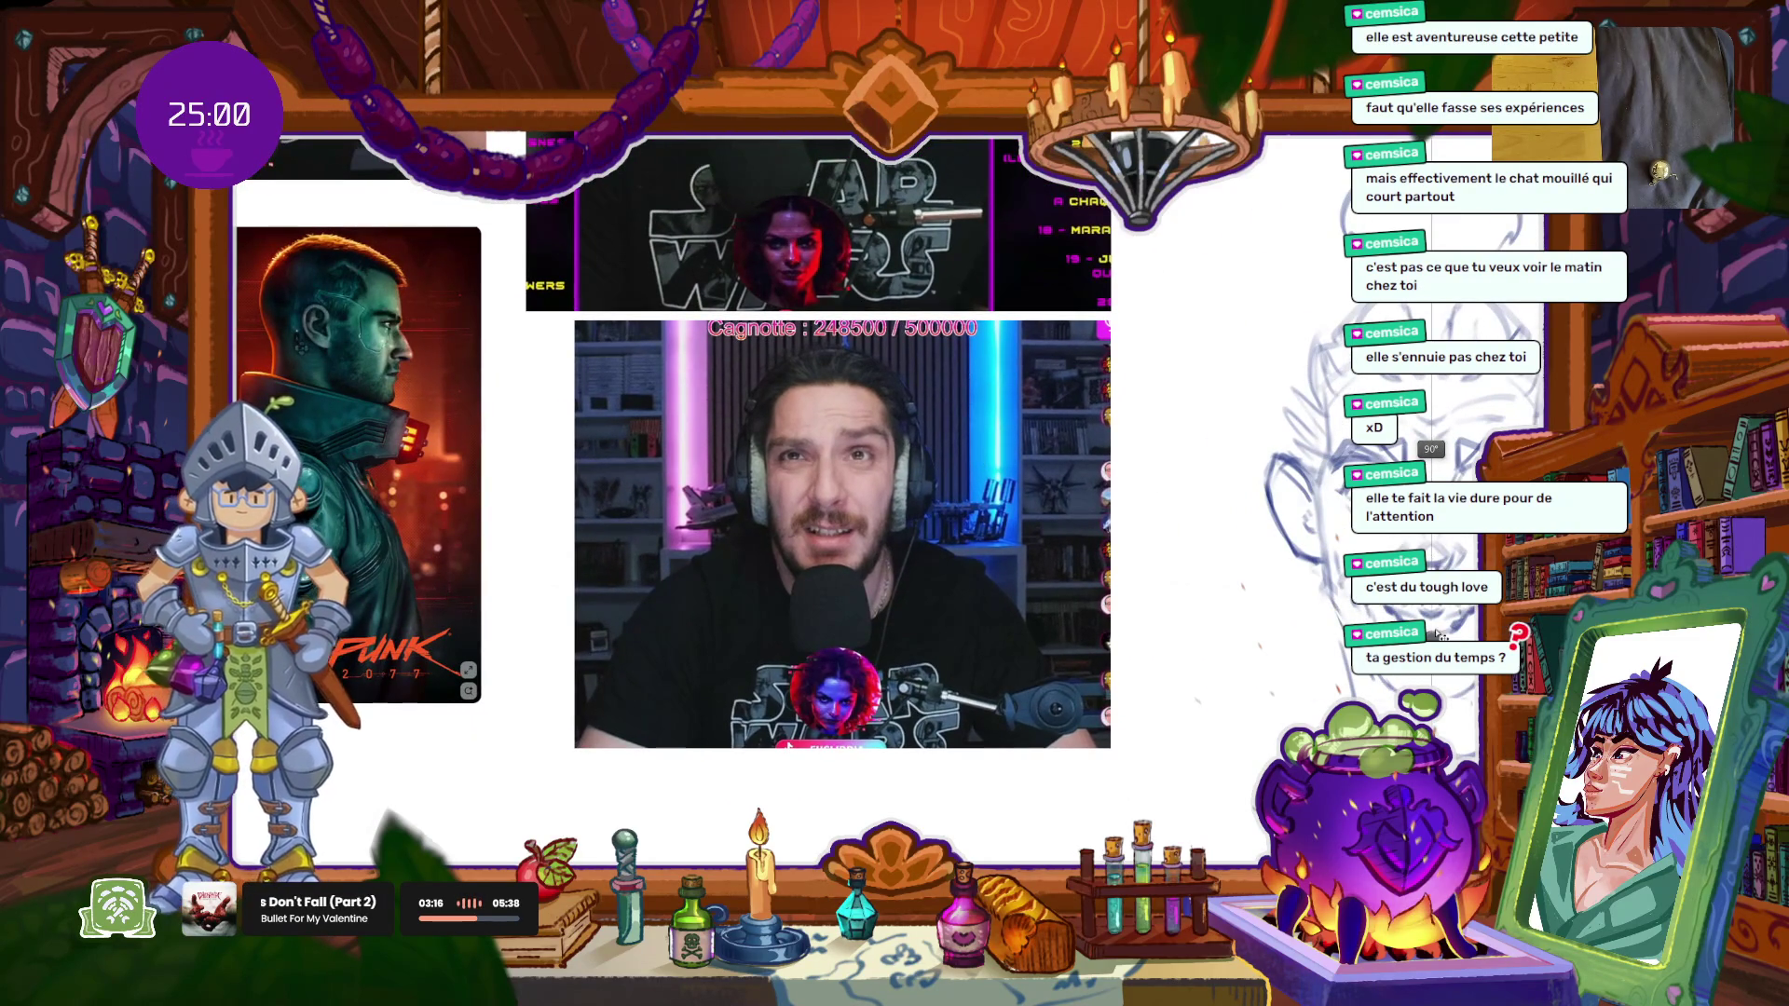
{"action": "left_click_drag", "start_coordinate": [1430, 476], "coordinate": [827, 504]}
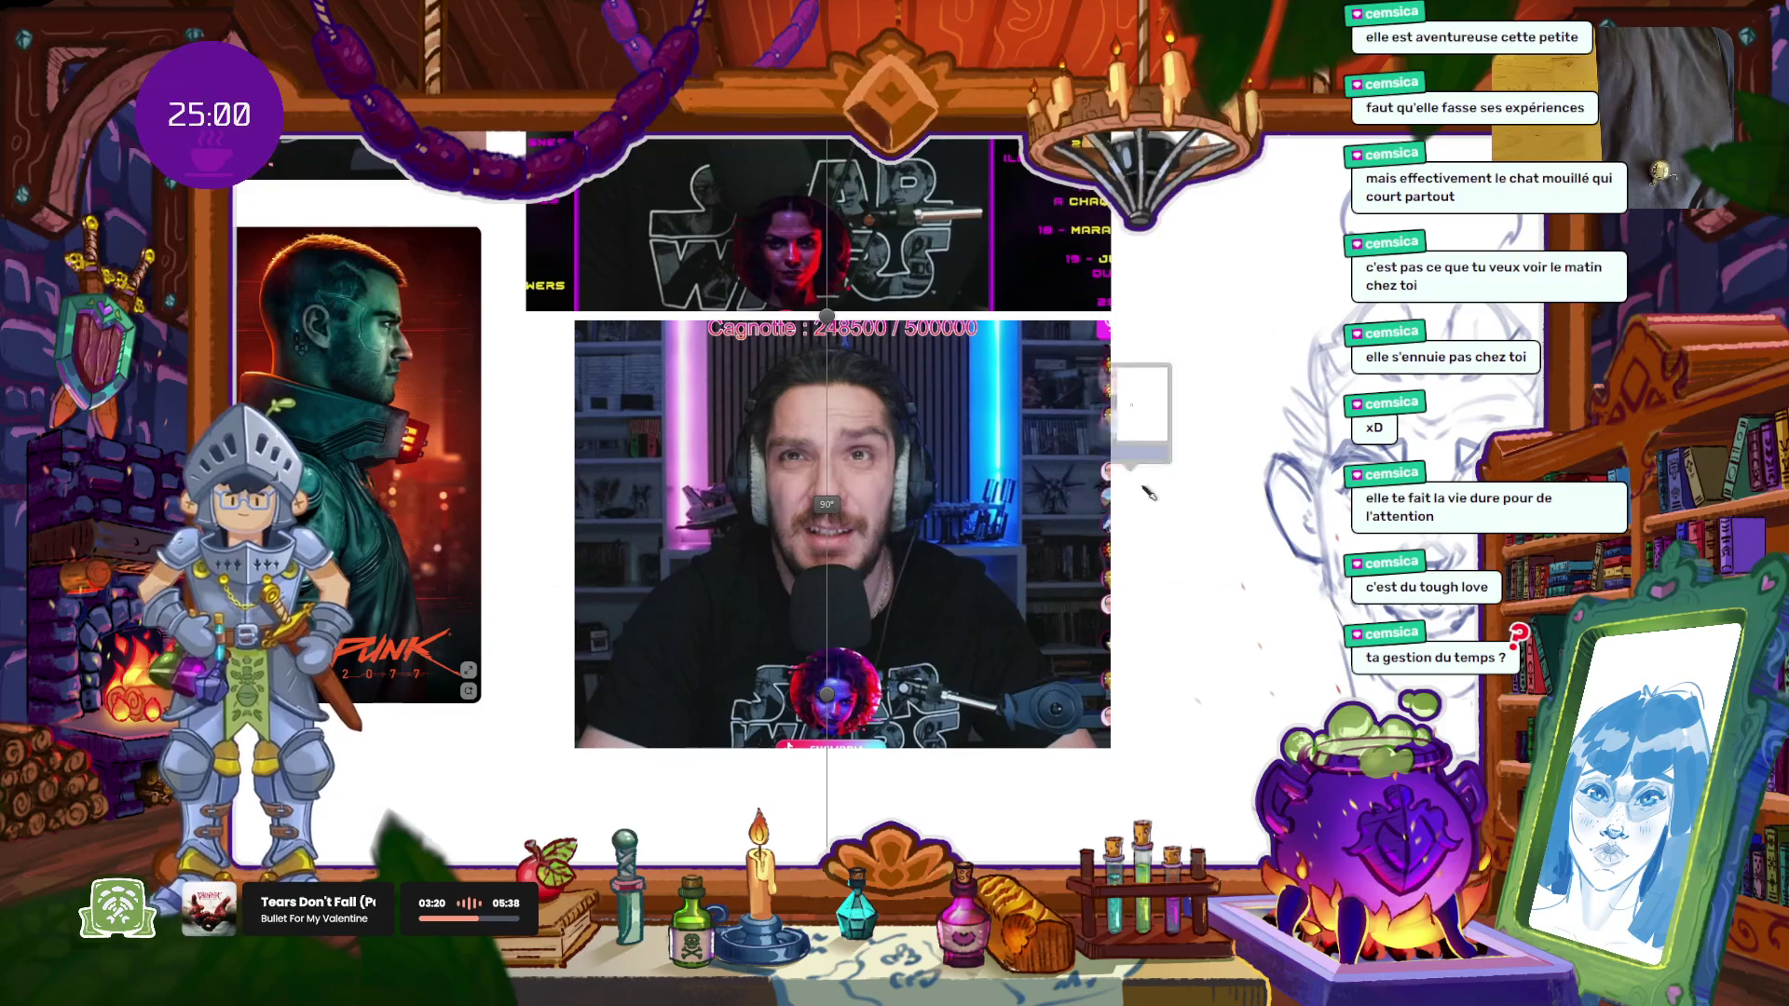
{"action": "scroll", "coordinate": [820, 475], "scroll_direction": "up", "scroll_amount": 3}
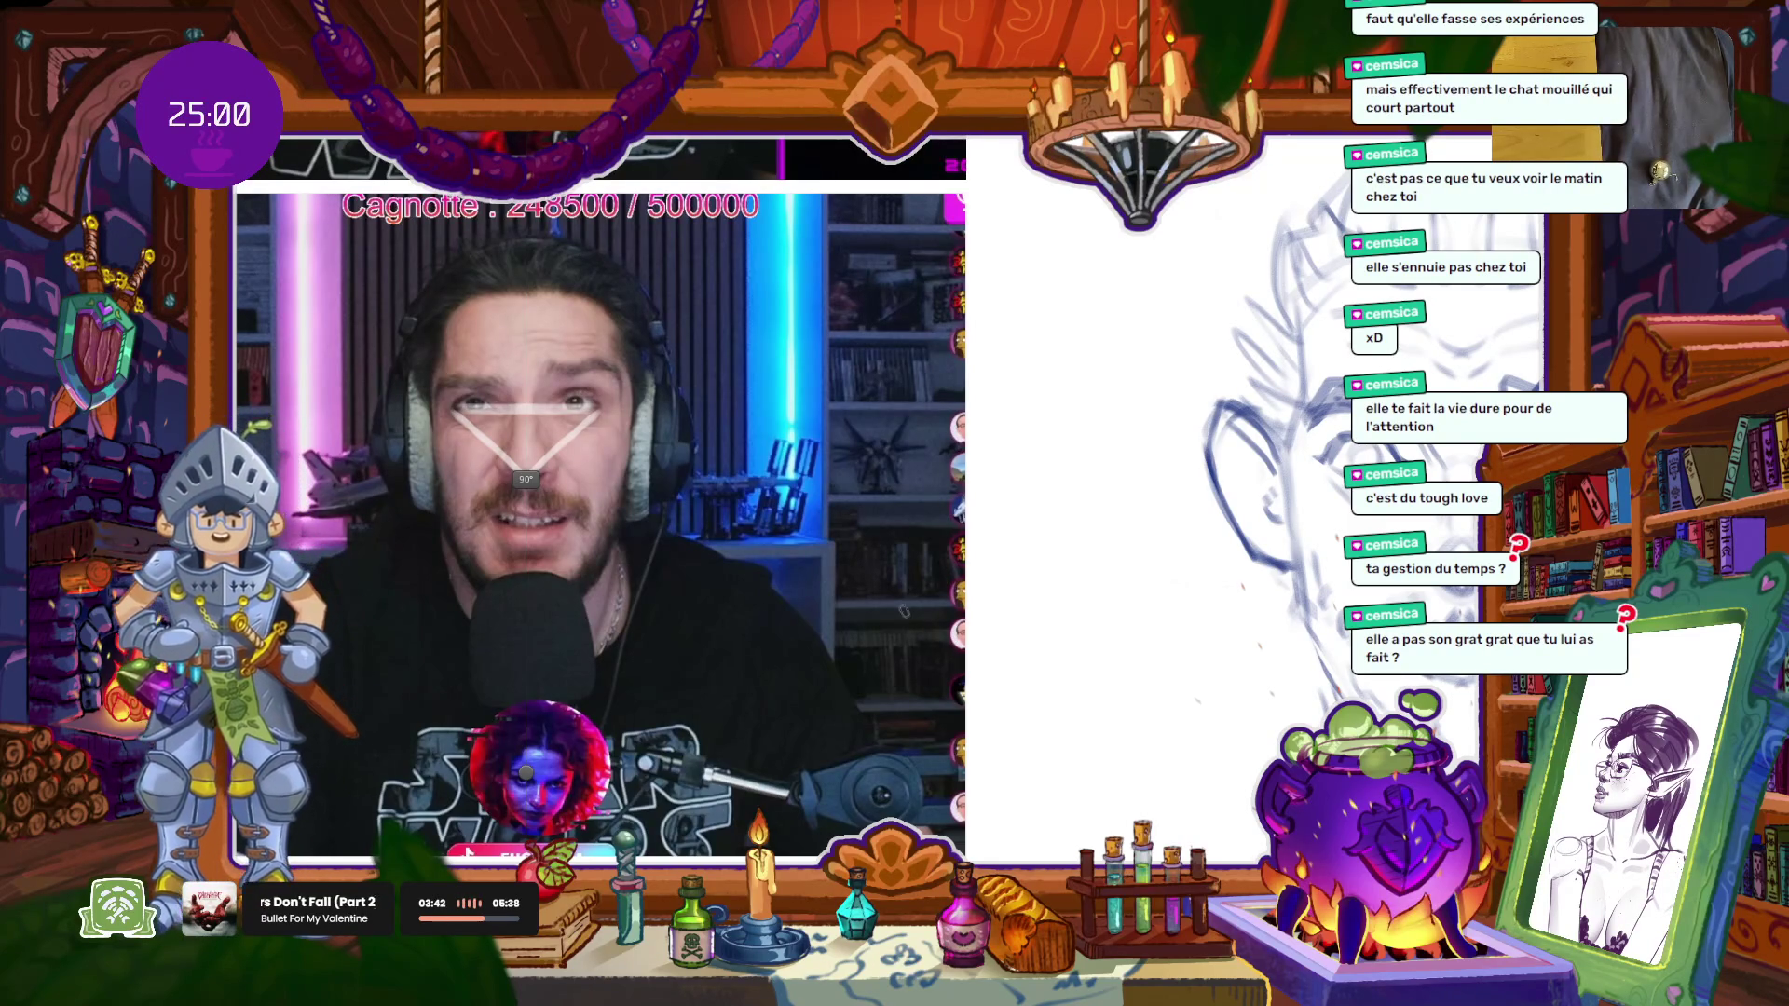
Step: Adjust the brush size, set opacity to 65%, and pick a new colour from the colour wheel
{"action": "key", "text": "bracketleft"}
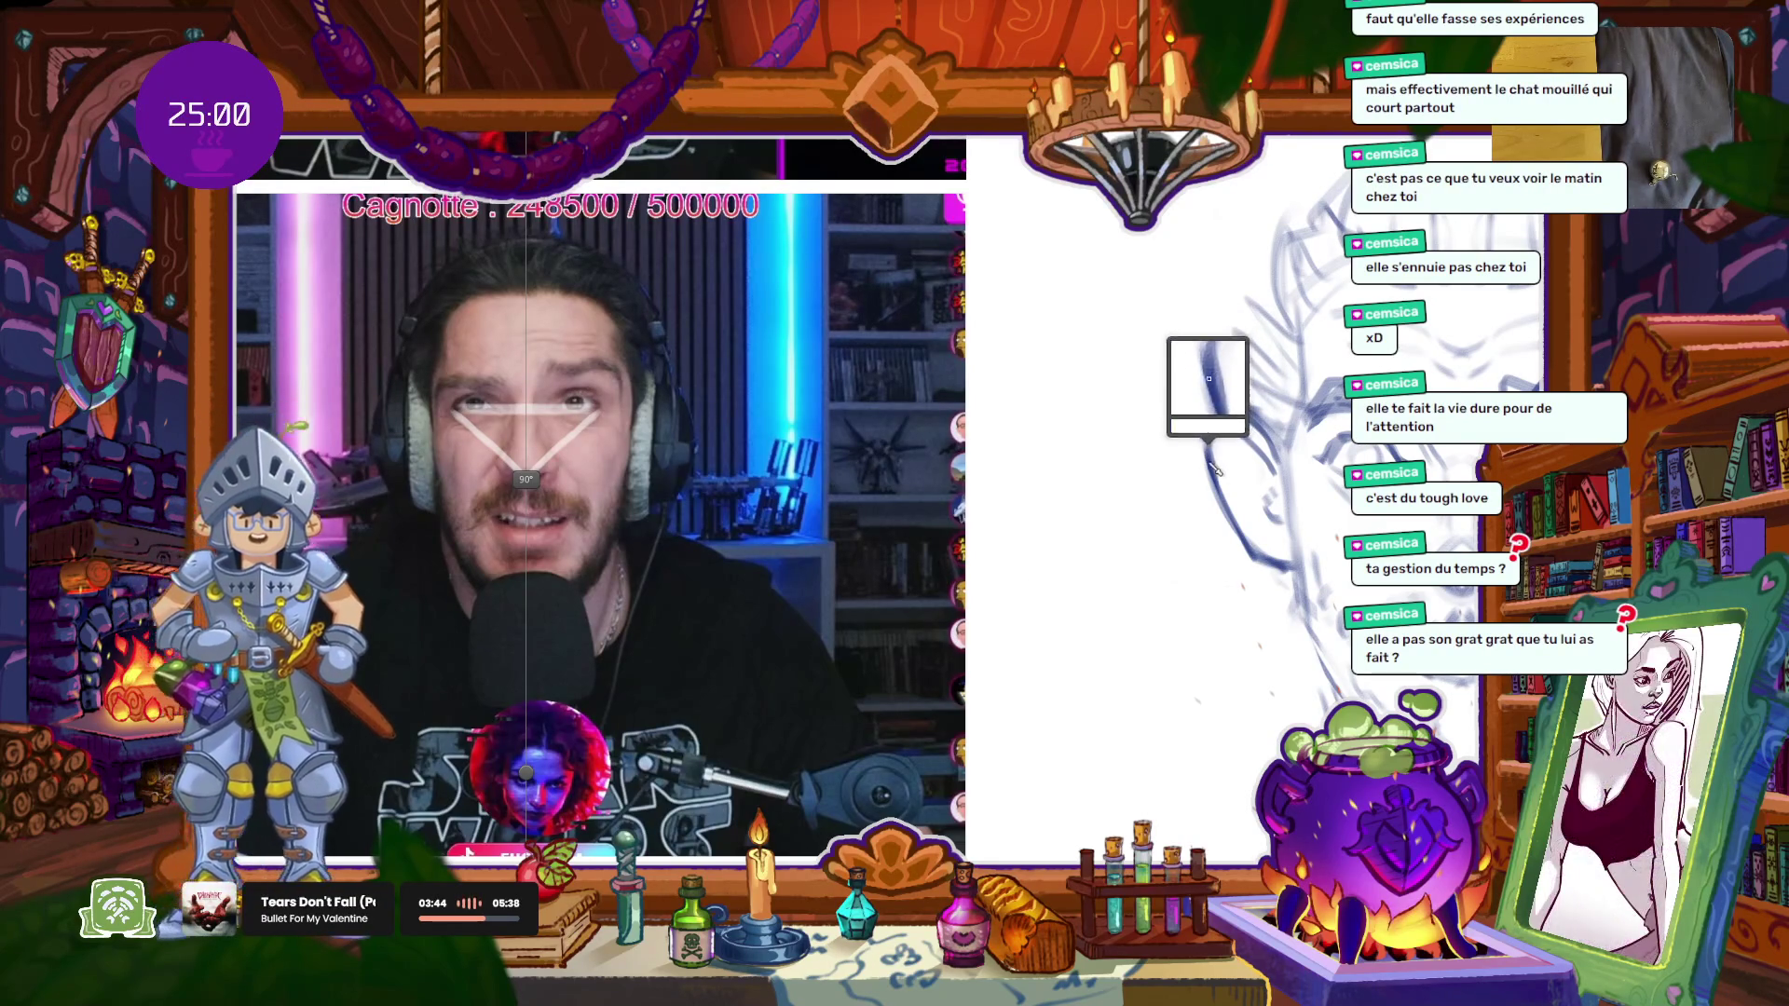
{"action": "key", "text": "6"}
{"action": "key", "text": "5"}
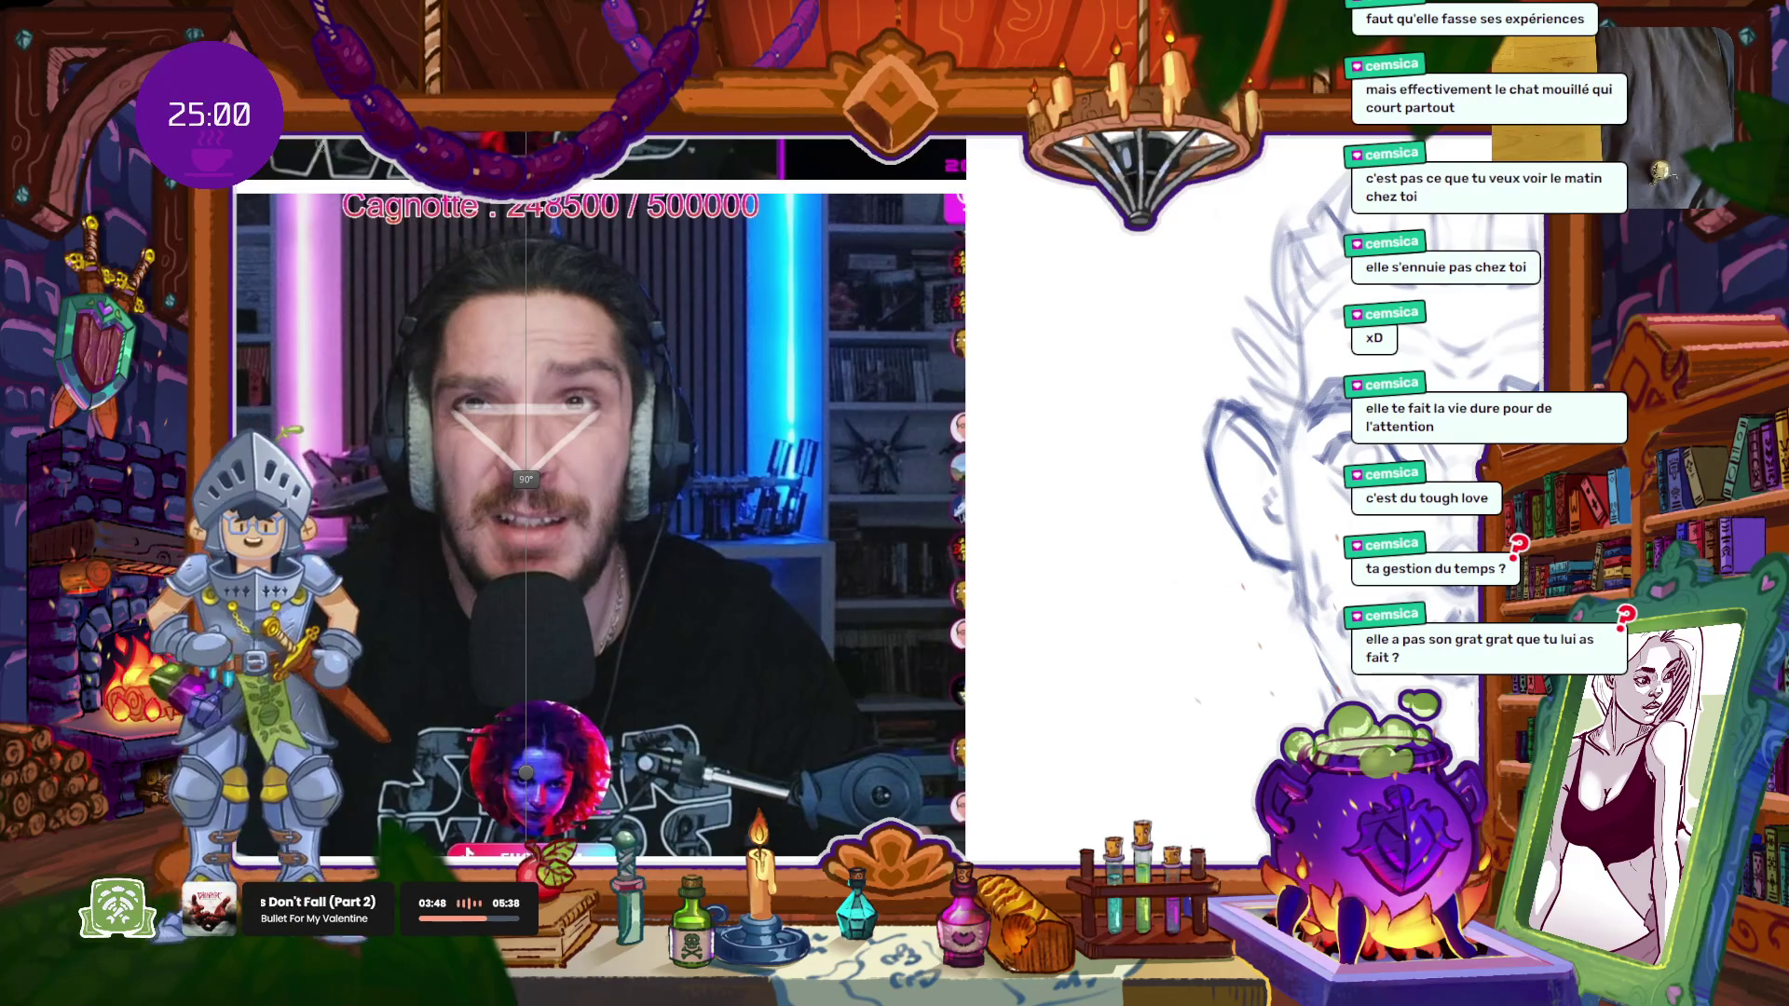
{"action": "key", "text": "c"}
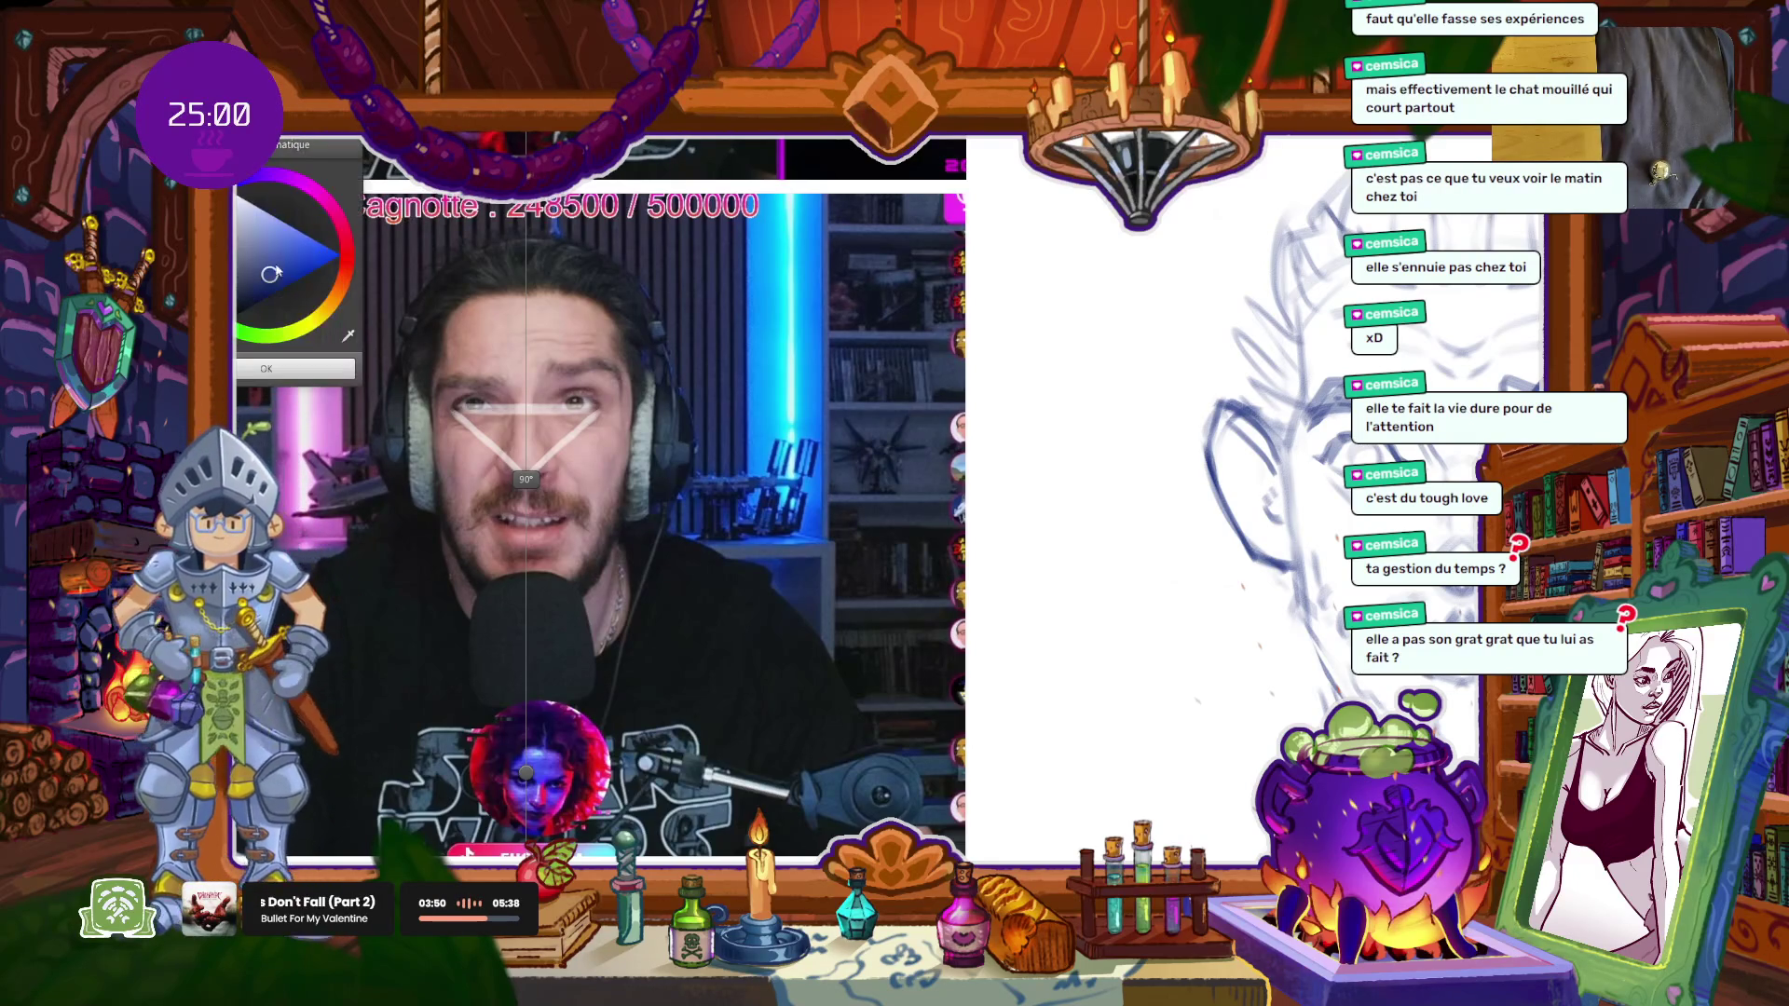
{"action": "left_click", "coordinate": [305, 376]}
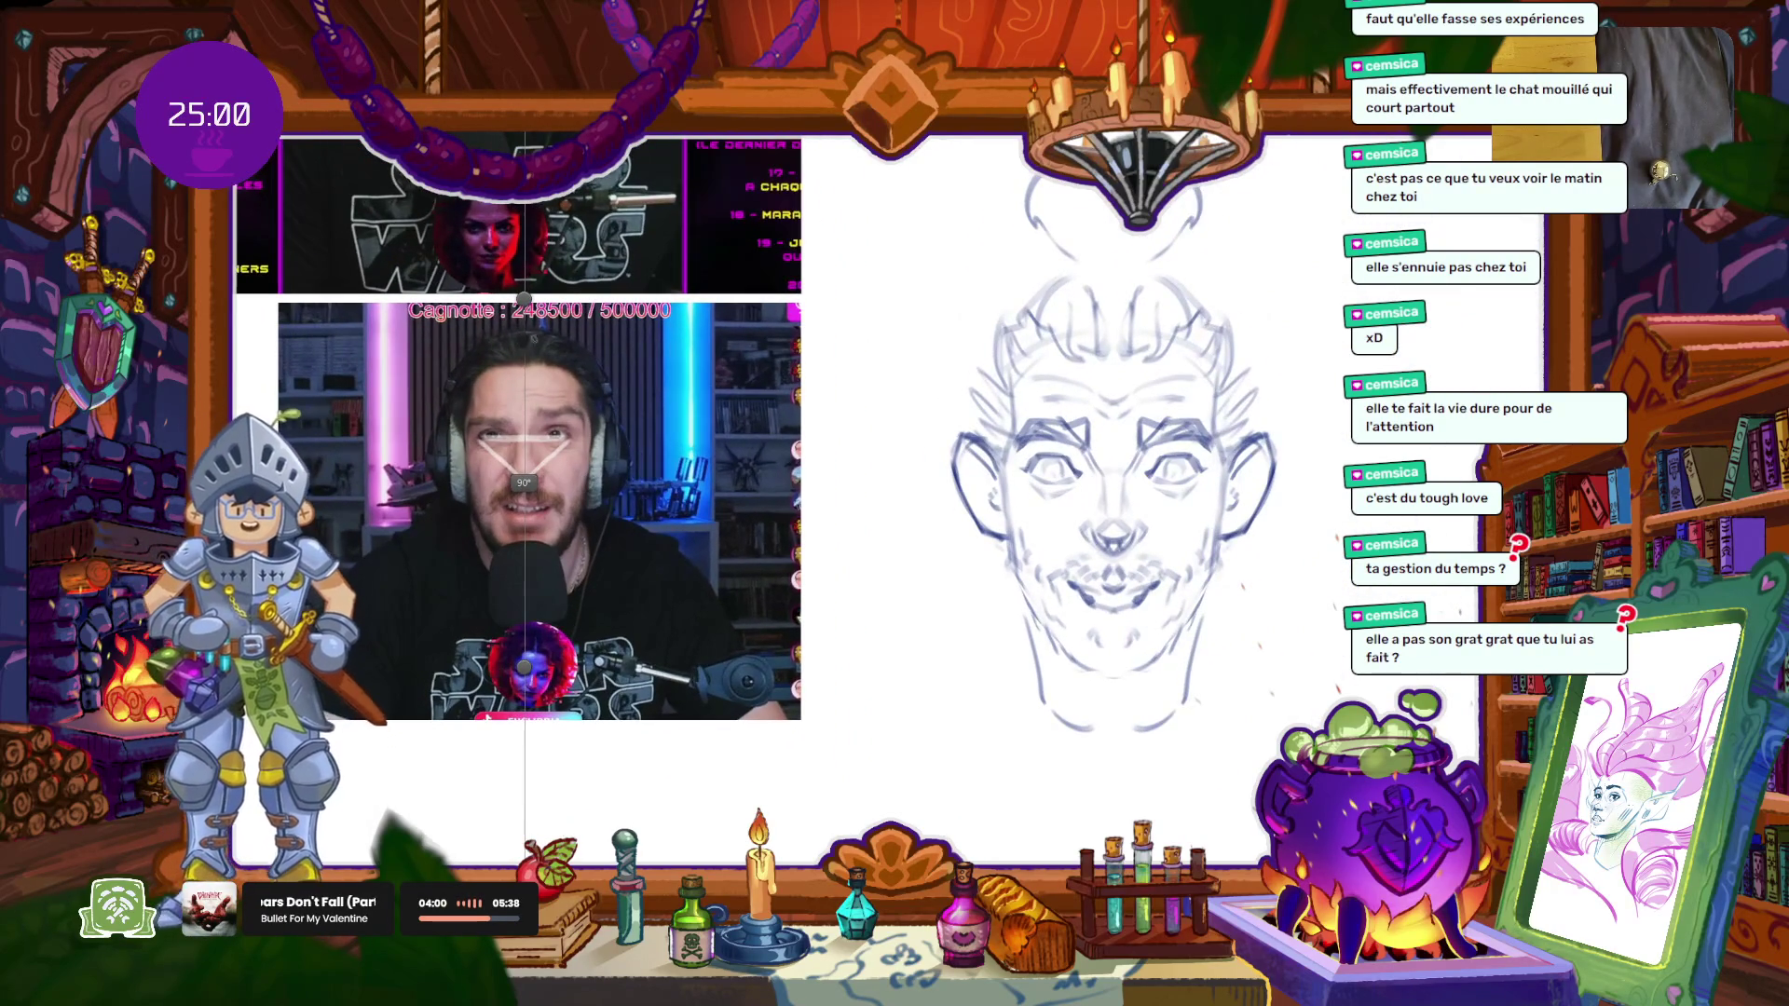
Step: Centre the symmetry axis on the face and undo the trial eye-to-nose V strokes
{"action": "left_click_drag", "start_coordinate": [542, 494], "coordinate": [1125, 624]}
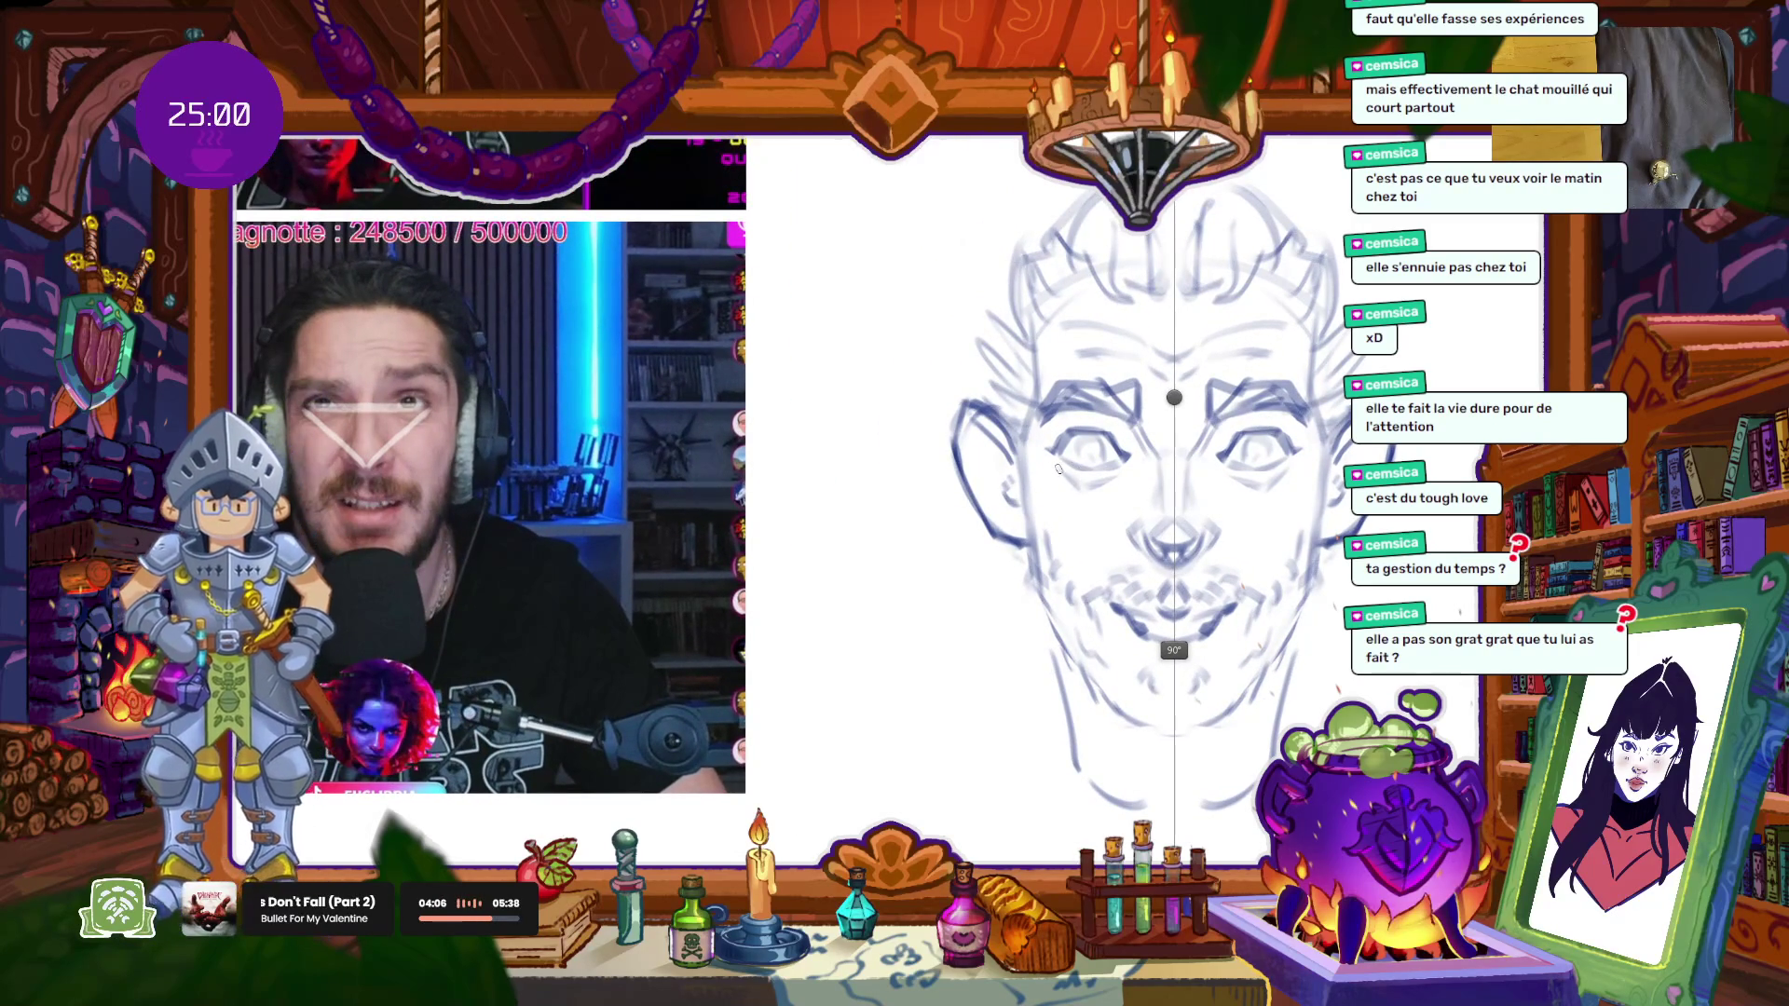
{"action": "key", "text": "ctrl+z"}
{"action": "mouse_move", "coordinate": [1148, 541]}
{"action": "left_mouse_down"}
{"action": "mouse_move", "coordinate": [1055, 458]}
{"action": "mouse_move", "coordinate": [1300, 451]}
{"action": "left_mouse_up"}
{"action": "key", "text": "ctrl+z"}
{"action": "key", "text": "ctrl+z"}
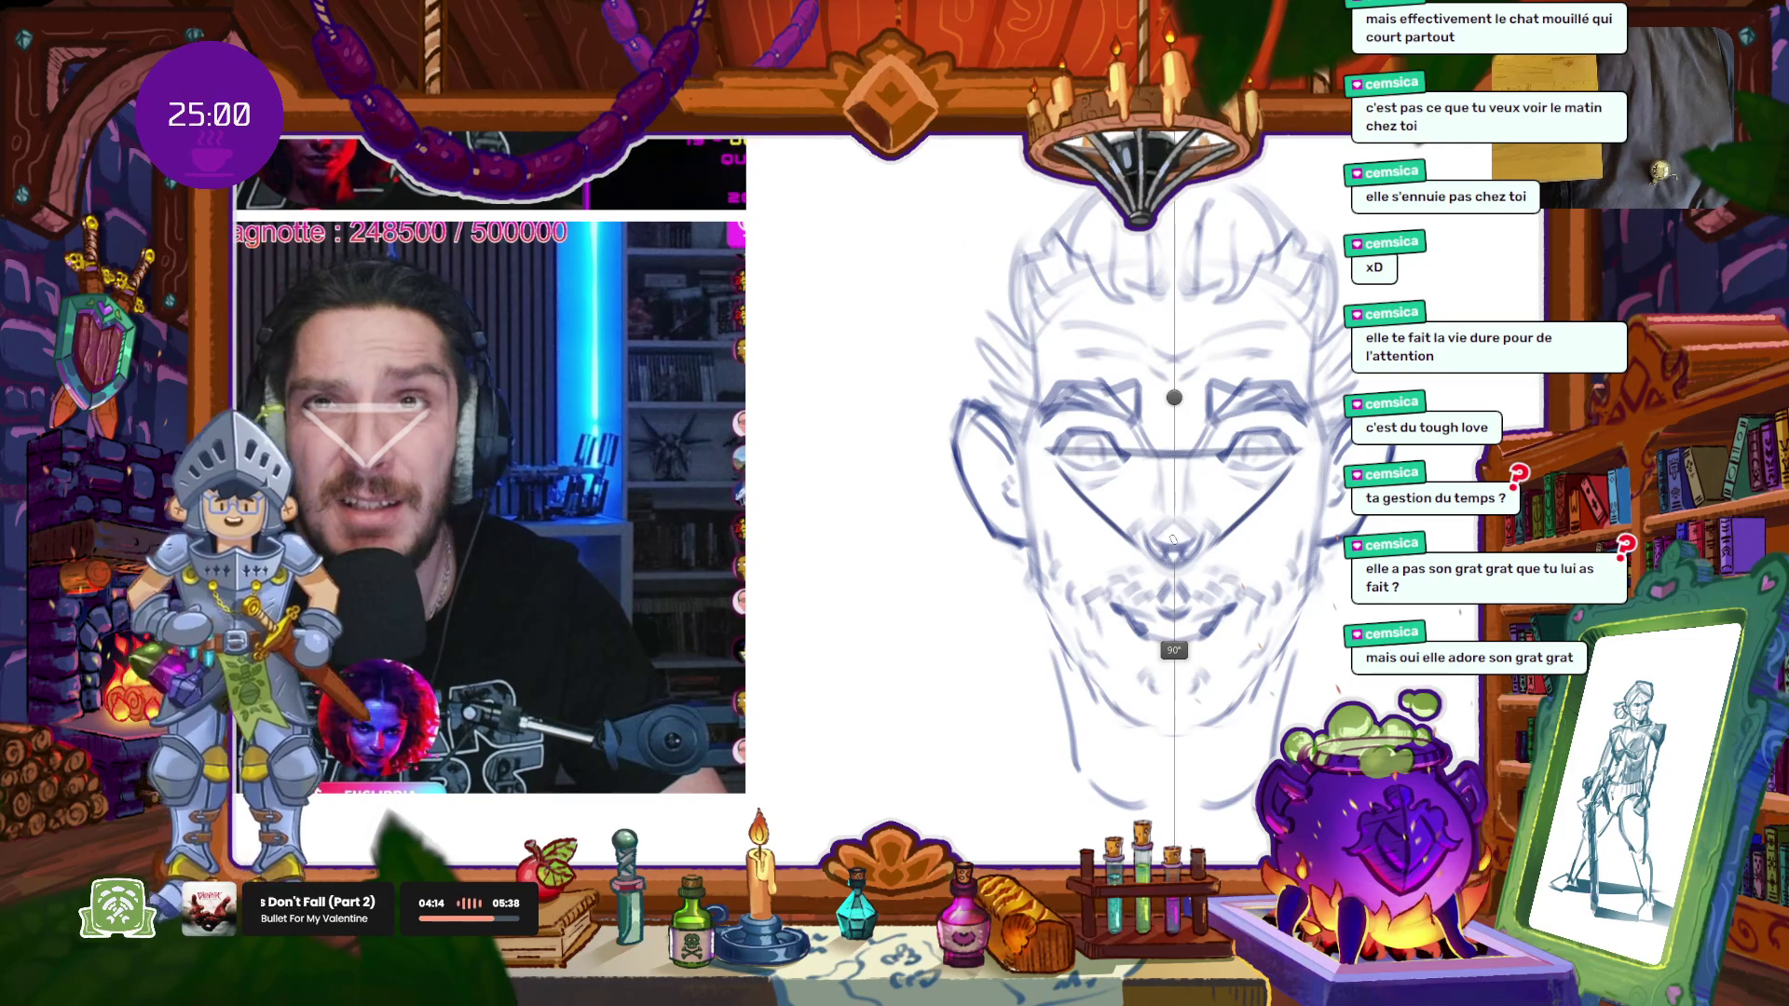
{"action": "key", "text": "ctrl+z"}
{"action": "key", "text": "ctrl+z"}
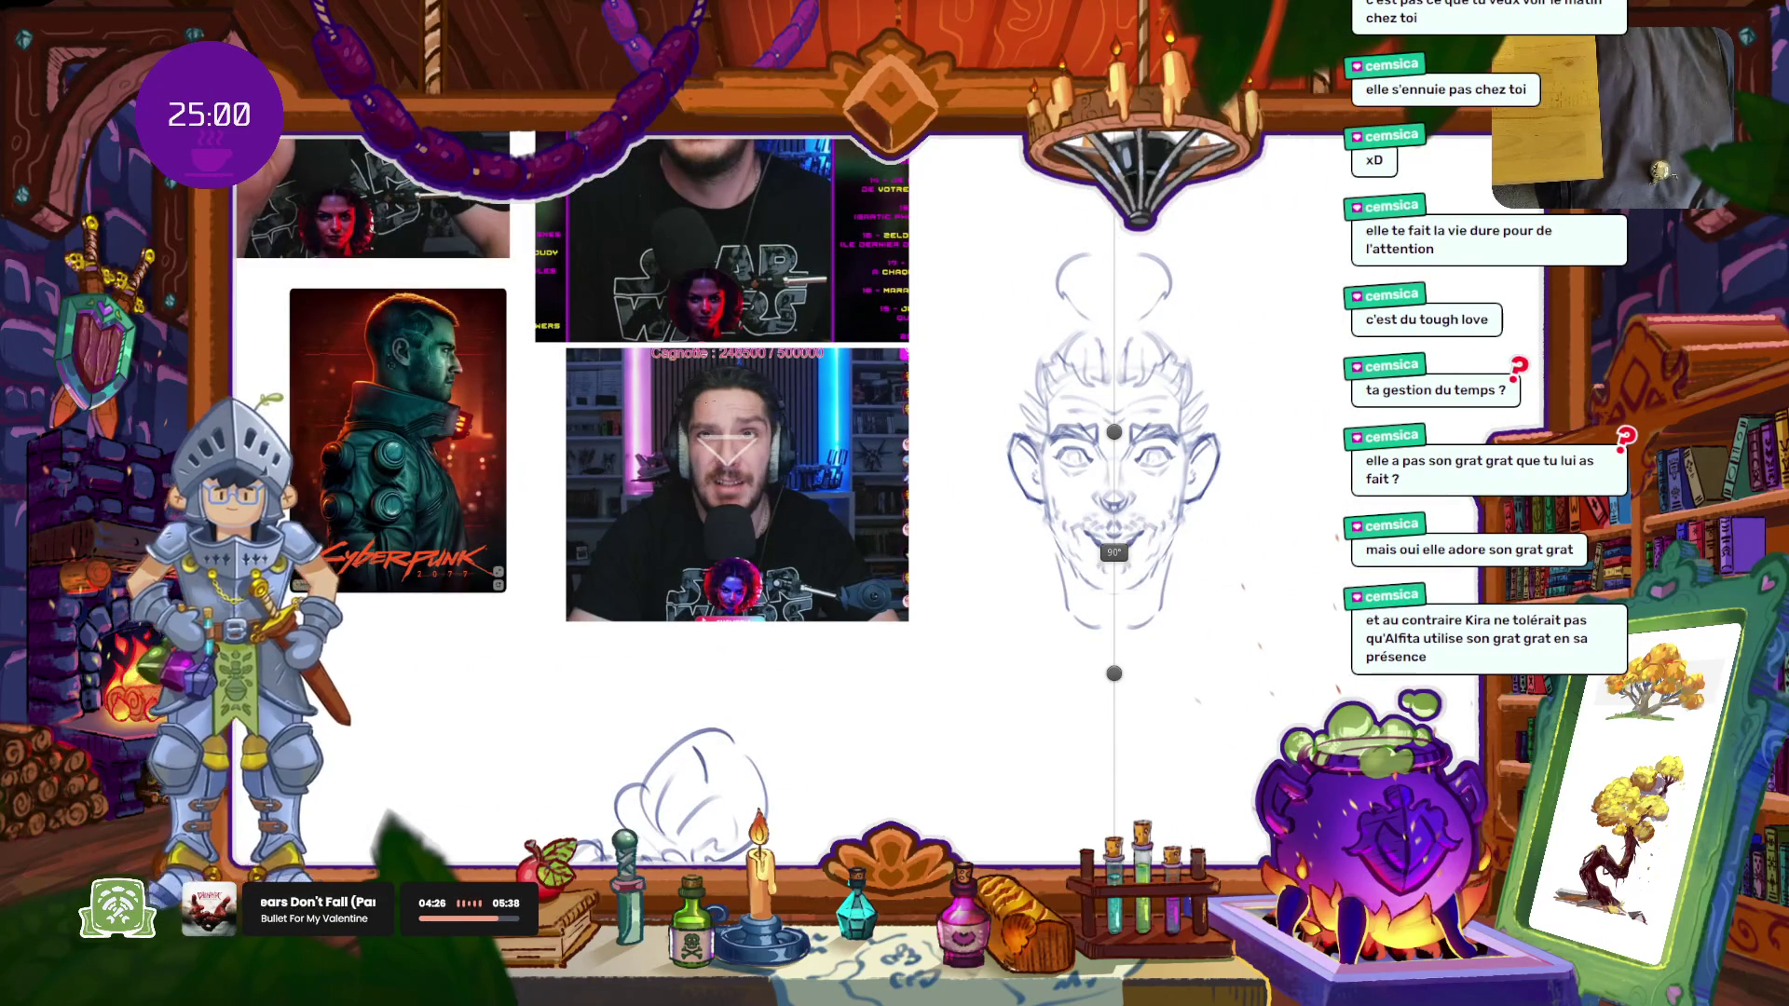
Step: Select the whole face sketch, shift it about 350 px right, and zoom the canvas out
{"action": "left_click_drag", "start_coordinate": [1002, 207], "coordinate": [1246, 643]}
{"action": "left_click_drag", "start_coordinate": [1123, 424], "coordinate": [1449, 424]}
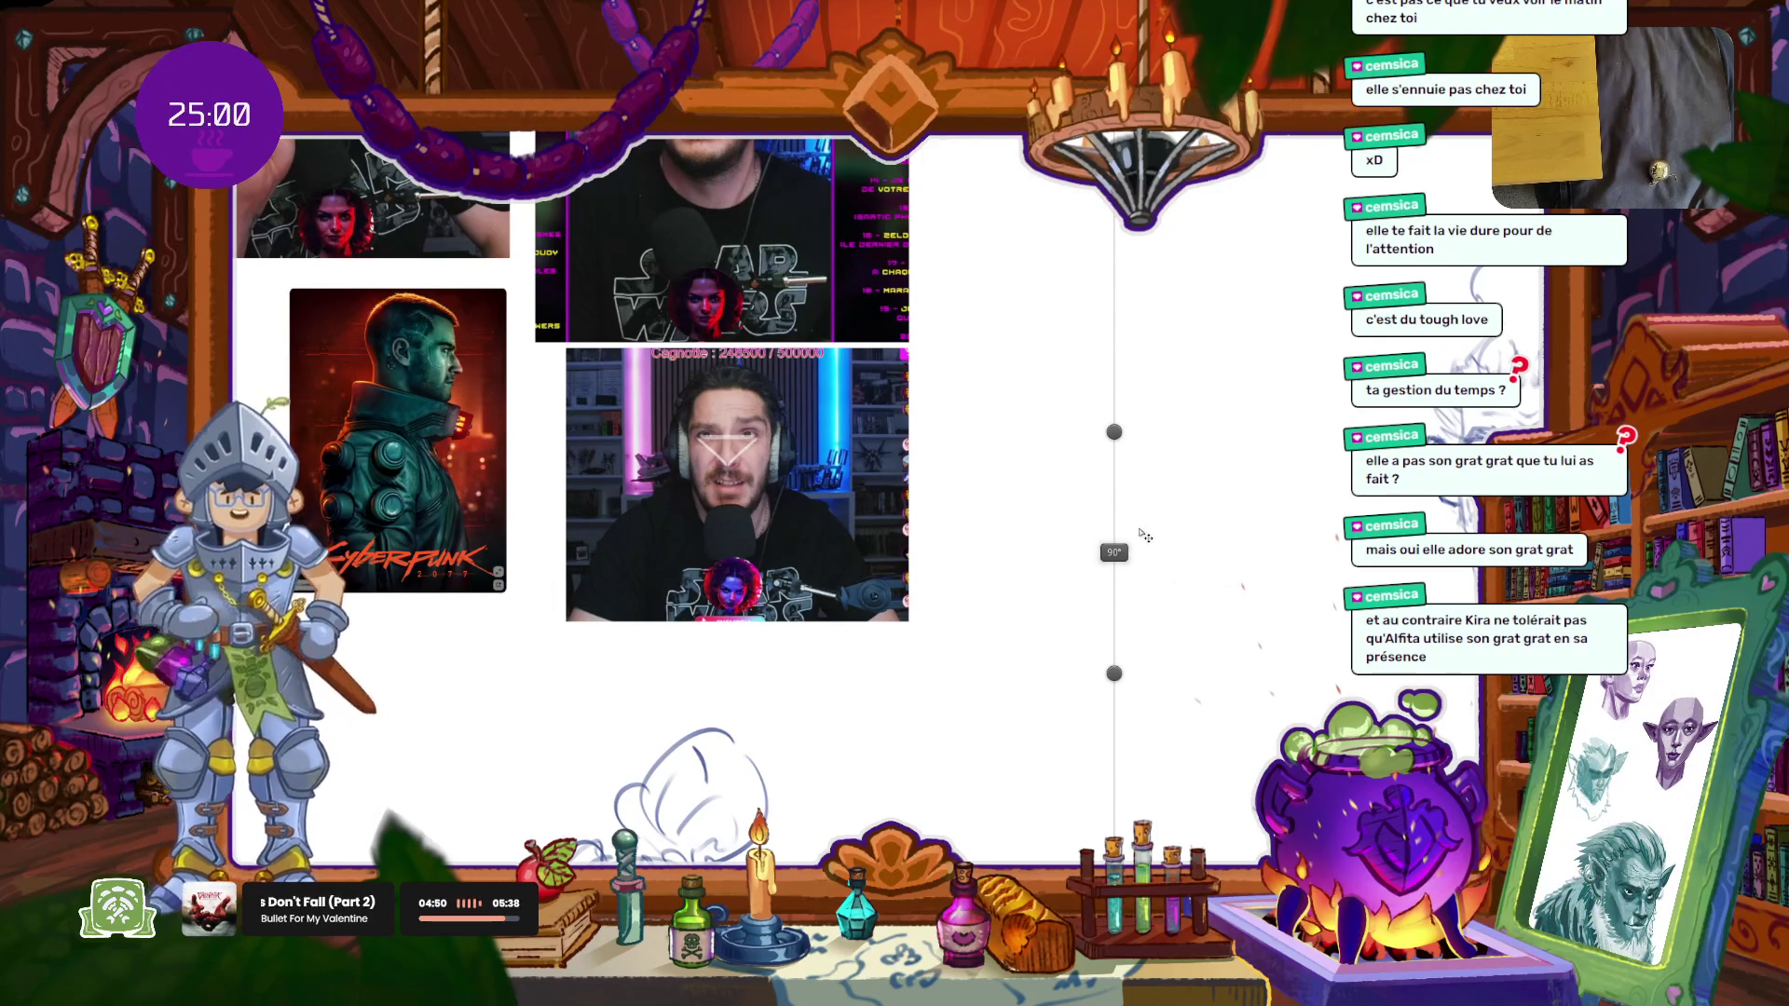
{"action": "scroll", "coordinate": [1127, 469], "scroll_direction": "down", "scroll_amount": 2}
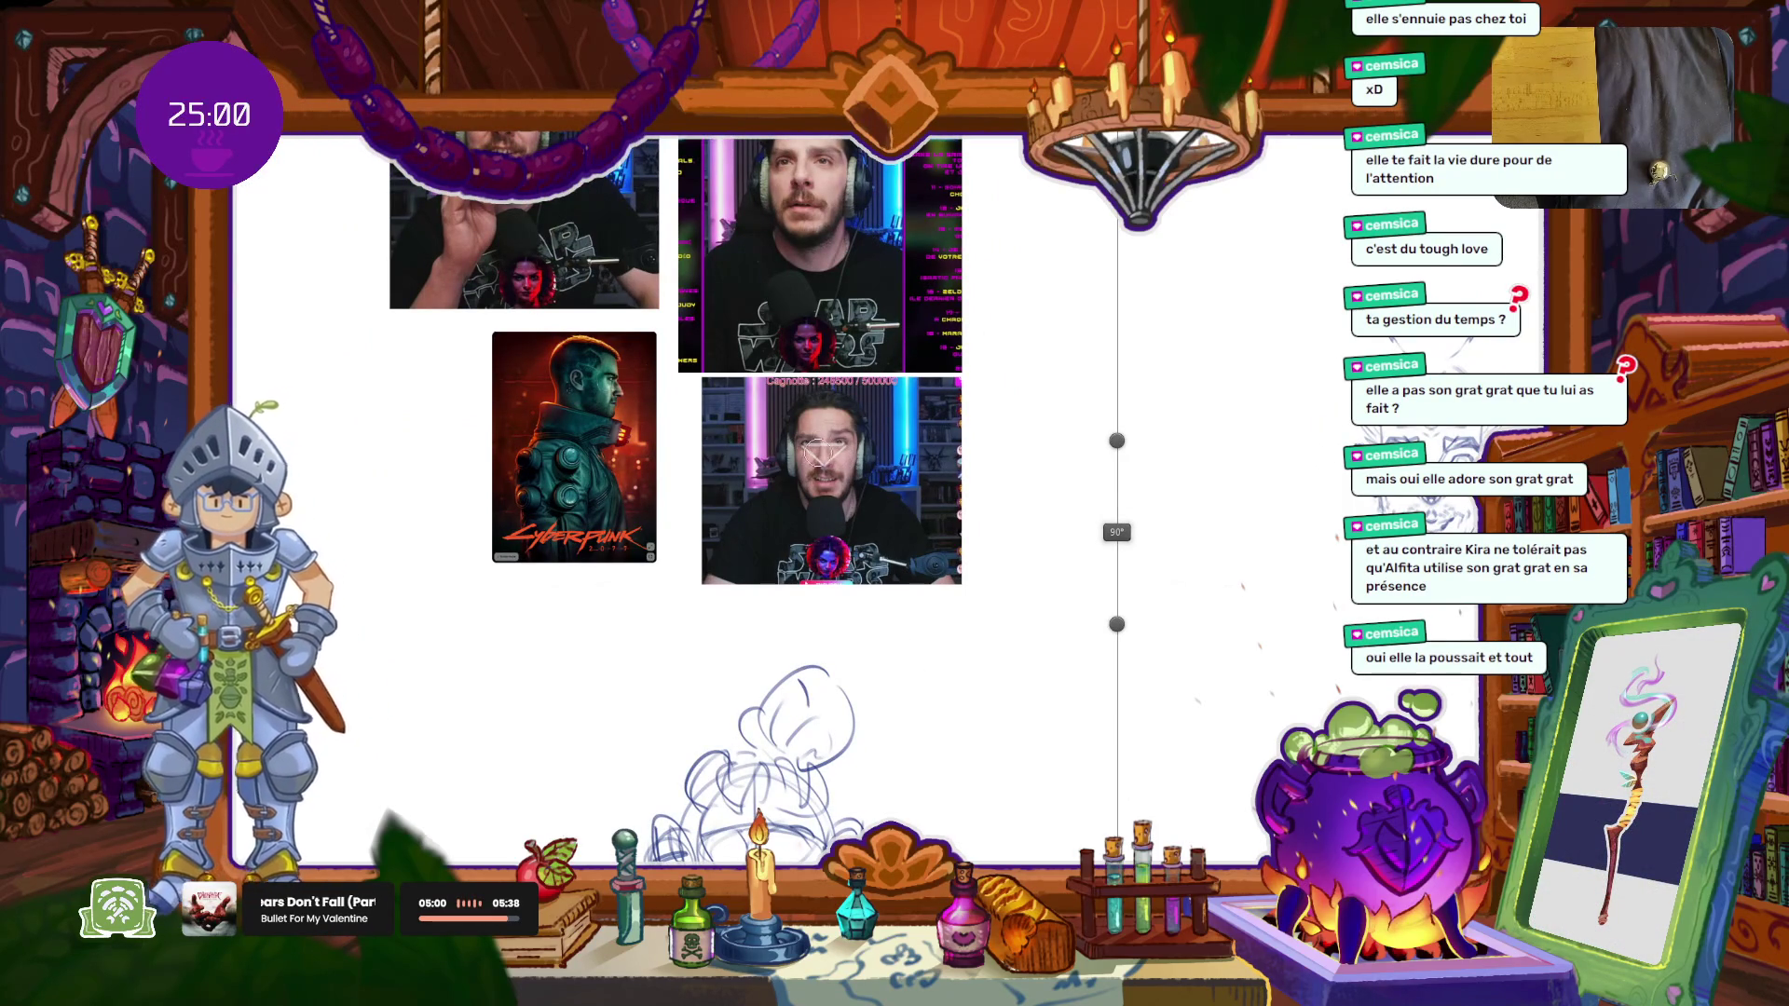
{"action": "scroll", "coordinate": [774, 503], "scroll_direction": "right", "scroll_amount": 3}
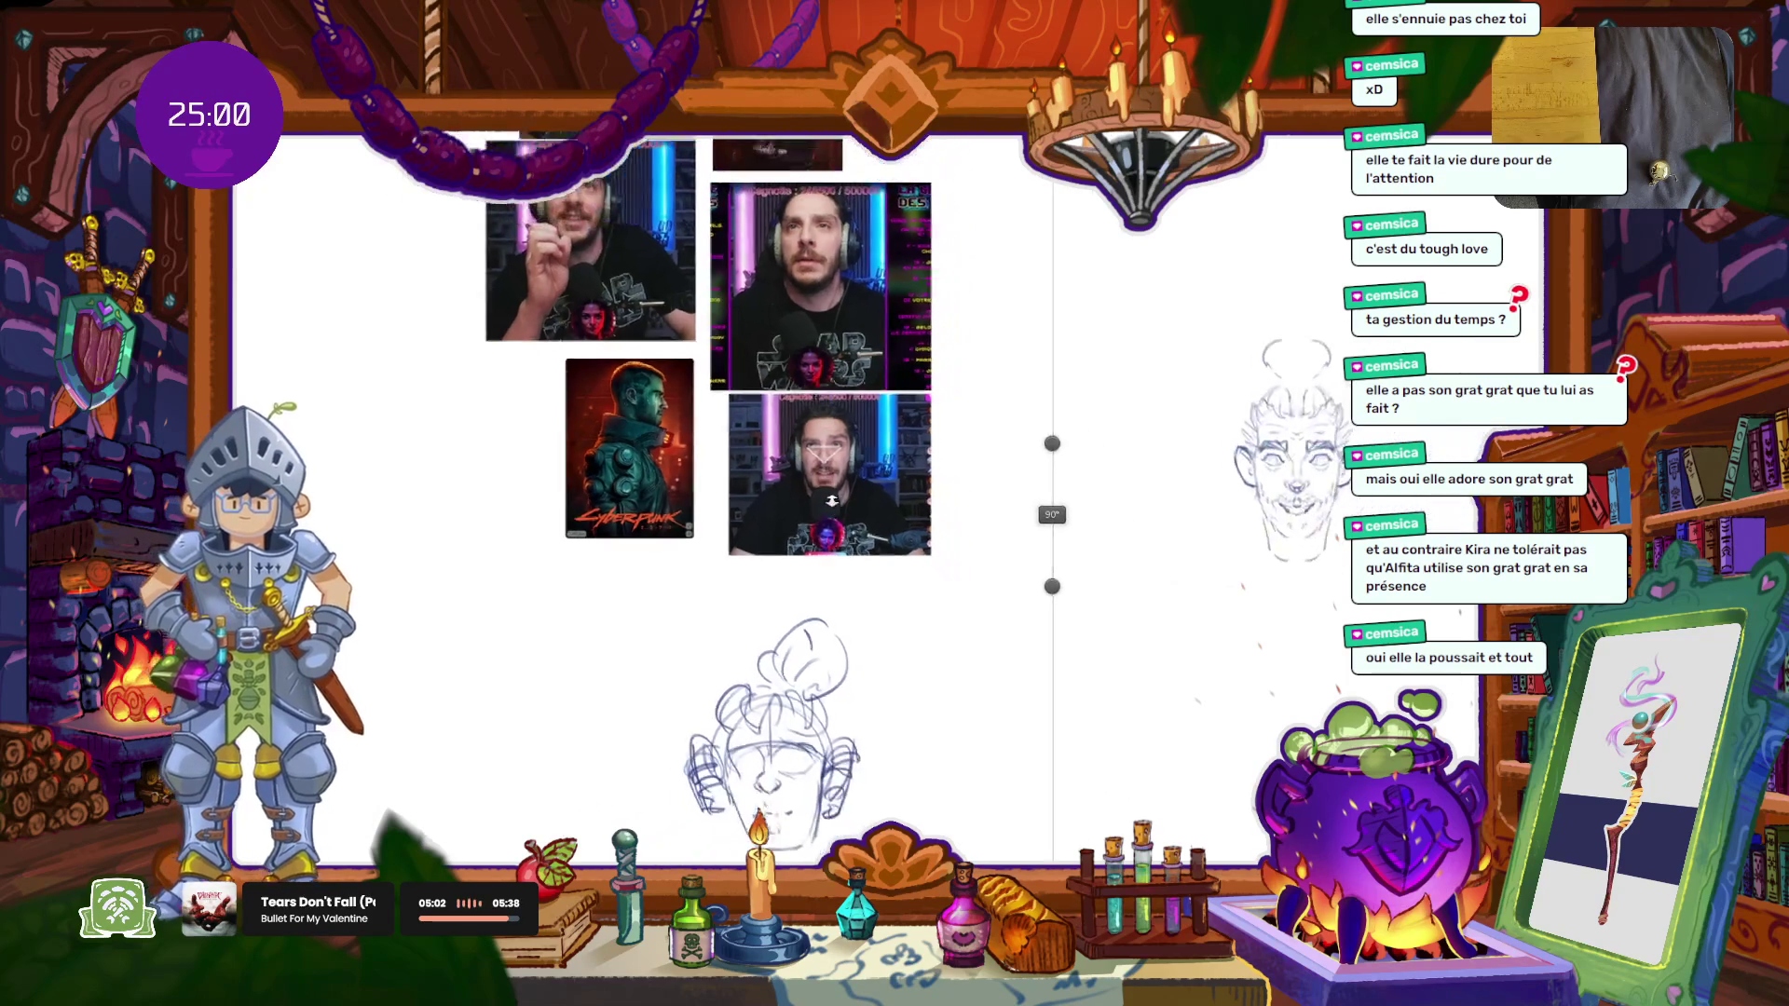